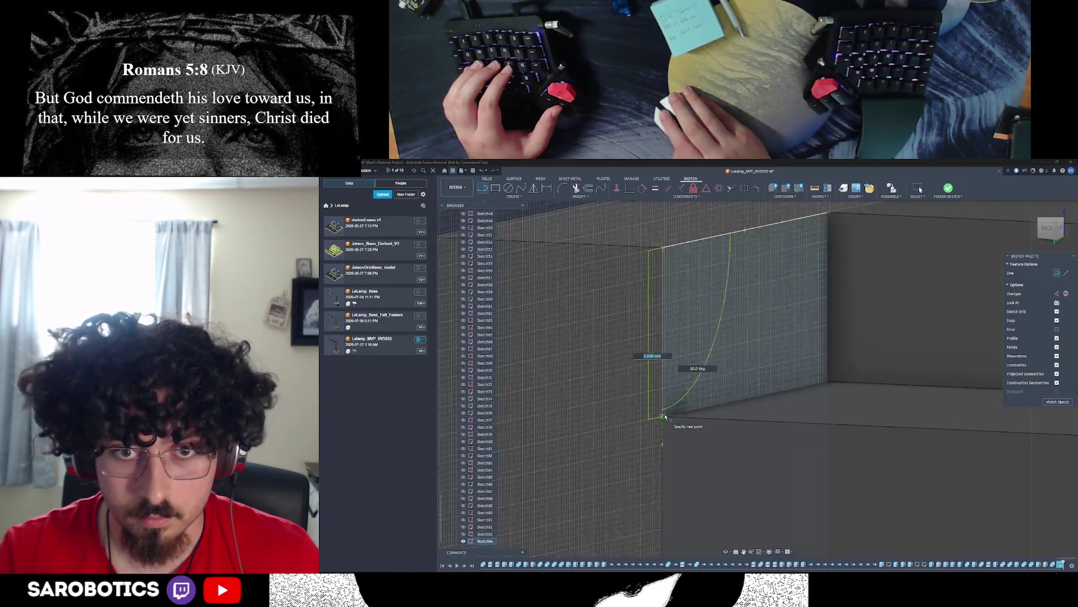
pyautogui.scroll(6, 663, 414)
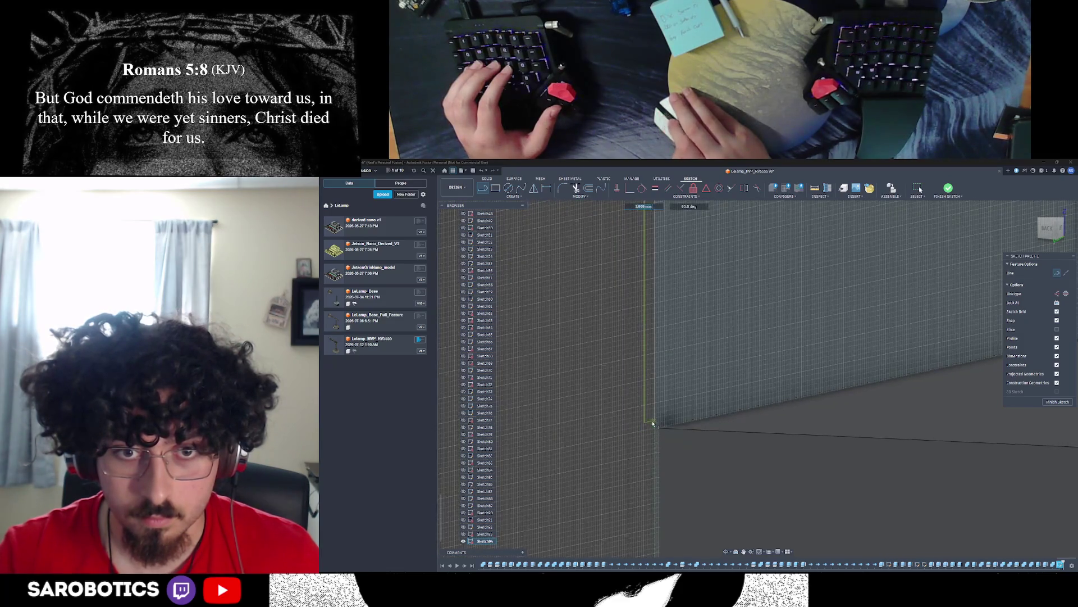
# Step: Place a line along the base's corner edge and cancel the stray line previews
pyautogui.click(654, 427)
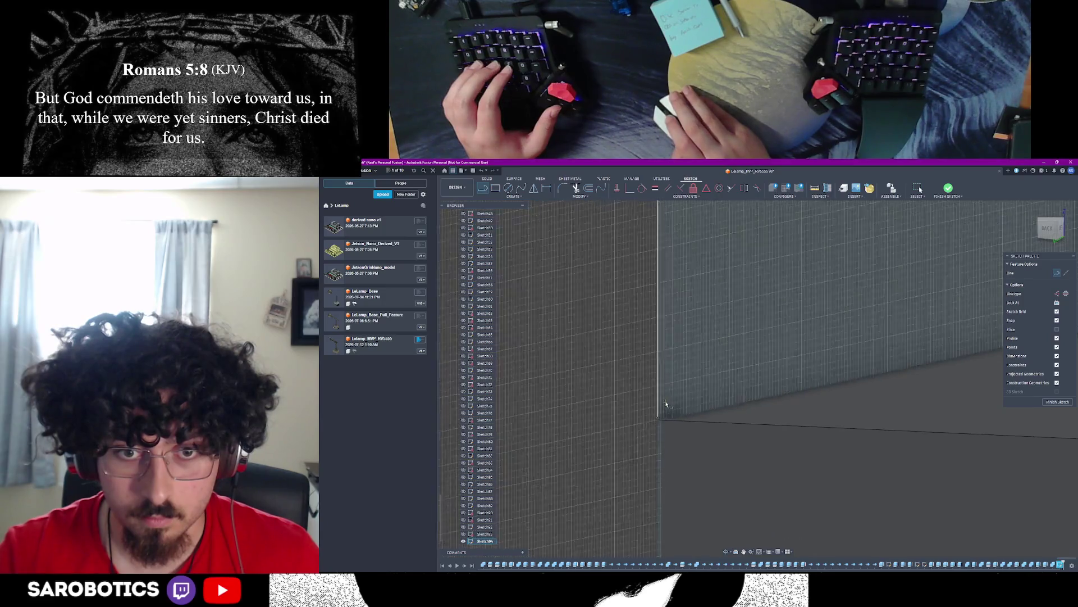
pyautogui.scroll(4, 665, 411)
pyautogui.click(745, 383)
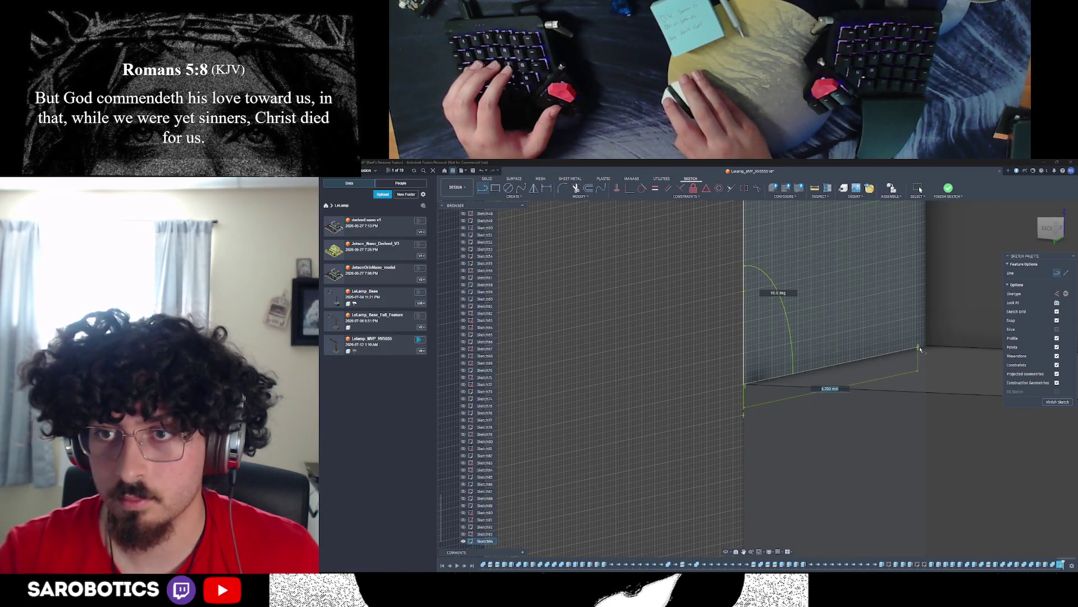
pyautogui.press('Escape')
pyautogui.scroll(-3, 925, 345)
pyautogui.click(925, 346)
pyautogui.press('Escape')
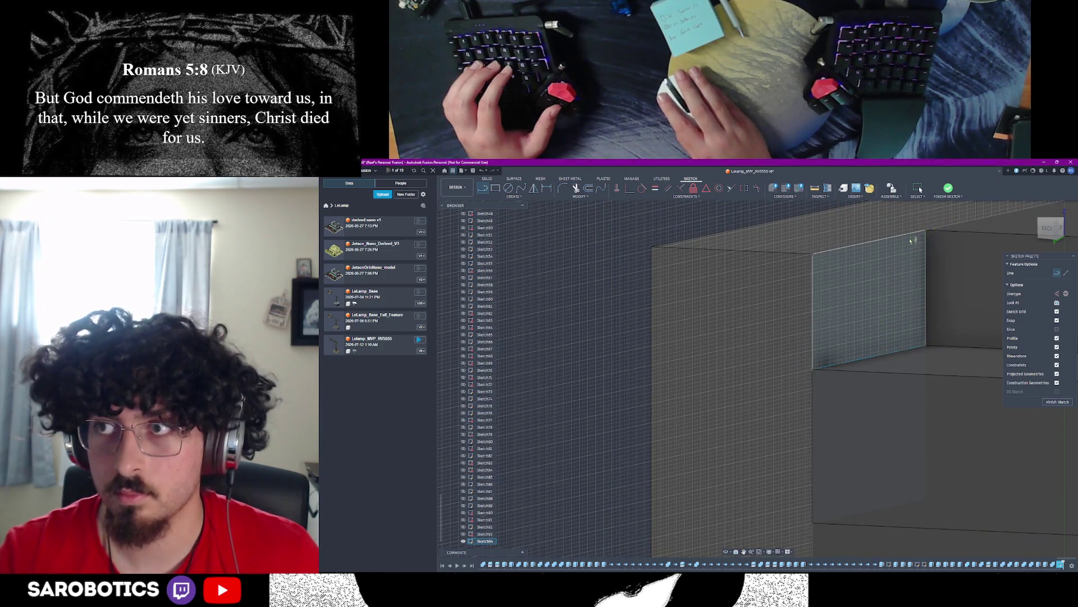
# Step: Project the small side face into the sketch and finish the sketch
pyautogui.click(819, 211)
pyautogui.keyDown('shift'); pyautogui.moveTo(842, 337); pyautogui.dragTo(758, 379, button='middle'); pyautogui.keyUp('shift')
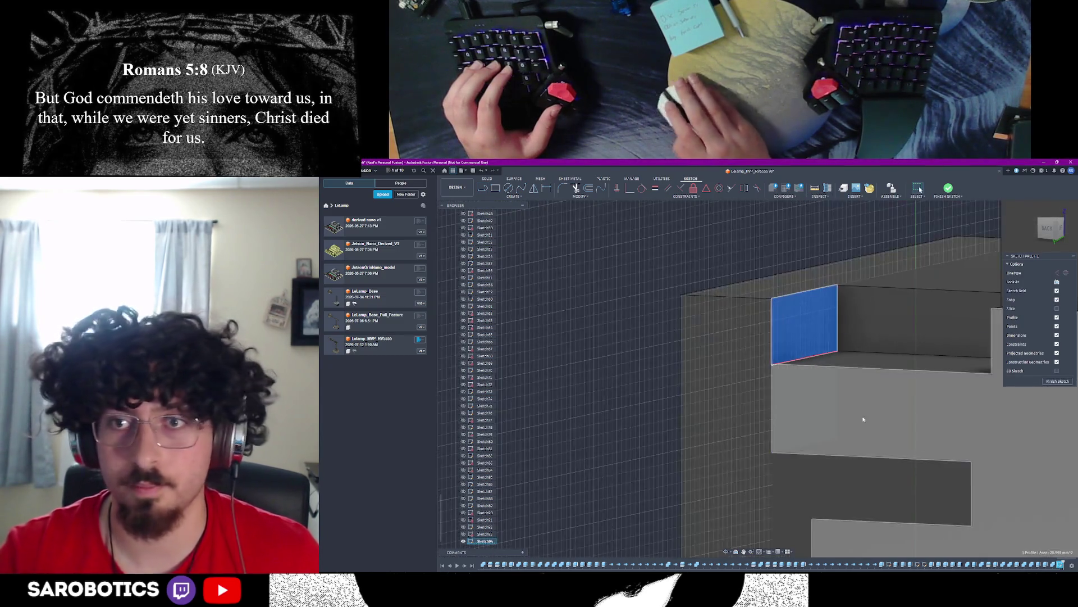
pyautogui.keyDown('shift'); pyautogui.moveTo(765, 482); pyautogui.dragTo(927, 396, button='middle'); pyautogui.keyUp('shift')
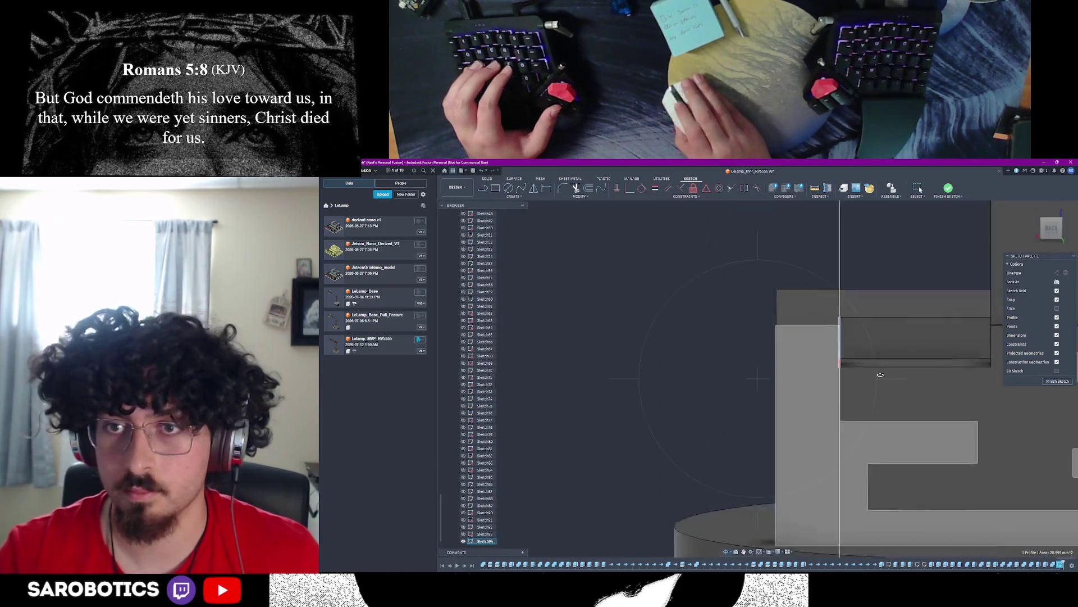
pyautogui.click(1057, 381)
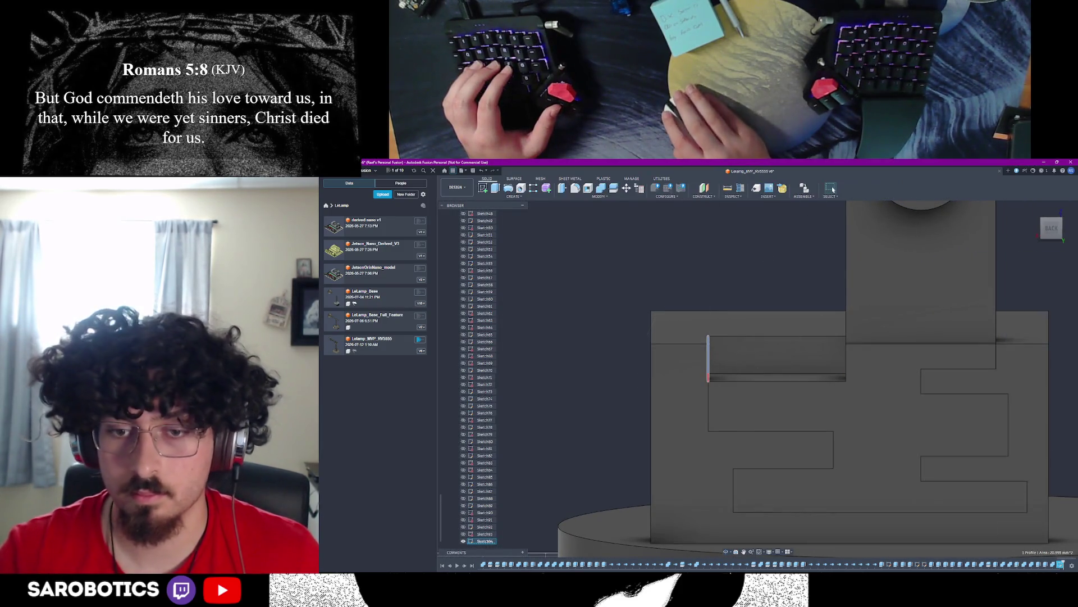
# Step: Measure the 11 mm gap between the tall vertical face and the small face
pyautogui.keyDown('shift'); pyautogui.moveTo(843, 422); pyautogui.dragTo(799, 410, button='middle'); pyautogui.keyUp('shift')
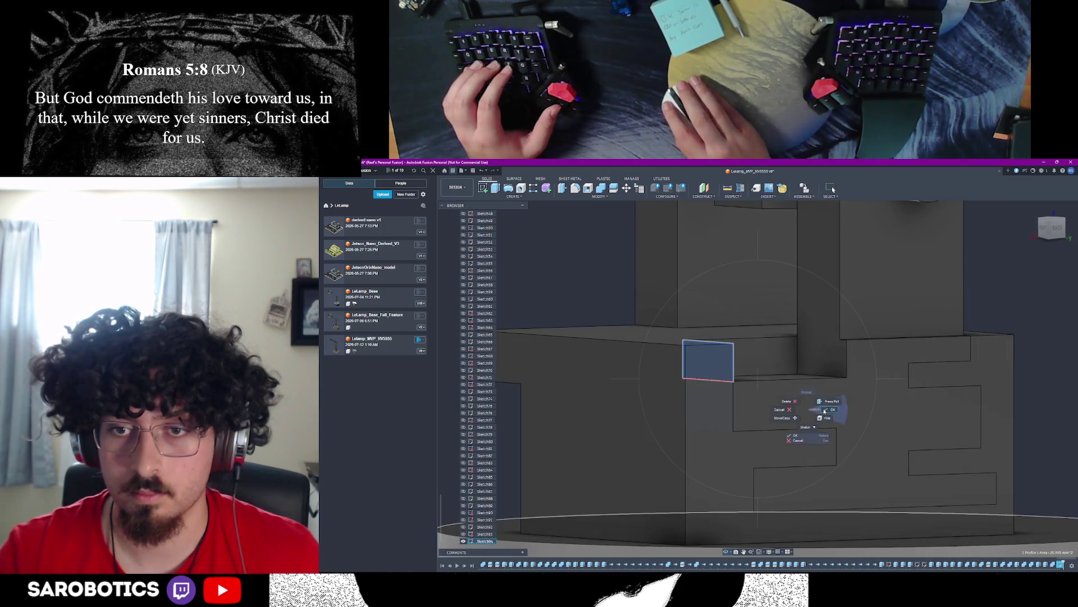
pyautogui.click(825, 410)
pyautogui.click(819, 365)
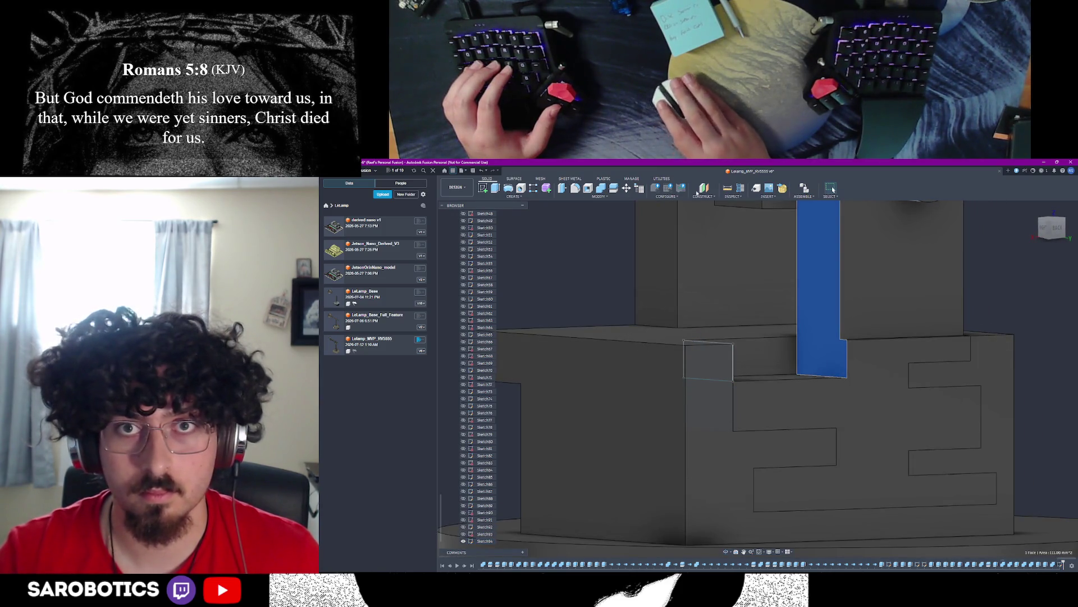
pyautogui.click(708, 360)
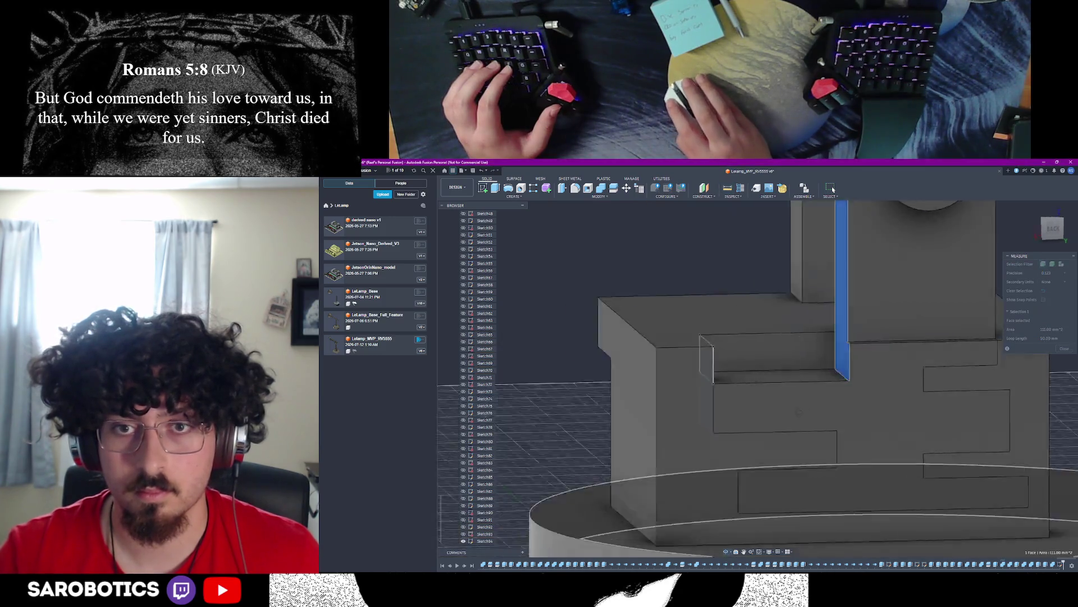
pyautogui.keyDown('shift'); pyautogui.moveTo(792, 405); pyautogui.dragTo(834, 379, button='middle'); pyautogui.keyUp('shift')
pyautogui.click(726, 354)
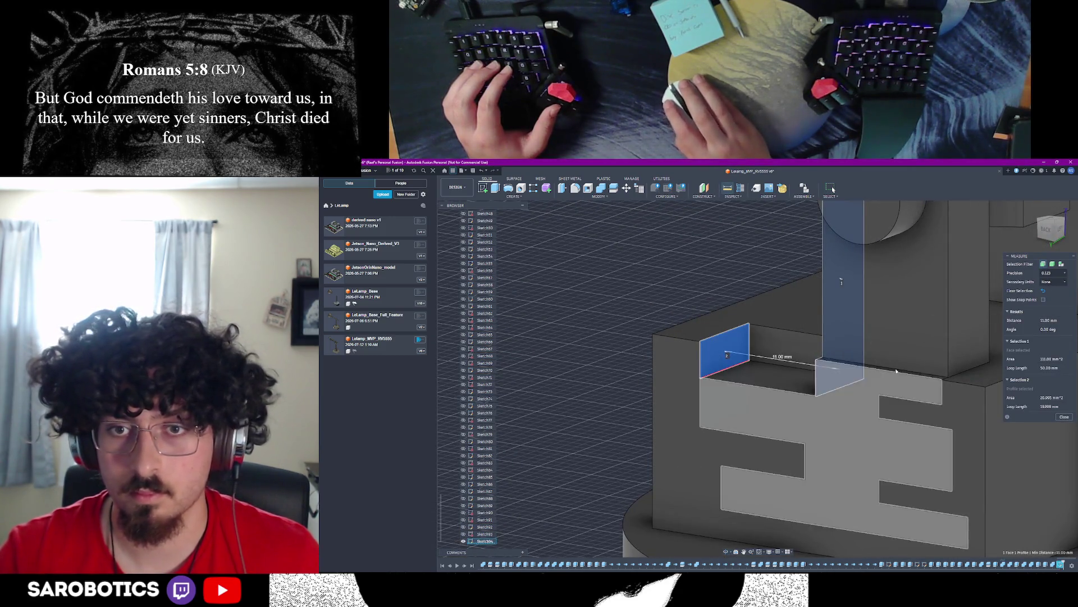
pyautogui.click(1063, 416)
# Step: Extrude the small rectangle 11 mm as a new body
pyautogui.press('e')
pyautogui.click(726, 349)
pyautogui.write('11')
pyautogui.press('Return')
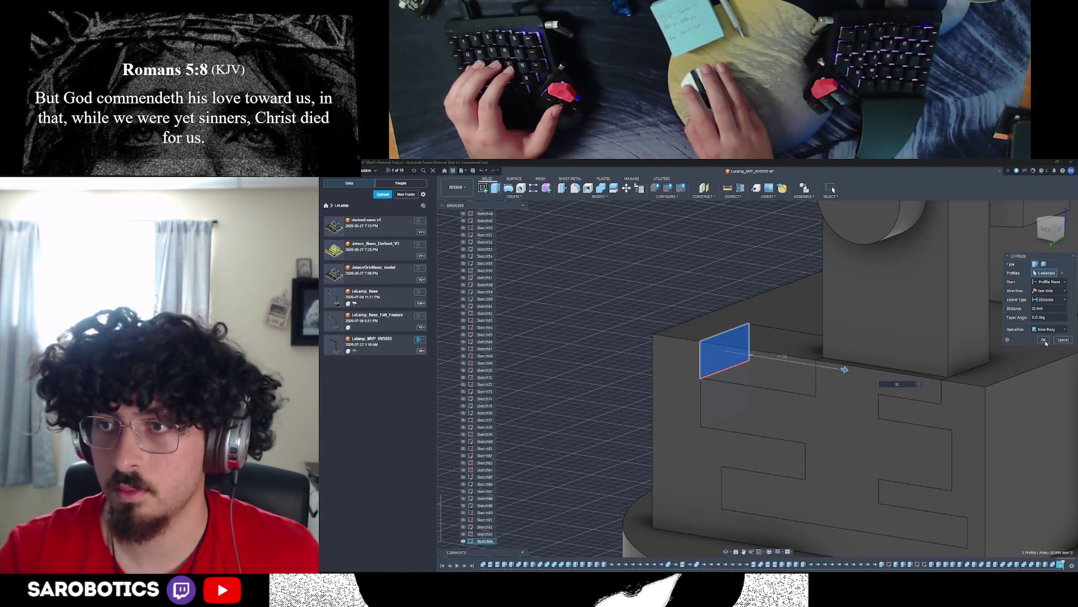
pyautogui.click(1044, 340)
pyautogui.click(735, 372)
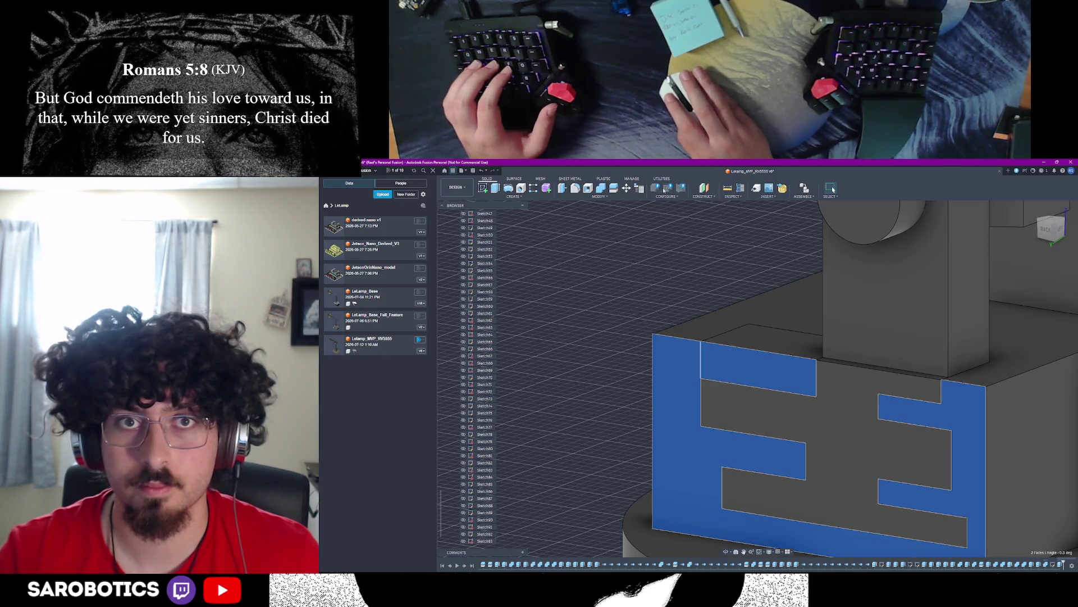
pyautogui.press('s')
# Step: Combine the new piece with the base body and hide the E-shaped body
pyautogui.click(745, 334)
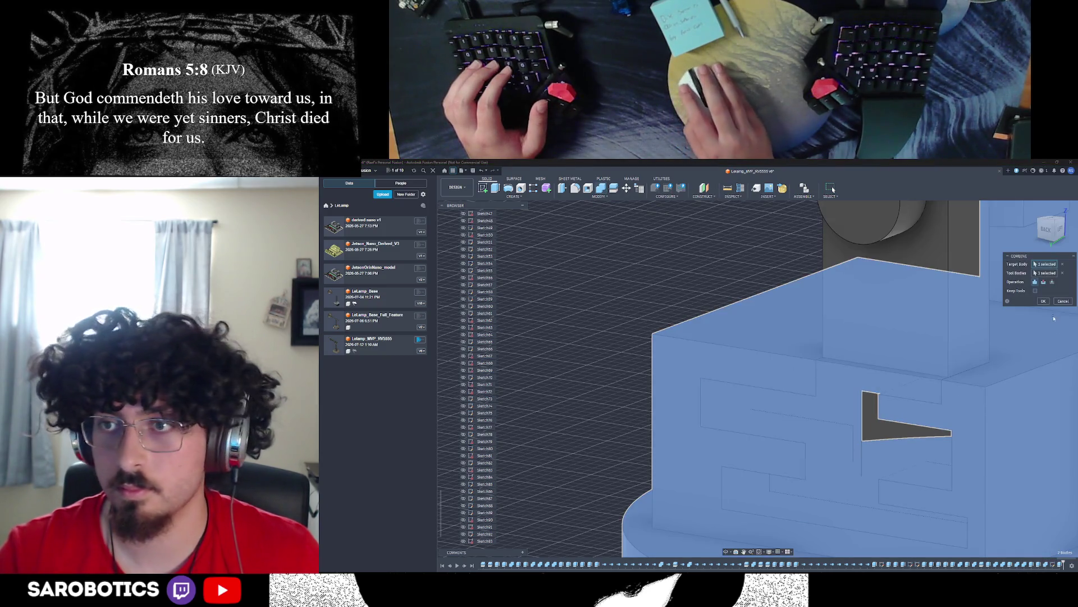
pyautogui.click(1044, 301)
pyautogui.scroll(-5, 927, 379)
pyautogui.click(933, 417)
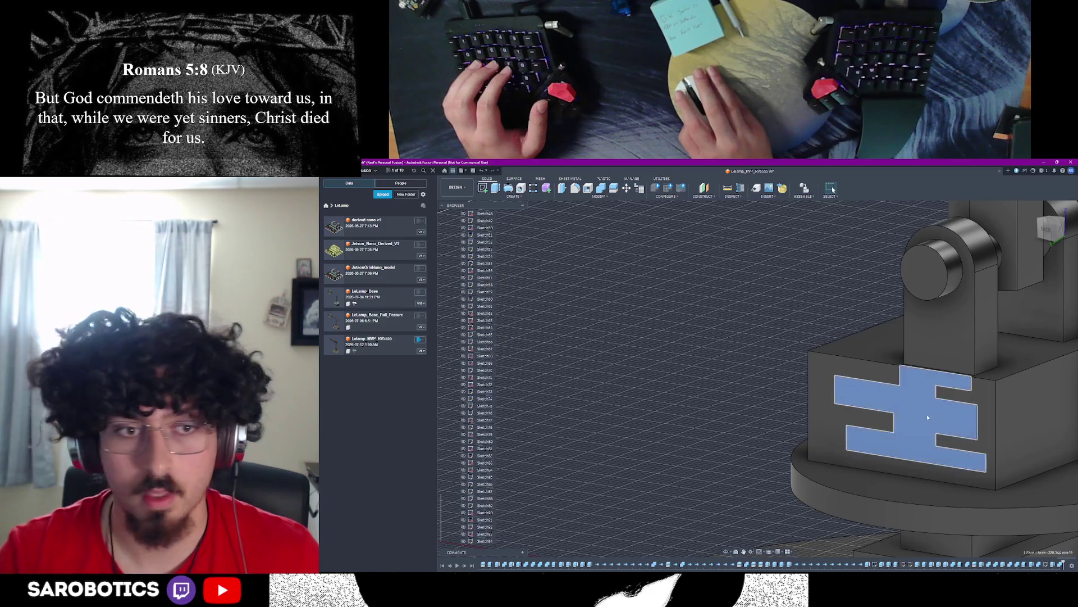
pyautogui.scroll(10, 488, 337)
pyautogui.click(470, 370)
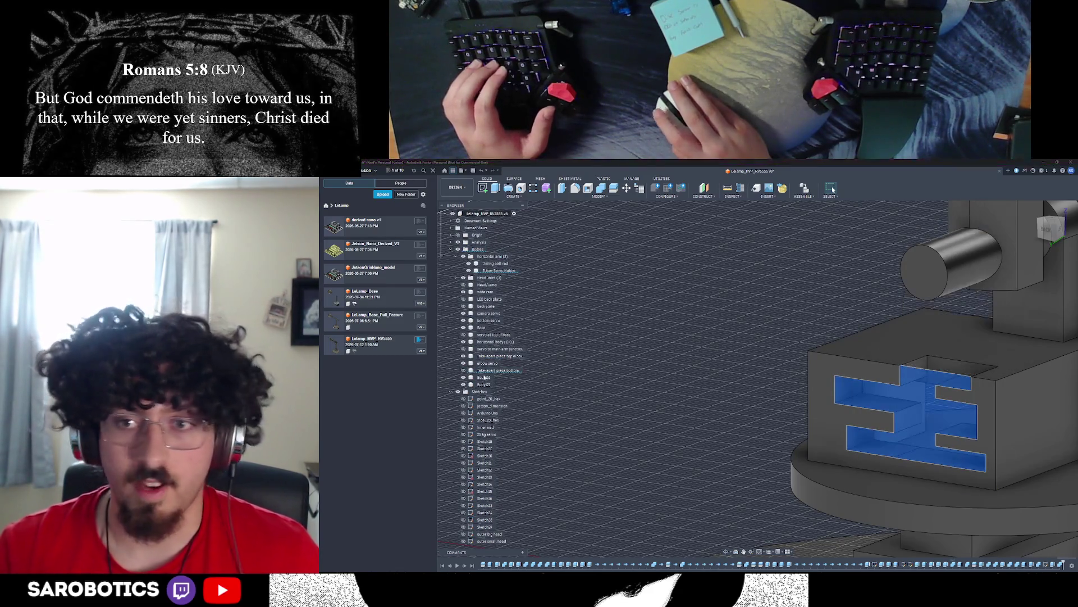
pyautogui.press('Escape')
pyautogui.scroll(-4, 843, 379)
# Step: Toggle the hidden body's visibility to check it against the whole lamp
pyautogui.keyDown('shift'); pyautogui.moveTo(843, 380); pyautogui.dragTo(801, 422, button='middle'); pyautogui.keyUp('shift')
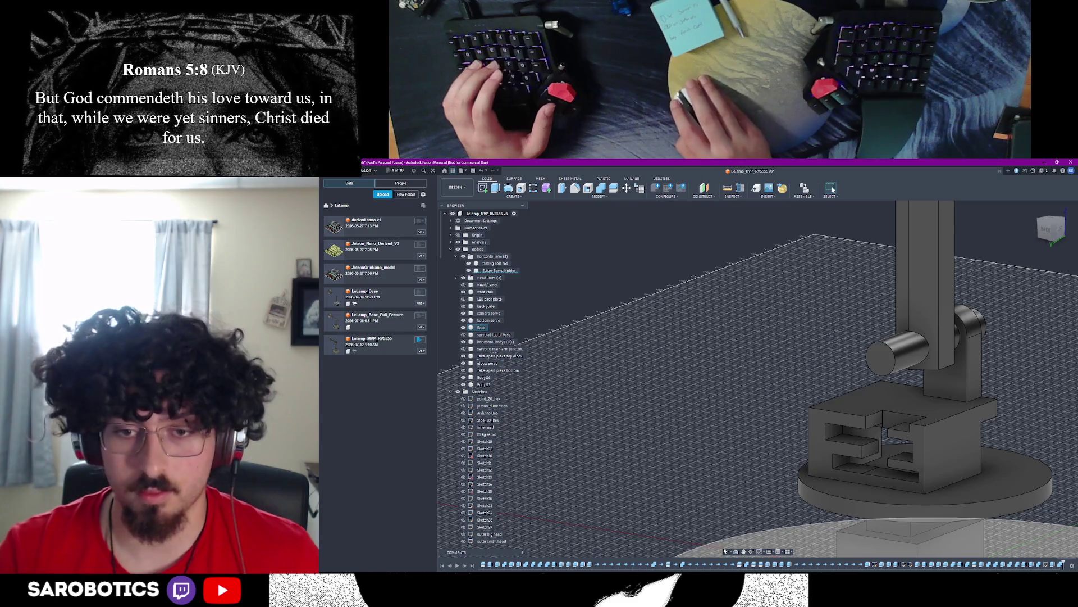
pyautogui.moveTo(842, 354)
pyautogui.keyDown('shift'); pyautogui.mouseDown(button='middle')
pyautogui.moveTo(858, 430)
pyautogui.moveTo(800, 396)
pyautogui.mouseUp(button='middle'); pyautogui.keyUp('shift')
pyautogui.scroll(4, 801, 396)
pyautogui.rightClick(758, 375)
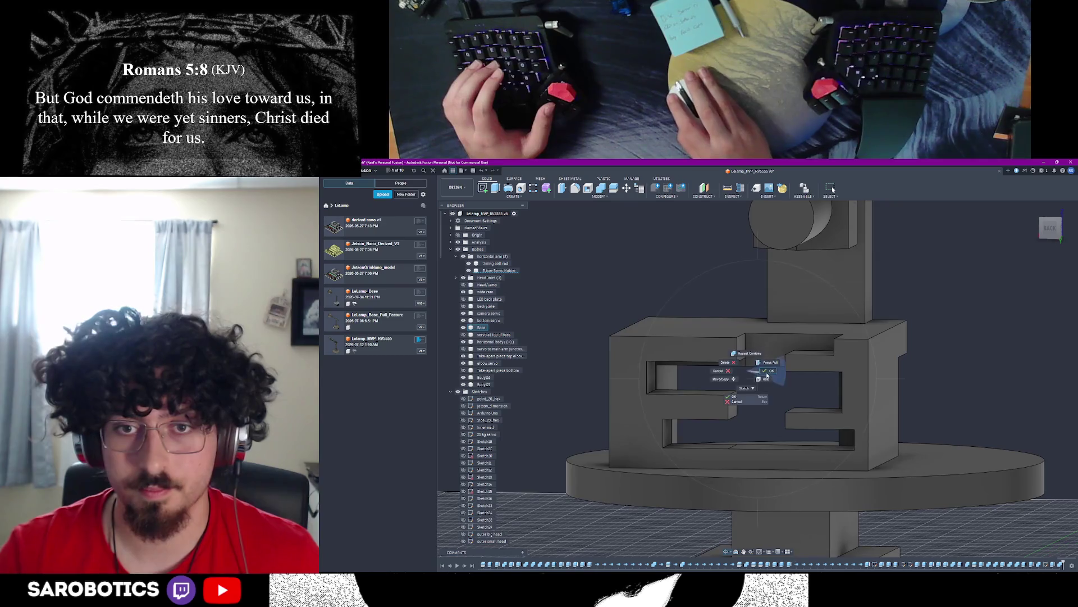
pyautogui.click(464, 370)
pyautogui.click(464, 370)
pyautogui.click(464, 371)
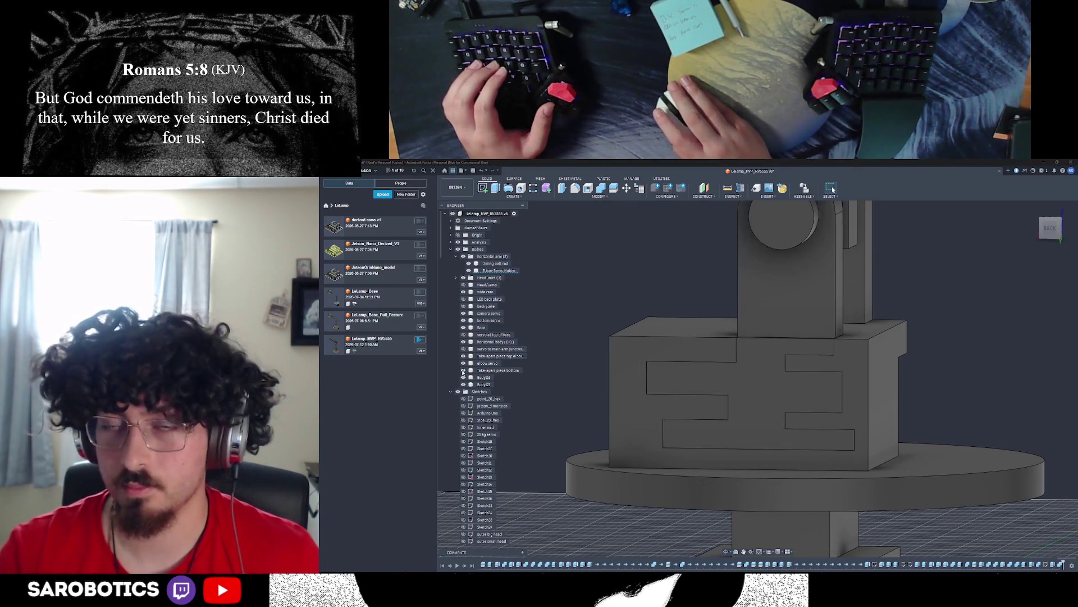
pyautogui.click(463, 369)
# Step: Save a new version of the design with a description
pyautogui.hotkey('ctrl', 's')
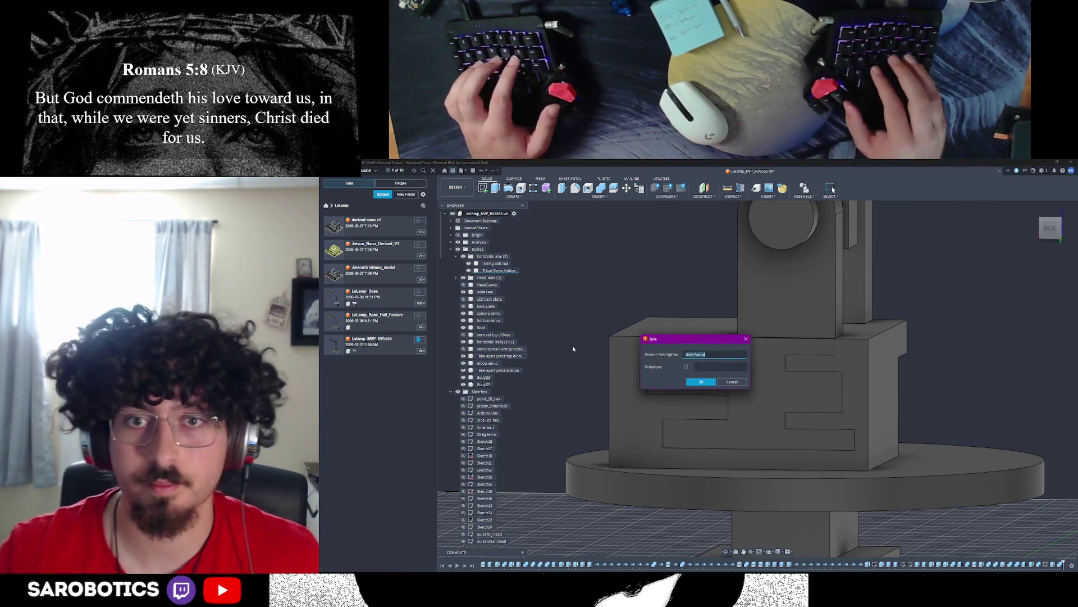
pyautogui.write('take apart piece done')
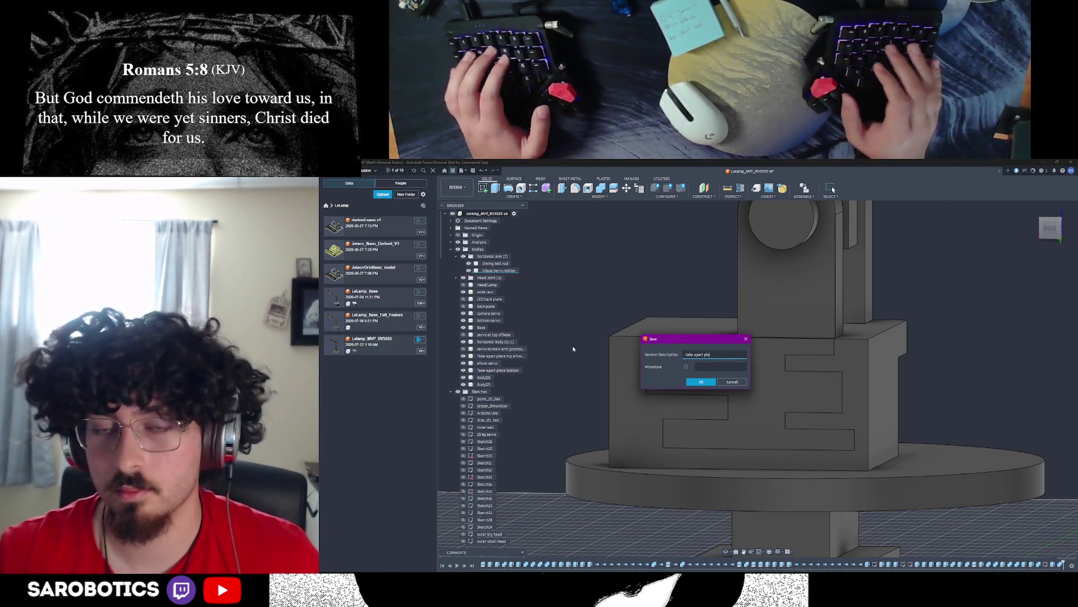
pyautogui.press('Return')
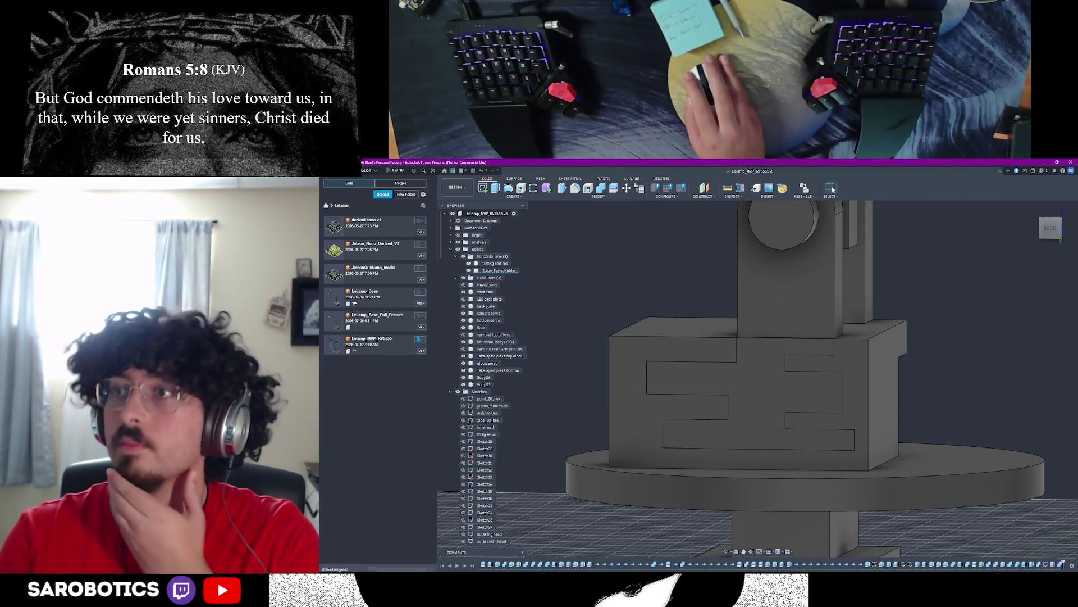
pyautogui.scroll(-3, 759, 380)
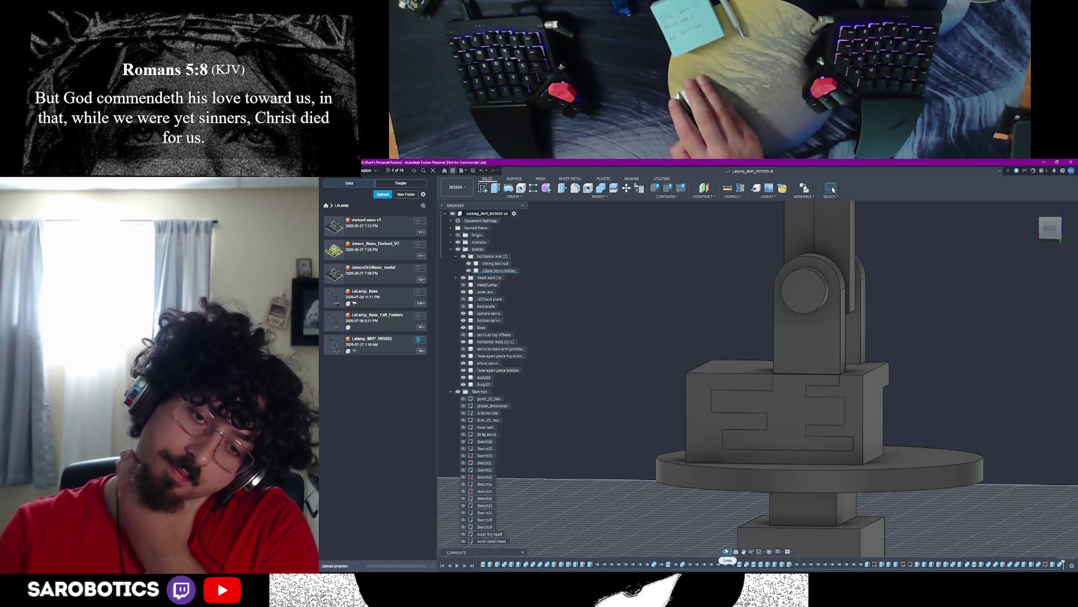
pyautogui.keyDown('shift'); pyautogui.moveTo(841, 424); pyautogui.dragTo(758, 354, button='middle'); pyautogui.keyUp('shift')
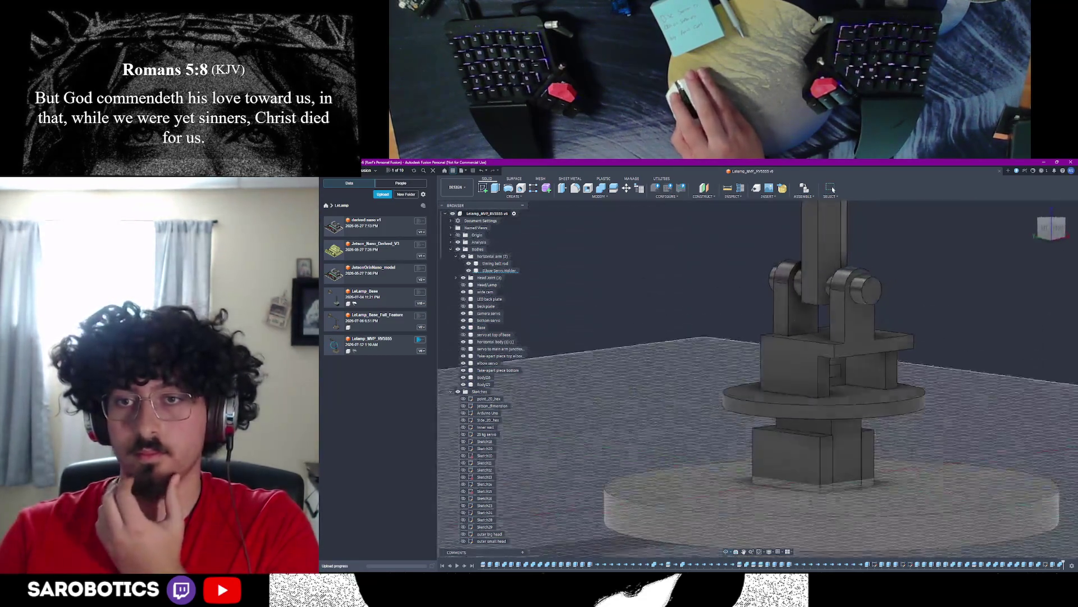
pyautogui.moveTo(842, 380)
pyautogui.keyDown('shift'); pyautogui.mouseDown(button='middle')
pyautogui.moveTo(784, 432)
pyautogui.moveTo(801, 371)
pyautogui.mouseUp(button='middle'); pyautogui.keyUp('shift')
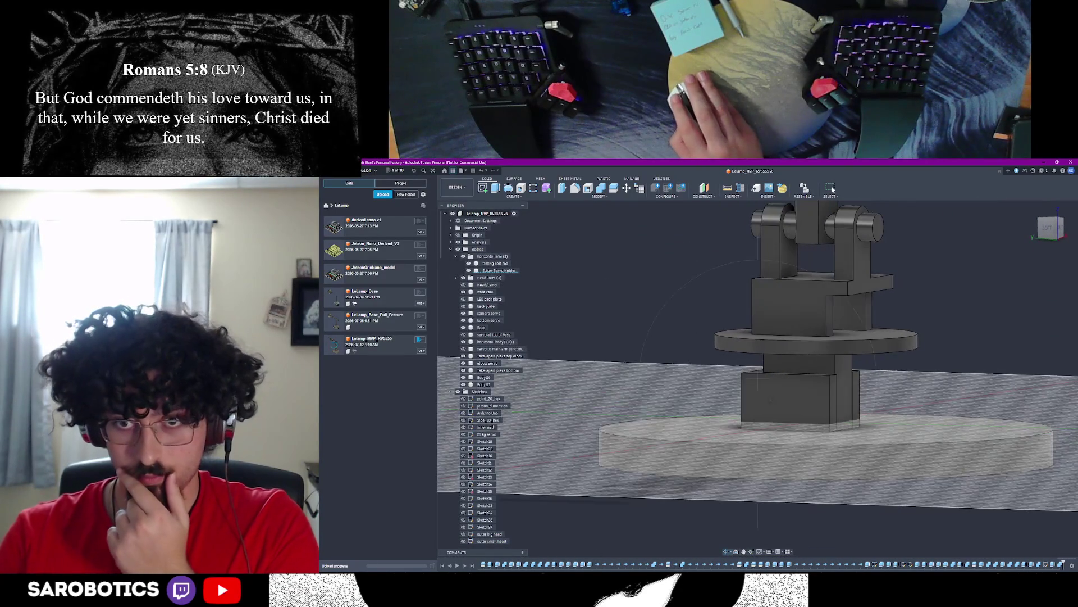
pyautogui.scroll(-5, 759, 354)
pyautogui.keyDown('shift'); pyautogui.moveTo(759, 379); pyautogui.dragTo(826, 337, button='middle'); pyautogui.keyUp('shift')
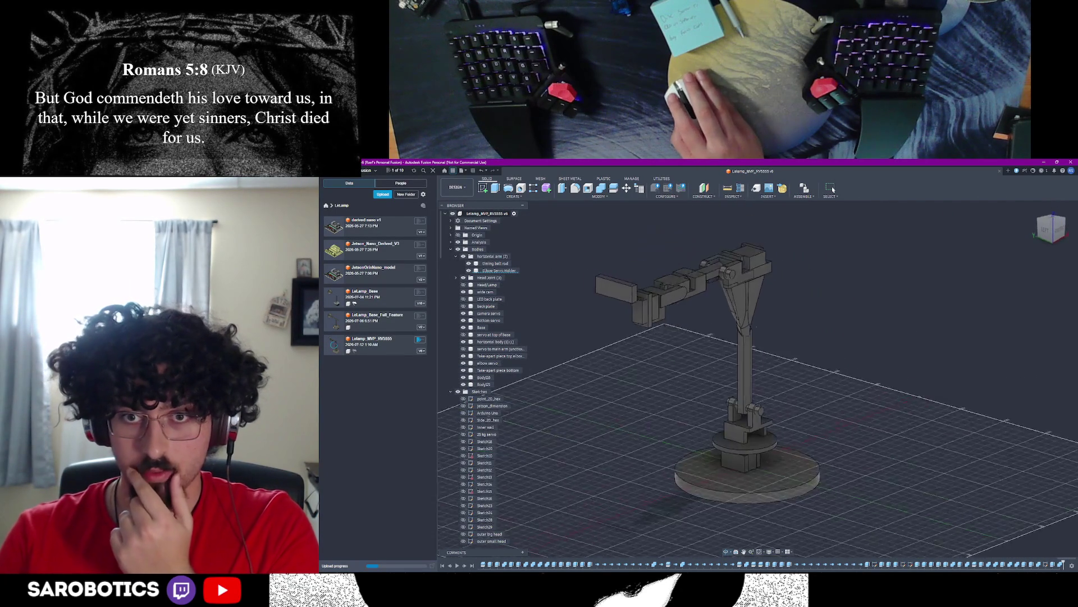
pyautogui.keyDown('shift'); pyautogui.moveTo(759, 363); pyautogui.dragTo(792, 337, button='middle'); pyautogui.keyUp('shift')
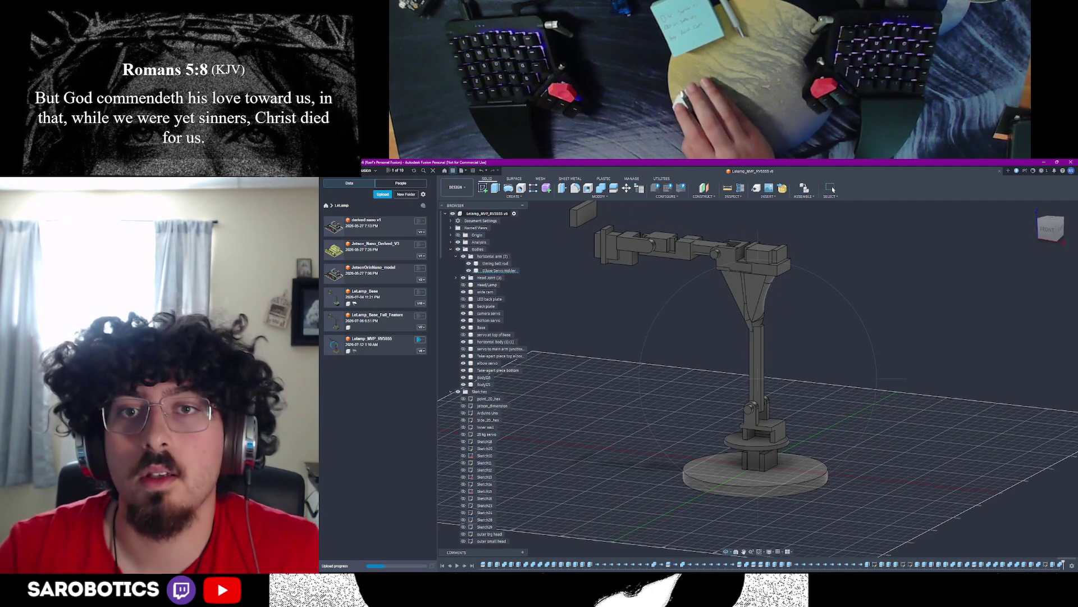
pyautogui.scroll(-4, 732, 263)
pyautogui.moveTo(724, 295)
pyautogui.keyDown('shift'); pyautogui.mouseDown(button='middle')
pyautogui.moveTo(707, 452)
pyautogui.moveTo(758, 354)
pyautogui.mouseUp(button='middle'); pyautogui.keyUp('shift')
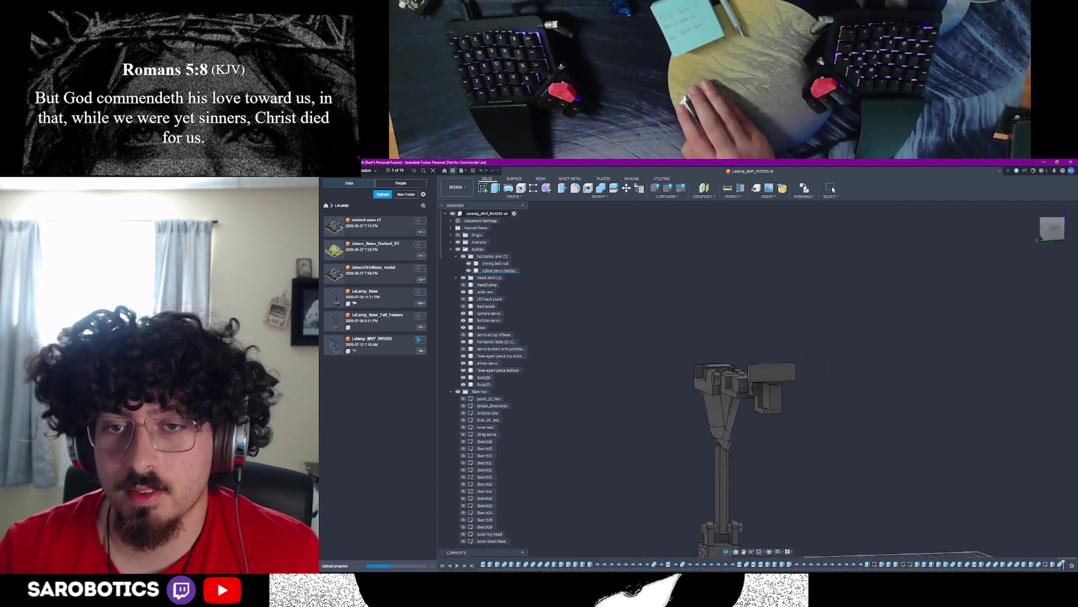
pyautogui.moveTo(759, 354)
pyautogui.keyDown('shift'); pyautogui.mouseDown(button='middle')
pyautogui.moveTo(759, 438)
pyautogui.moveTo(758, 337)
pyautogui.mouseUp(button='middle'); pyautogui.keyUp('shift')
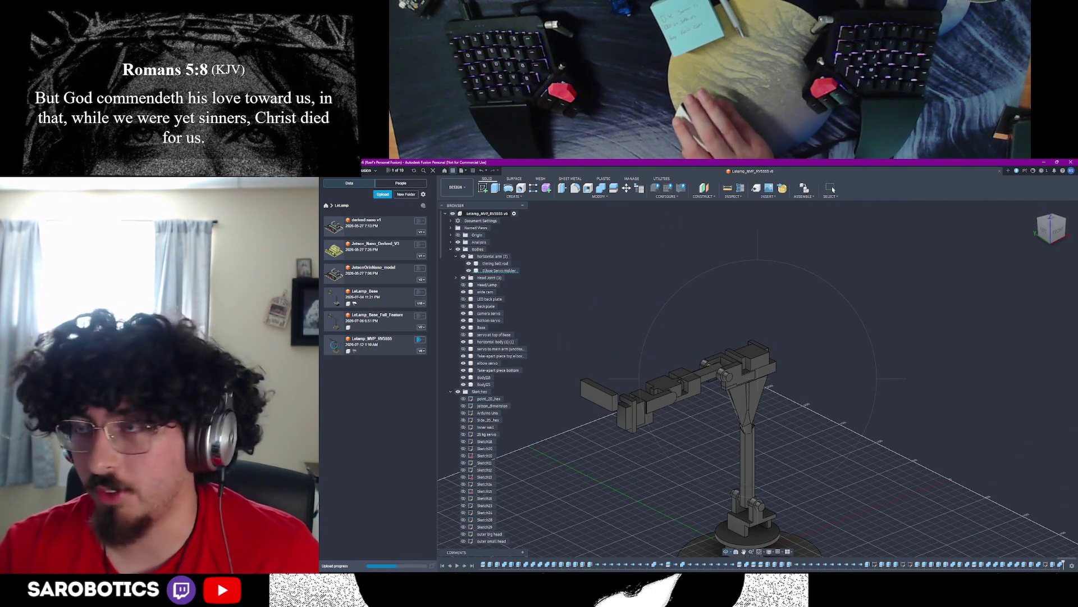
pyautogui.keyDown('shift'); pyautogui.moveTo(758, 380); pyautogui.dragTo(758, 320, button='middle'); pyautogui.keyUp('shift')
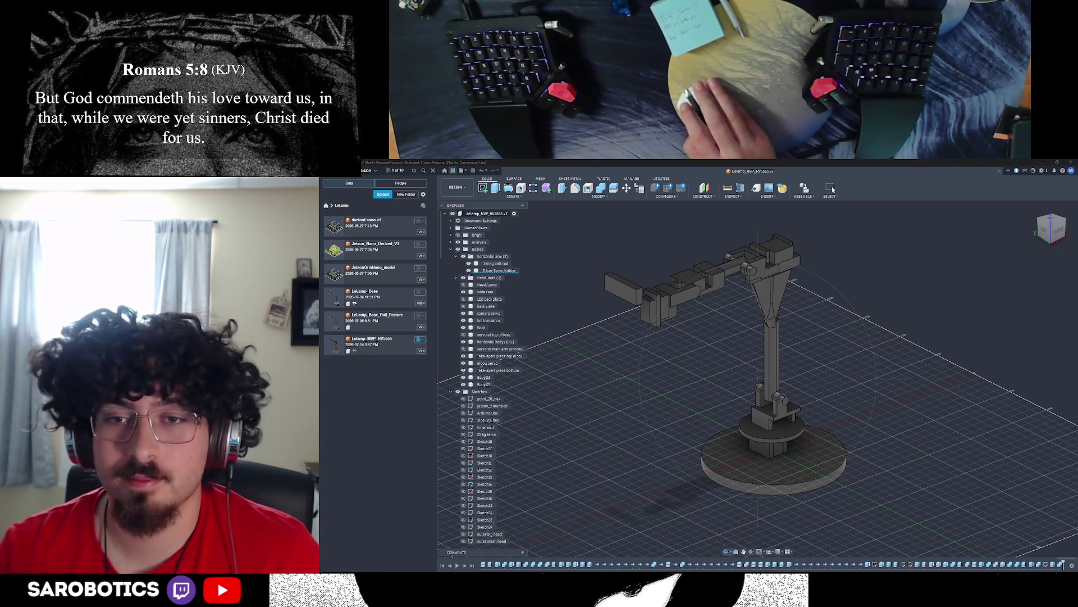
pyautogui.moveTo(758, 421)
pyautogui.keyDown('shift'); pyautogui.mouseDown(button='middle')
pyautogui.moveTo(759, 320)
pyautogui.moveTo(741, 276)
pyautogui.moveTo(759, 379)
pyautogui.moveTo(762, 371)
pyautogui.mouseUp(button='middle'); pyautogui.keyUp('shift')
pyautogui.scroll(4, 759, 379)
pyautogui.scroll(-4, 759, 337)
pyautogui.scroll(5, 759, 379)
pyautogui.rightClick(763, 375)
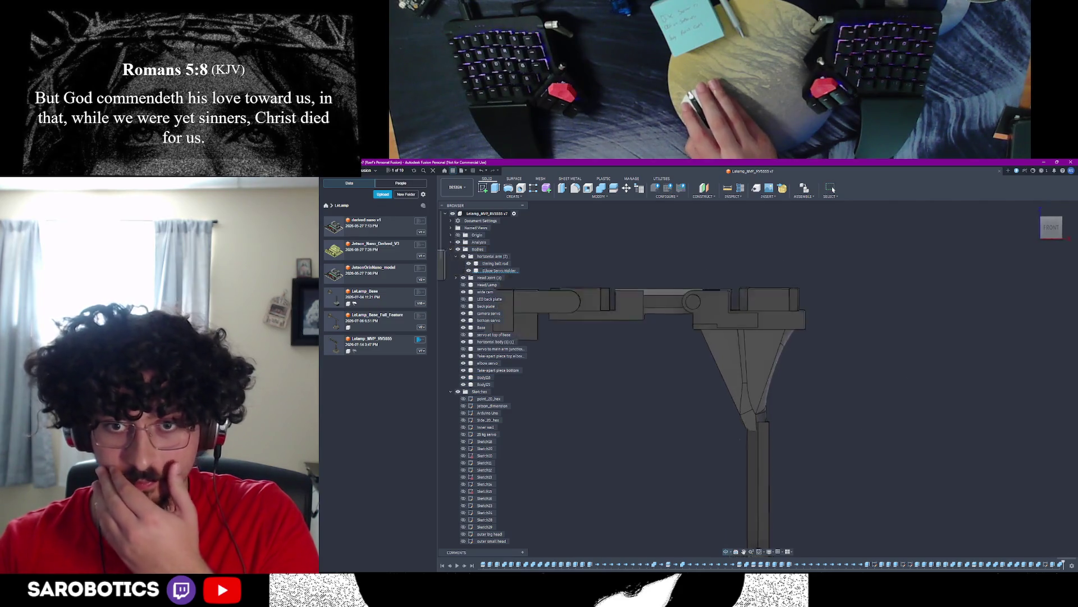
pyautogui.keyDown('shift'); pyautogui.moveTo(758, 379); pyautogui.dragTo(801, 354, button='middle'); pyautogui.keyUp('shift')
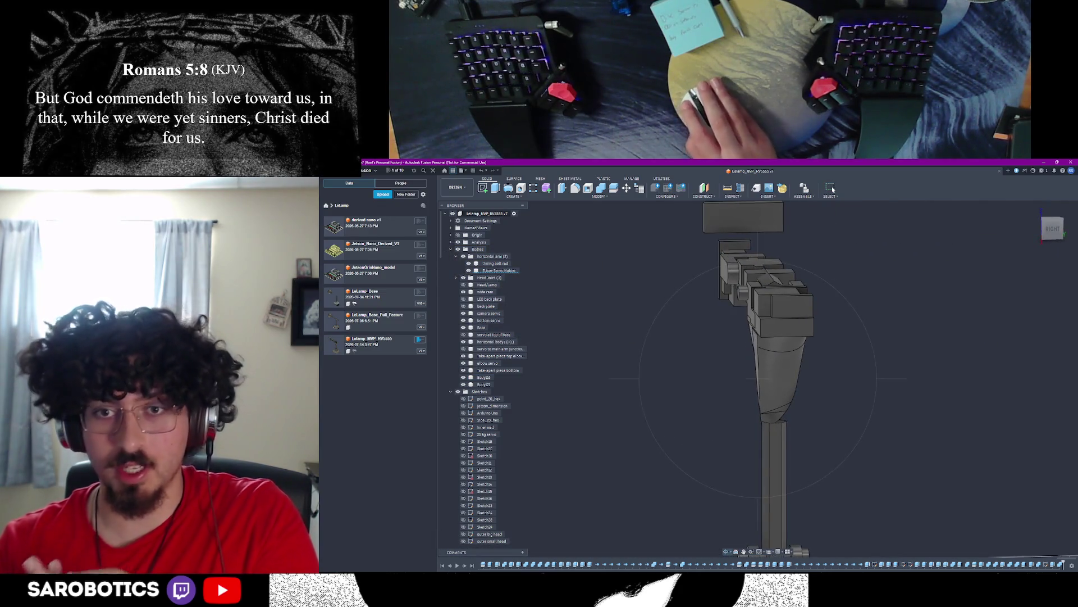
pyautogui.scroll(-4, 490, 337)
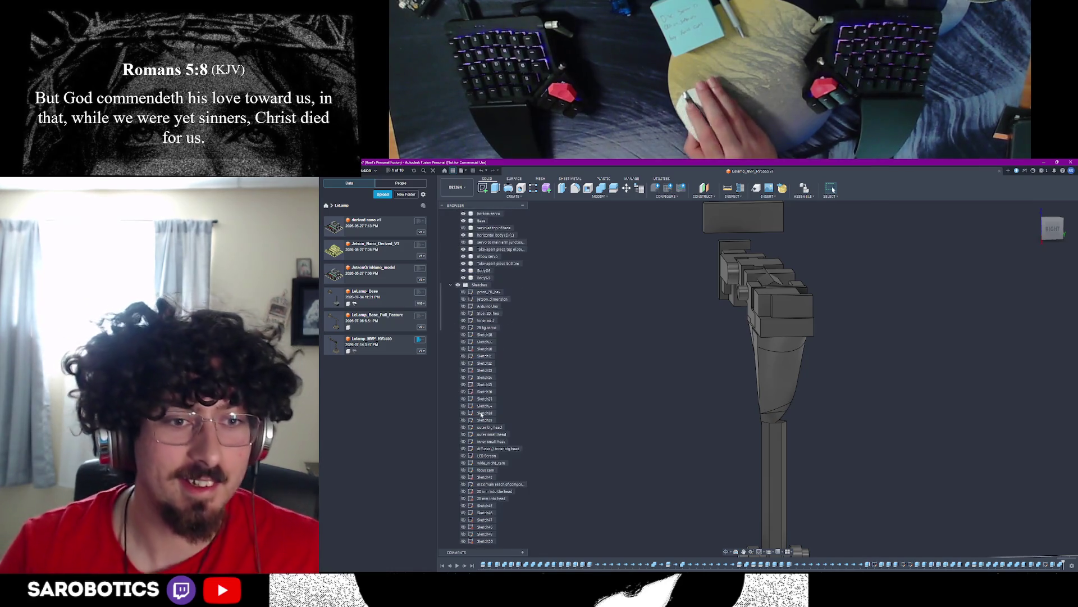
# Step: Rename the rotating base piece's body to 'spinny base'
pyautogui.click(775, 396)
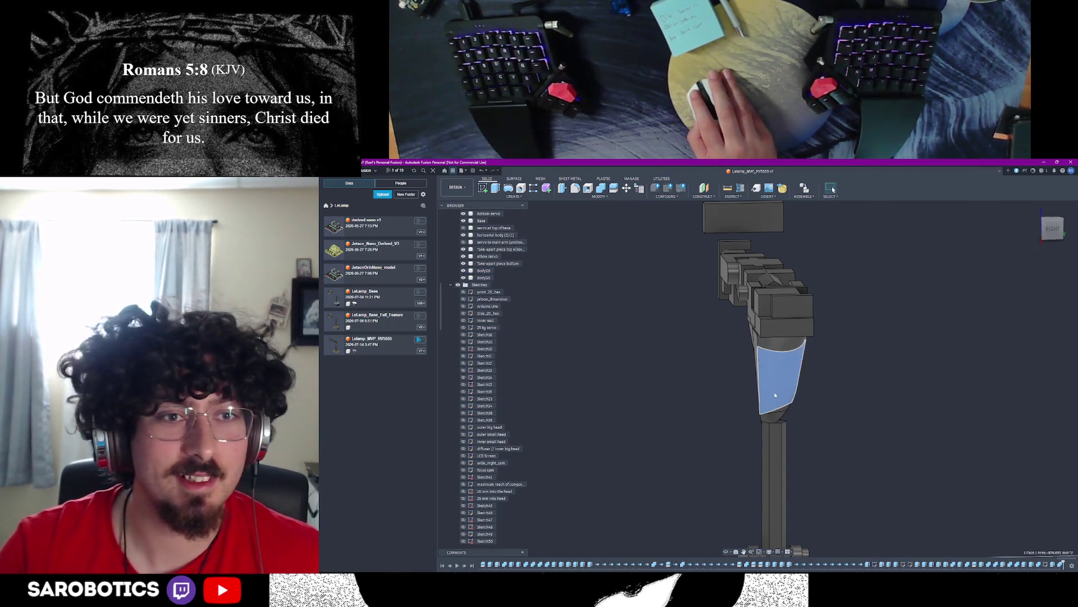
pyautogui.scroll(4, 485, 338)
pyautogui.press('F6')
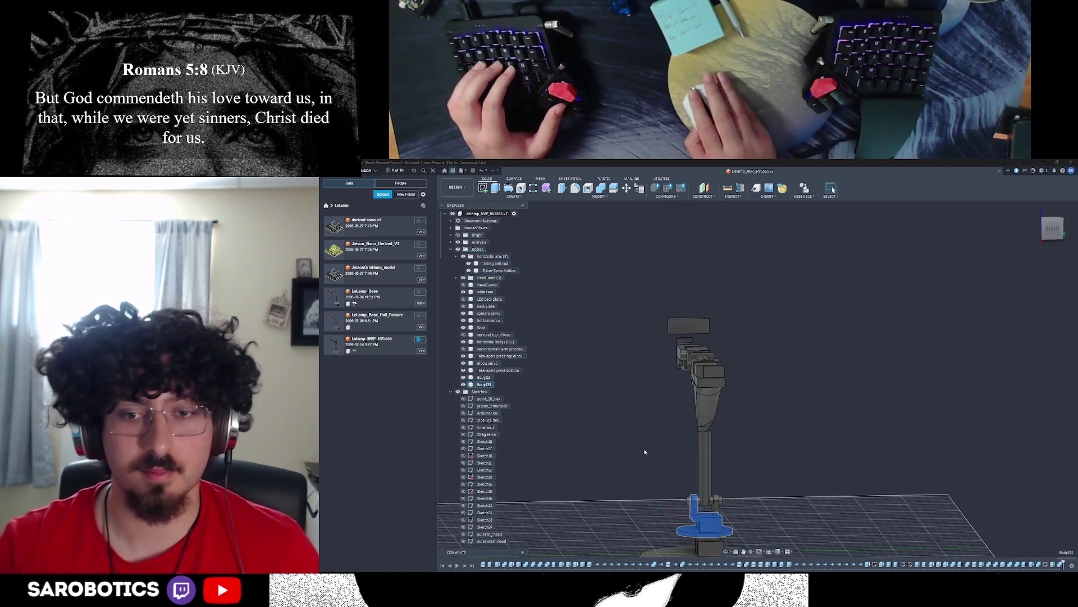
pyautogui.click(697, 507)
pyautogui.keyDown('shift'); pyautogui.moveTo(697, 507); pyautogui.dragTo(756, 385, button='middle'); pyautogui.keyUp('shift')
pyautogui.scroll(5, 750, 380)
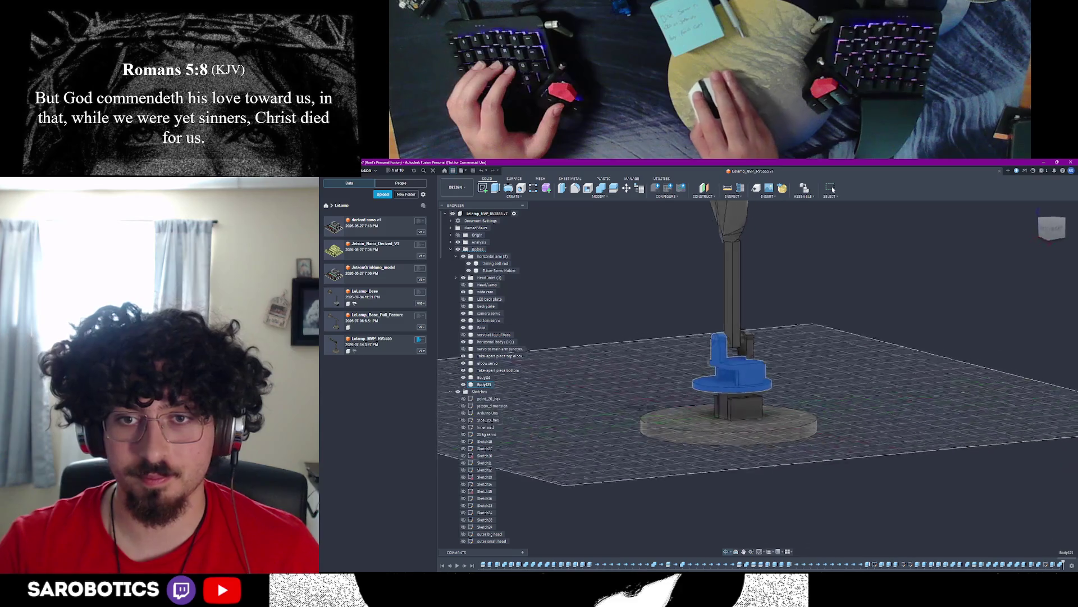
pyautogui.rightClick(484, 384)
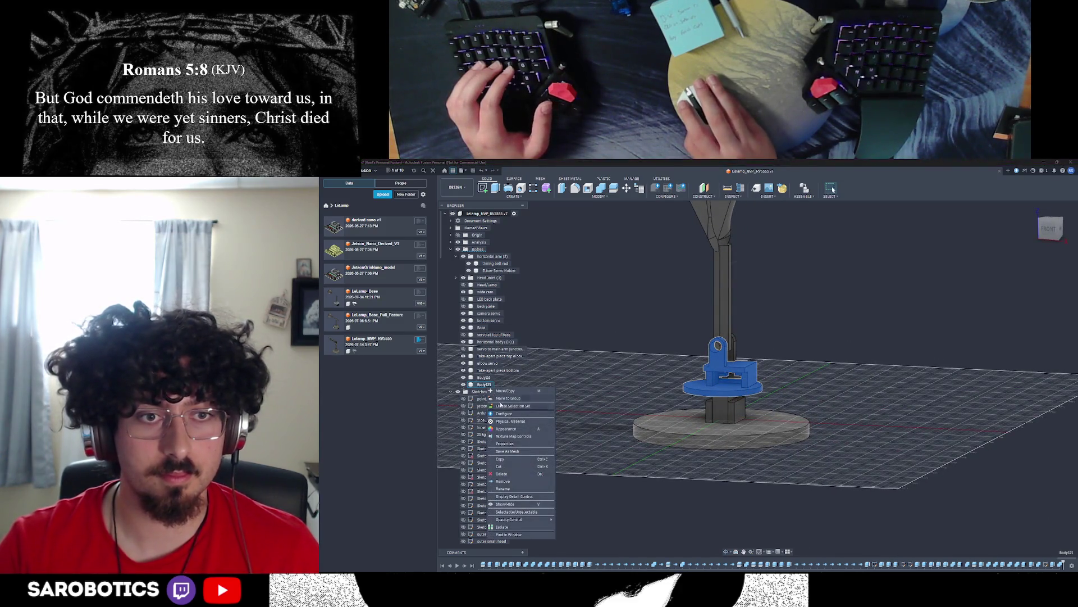
pyautogui.click(511, 488)
pyautogui.write('Cylind')
pyautogui.press('Return')
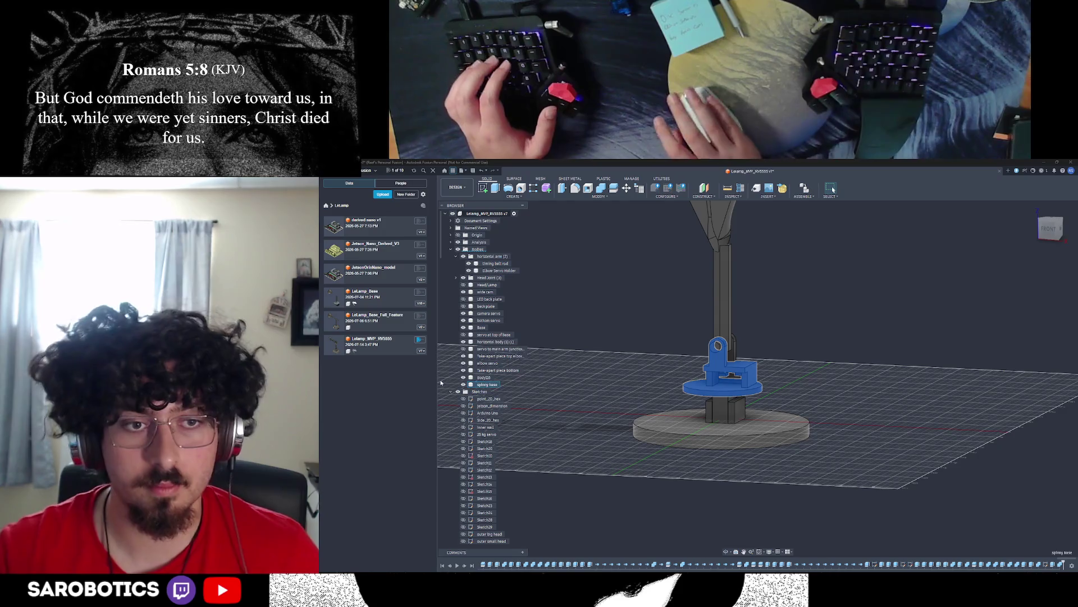
# Step: Rename the lower arm column body, settling on 'base arm'
pyautogui.click(482, 378)
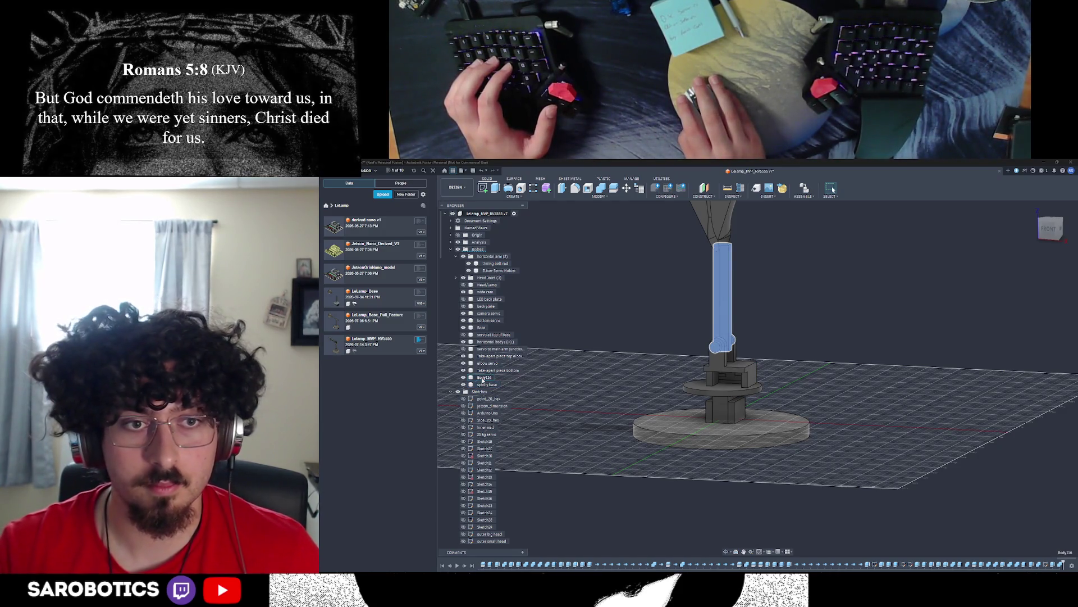
pyautogui.rightClick(482, 380)
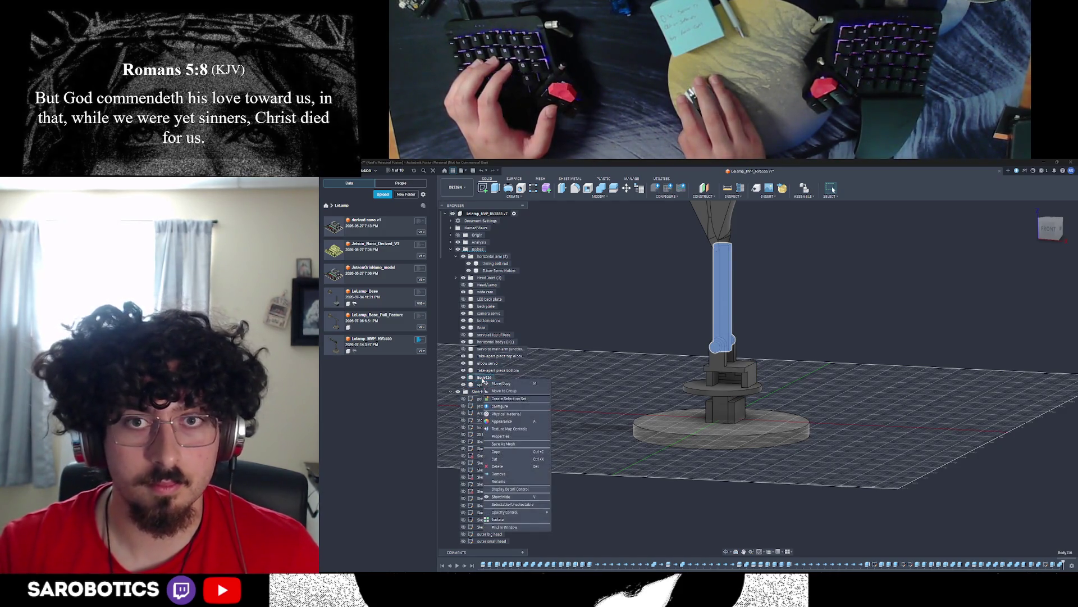
pyautogui.click(498, 488)
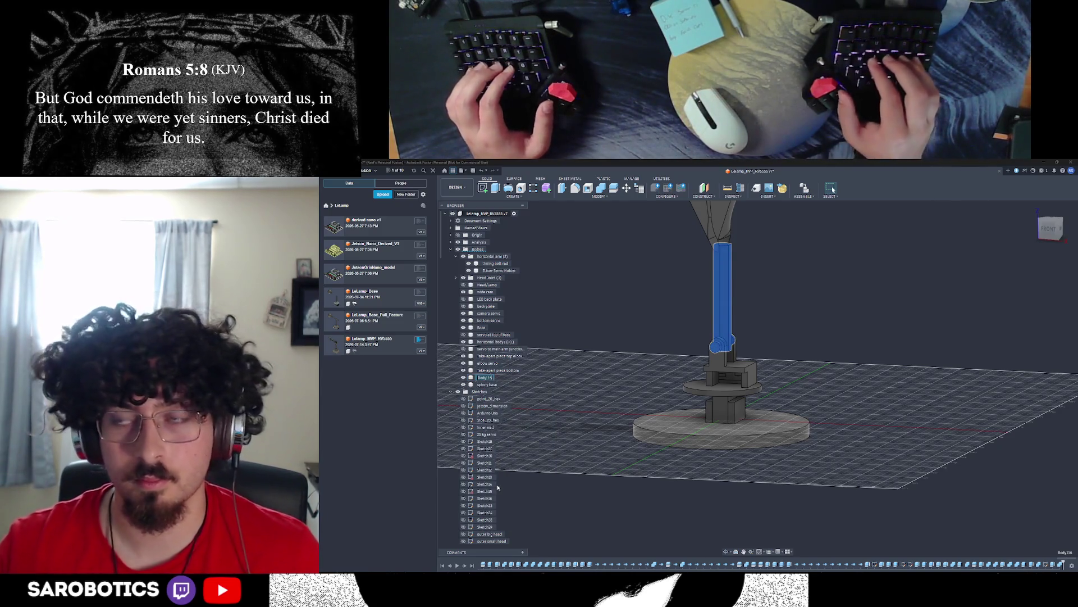
pyautogui.write('elbow arm')
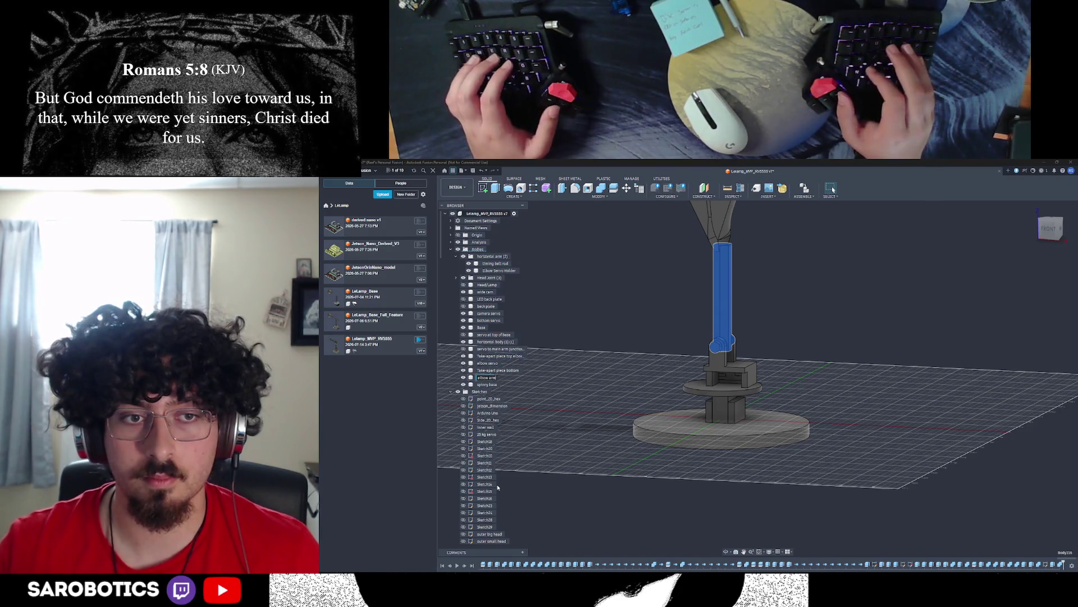
pyautogui.press('Return')
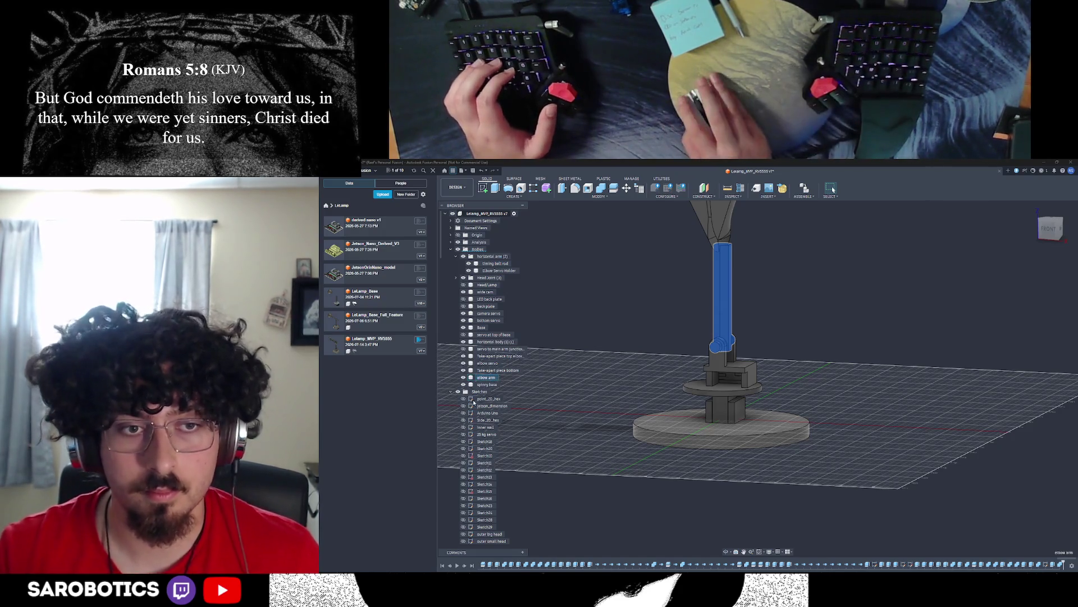
pyautogui.rightClick(488, 379)
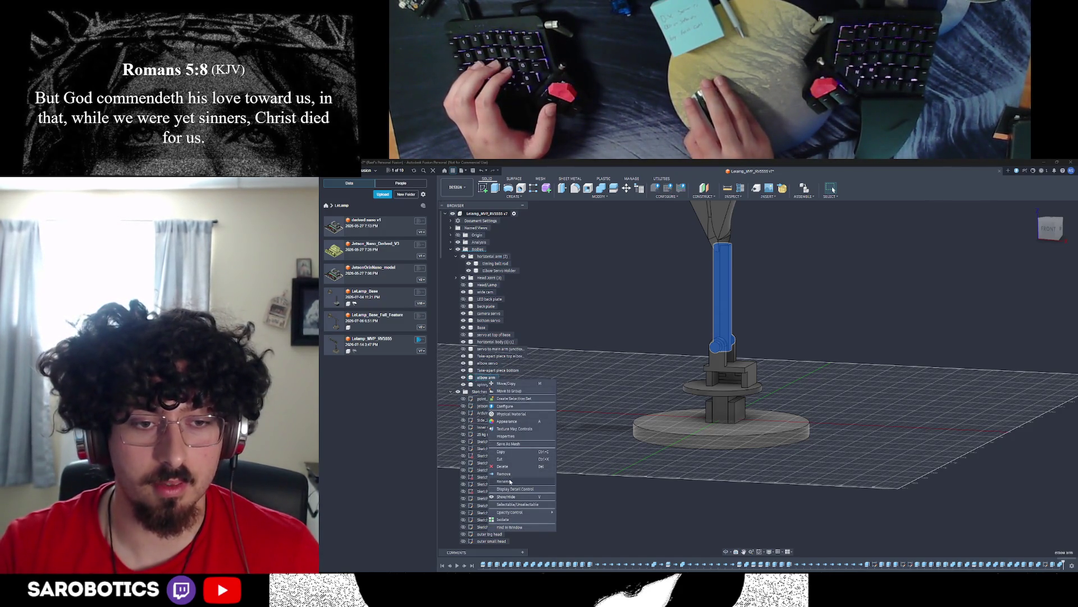
pyautogui.click(510, 481)
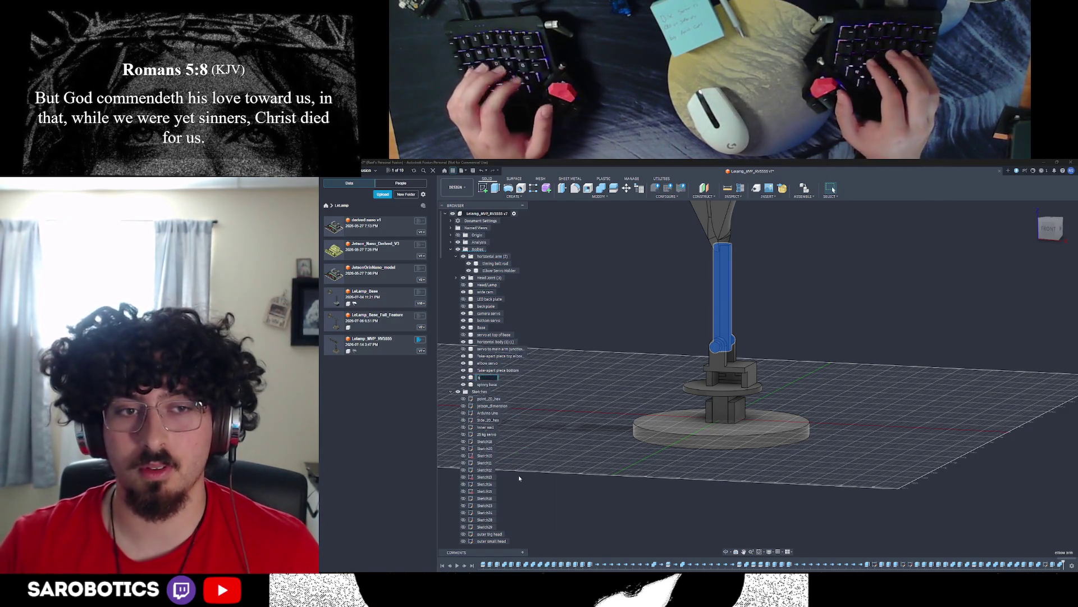
pyautogui.write('ase arm')
pyautogui.press('Return')
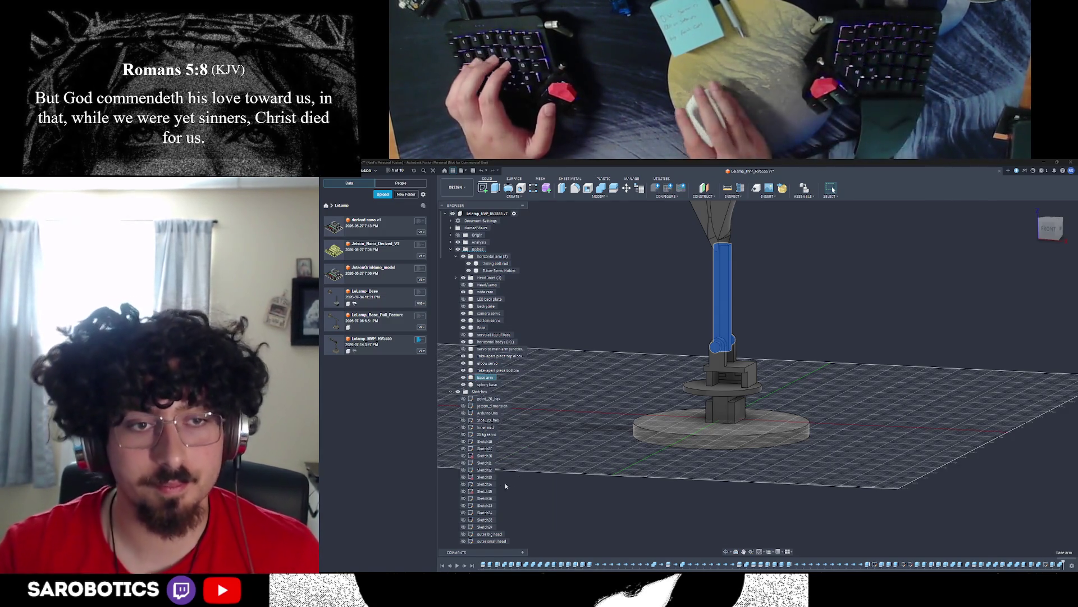
pyautogui.click(500, 350)
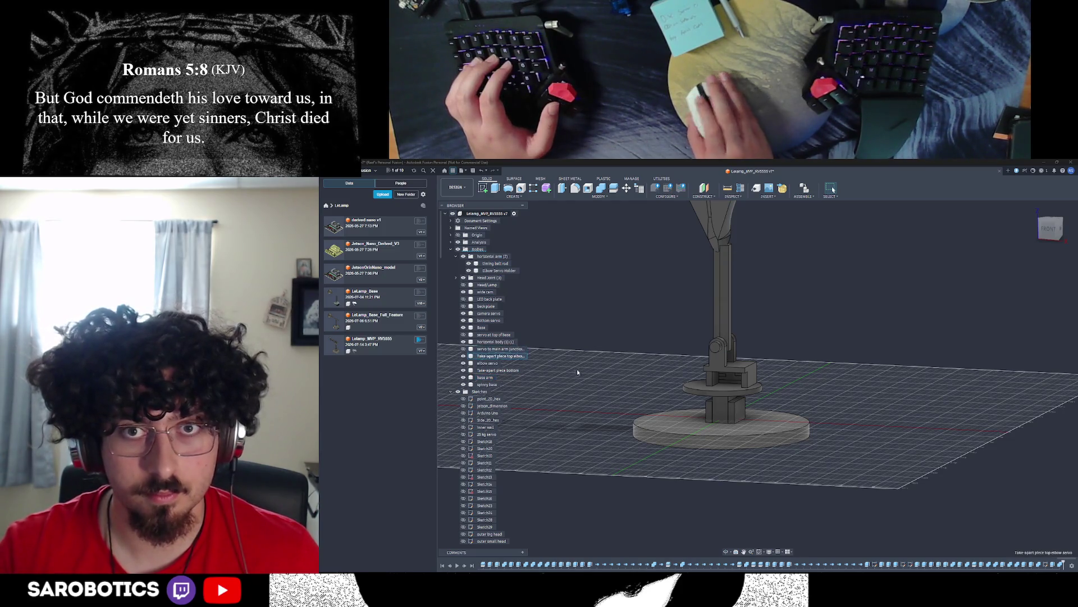
pyautogui.scroll(-4, 575, 371)
pyautogui.scroll(3, 665, 308)
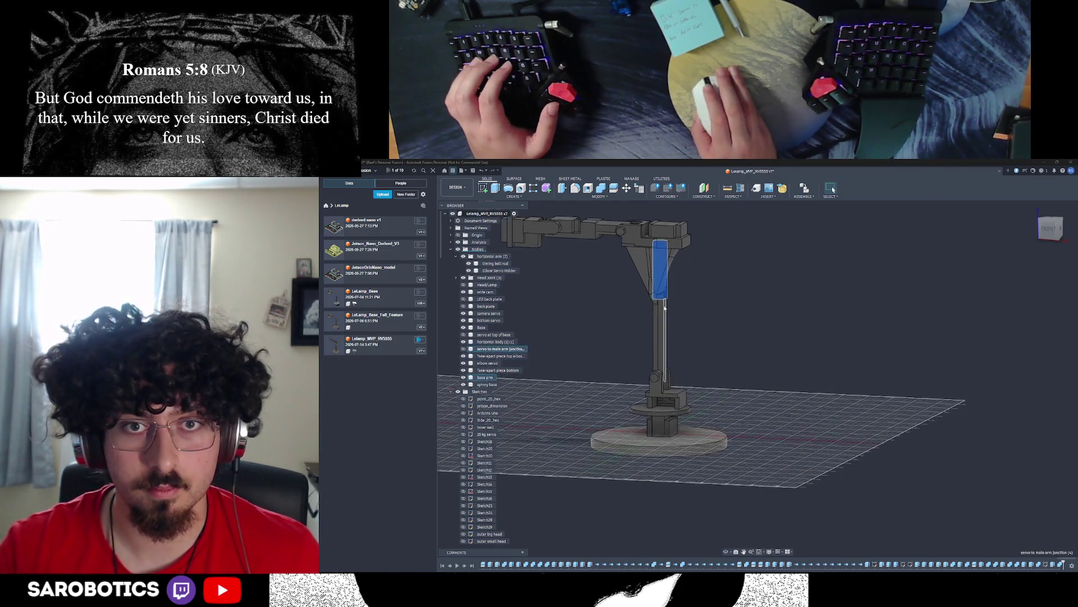
pyautogui.scroll(3, 665, 314)
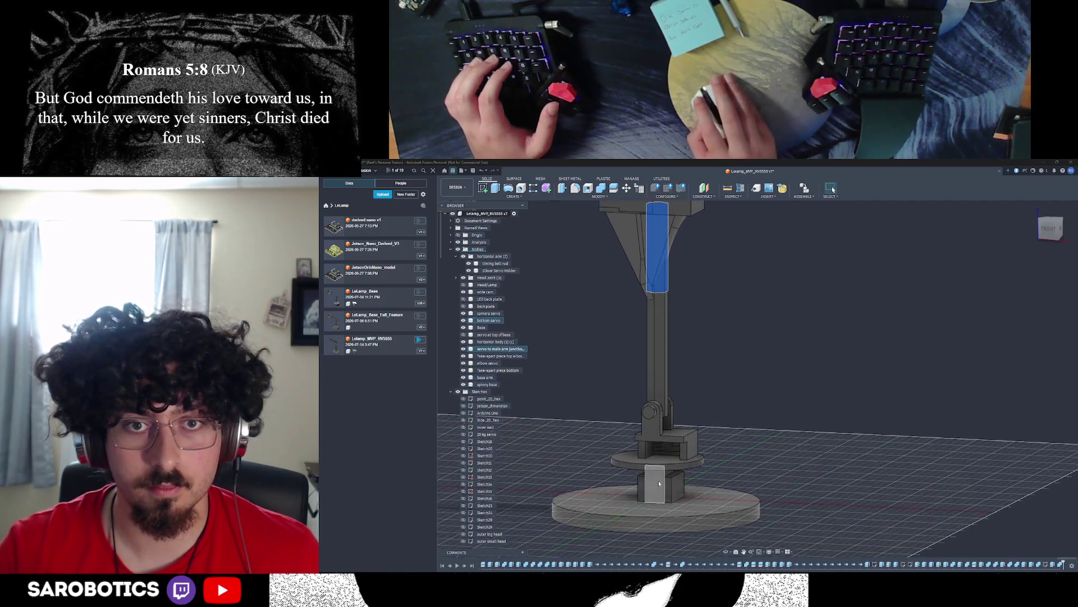
# Step: Examine the column's triangular bracket, toggling its body's visibility, then bring up Combine
pyautogui.moveTo(674, 278)
pyautogui.keyDown('shift'); pyautogui.mouseDown(button='middle')
pyautogui.moveTo(684, 260)
pyautogui.moveTo(725, 337)
pyautogui.mouseUp(button='middle'); pyautogui.keyUp('shift')
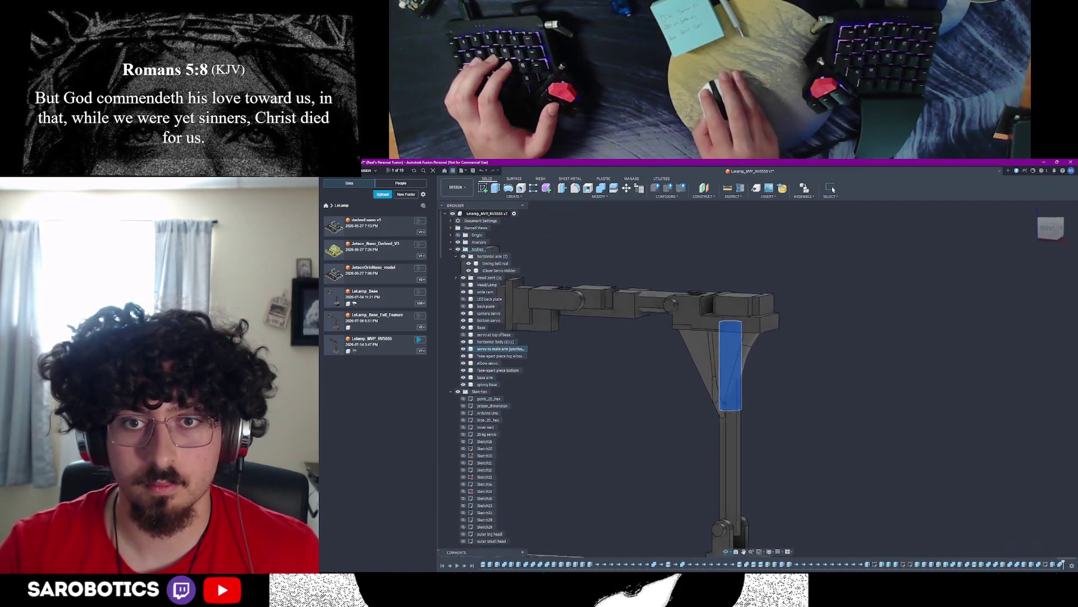
pyautogui.rightClick(746, 375)
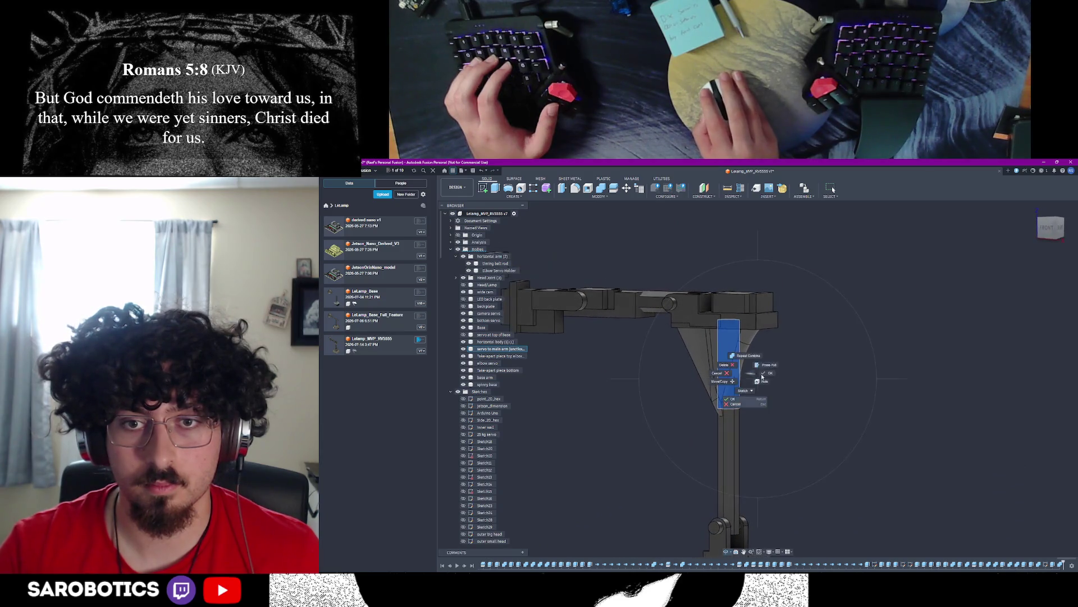
pyautogui.click(719, 349)
pyautogui.click(469, 271)
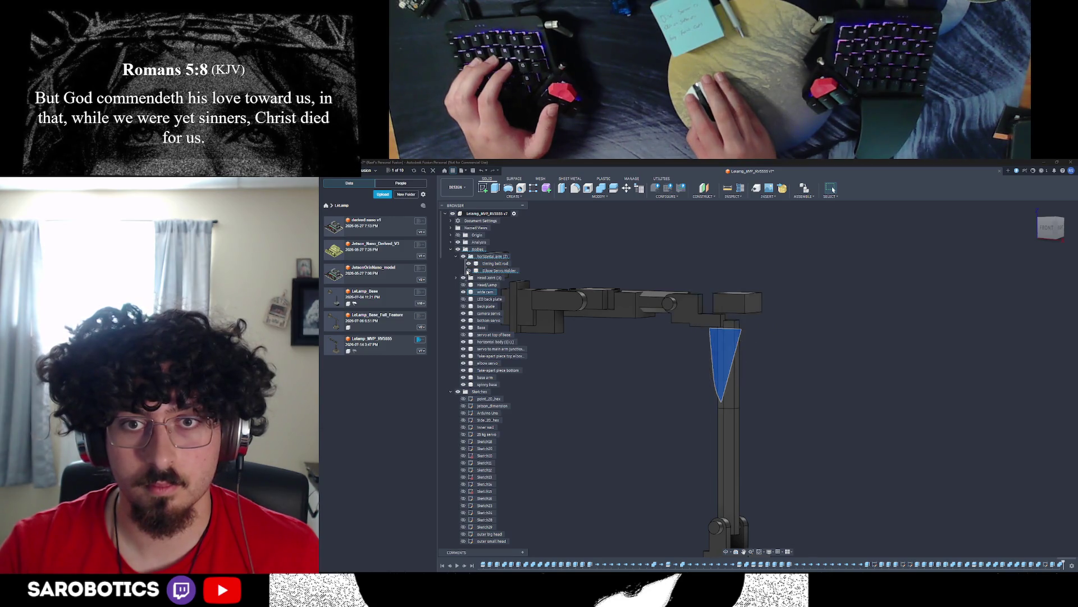
pyautogui.click(469, 271)
pyautogui.press('Escape')
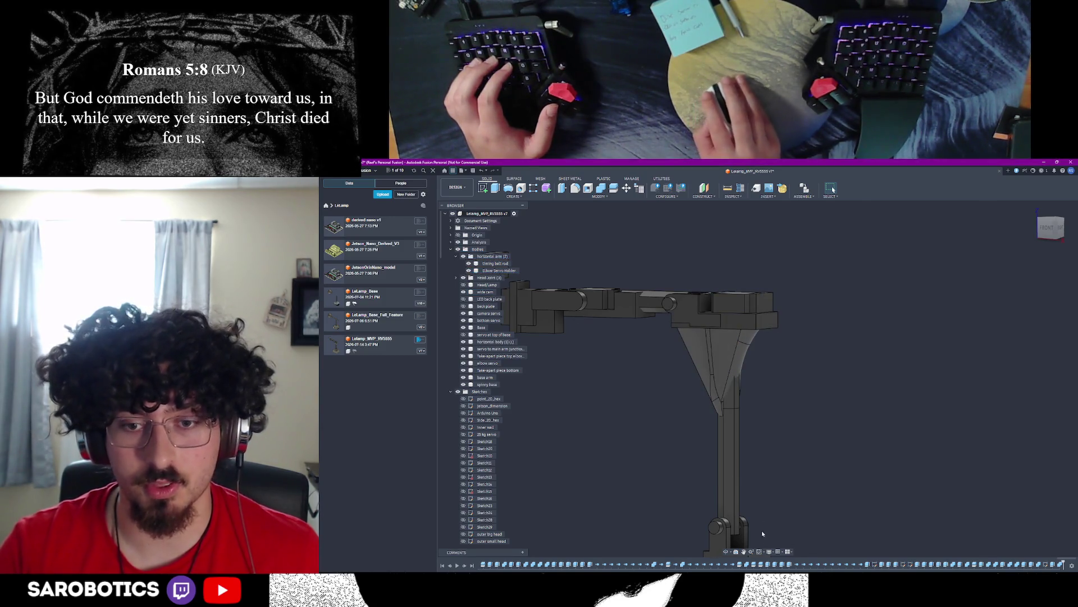
pyautogui.moveTo(727, 555); pyautogui.dragTo(742, 379)
pyautogui.rightClick(746, 336)
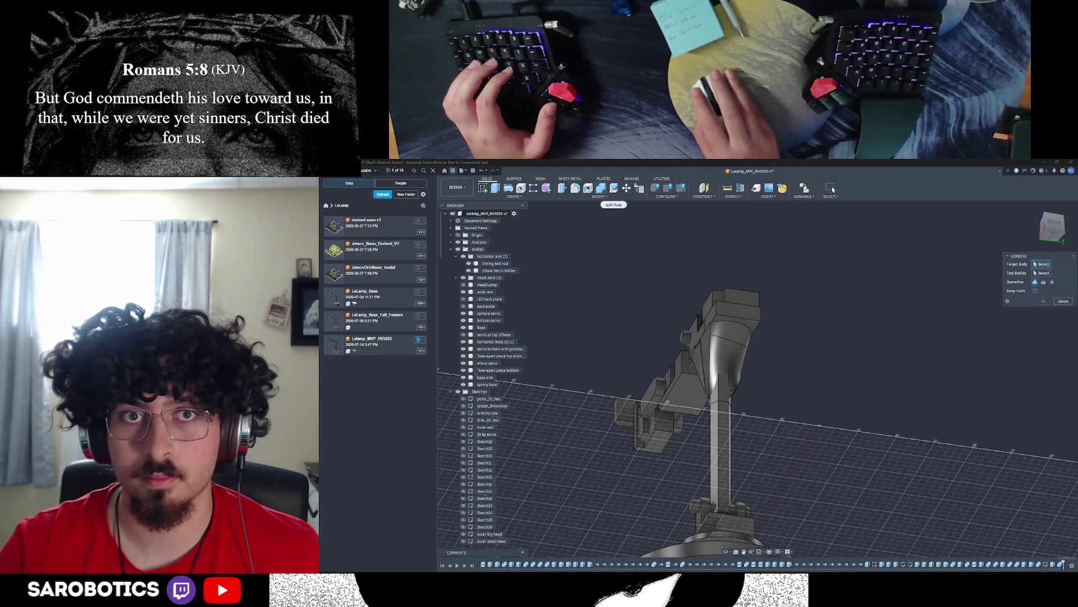
# Step: Split the Elbow Servo Holder body off the lamp arm
pyautogui.click(733, 338)
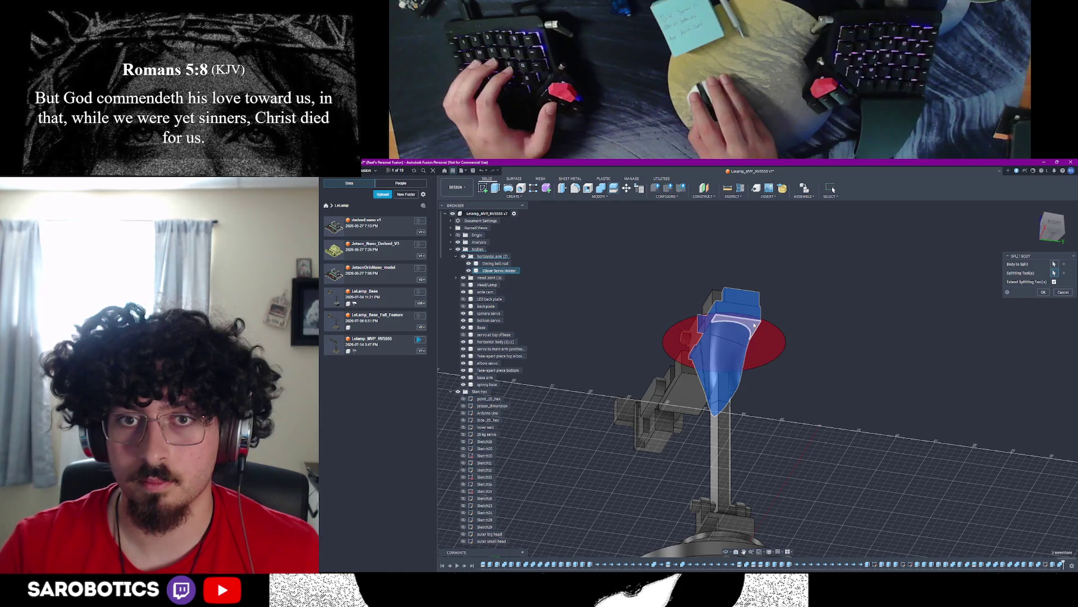
pyautogui.scroll(-3, 723, 506)
pyautogui.keyDown('shift'); pyautogui.moveTo(742, 439); pyautogui.dragTo(742, 354, button='middle'); pyautogui.keyUp('shift')
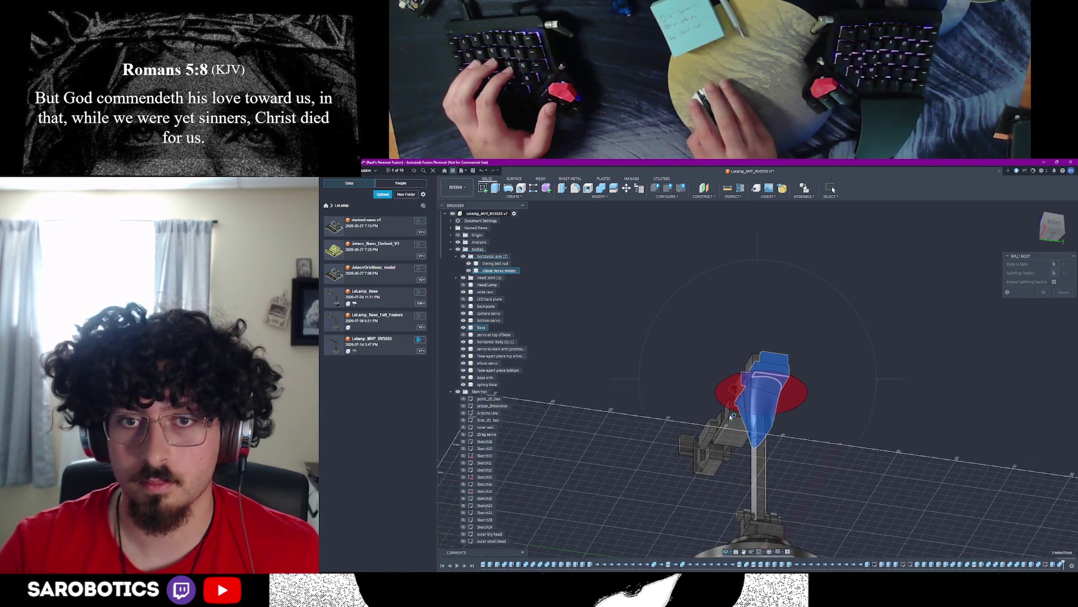
pyautogui.keyDown('shift'); pyautogui.moveTo(741, 404); pyautogui.dragTo(758, 388, button='middle'); pyautogui.keyUp('shift')
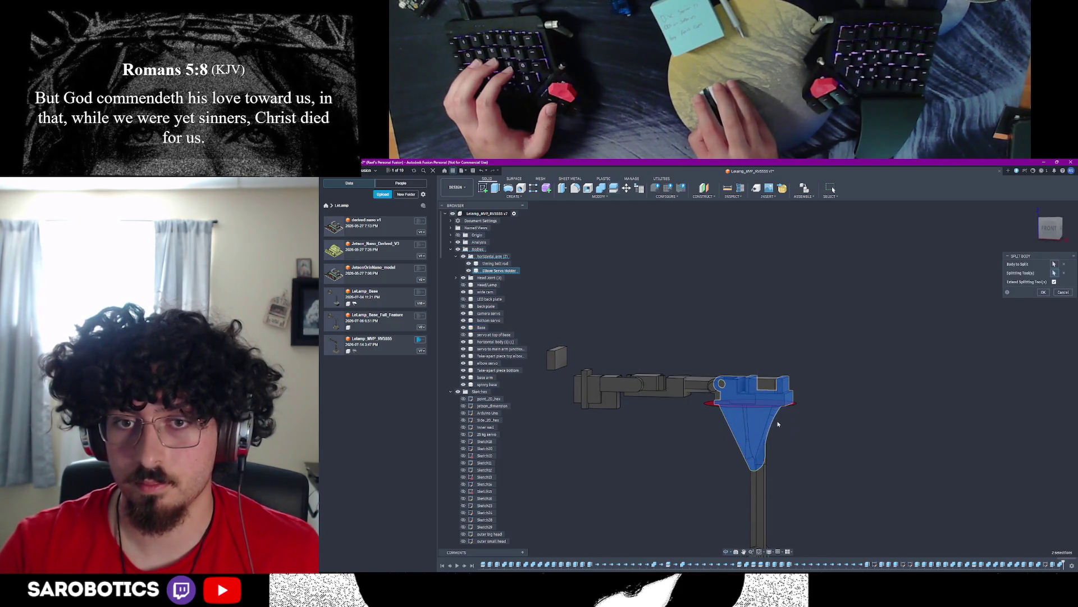
pyautogui.click(1041, 292)
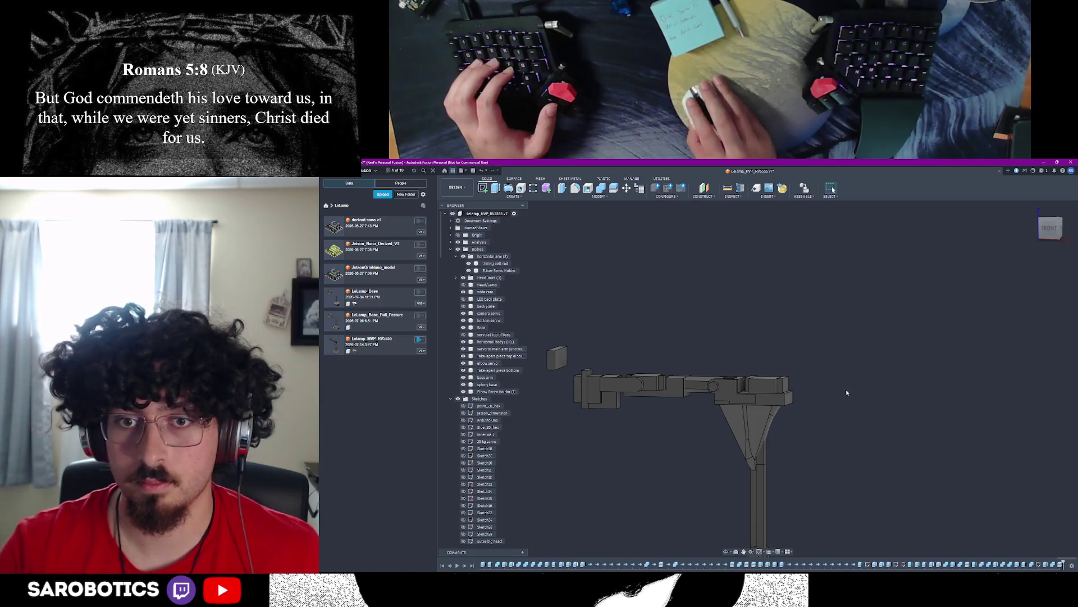
# Step: Check the triangular gusset body's visibility, then delete the Elbow Servo Holder body
pyautogui.keyDown('shift'); pyautogui.moveTo(769, 404); pyautogui.dragTo(706, 406, button='middle'); pyautogui.keyUp('shift')
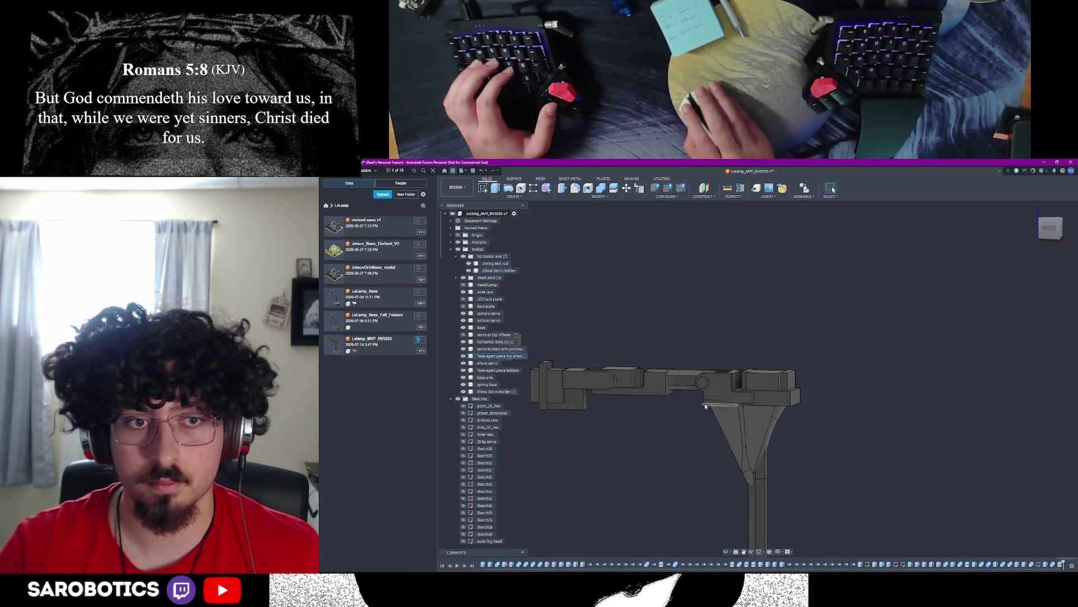
pyautogui.click(464, 391)
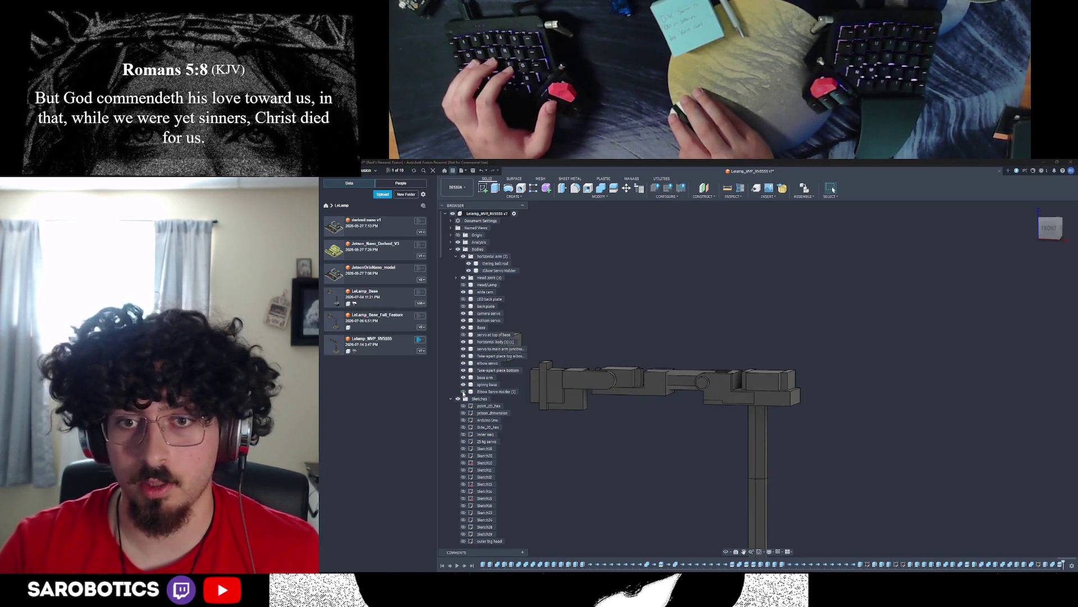
pyautogui.click(464, 392)
pyautogui.rightClick(491, 393)
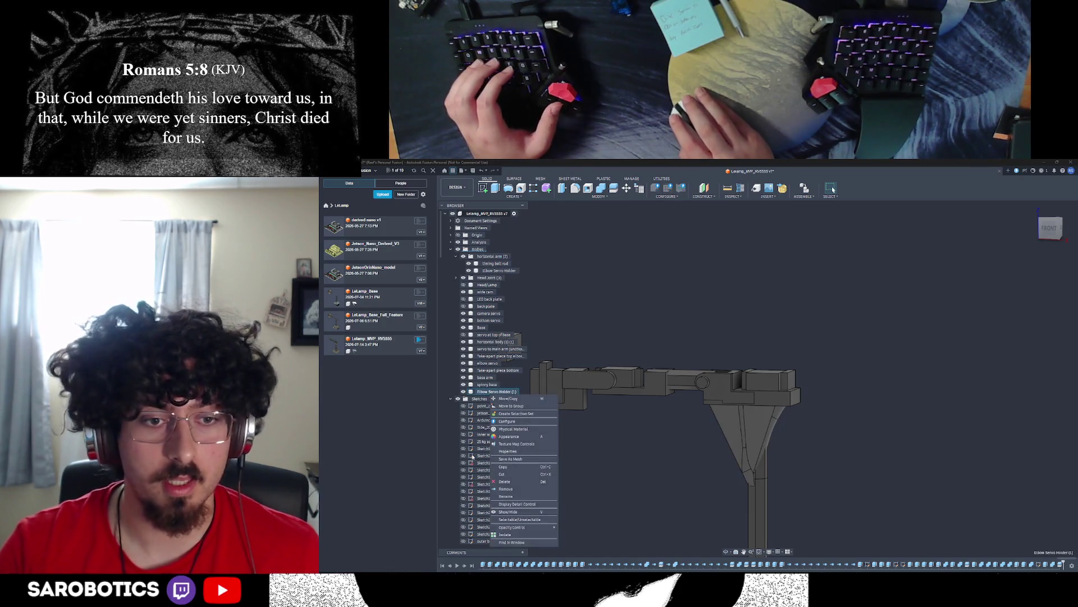
pyautogui.click(507, 494)
pyautogui.click(725, 552)
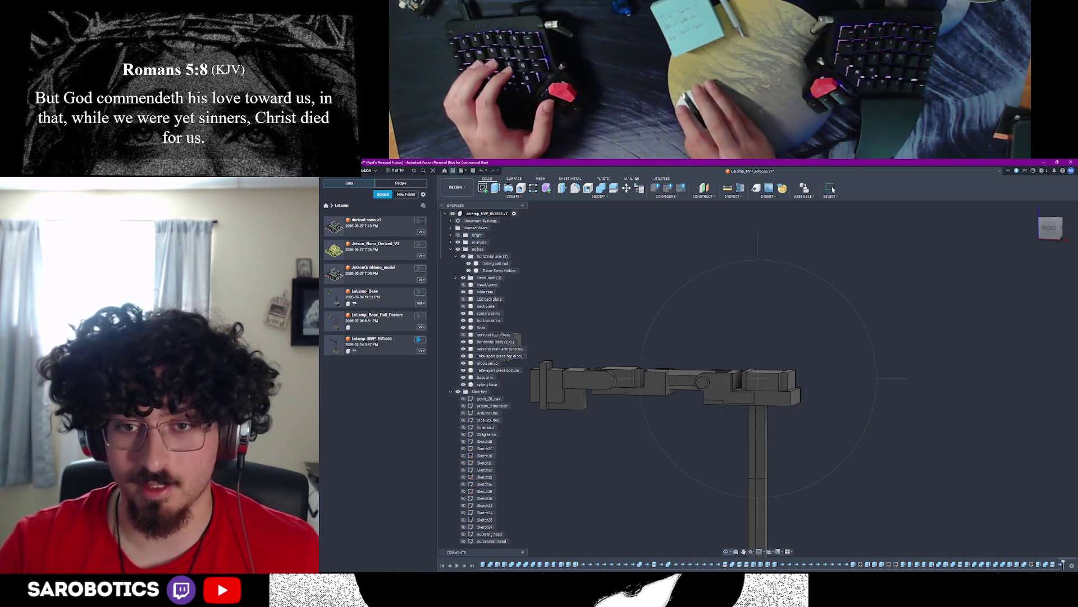
pyautogui.moveTo(725, 439)
pyautogui.mouseDown()
pyautogui.moveTo(759, 379)
pyautogui.moveTo(690, 387)
pyautogui.mouseUp()
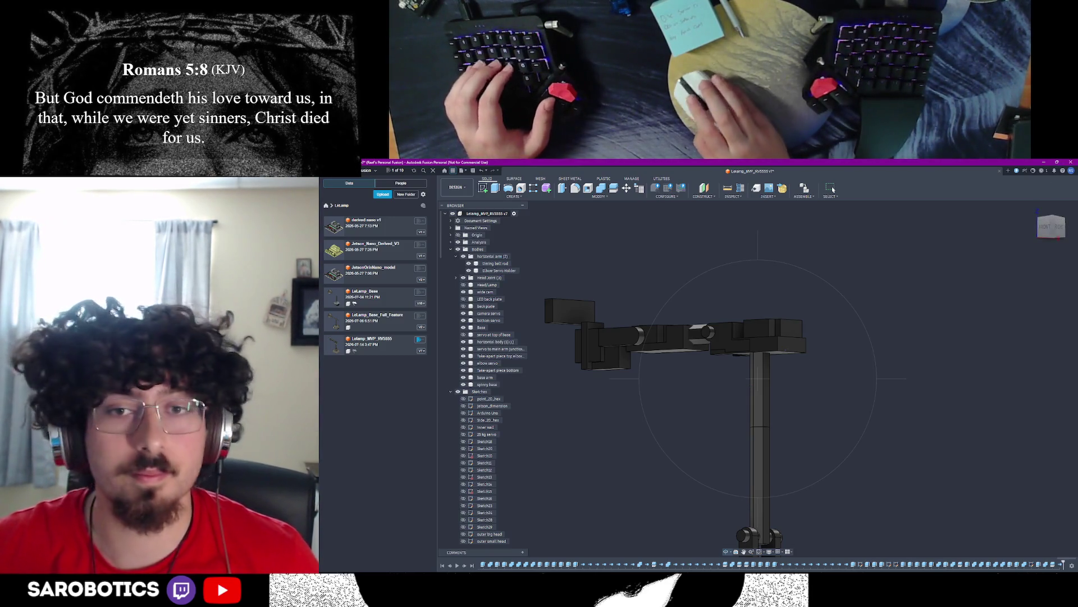
pyautogui.keyDown('shift'); pyautogui.moveTo(759, 379); pyautogui.dragTo(708, 438, button='middle'); pyautogui.keyUp('shift')
pyautogui.keyDown('shift'); pyautogui.moveTo(759, 380); pyautogui.dragTo(759, 438, button='middle'); pyautogui.keyUp('shift')
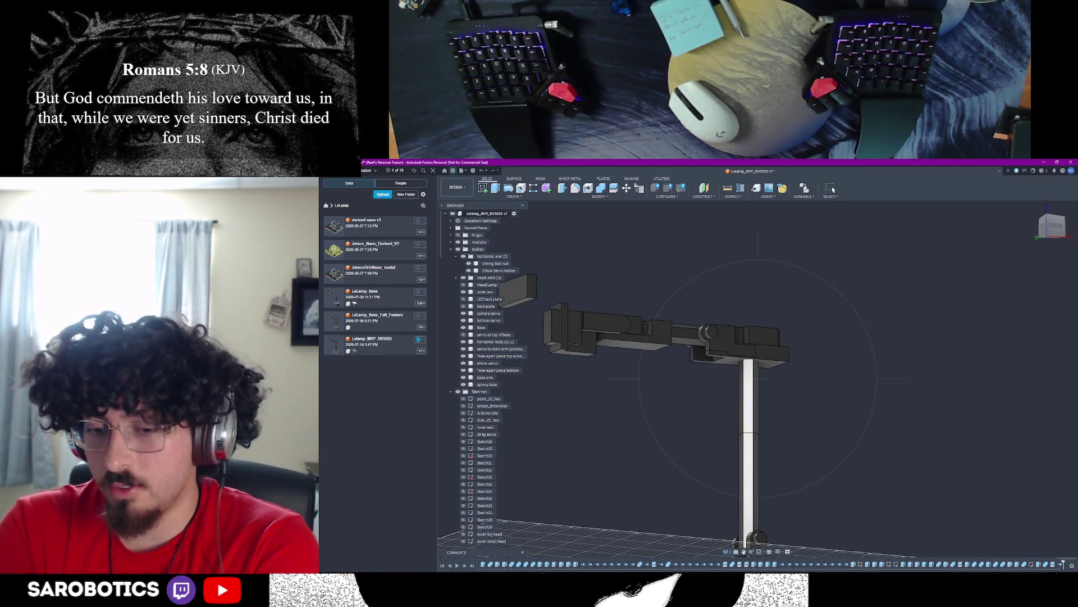
pyautogui.keyDown('shift'); pyautogui.moveTo(758, 380); pyautogui.dragTo(758, 438, button='middle'); pyautogui.keyUp('shift')
pyautogui.moveTo(758, 379)
pyautogui.keyDown('shift'); pyautogui.mouseDown(button='middle')
pyautogui.moveTo(809, 363)
pyautogui.moveTo(826, 321)
pyautogui.mouseUp(button='middle'); pyautogui.keyUp('shift')
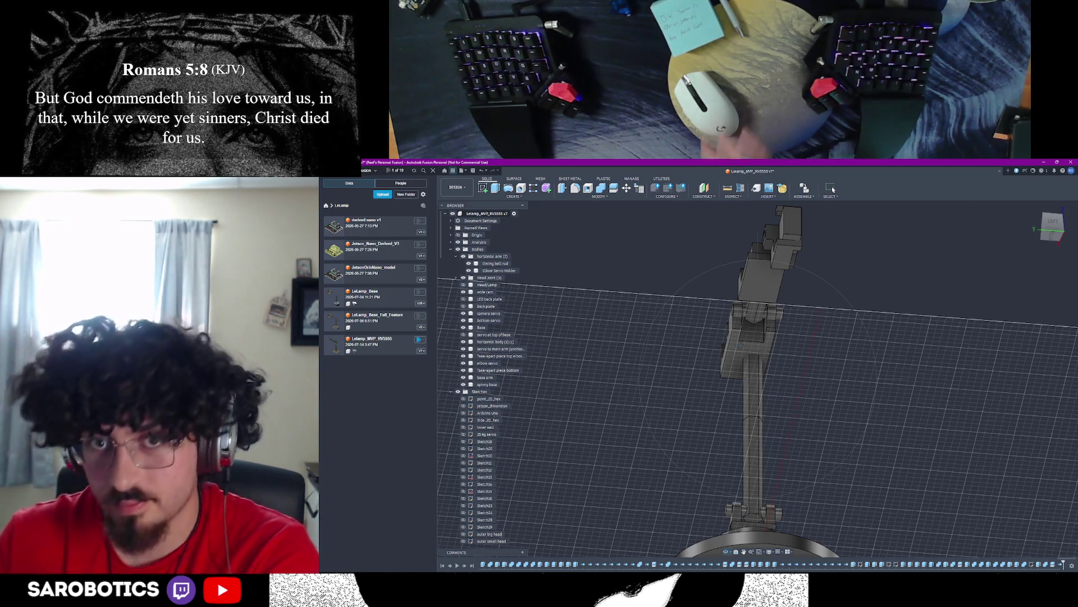
pyautogui.moveTo(809, 362)
pyautogui.keyDown('shift'); pyautogui.mouseDown(button='middle')
pyautogui.moveTo(826, 421)
pyautogui.moveTo(759, 362)
pyautogui.moveTo(759, 438)
pyautogui.mouseUp(button='middle'); pyautogui.keyUp('shift')
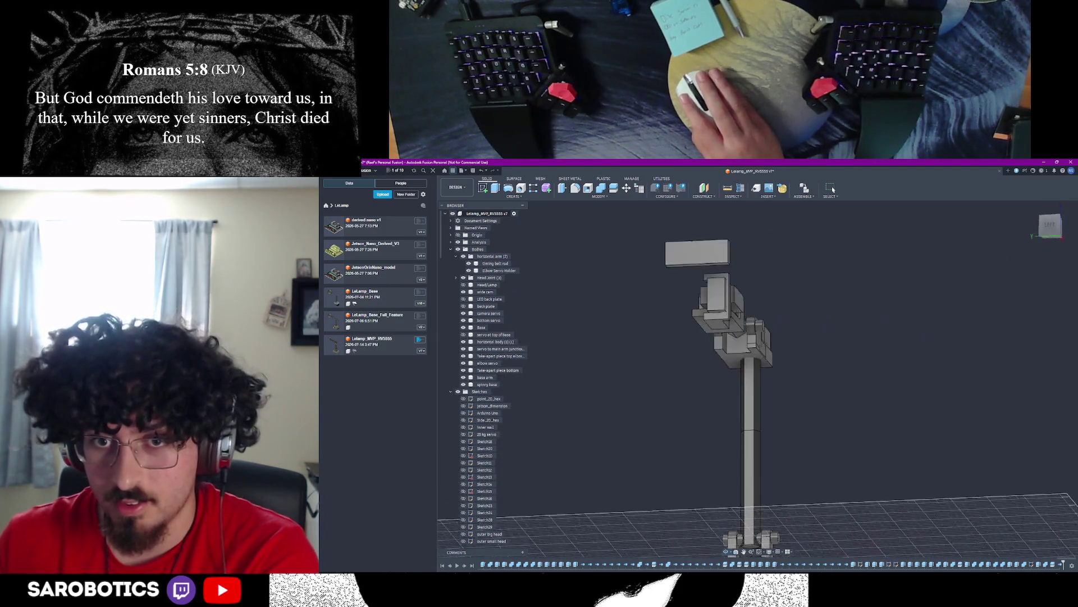
pyautogui.keyDown('shift'); pyautogui.moveTo(758, 379); pyautogui.dragTo(759, 294, button='middle'); pyautogui.keyUp('shift')
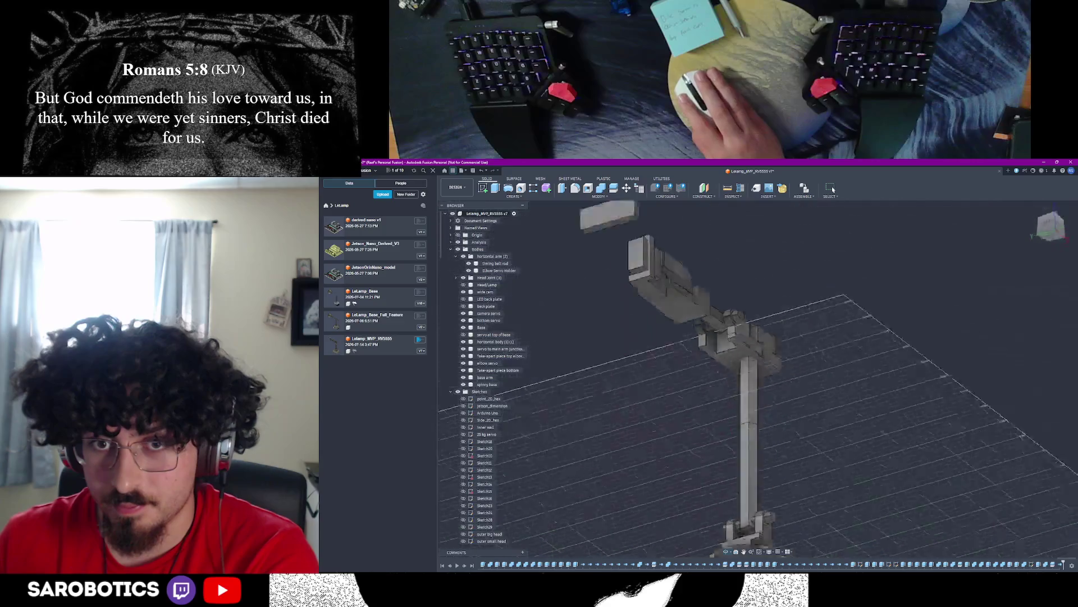
pyautogui.keyDown('shift'); pyautogui.moveTo(759, 337); pyautogui.dragTo(759, 253, button='middle'); pyautogui.keyUp('shift')
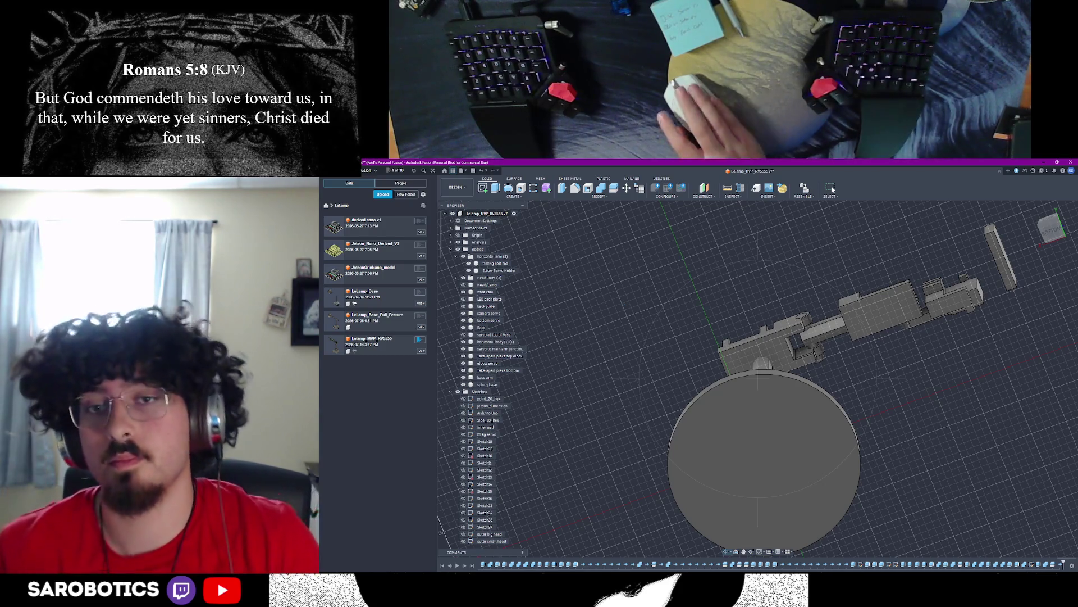
pyautogui.keyDown('shift'); pyautogui.moveTo(759, 295); pyautogui.dragTo(759, 404, button='middle'); pyautogui.keyUp('shift')
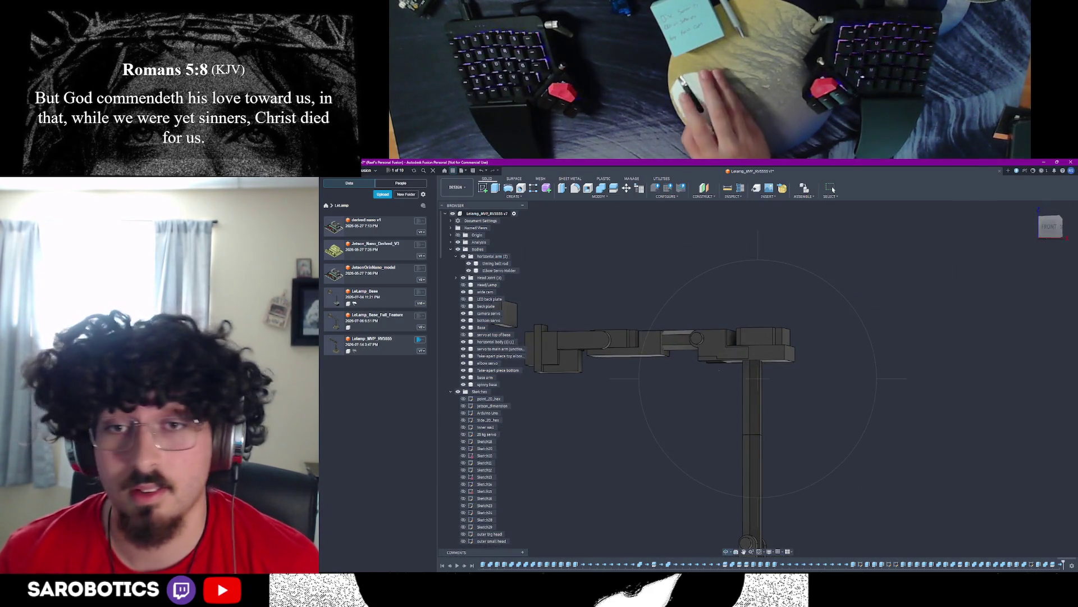
pyautogui.moveTo(758, 379)
pyautogui.keyDown('shift'); pyautogui.mouseDown(button='middle')
pyautogui.moveTo(717, 337)
pyautogui.moveTo(758, 405)
pyautogui.mouseUp(button='middle'); pyautogui.keyUp('shift')
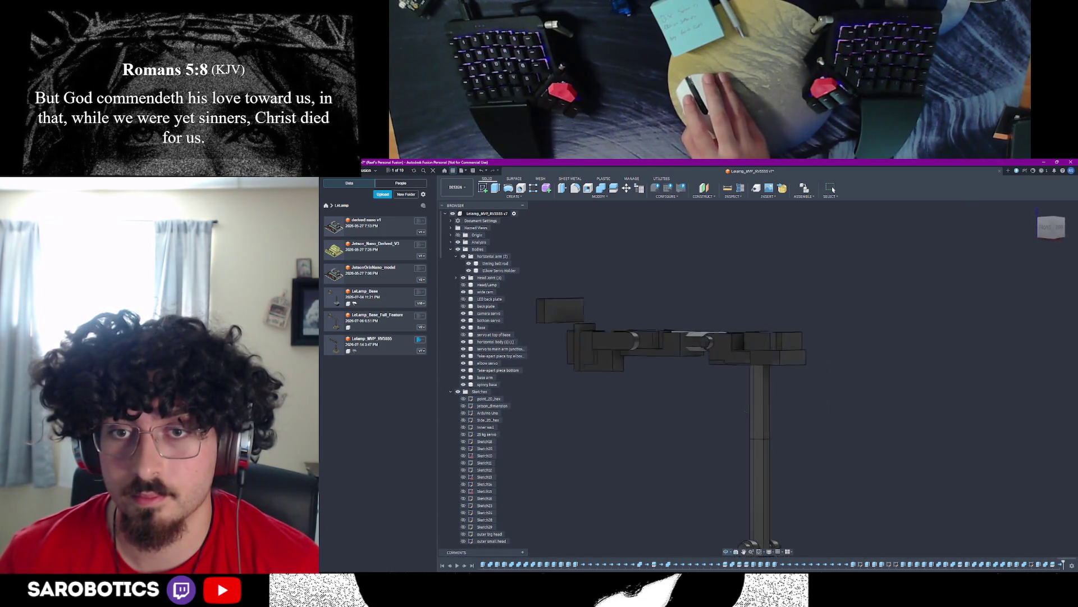
pyautogui.keyDown('shift'); pyautogui.moveTo(691, 421); pyautogui.dragTo(657, 389, button='middle'); pyautogui.keyUp('shift')
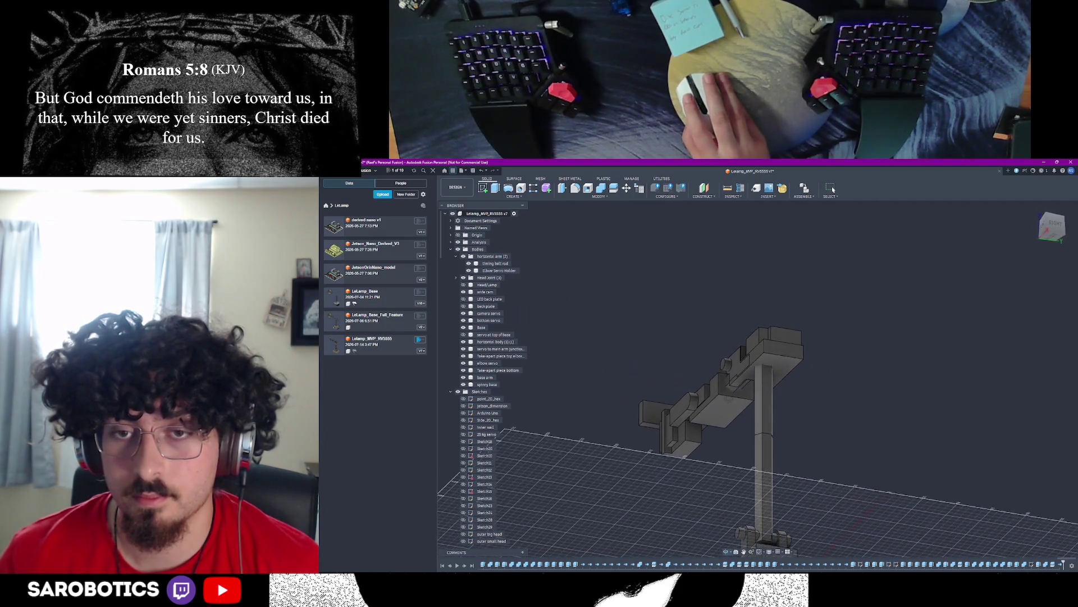
pyautogui.keyDown('shift'); pyautogui.moveTo(515, 321); pyautogui.dragTo(498, 324, button='middle'); pyautogui.keyUp('shift')
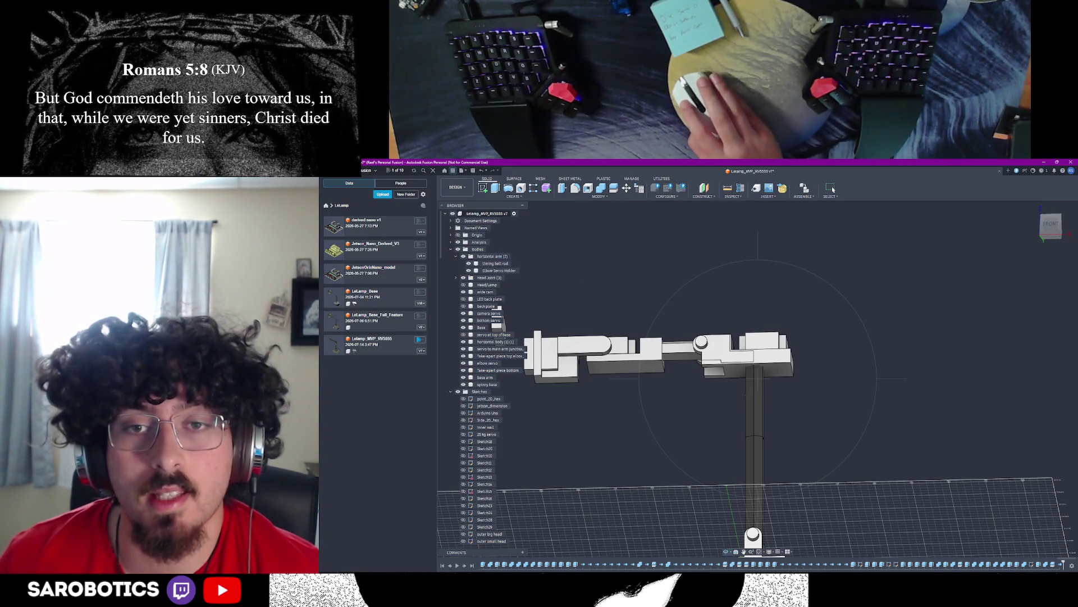
pyautogui.keyDown('shift'); pyautogui.moveTo(497, 310); pyautogui.dragTo(507, 310, button='middle'); pyautogui.keyUp('shift')
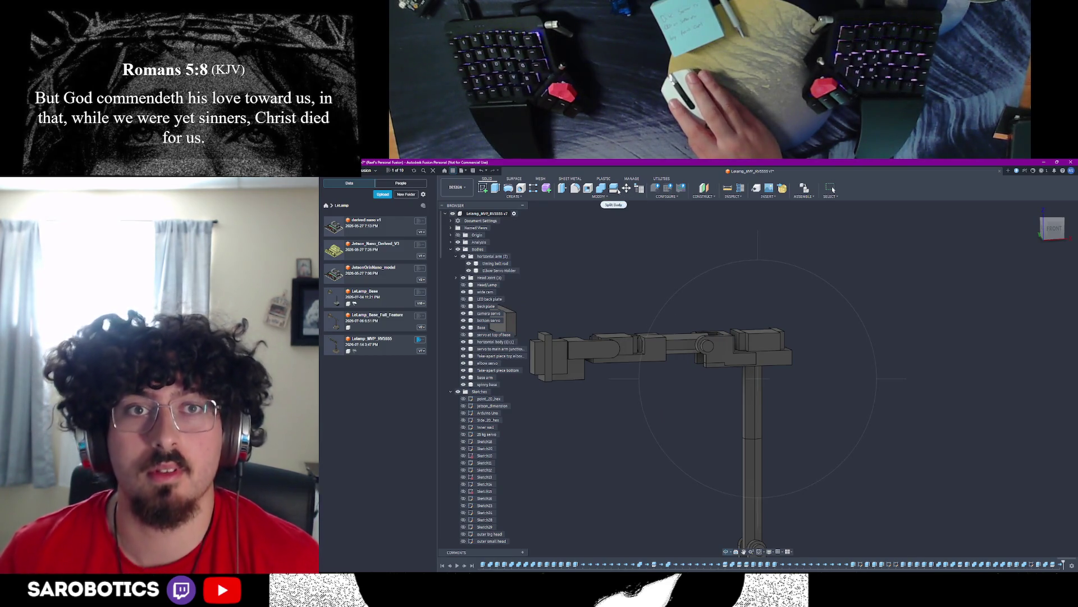
# Step: Start a solid Cylinder from the Create tools
pyautogui.click(601, 196)
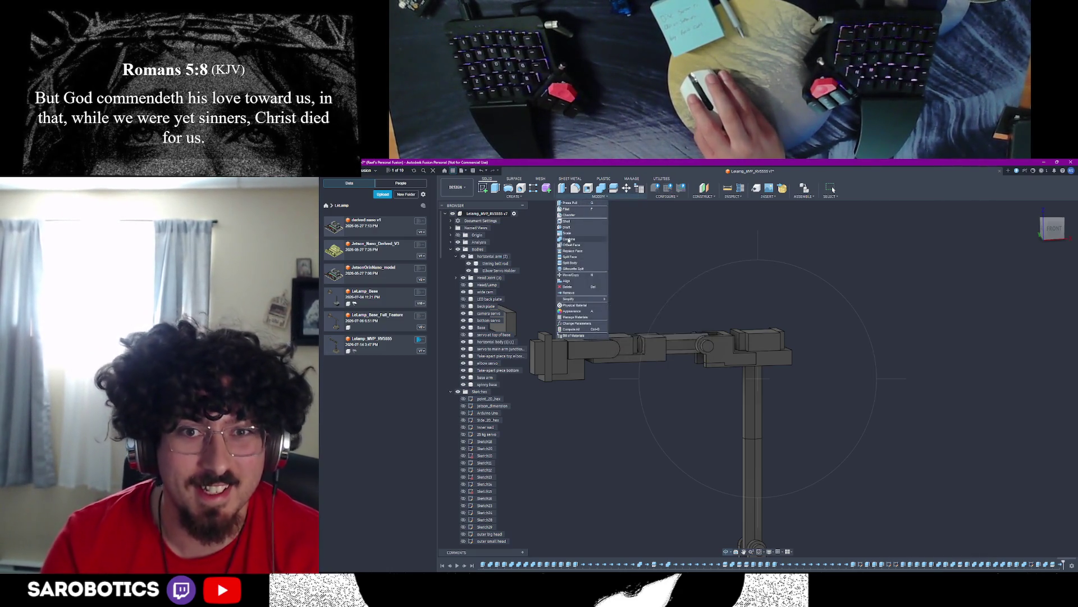
pyautogui.click(514, 196)
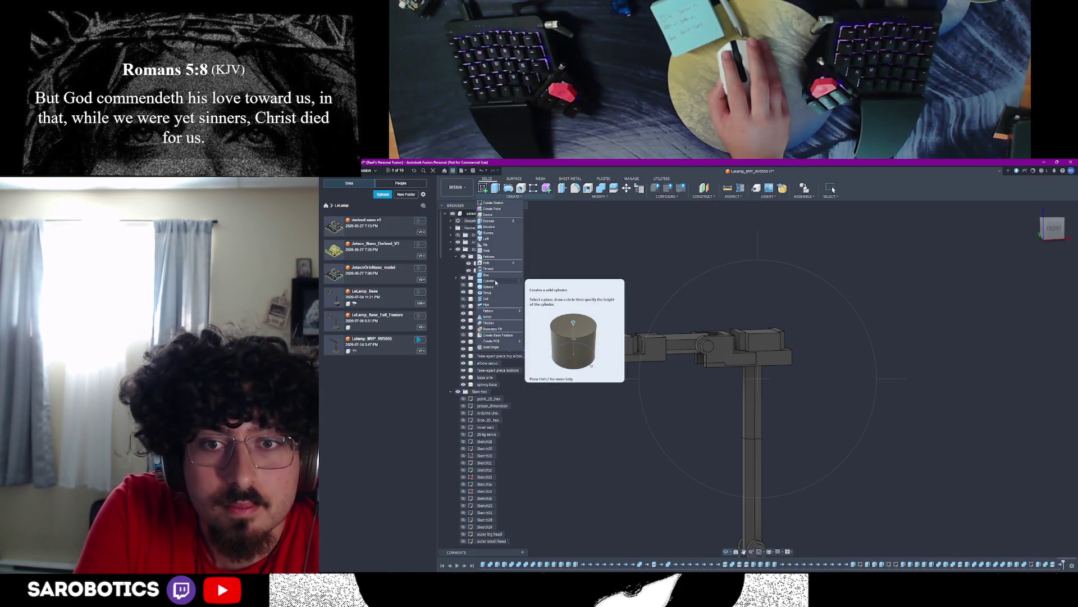
pyautogui.click(496, 281)
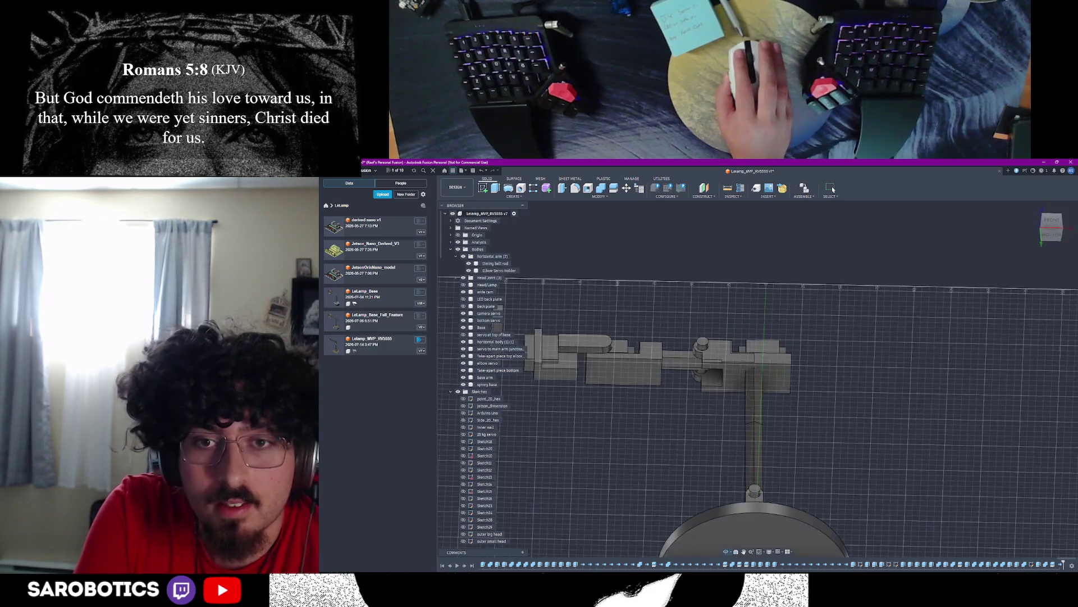
pyautogui.keyDown('shift'); pyautogui.moveTo(758, 379); pyautogui.dragTo(801, 421, button='middle'); pyautogui.keyUp('shift')
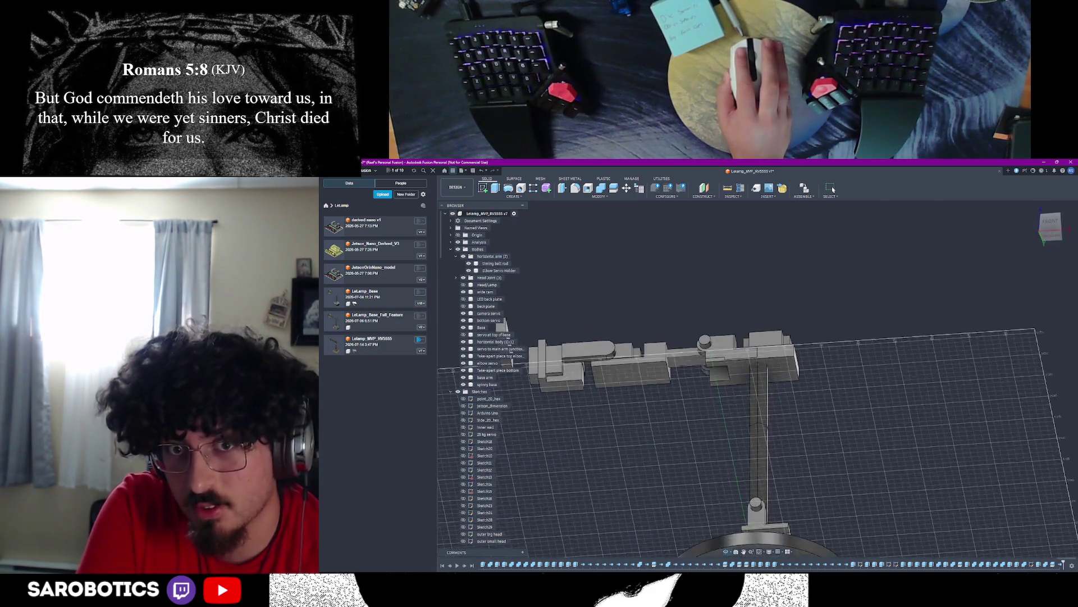
pyautogui.keyDown('shift'); pyautogui.moveTo(758, 380); pyautogui.dragTo(776, 362, button='middle'); pyautogui.keyUp('shift')
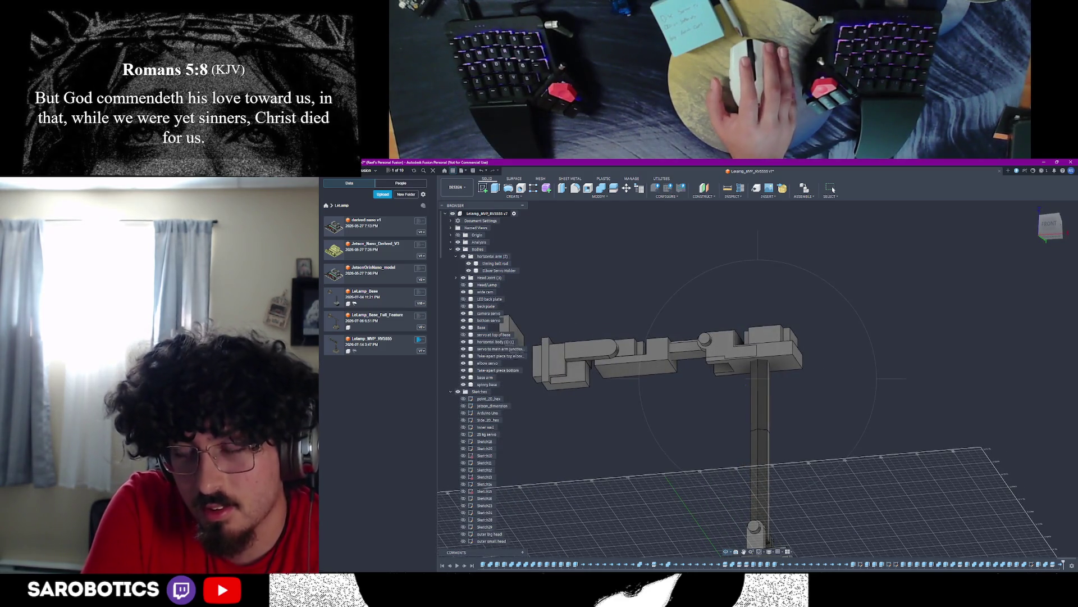
pyautogui.keyDown('shift'); pyautogui.moveTo(759, 379); pyautogui.dragTo(784, 397, button='middle'); pyautogui.keyUp('shift')
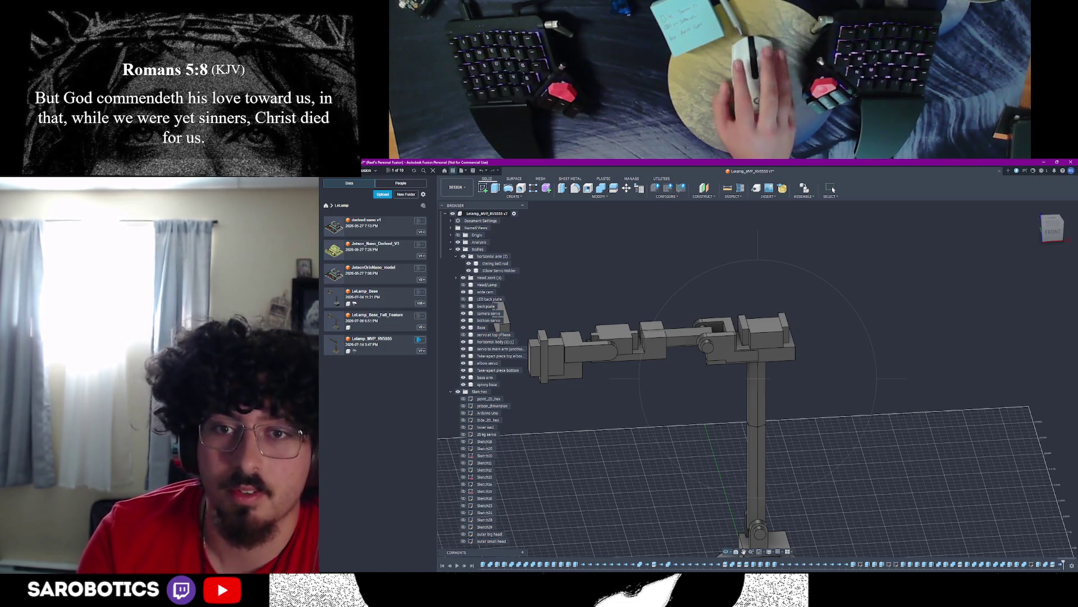
pyautogui.keyDown('shift'); pyautogui.moveTo(746, 380); pyautogui.dragTo(742, 505, button='middle'); pyautogui.keyUp('shift')
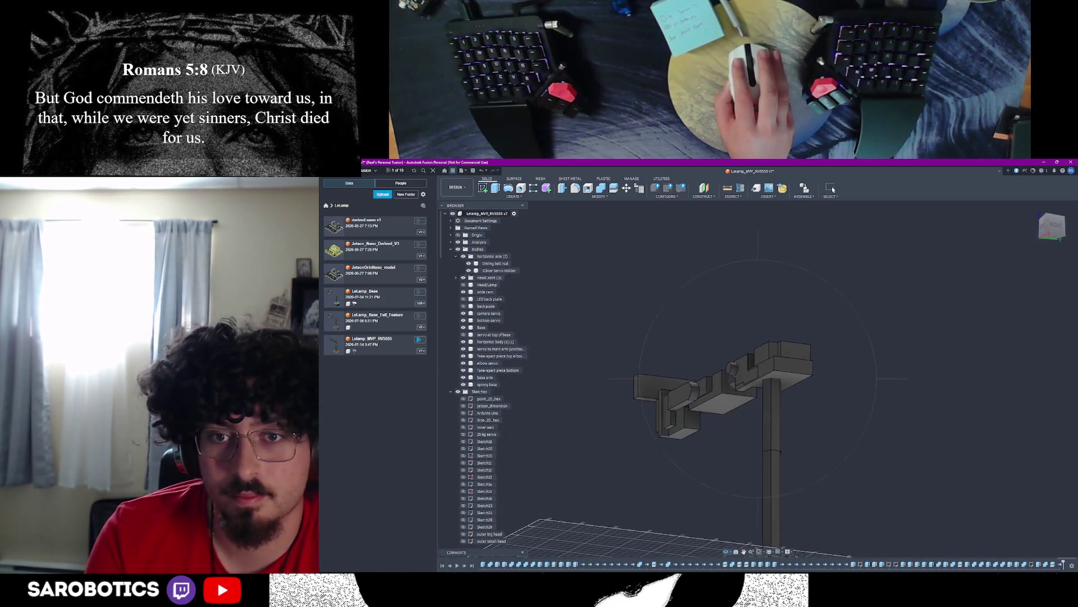
pyautogui.moveTo(763, 382)
pyautogui.keyDown('shift'); pyautogui.mouseDown(button='middle')
pyautogui.moveTo(691, 388)
pyautogui.moveTo(692, 337)
pyautogui.mouseUp(button='middle'); pyautogui.keyUp('shift')
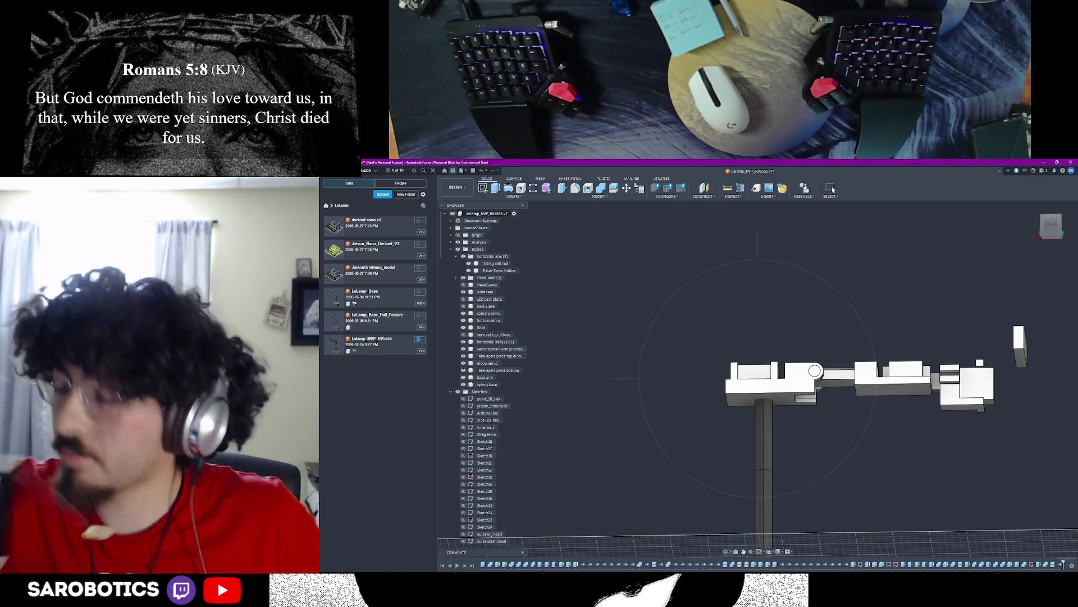
# Step: Pan and orbit to an elevated view framing the rotating base plate
pyautogui.moveTo(759, 523)
pyautogui.mouseDown(button='middle')
pyautogui.moveTo(787, 548)
pyautogui.moveTo(794, 404)
pyautogui.mouseUp(button='middle')
pyautogui.scroll(-3, 786, 540)
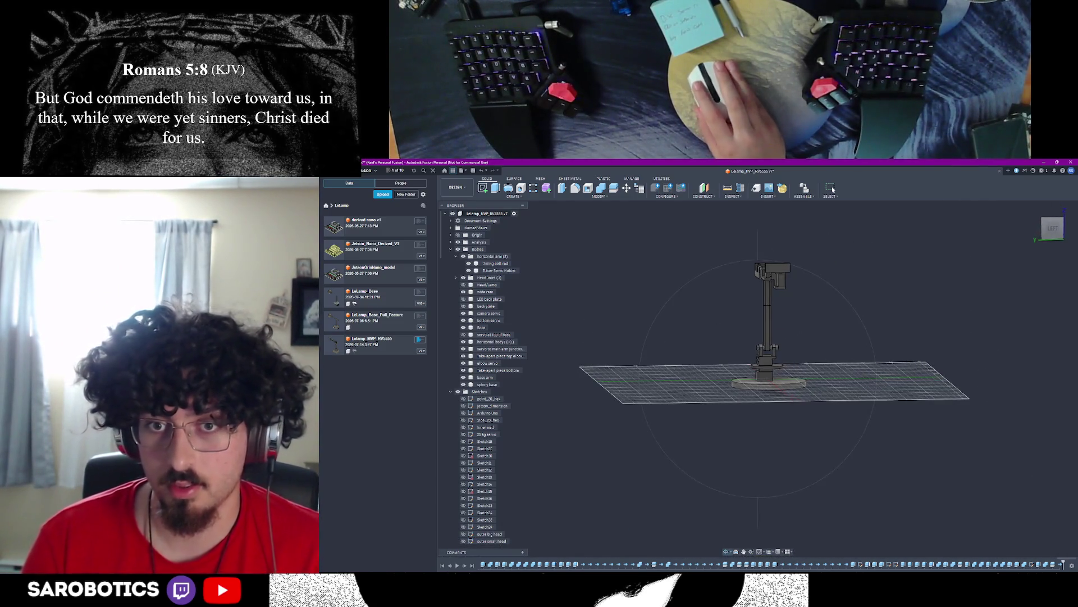
pyautogui.moveTo(794, 405)
pyautogui.keyDown('shift'); pyautogui.mouseDown(button='middle')
pyautogui.moveTo(795, 337)
pyautogui.moveTo(795, 396)
pyautogui.moveTo(795, 337)
pyautogui.moveTo(784, 363)
pyautogui.moveTo(801, 345)
pyautogui.moveTo(741, 354)
pyautogui.moveTo(792, 371)
pyautogui.moveTo(775, 362)
pyautogui.moveTo(784, 412)
pyautogui.mouseUp(button='middle'); pyautogui.keyUp('shift')
pyautogui.scroll(-3, 758, 379)
pyautogui.scroll(4, 759, 380)
pyautogui.scroll(4, 759, 380)
pyautogui.scroll(-4, 758, 379)
pyautogui.scroll(2, 759, 380)
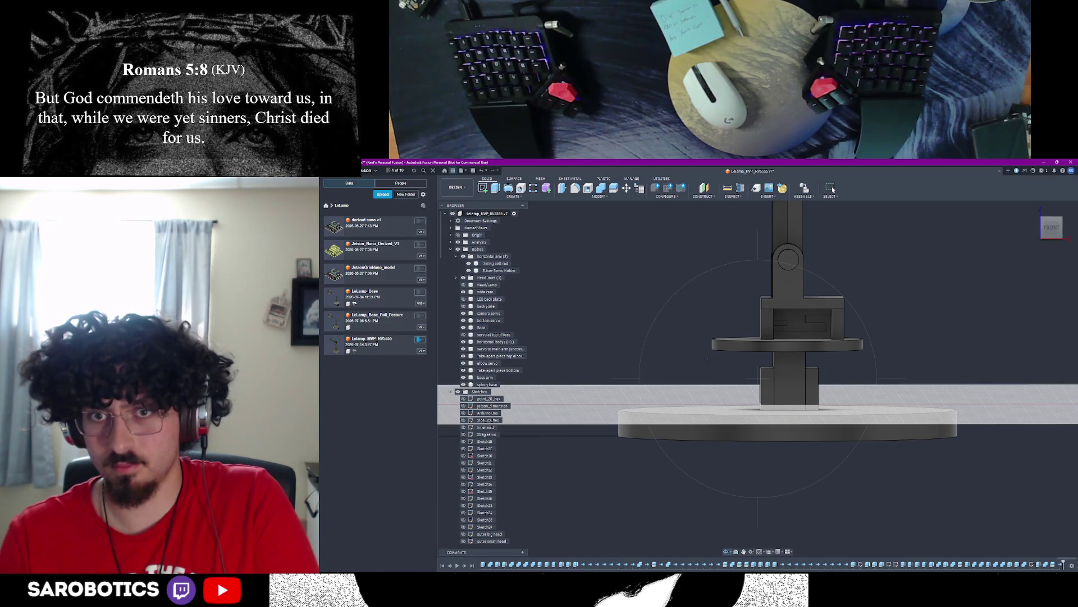
pyautogui.moveTo(783, 380)
pyautogui.keyDown('shift'); pyautogui.mouseDown(button='middle')
pyautogui.moveTo(742, 320)
pyautogui.moveTo(741, 354)
pyautogui.moveTo(741, 220)
pyautogui.moveTo(741, 379)
pyautogui.moveTo(742, 236)
pyautogui.moveTo(742, 303)
pyautogui.mouseUp(button='middle'); pyautogui.keyUp('shift')
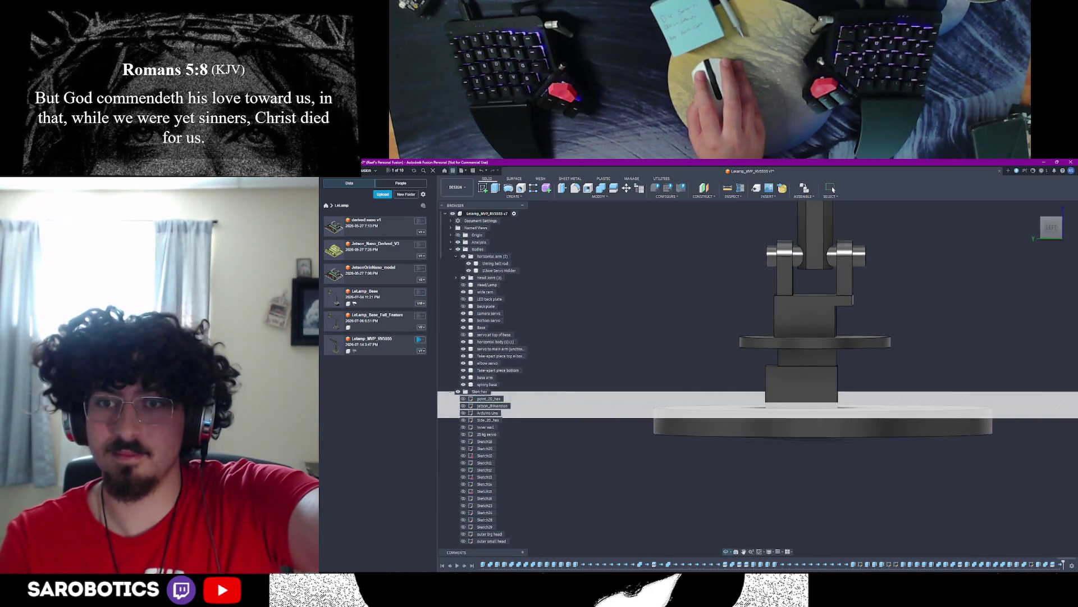
pyautogui.click(1051, 227)
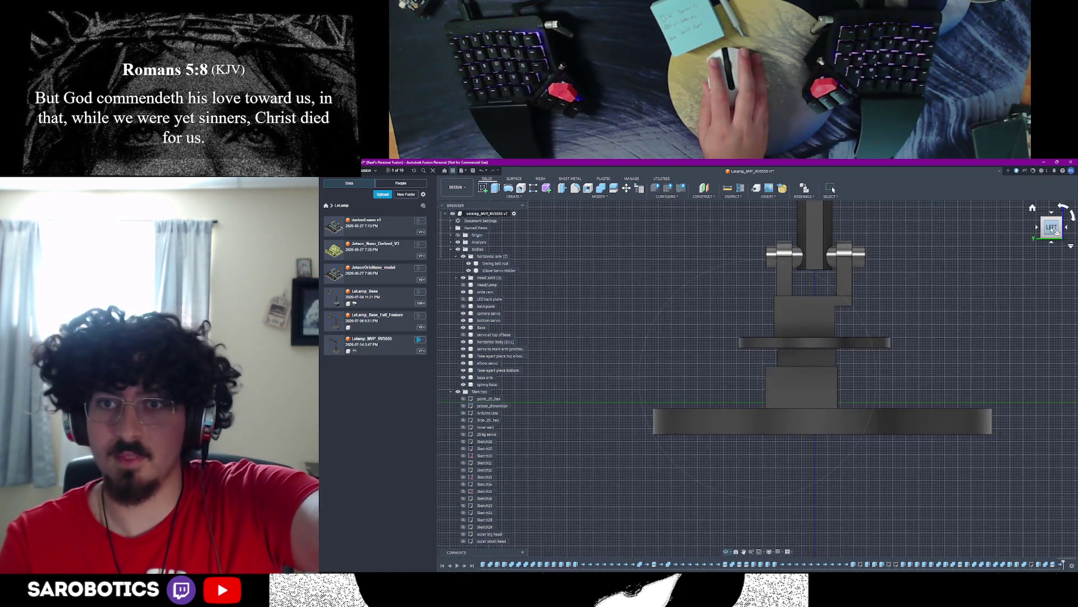
pyautogui.keyDown('shift'); pyautogui.moveTo(742, 338); pyautogui.dragTo(742, 333, button='middle'); pyautogui.keyUp('shift')
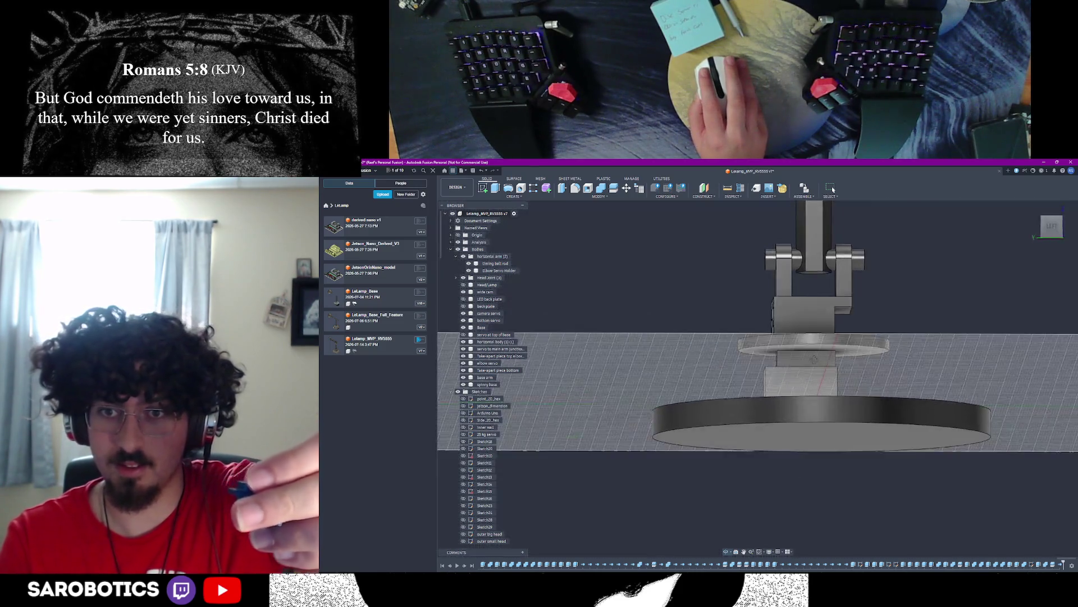
pyautogui.click(1051, 226)
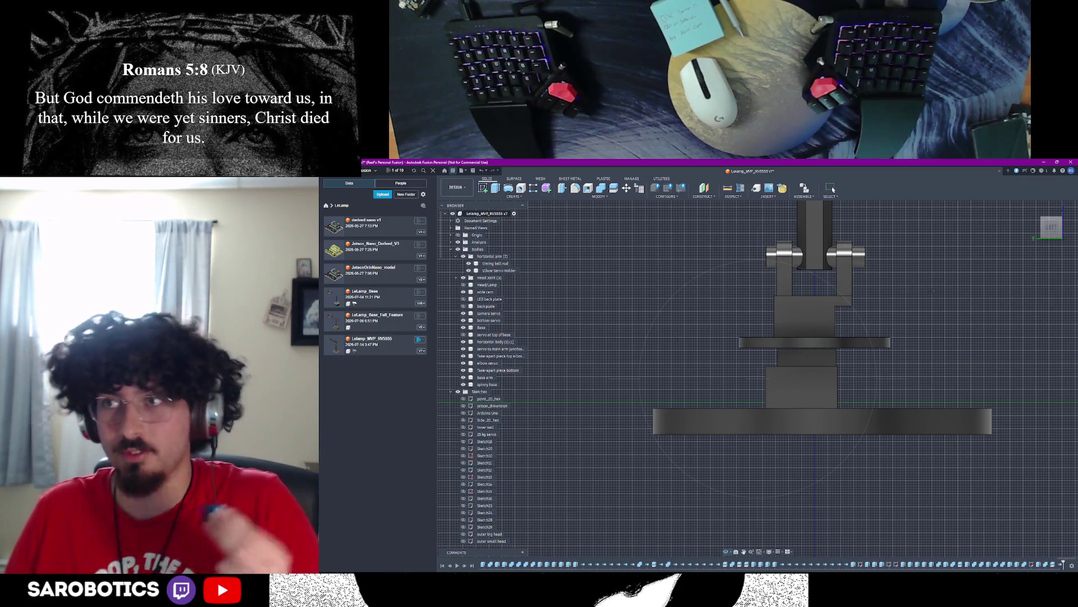
pyautogui.scroll(-3, 775, 379)
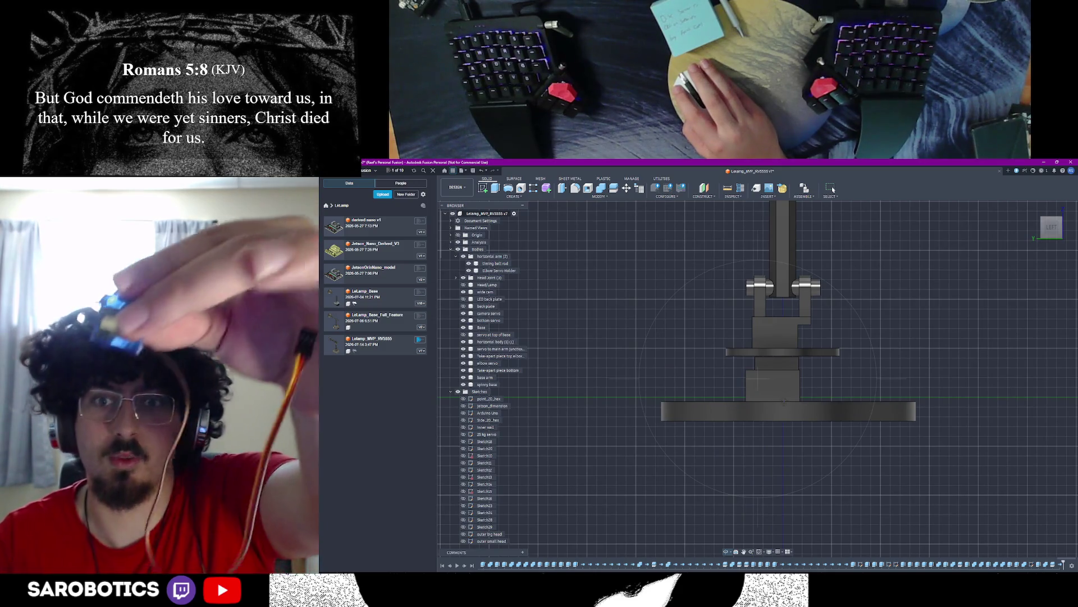
pyautogui.moveTo(775, 379)
pyautogui.keyDown('shift'); pyautogui.mouseDown(button='middle')
pyautogui.moveTo(775, 338)
pyautogui.moveTo(775, 372)
pyautogui.mouseUp(button='middle'); pyautogui.keyUp('shift')
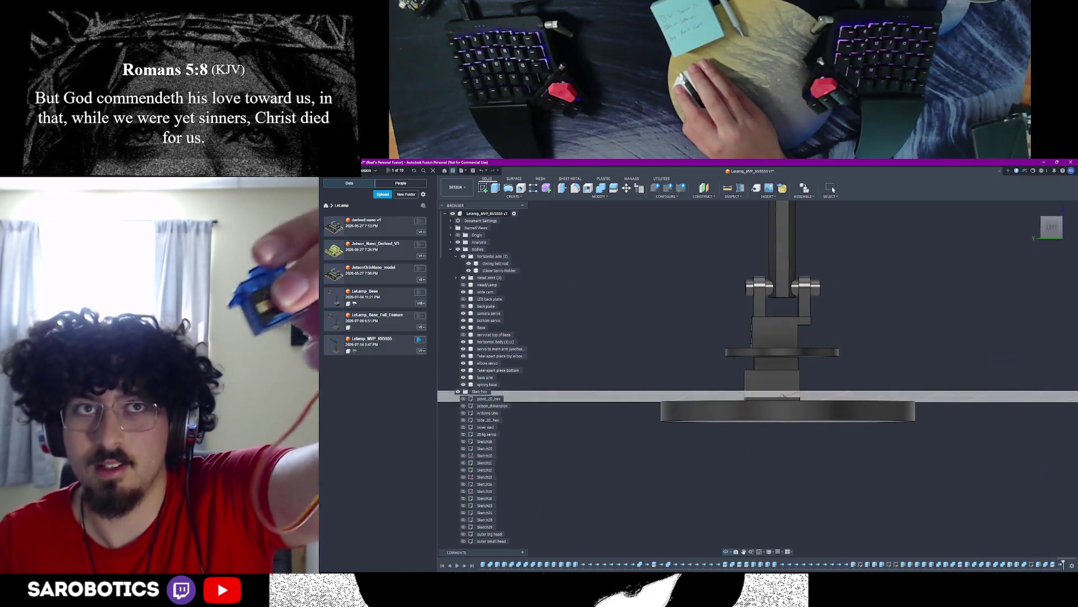
pyautogui.moveTo(775, 371)
pyautogui.keyDown('shift'); pyautogui.mouseDown(button='middle')
pyautogui.moveTo(775, 354)
pyautogui.moveTo(776, 371)
pyautogui.mouseUp(button='middle'); pyautogui.keyUp('shift')
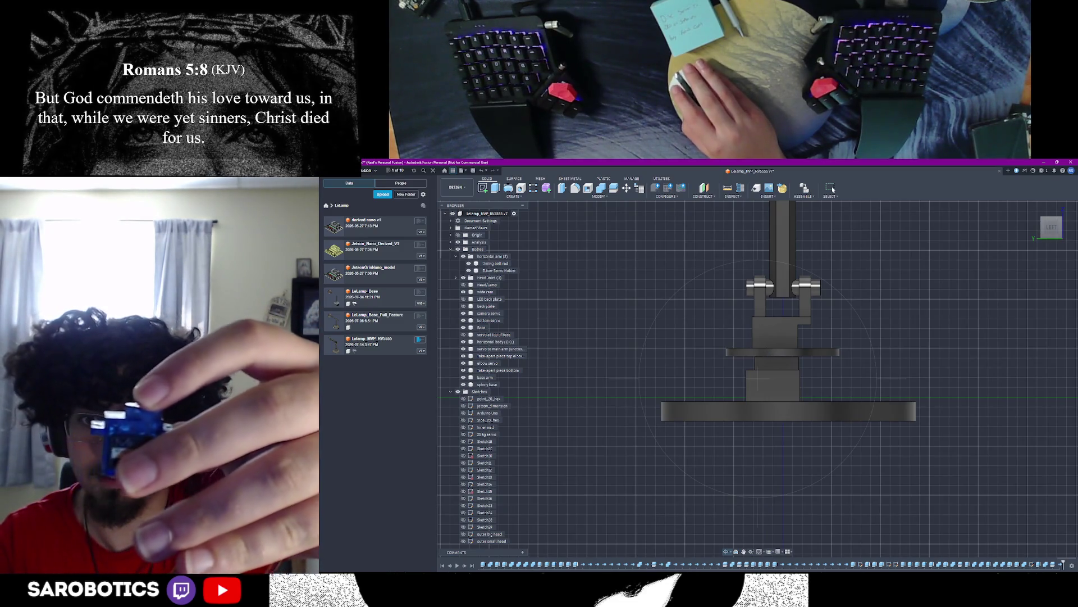
pyautogui.moveTo(775, 379)
pyautogui.keyDown('shift'); pyautogui.mouseDown(button='middle')
pyautogui.moveTo(776, 341)
pyautogui.moveTo(775, 371)
pyautogui.mouseUp(button='middle'); pyautogui.keyUp('shift')
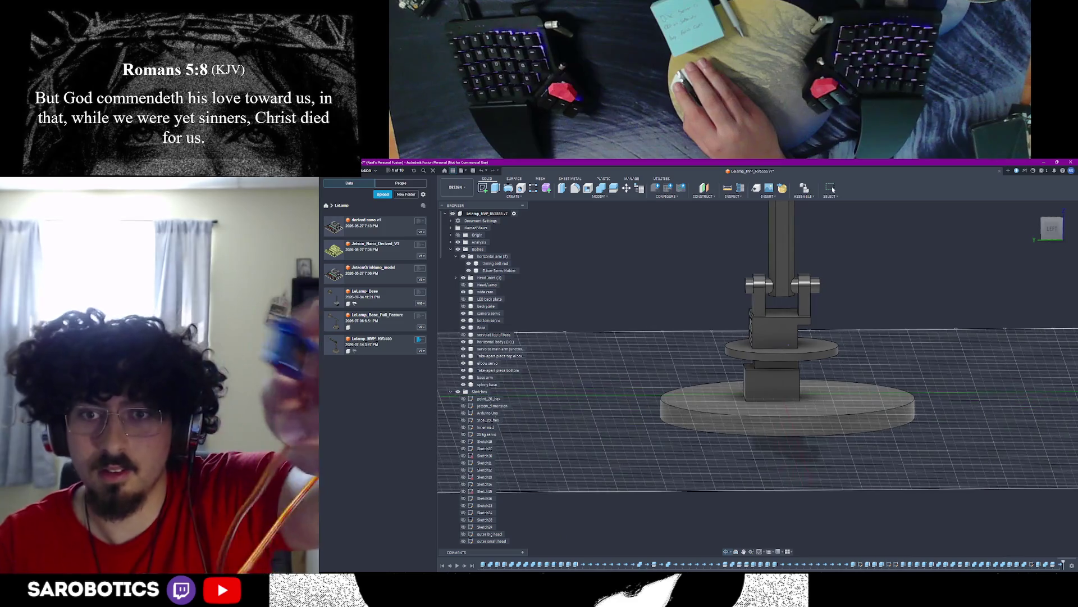
pyautogui.keyDown('shift'); pyautogui.moveTo(776, 371); pyautogui.dragTo(775, 387, button='middle'); pyautogui.keyUp('shift')
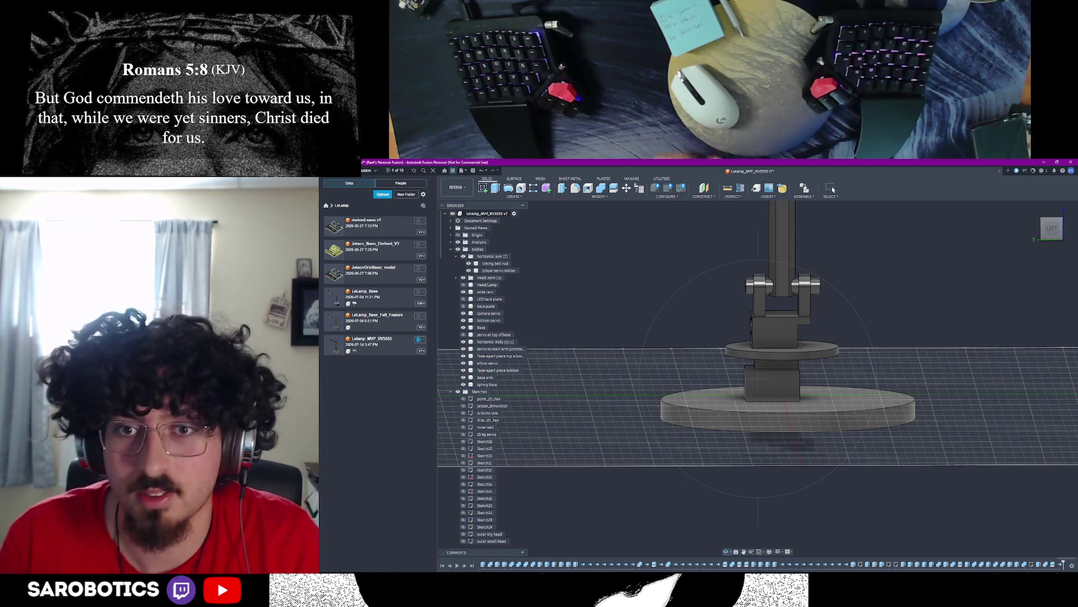
pyautogui.moveTo(775, 386)
pyautogui.keyDown('shift'); pyautogui.mouseDown(button='middle')
pyautogui.moveTo(776, 337)
pyautogui.moveTo(775, 422)
pyautogui.mouseUp(button='middle'); pyautogui.keyUp('shift')
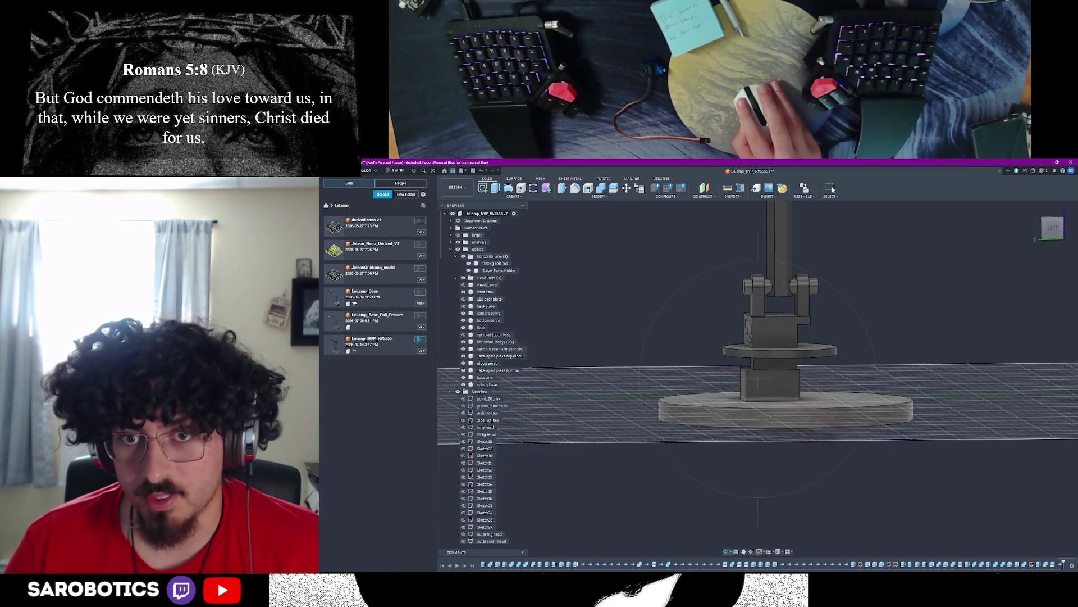
pyautogui.scroll(5, 776, 362)
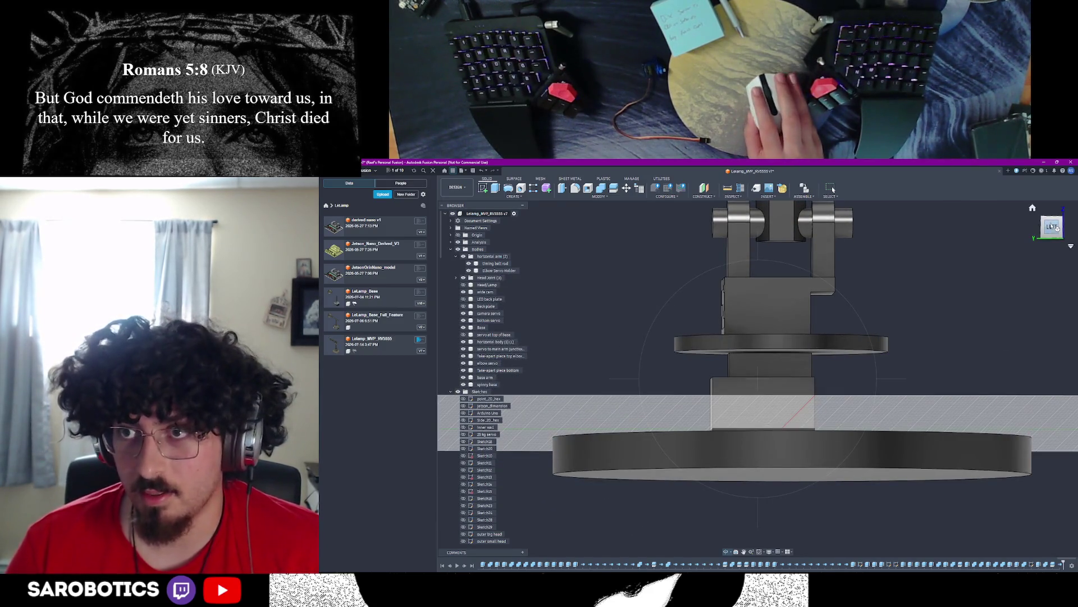
pyautogui.keyDown('shift'); pyautogui.moveTo(758, 380); pyautogui.dragTo(759, 372, button='middle'); pyautogui.keyUp('shift')
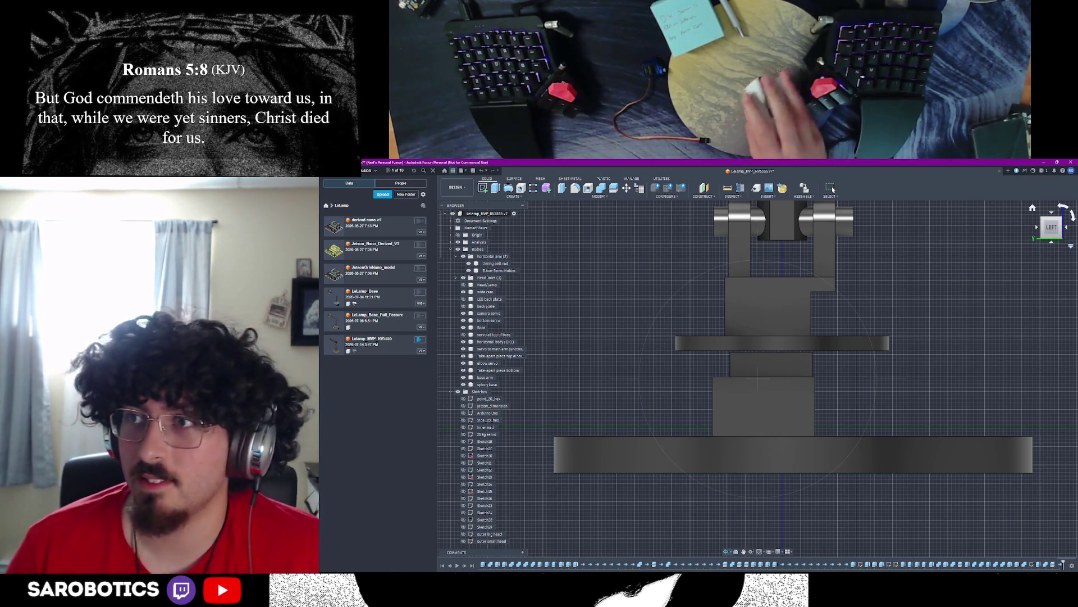
pyautogui.moveTo(1050, 227)
pyautogui.mouseDown()
pyautogui.moveTo(995, 253)
pyautogui.moveTo(969, 236)
pyautogui.mouseUp()
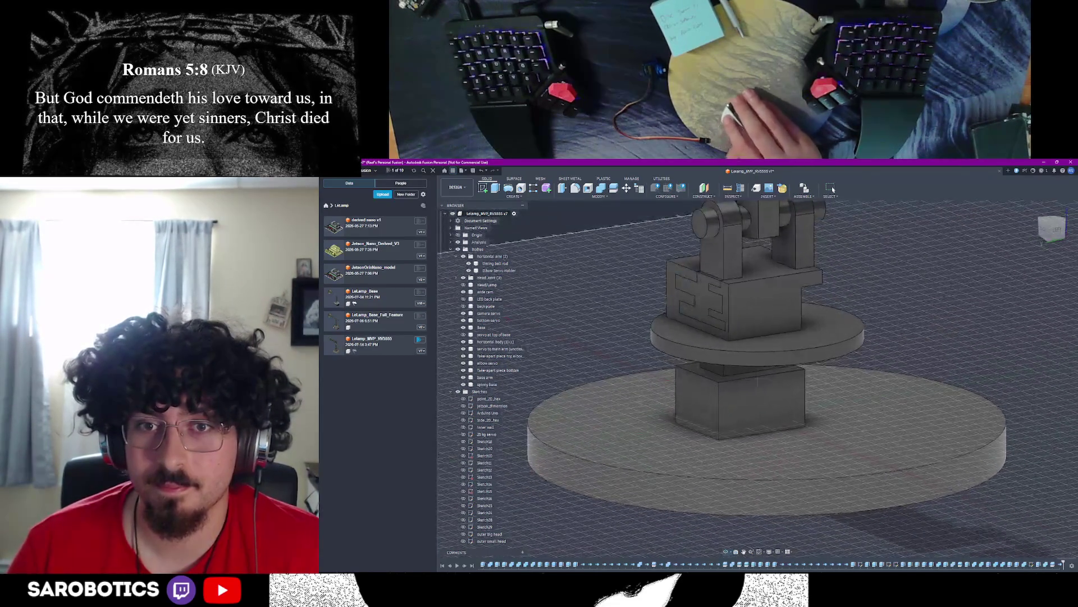
pyautogui.click(1050, 226)
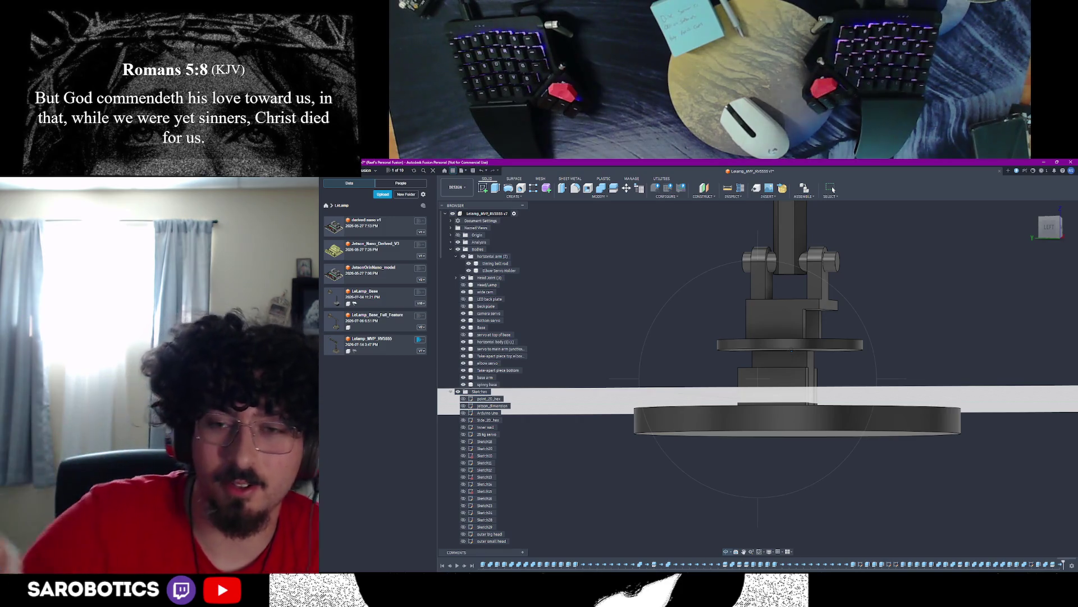
pyautogui.keyDown('shift'); pyautogui.moveTo(759, 379); pyautogui.dragTo(759, 320, button='middle'); pyautogui.keyUp('shift')
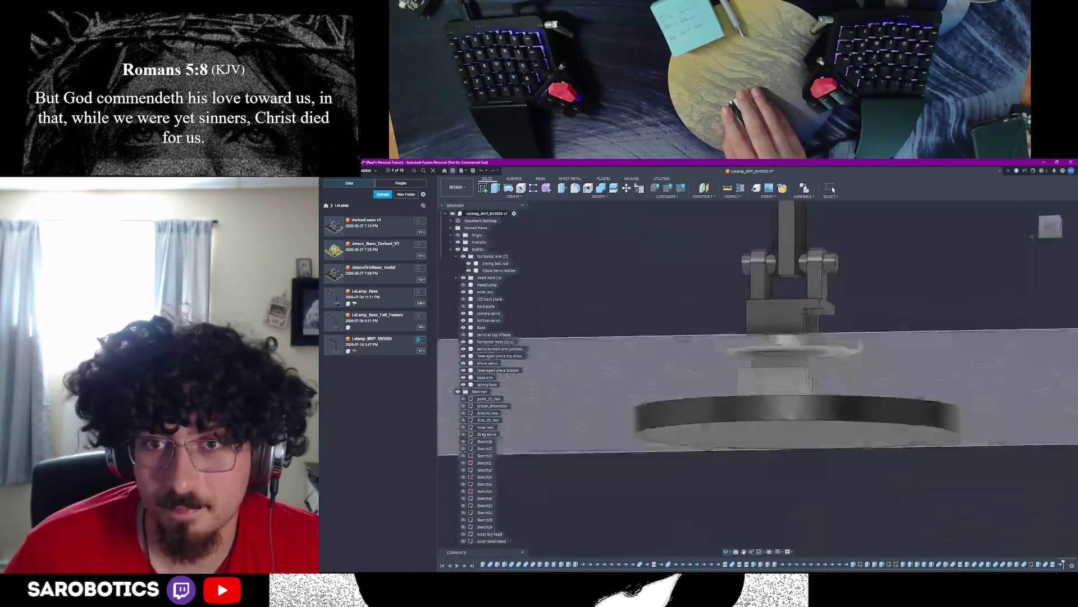
pyautogui.moveTo(801, 404)
pyautogui.keyDown('shift'); pyautogui.mouseDown(button='middle')
pyautogui.moveTo(801, 349)
pyautogui.moveTo(800, 438)
pyautogui.mouseUp(button='middle'); pyautogui.keyUp('shift')
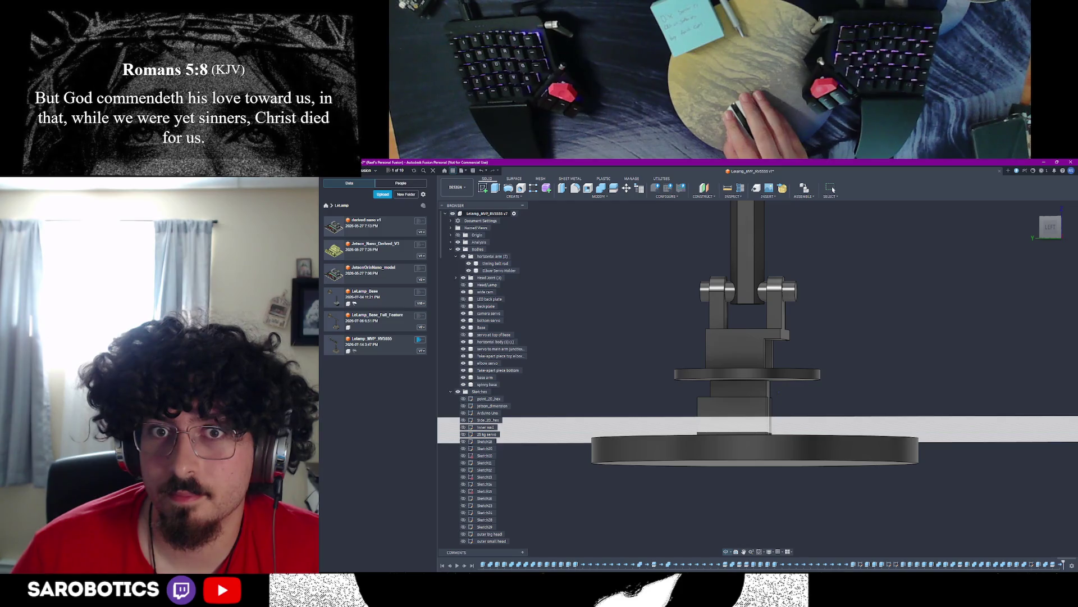
pyautogui.moveTo(800, 439)
pyautogui.keyDown('shift'); pyautogui.mouseDown(button='middle')
pyautogui.moveTo(801, 354)
pyautogui.moveTo(759, 320)
pyautogui.moveTo(762, 392)
pyautogui.moveTo(761, 346)
pyautogui.mouseUp(button='middle'); pyautogui.keyUp('shift')
pyautogui.keyDown('shift'); pyautogui.moveTo(823, 371); pyautogui.dragTo(822, 430, button='middle'); pyautogui.keyUp('shift')
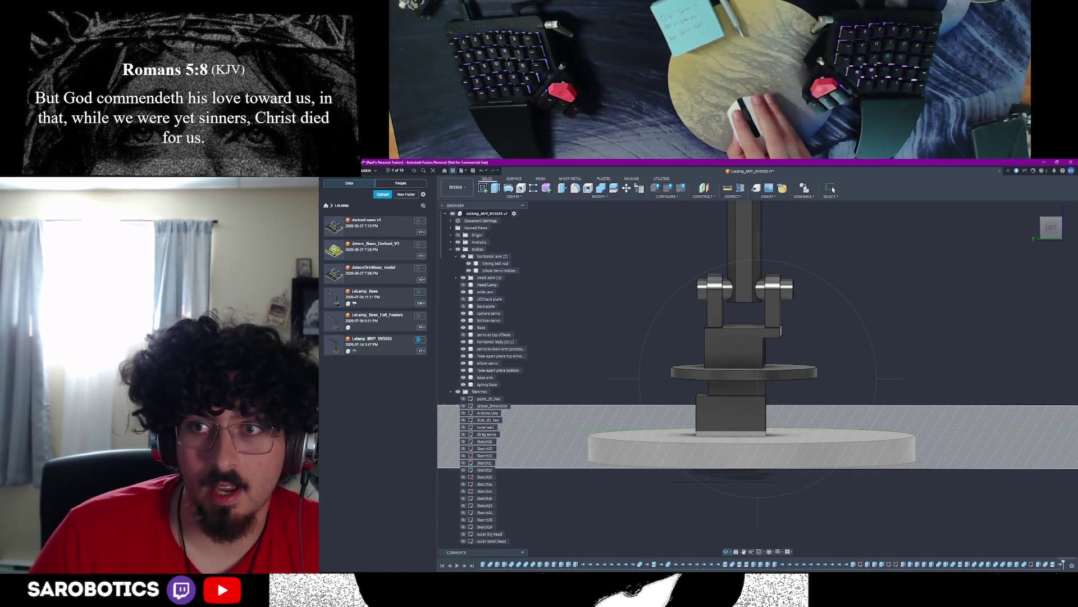
pyautogui.moveTo(758, 405)
pyautogui.keyDown('shift'); pyautogui.mouseDown(button='middle')
pyautogui.moveTo(758, 337)
pyautogui.moveTo(758, 387)
pyautogui.moveTo(759, 363)
pyautogui.mouseUp(button='middle'); pyautogui.keyUp('shift')
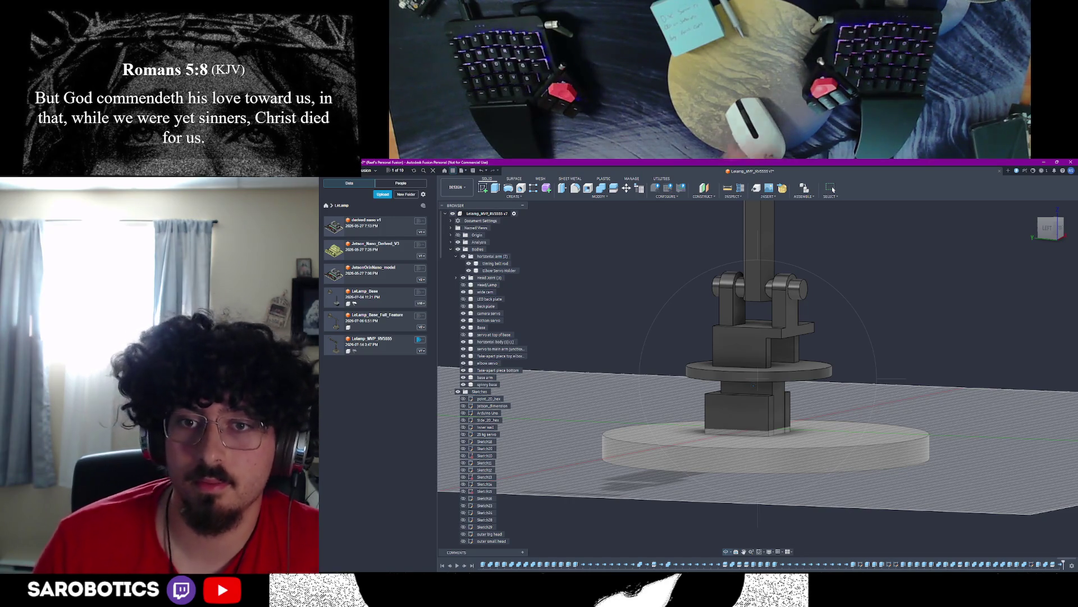
pyautogui.keyDown('shift'); pyautogui.moveTo(801, 380); pyautogui.dragTo(801, 438, button='middle'); pyautogui.keyUp('shift')
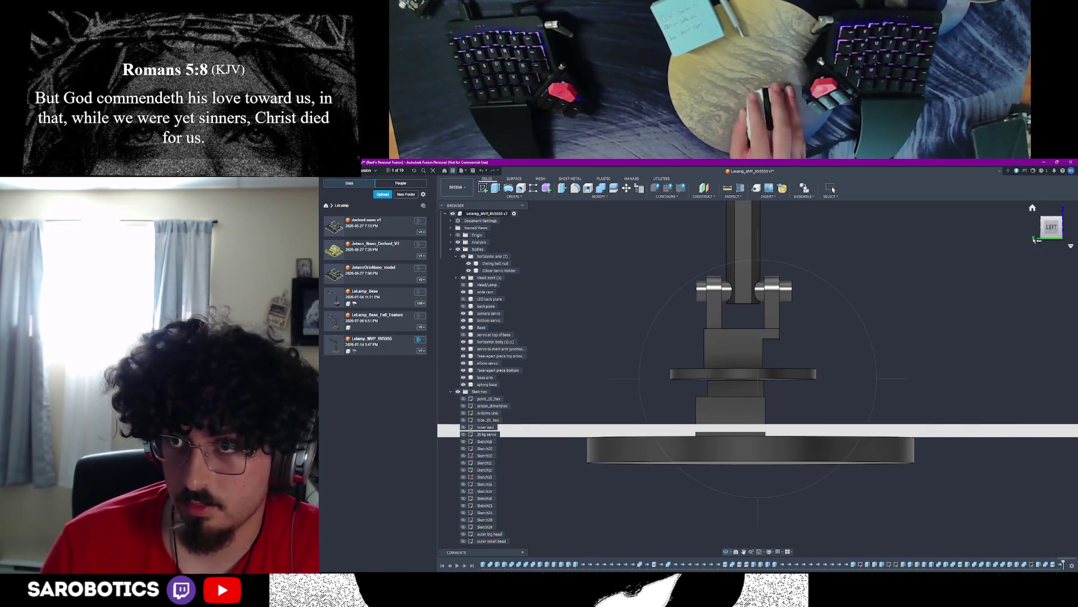
pyautogui.scroll(6, 758, 380)
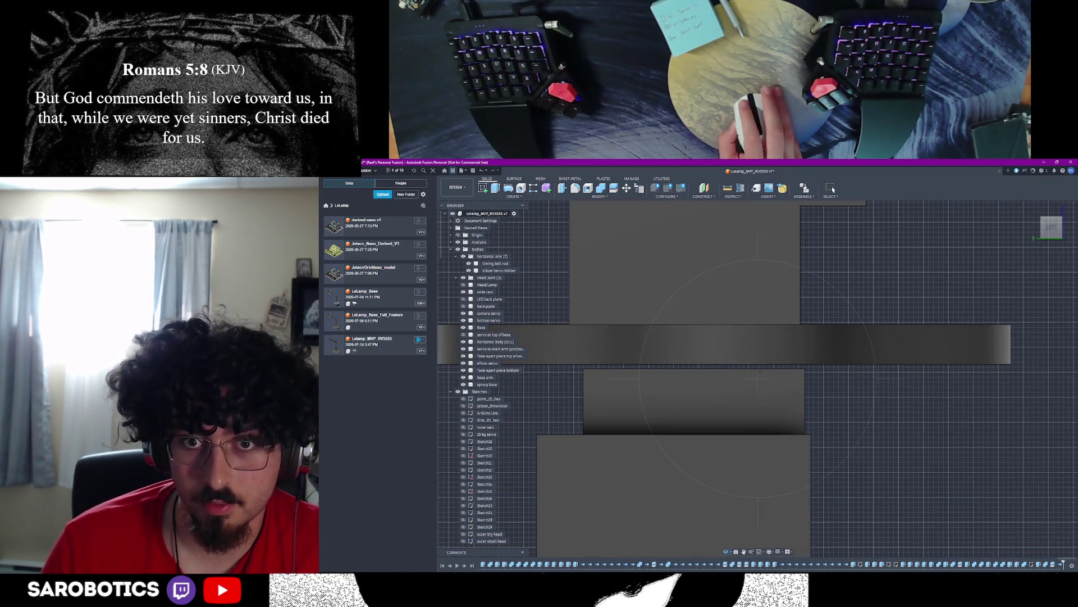
# Step: Measure from a base edge to the horizontal turntable plate
pyautogui.click(777, 368)
pyautogui.click(770, 371)
pyautogui.click(759, 342)
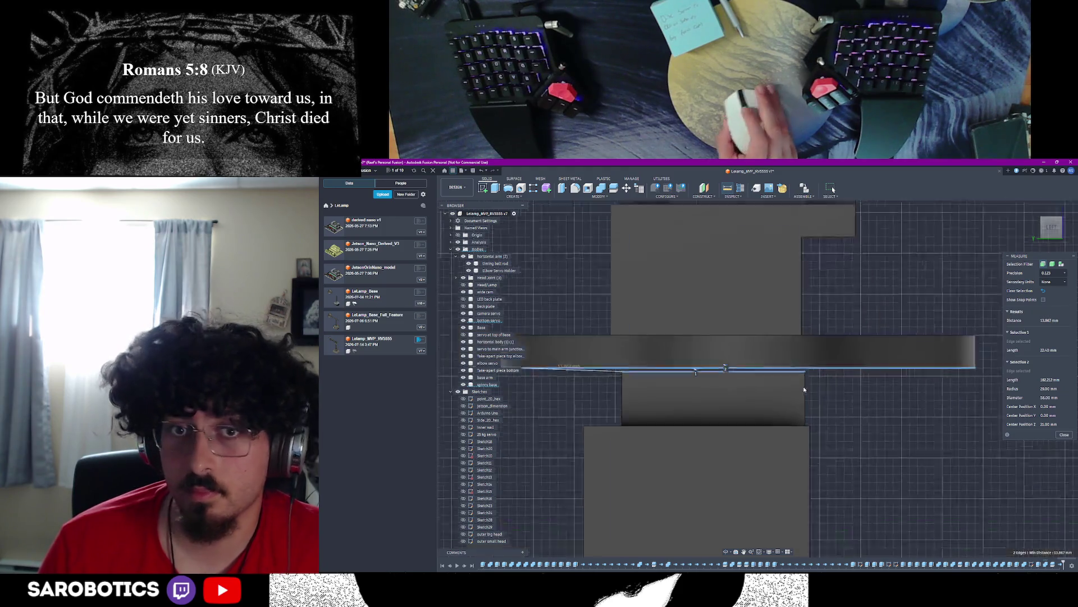
pyautogui.scroll(-3, 800, 387)
pyautogui.scroll(3, 759, 395)
pyautogui.scroll(2, 749, 399)
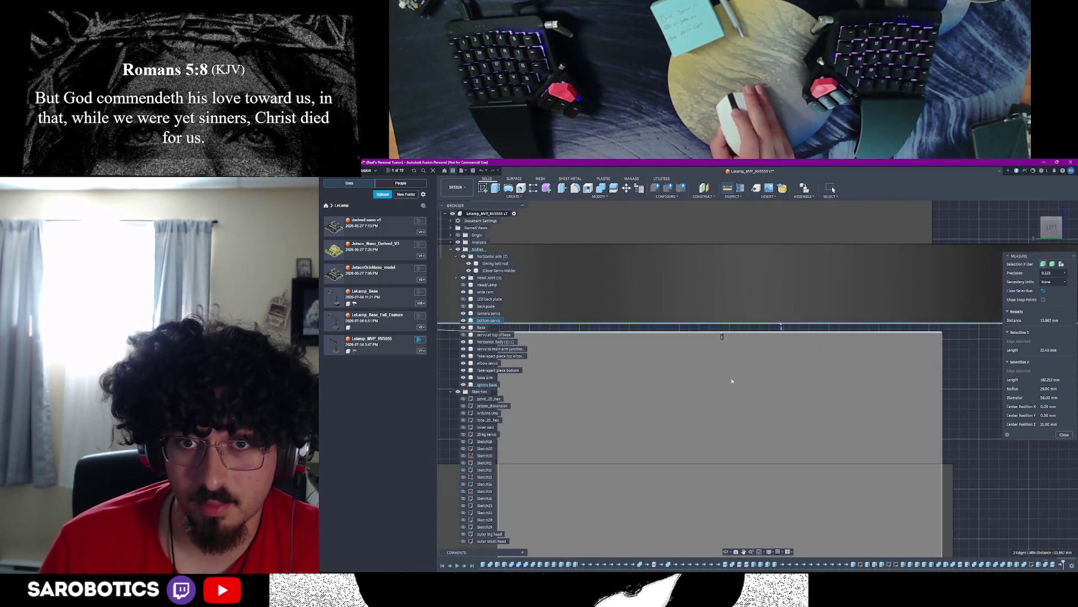
pyautogui.click(1064, 435)
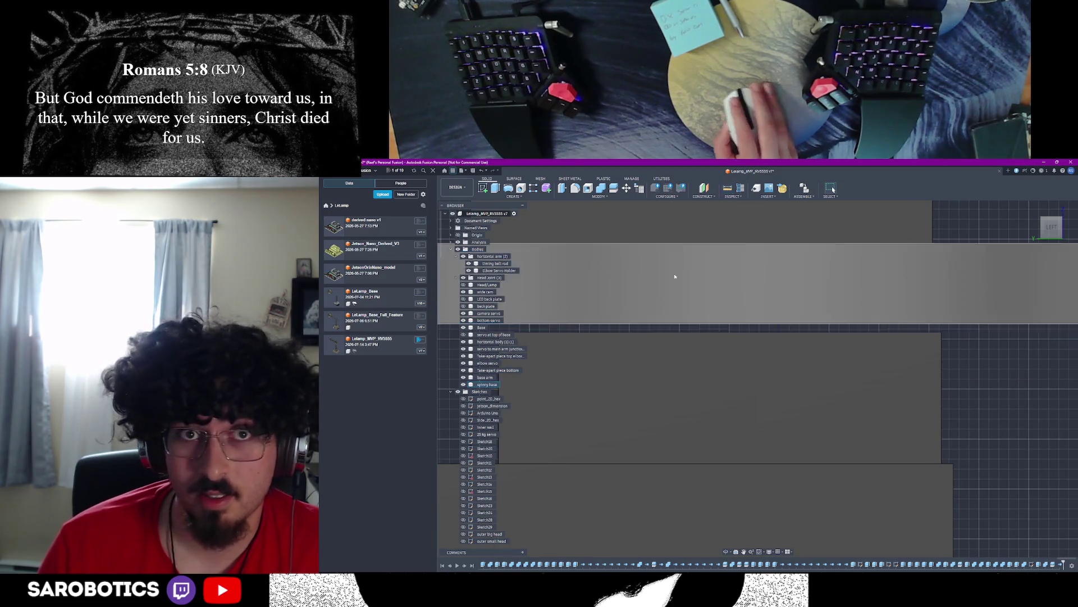
# Step: Measure between the column's two upper edges, then start a sketch on its front face
pyautogui.click(718, 331)
pyautogui.click(719, 324)
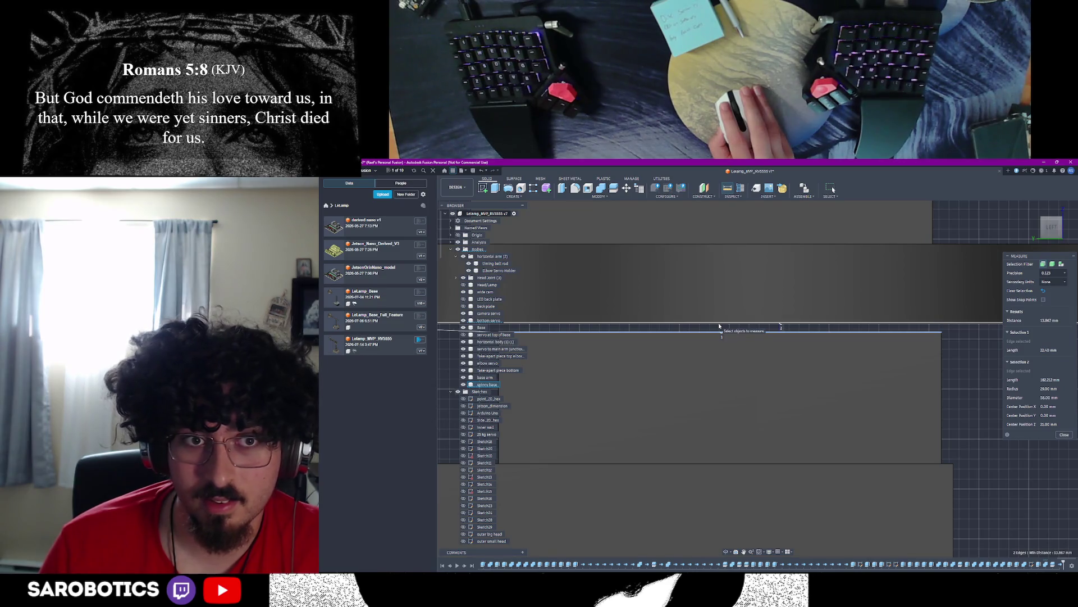
pyautogui.scroll(-2, 719, 325)
pyautogui.scroll(-2, 719, 325)
pyautogui.scroll(-2, 719, 326)
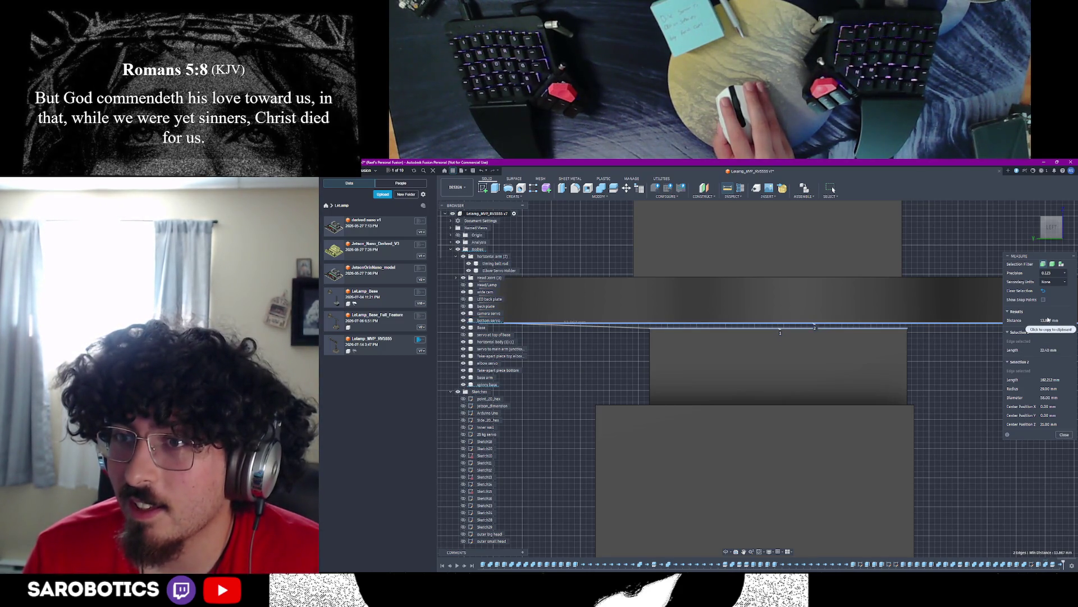
pyautogui.click(1063, 435)
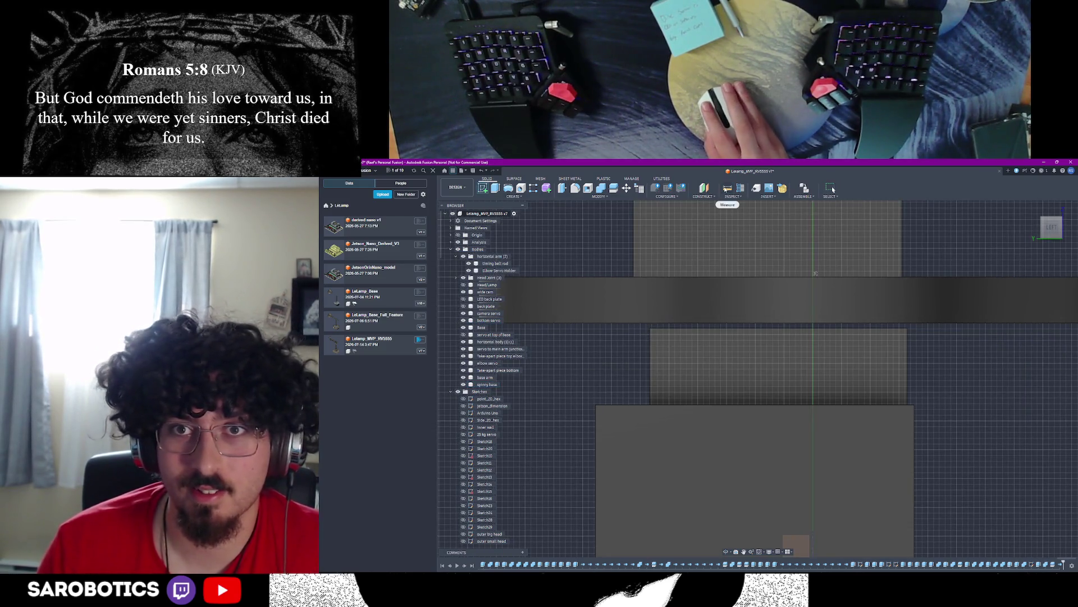
pyautogui.click(786, 338)
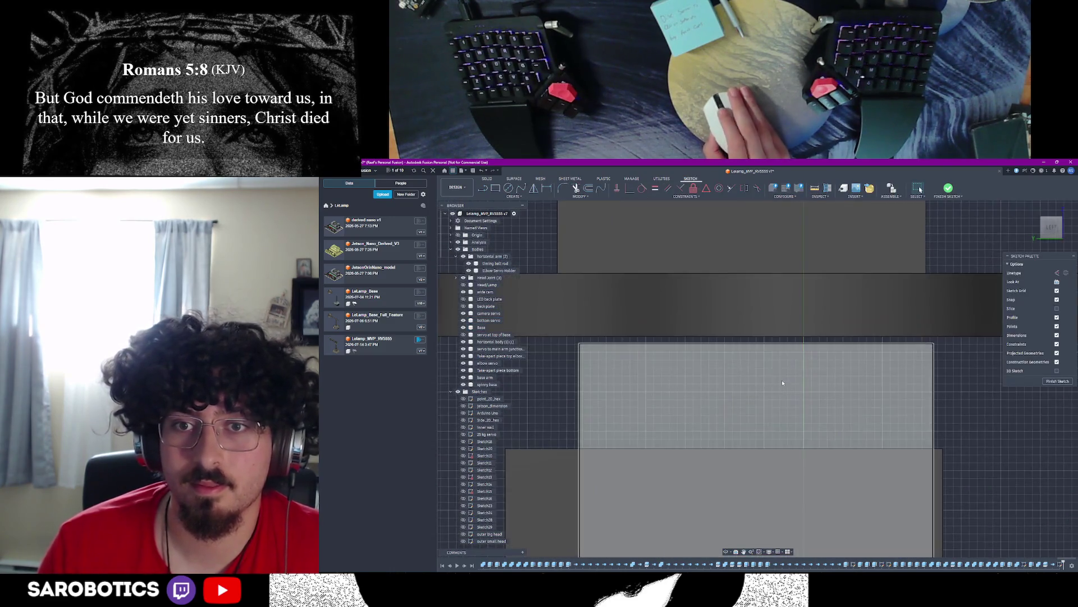
pyautogui.press('l')
pyautogui.click(804, 338)
pyautogui.press('Escape')
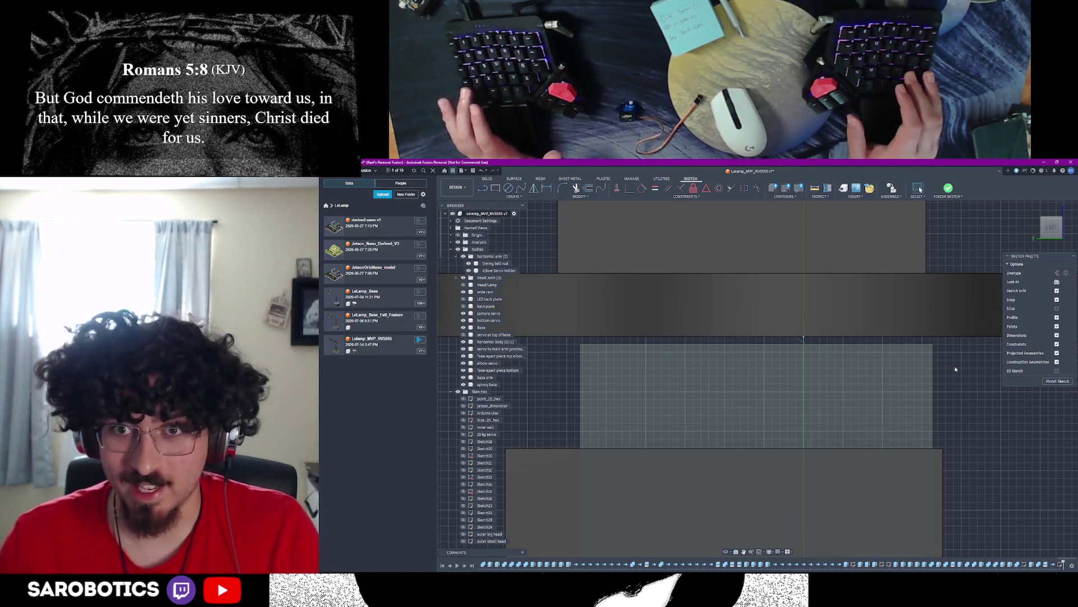
pyautogui.scroll(-3, 949, 360)
pyautogui.scroll(-3, 948, 359)
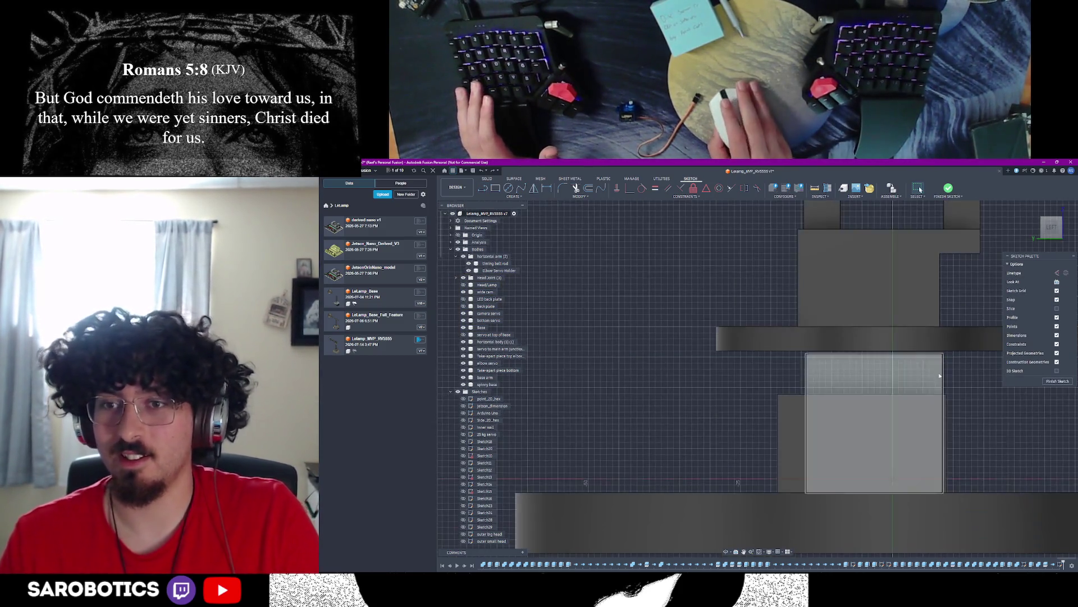
pyautogui.scroll(-3, 952, 282)
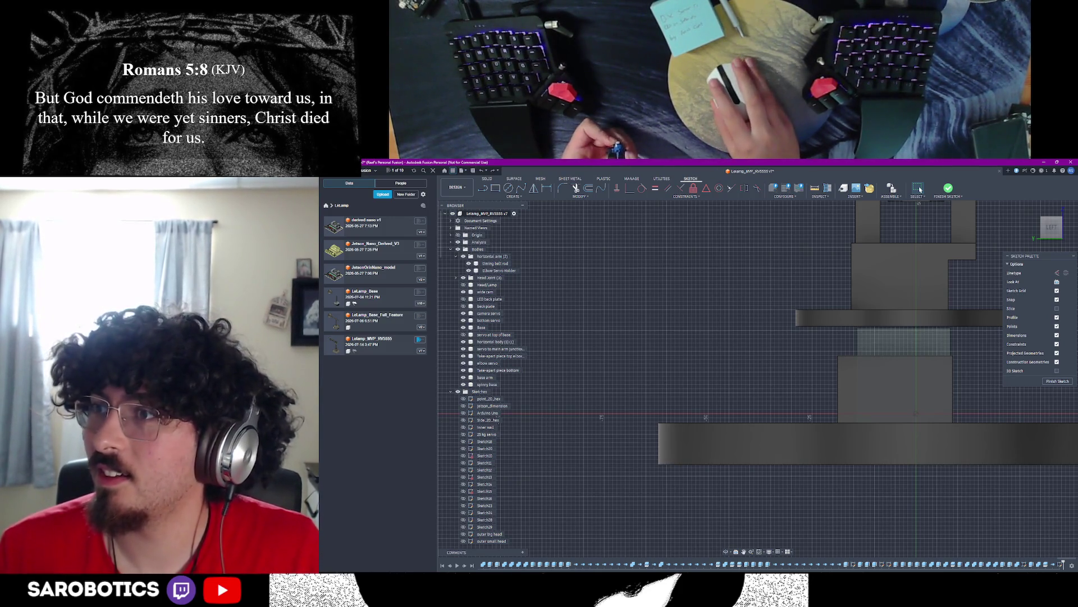
pyautogui.scroll(-3, 779, 506)
pyautogui.moveTo(758, 379)
pyautogui.keyDown('shift'); pyautogui.mouseDown(button='middle')
pyautogui.moveTo(691, 363)
pyautogui.moveTo(759, 337)
pyautogui.mouseUp(button='middle'); pyautogui.keyUp('shift')
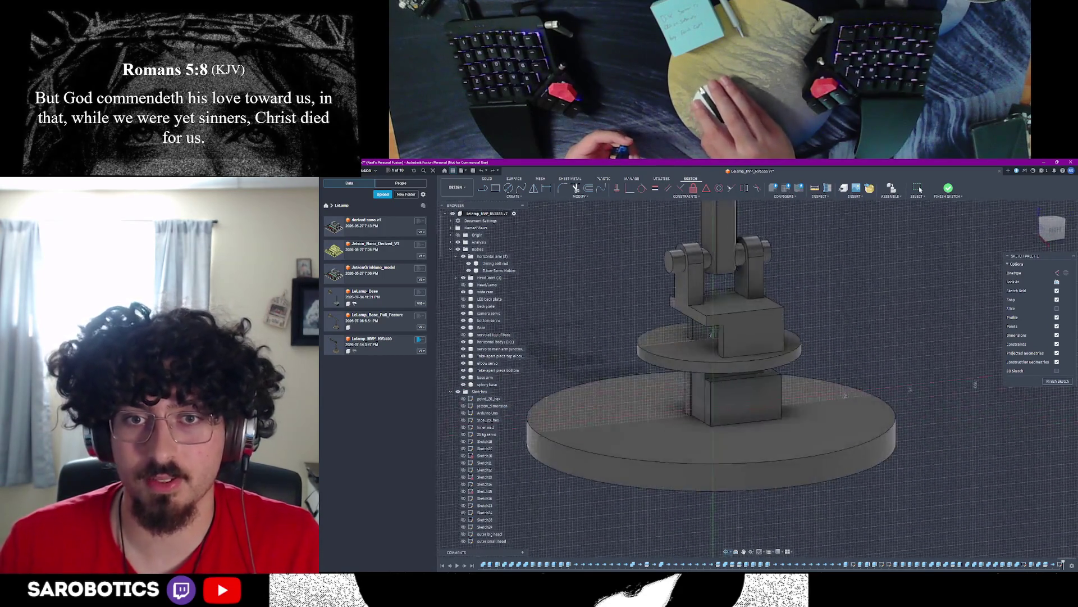
# Step: Hide the large base disc body in the browser
pyautogui.keyDown('shift'); pyautogui.moveTo(847, 396); pyautogui.dragTo(936, 430, button='middle'); pyautogui.keyUp('shift')
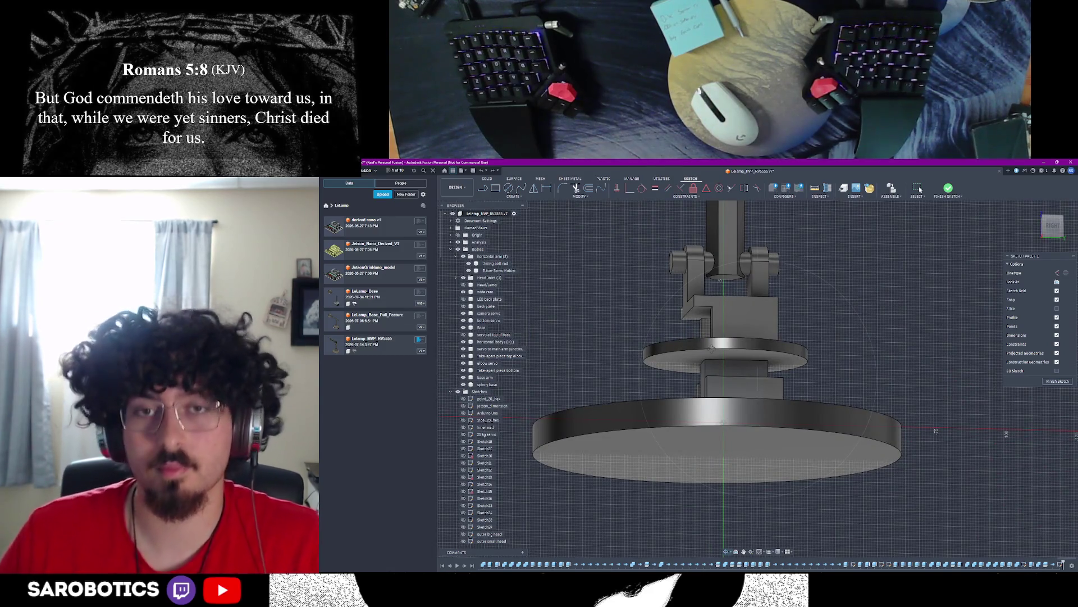
pyautogui.keyDown('shift'); pyautogui.moveTo(843, 388); pyautogui.dragTo(759, 370, button='middle'); pyautogui.keyUp('shift')
pyautogui.rightClick(734, 367)
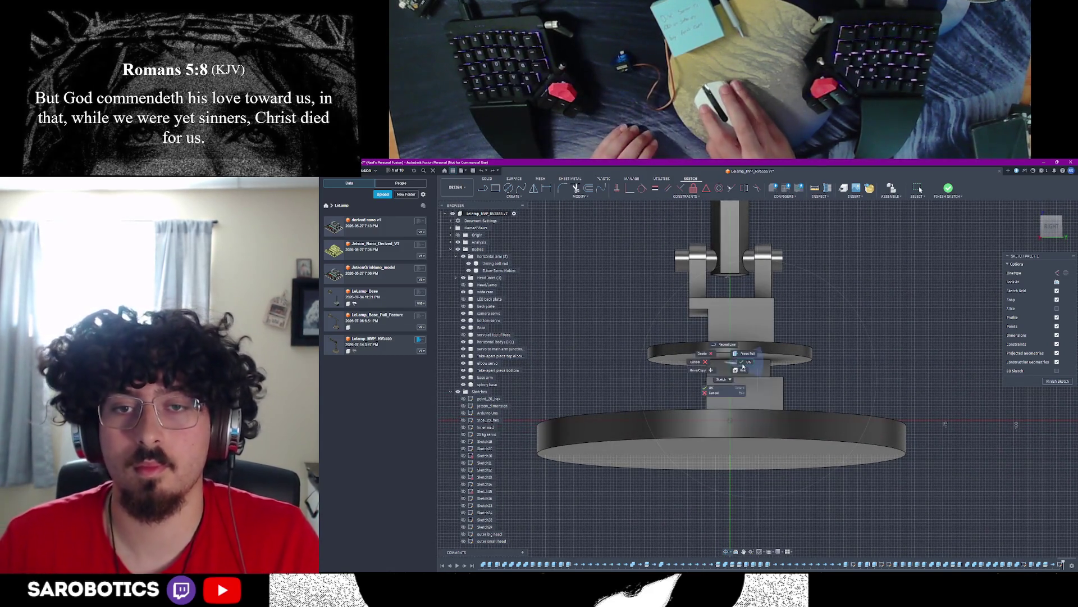
pyautogui.click(743, 363)
pyautogui.click(467, 329)
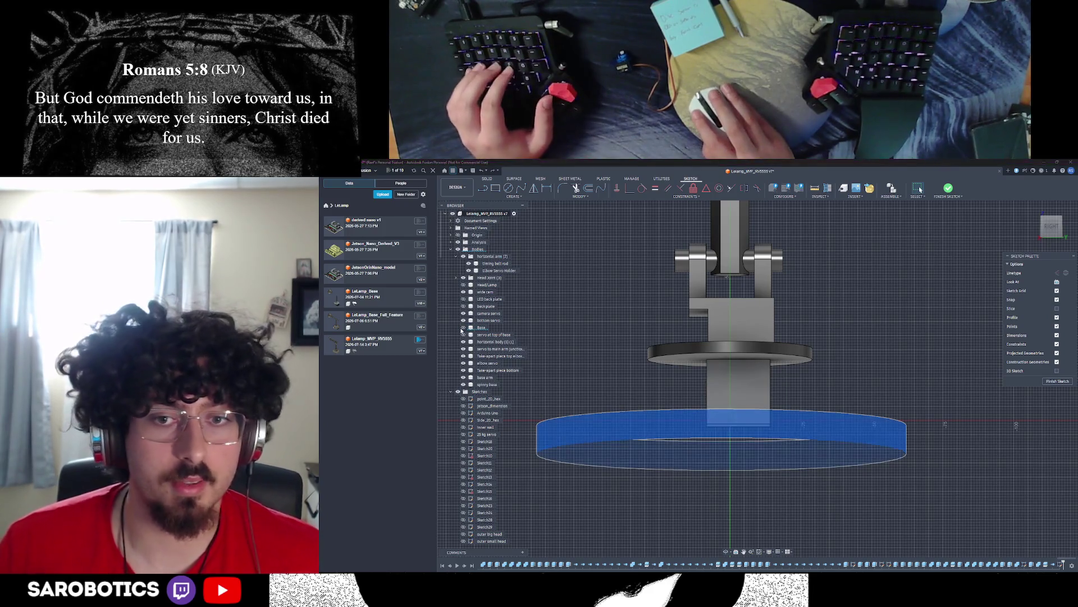
pyautogui.click(469, 321)
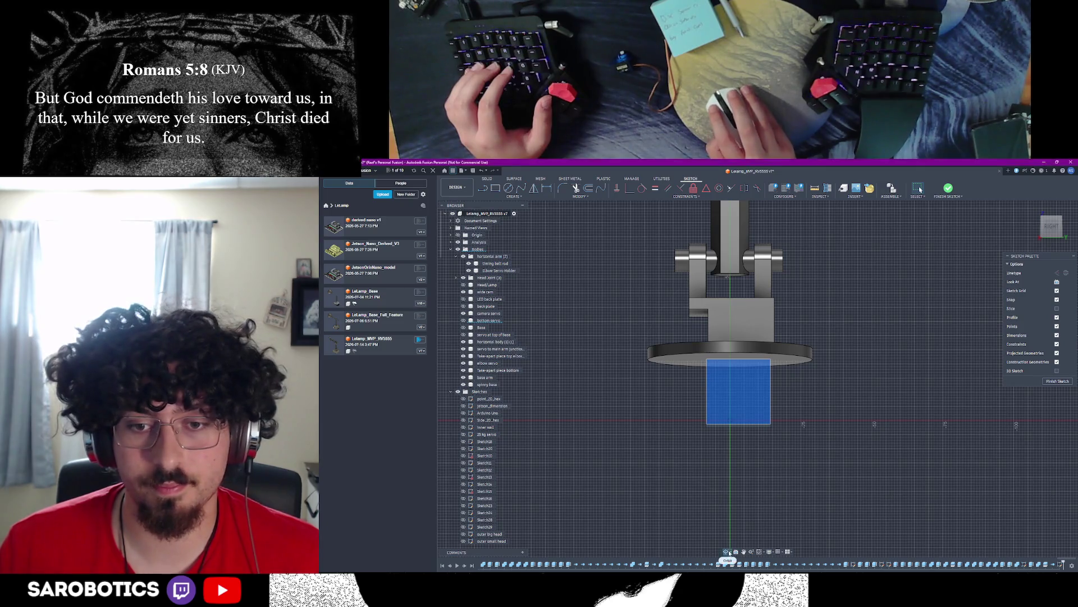
# Step: Snap to a top-down view of the spinny base and start a circle
pyautogui.keyDown('shift'); pyautogui.moveTo(747, 527); pyautogui.dragTo(809, 404, button='middle'); pyautogui.keyUp('shift')
pyautogui.rightClick(829, 417)
pyautogui.click(869, 400)
pyautogui.moveTo(809, 405)
pyautogui.keyDown('shift'); pyautogui.mouseDown(button='middle')
pyautogui.moveTo(758, 472)
pyautogui.moveTo(758, 422)
pyautogui.mouseUp(button='middle'); pyautogui.keyUp('shift')
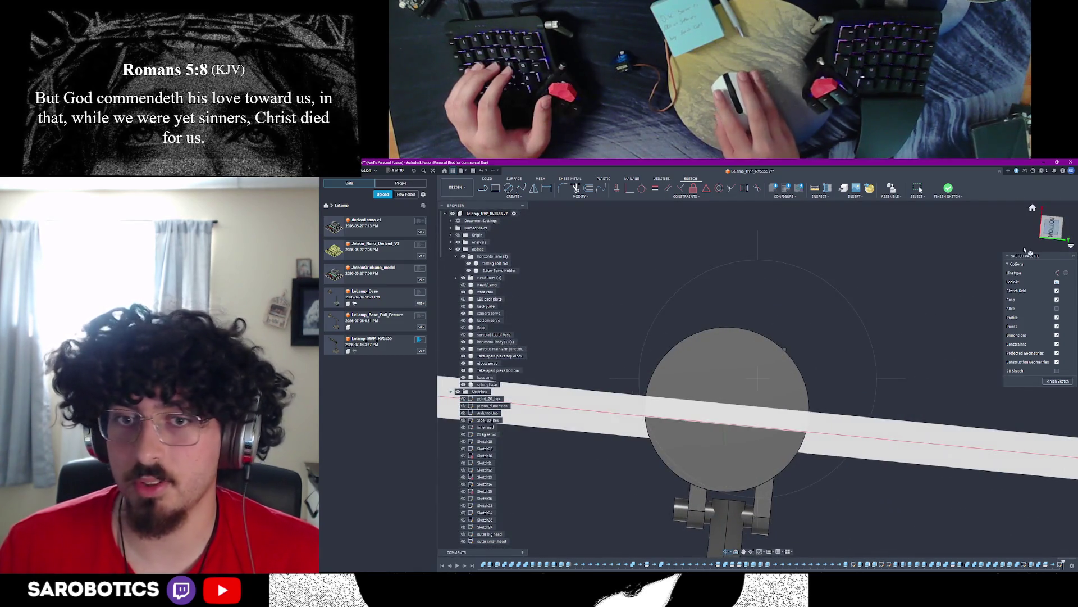
pyautogui.click(1050, 228)
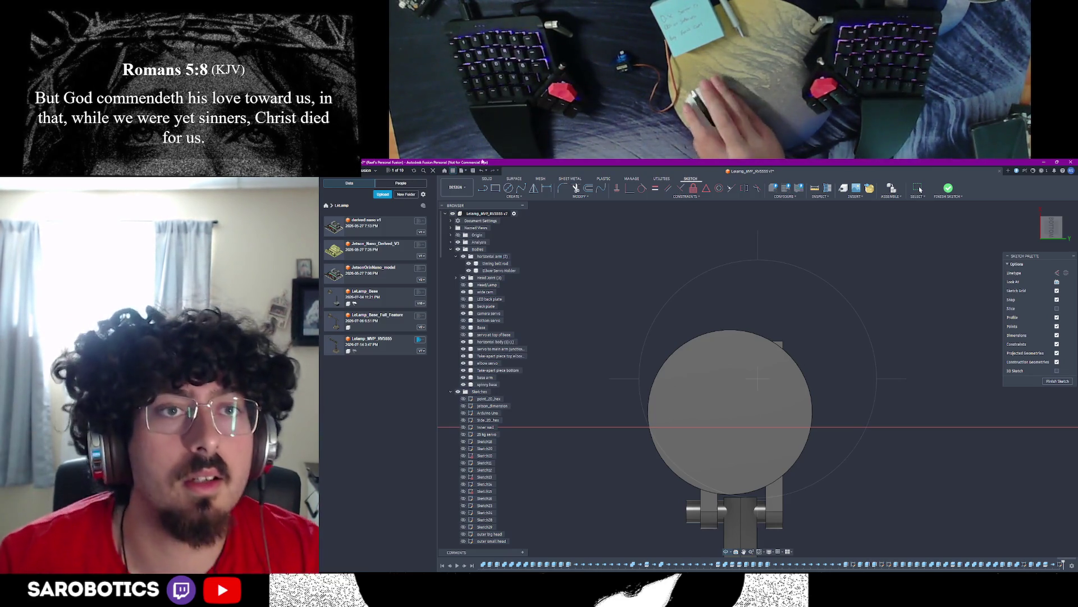
pyautogui.press('c')
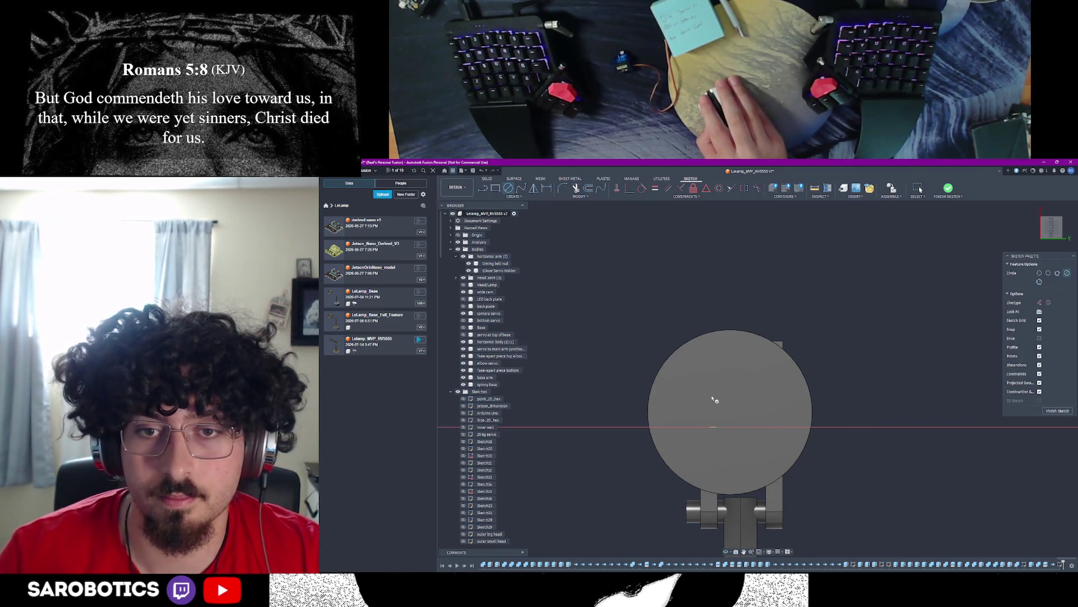
pyautogui.scroll(2, 730, 405)
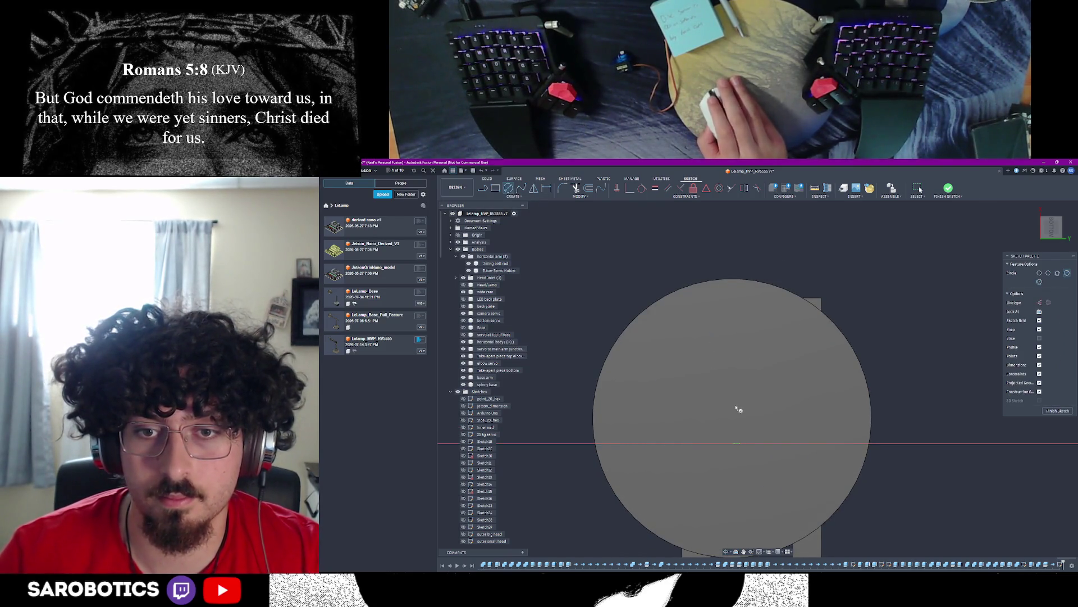
pyautogui.scroll(-4, 737, 407)
# Step: Finish the current sketch and start a new sketch on the spinny base's circular top face
pyautogui.click(1051, 411)
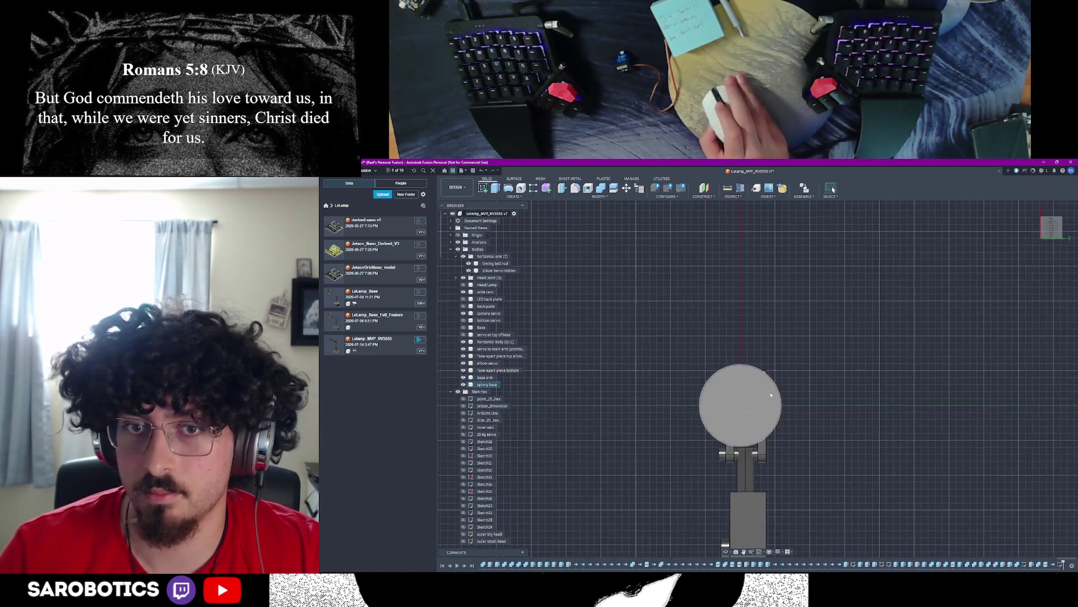
pyautogui.click(742, 405)
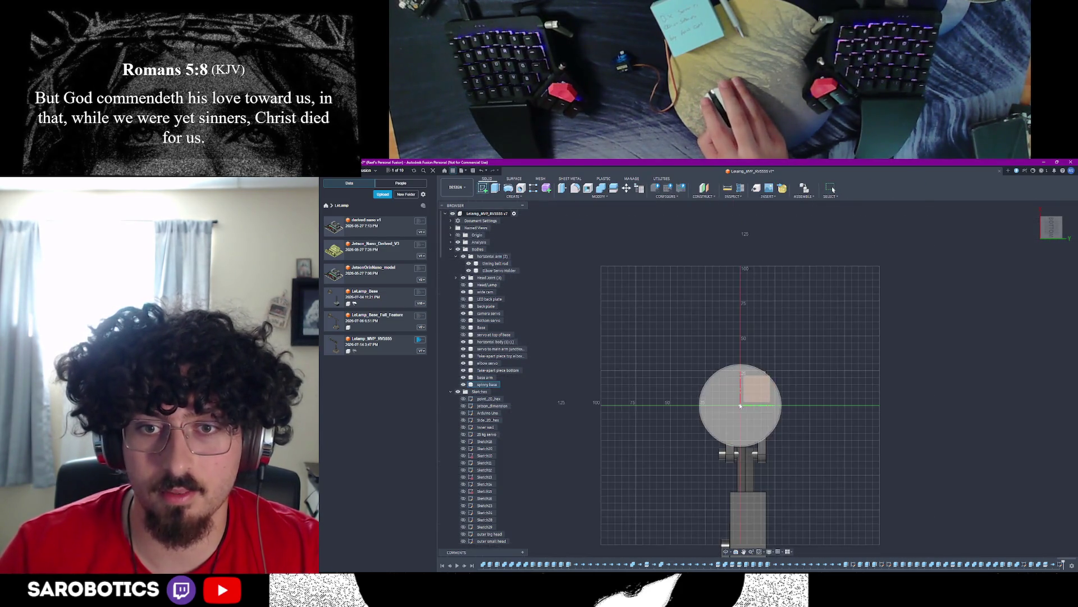
pyautogui.click(739, 407)
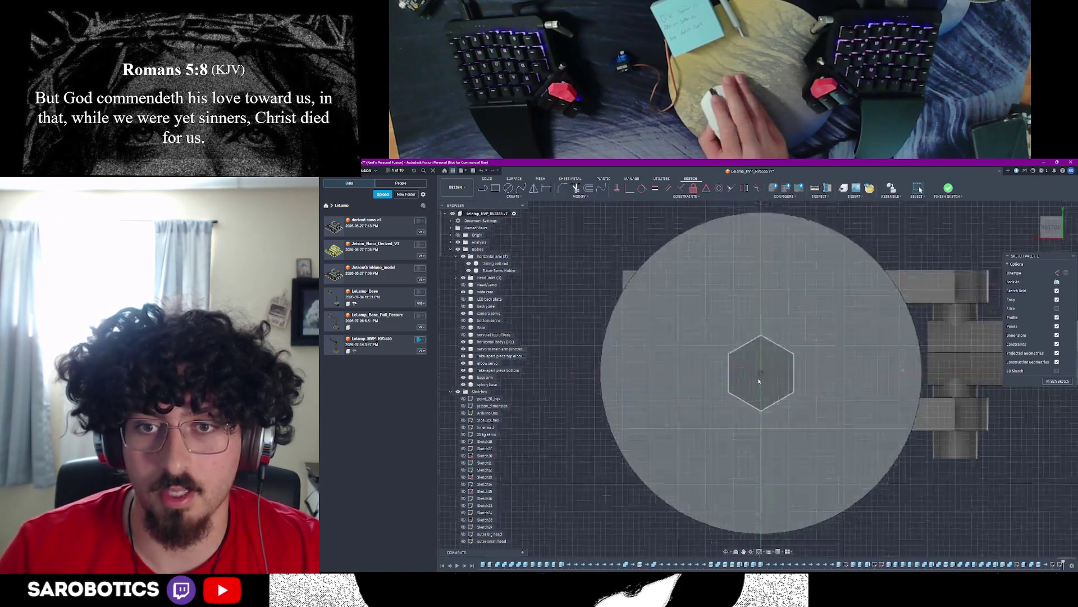
pyautogui.scroll(-2, 573, 222)
pyautogui.scroll(-1, 573, 221)
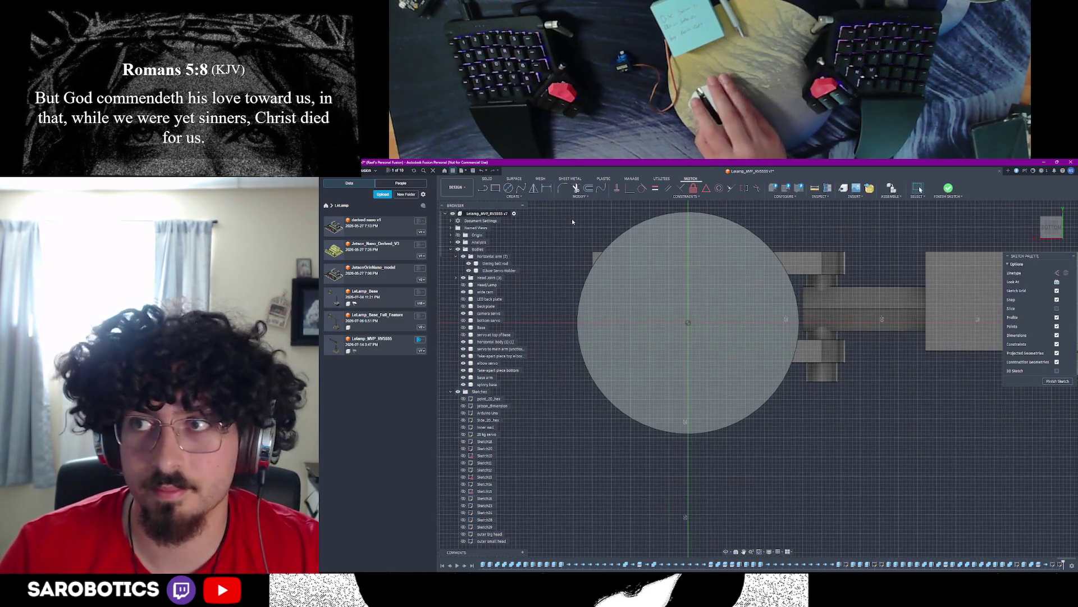
# Step: Try centre-diameter circles at the disc centre, cancelling each, and pick the disc outline
pyautogui.click(510, 189)
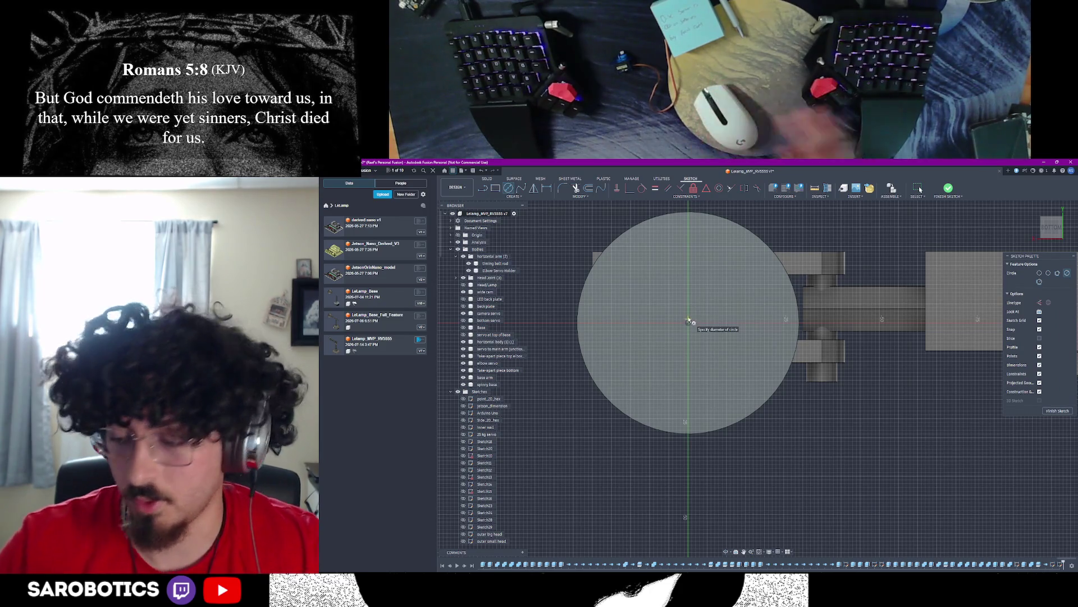
pyautogui.press('Escape')
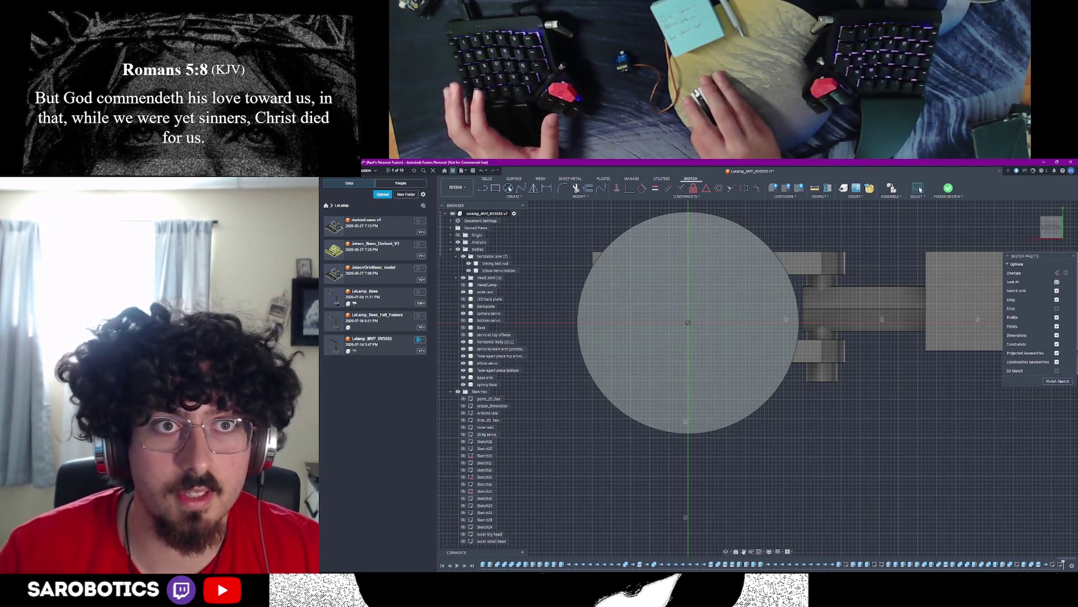
pyautogui.press('c')
pyautogui.click(690, 322)
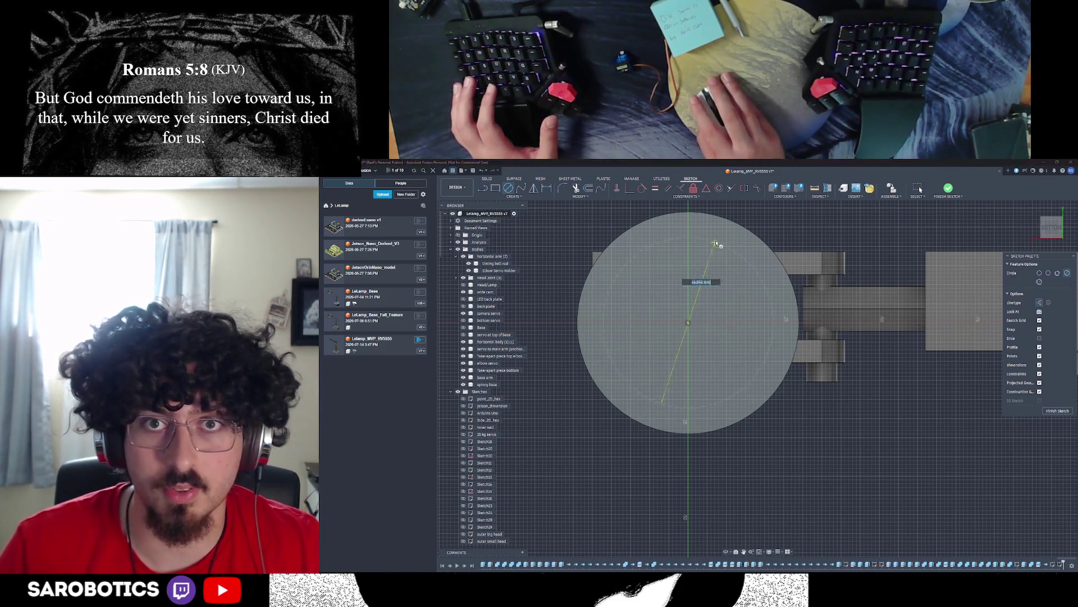
pyautogui.press('Escape')
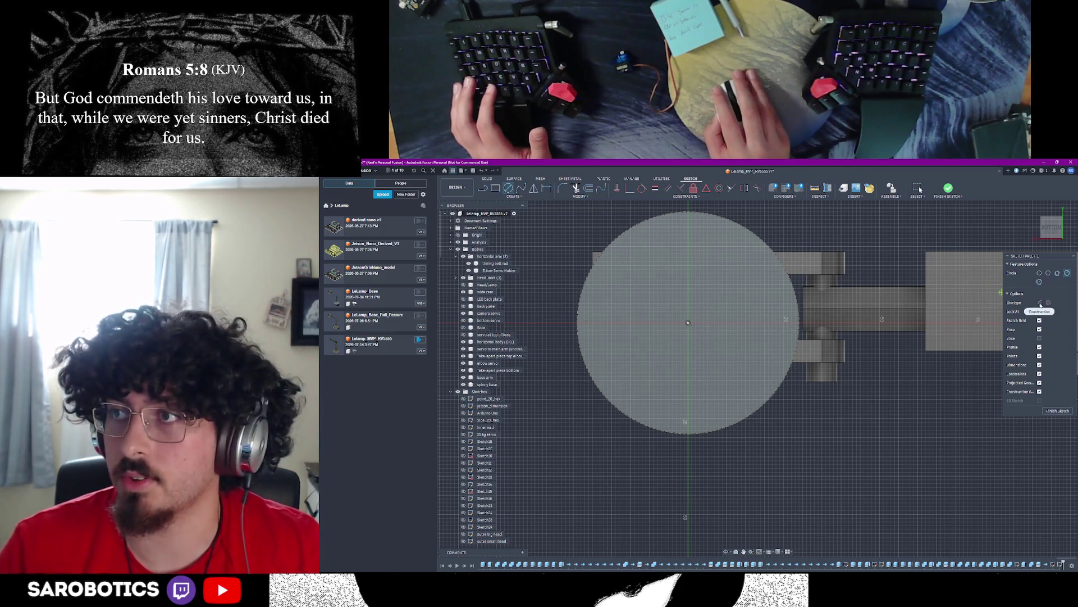
pyautogui.click(691, 322)
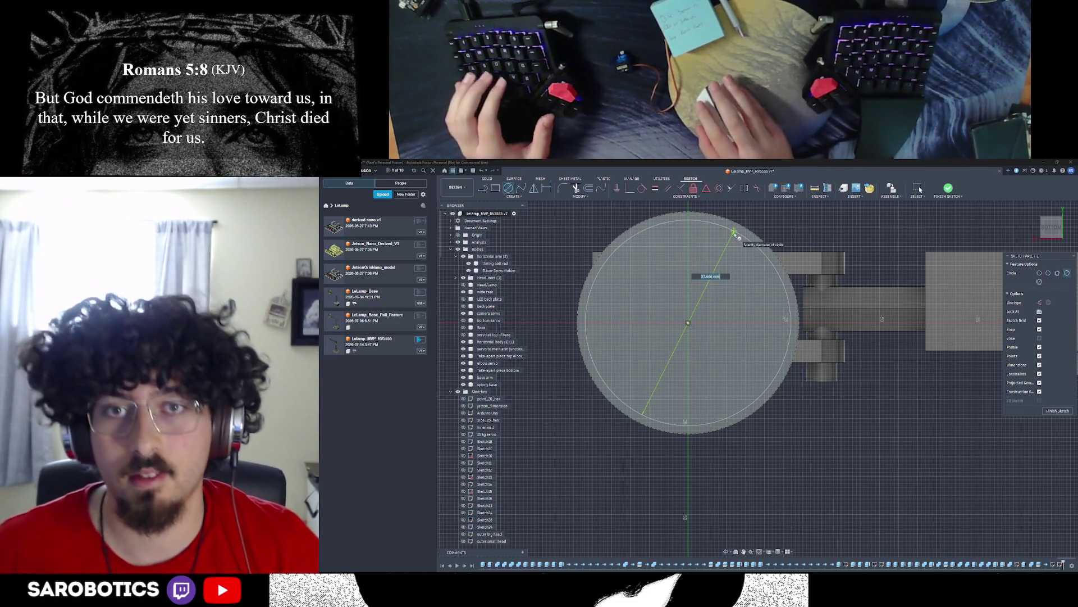
pyautogui.press('Escape')
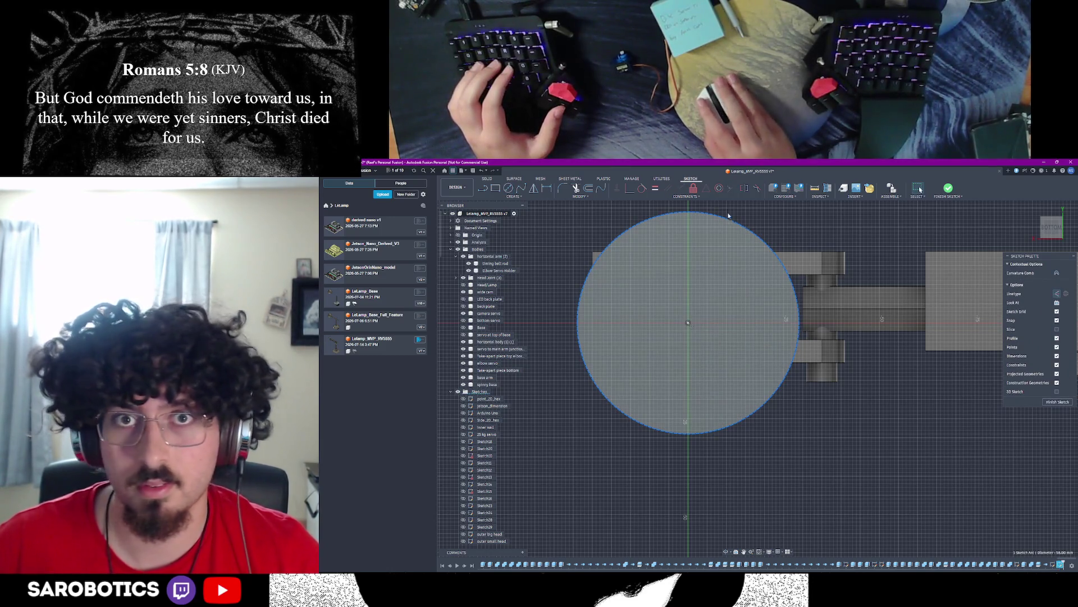
# Step: Measure the disc's circular edge to read its 28 mm radius
pyautogui.click(822, 189)
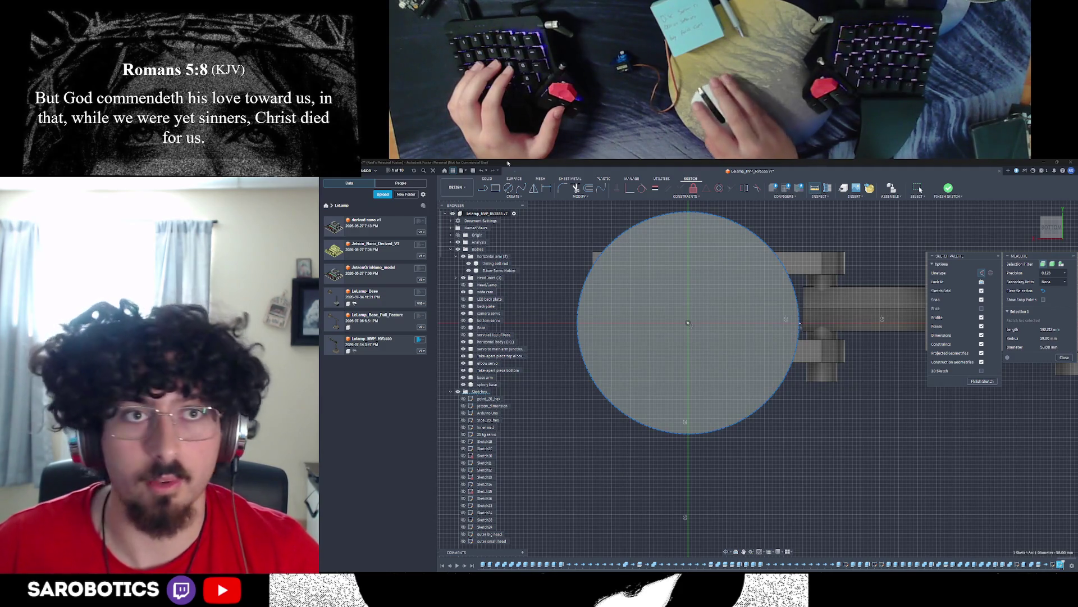
pyautogui.click(511, 189)
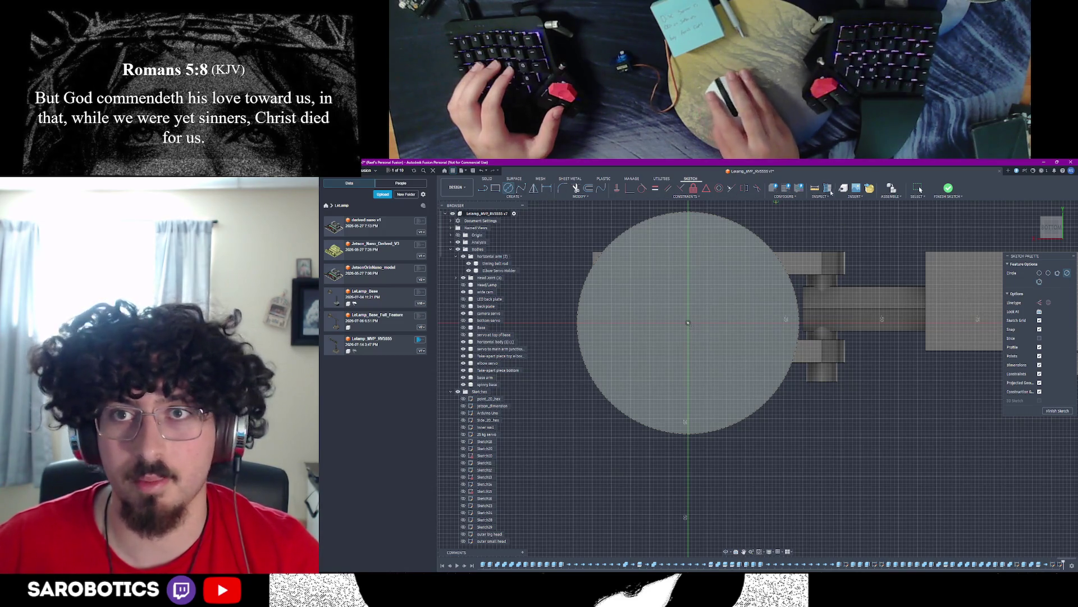
pyautogui.press('i')
pyautogui.click(771, 250)
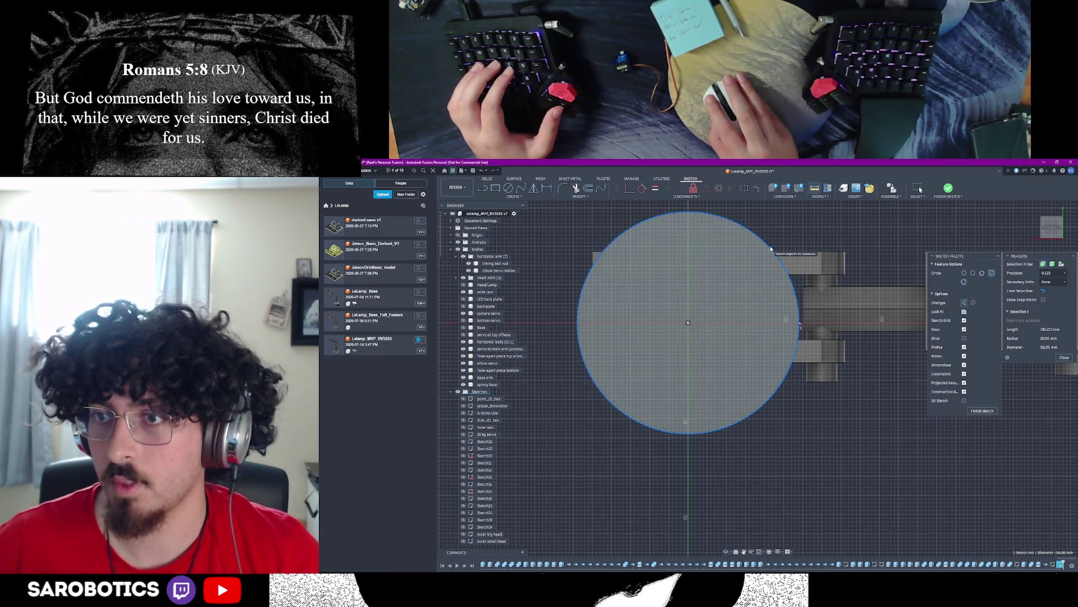
pyautogui.click(509, 187)
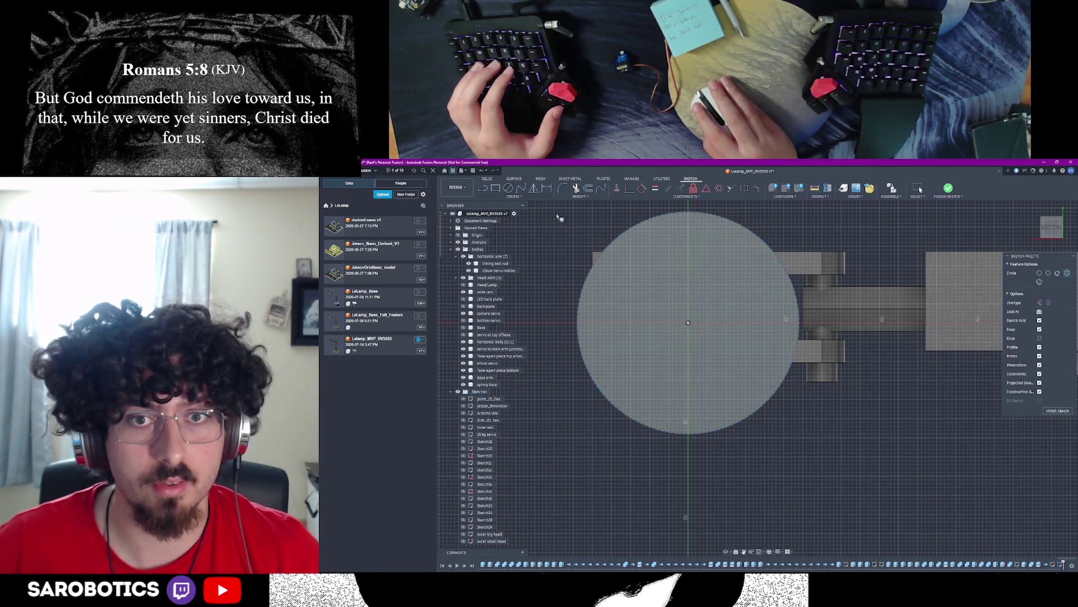
# Step: Draw two concentric circles from the disc centre with entered diameters and finish the sketch
pyautogui.click(689, 324)
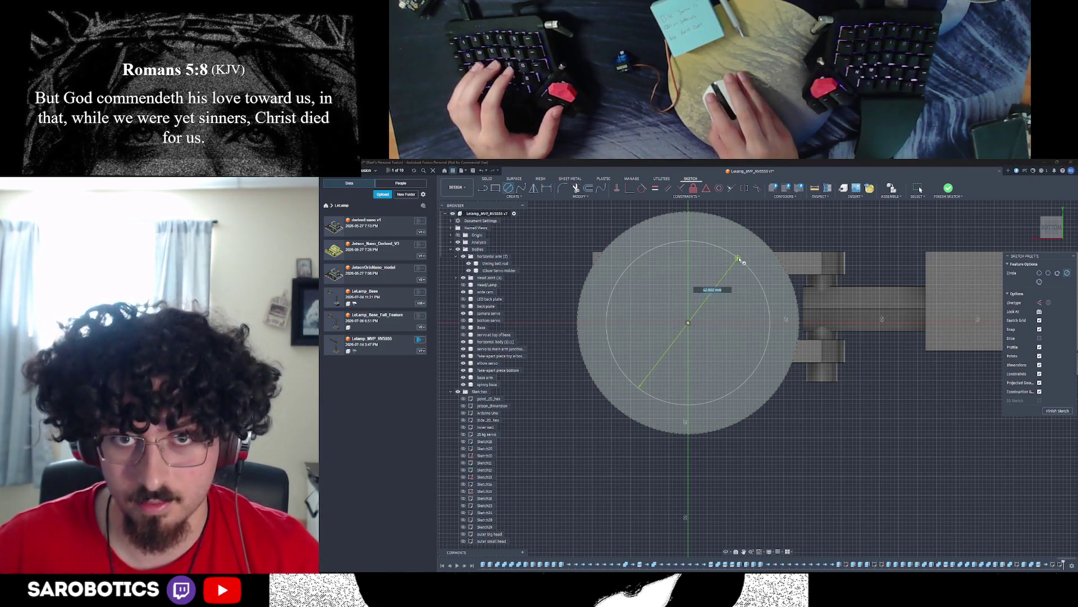
pyautogui.write('30')
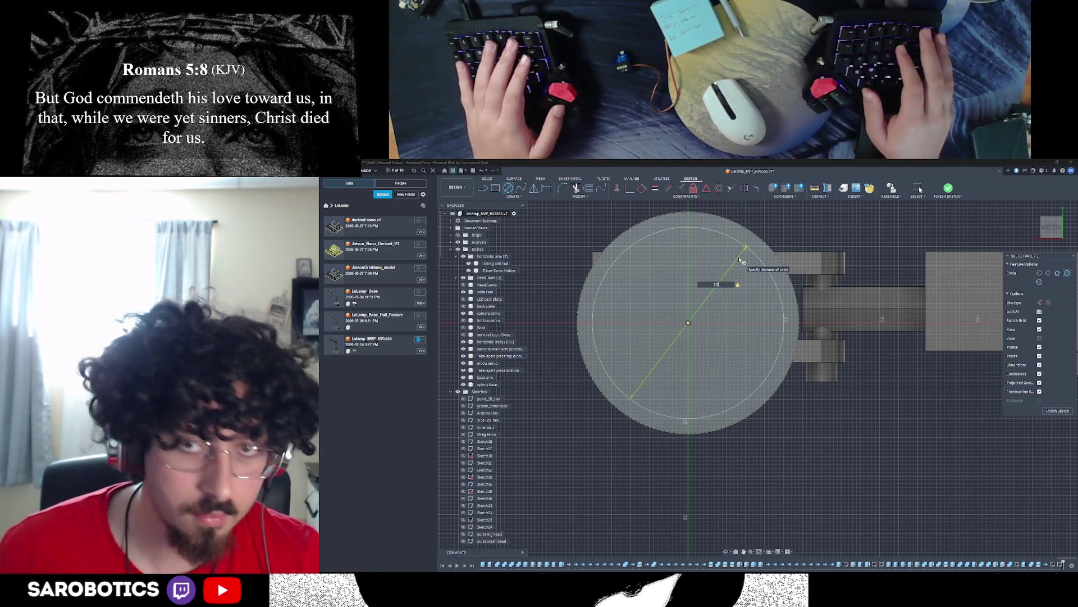
pyautogui.write('0')
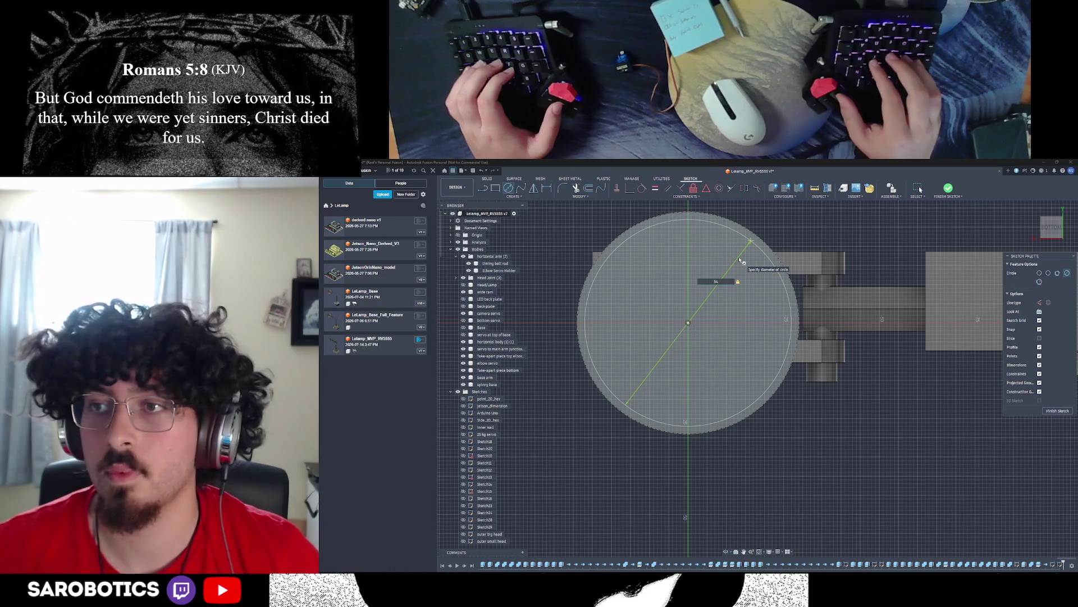
pyautogui.click(741, 264)
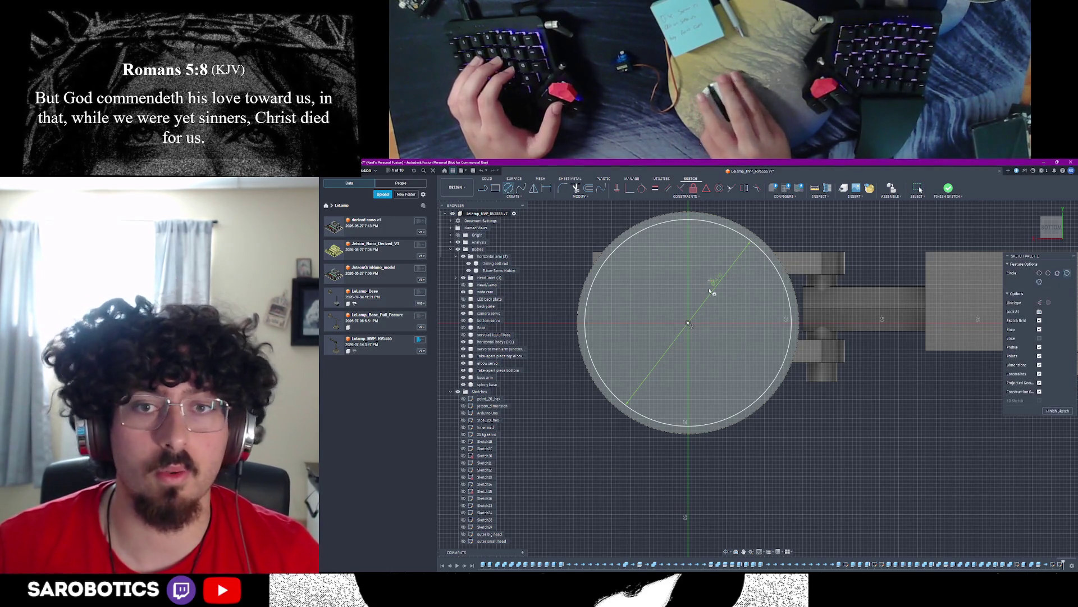
pyautogui.click(689, 323)
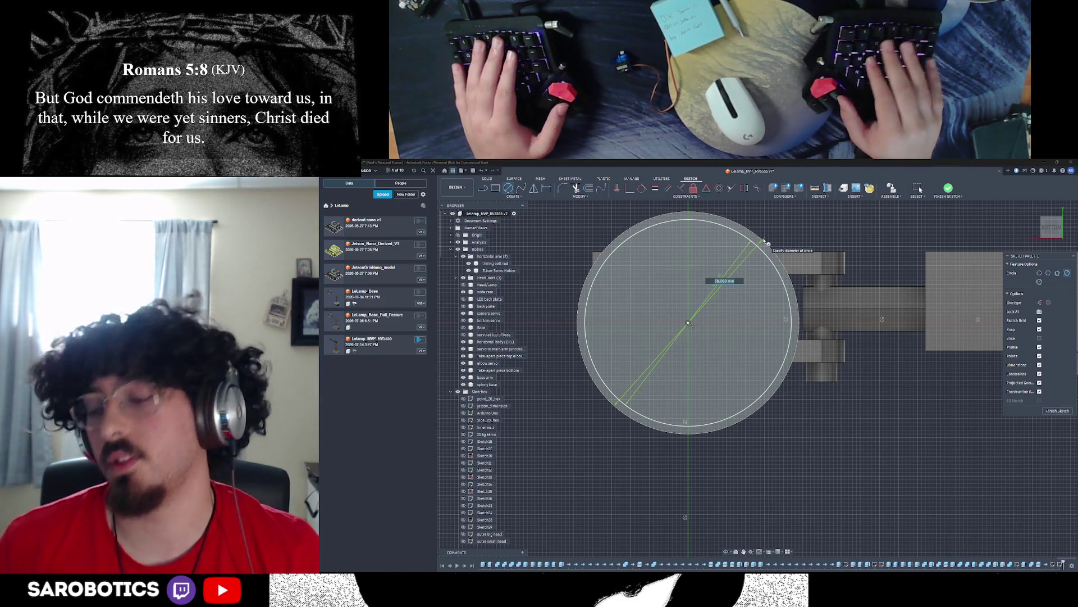
pyautogui.write('60')
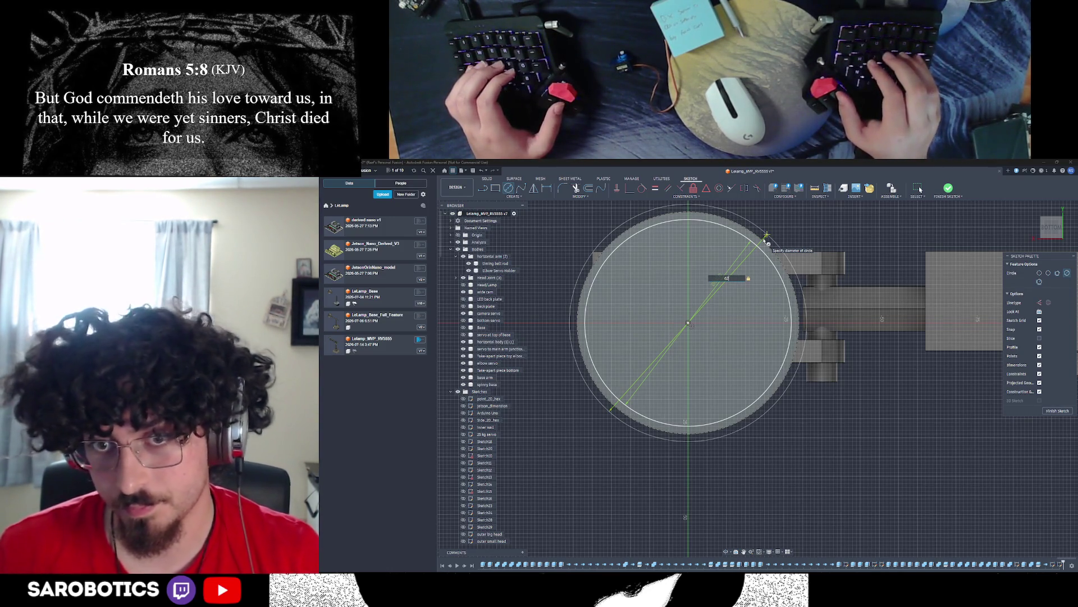
pyautogui.press('Return')
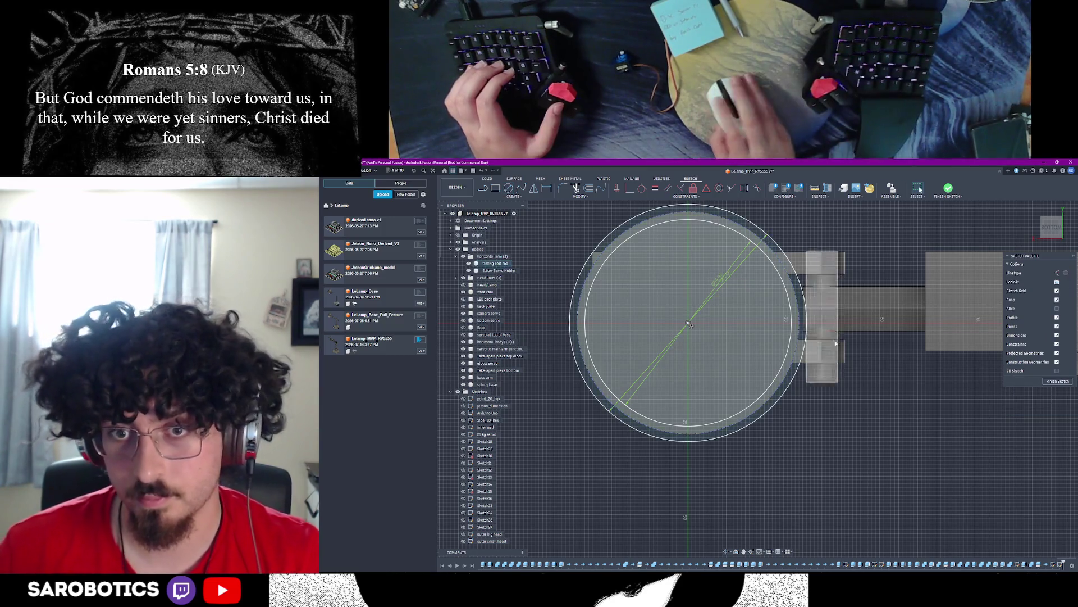
pyautogui.scroll(-3, 835, 333)
pyautogui.click(1052, 381)
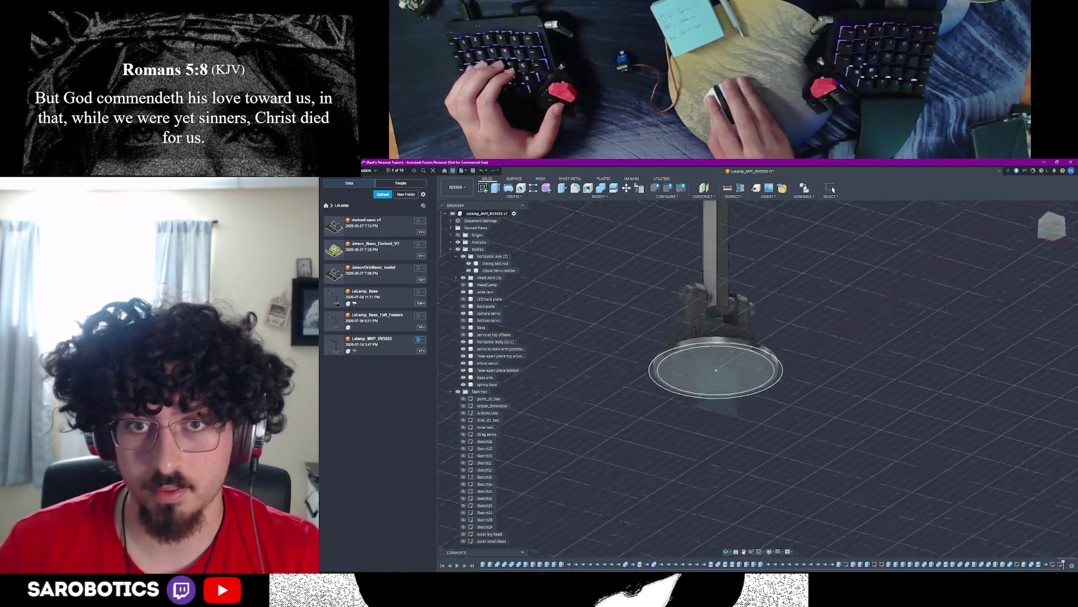
# Step: Look down on the round base and inspect its outer circular edge
pyautogui.keyDown('shift'); pyautogui.moveTo(746, 406); pyautogui.dragTo(769, 452, button='middle'); pyautogui.keyUp('shift')
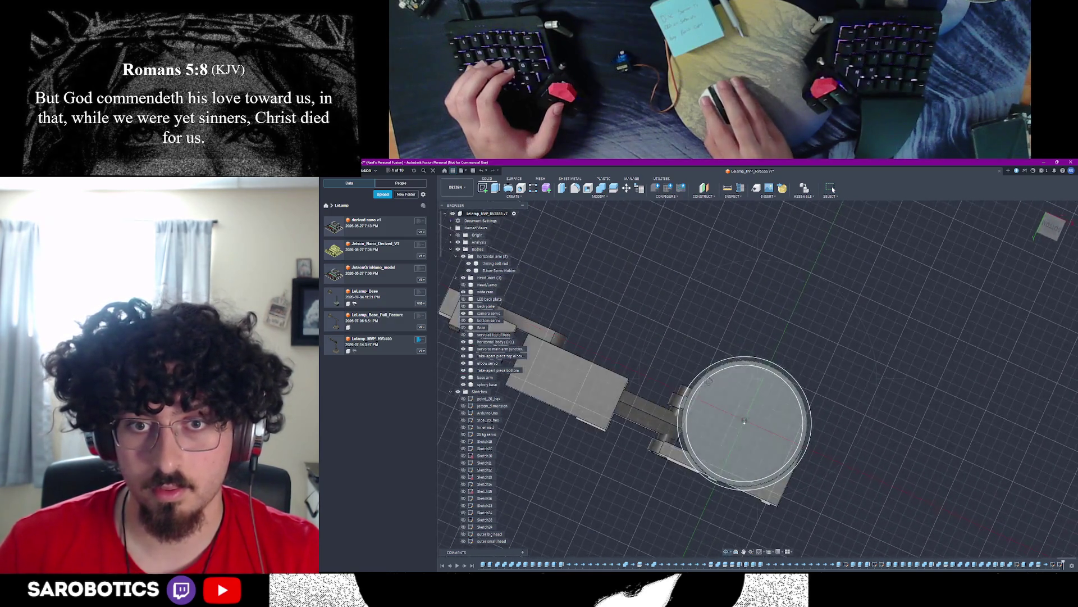
pyautogui.scroll(3, 769, 452)
pyautogui.scroll(2, 770, 453)
pyautogui.scroll(1, 763, 449)
pyautogui.click(674, 443)
pyautogui.click(639, 395)
pyautogui.press('Escape')
pyautogui.scroll(-8, 493, 338)
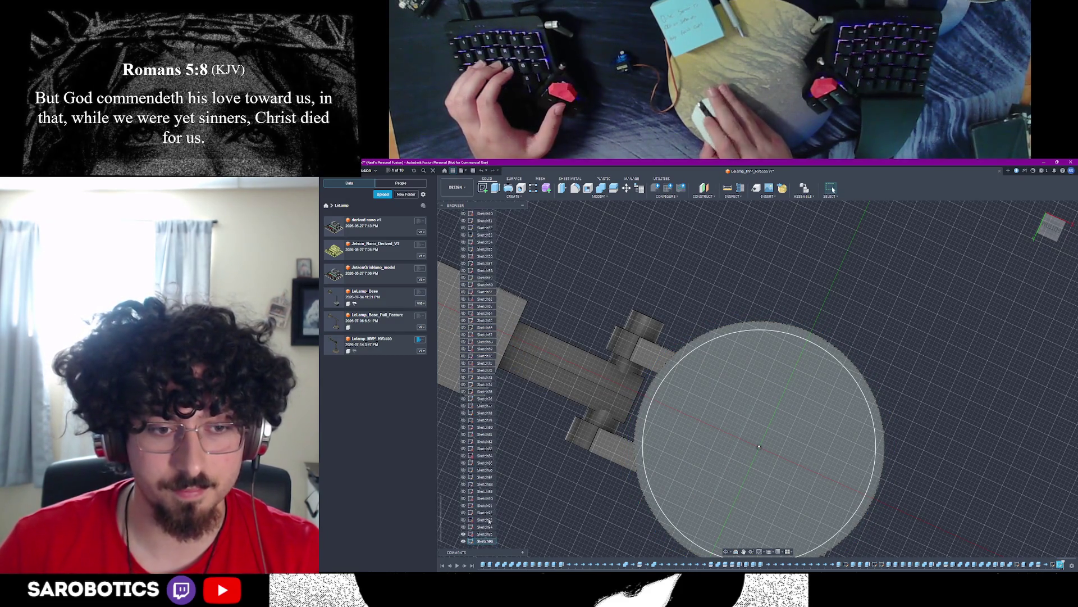
# Step: Reopen the base circle sketch from the Browser for editing
pyautogui.click(485, 541)
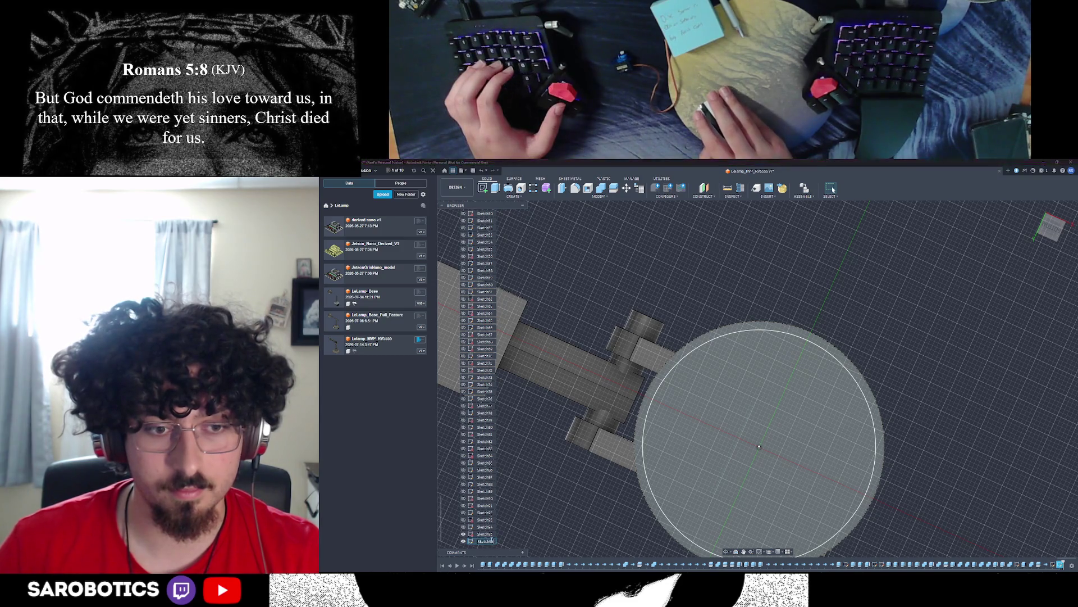
pyautogui.click(470, 541)
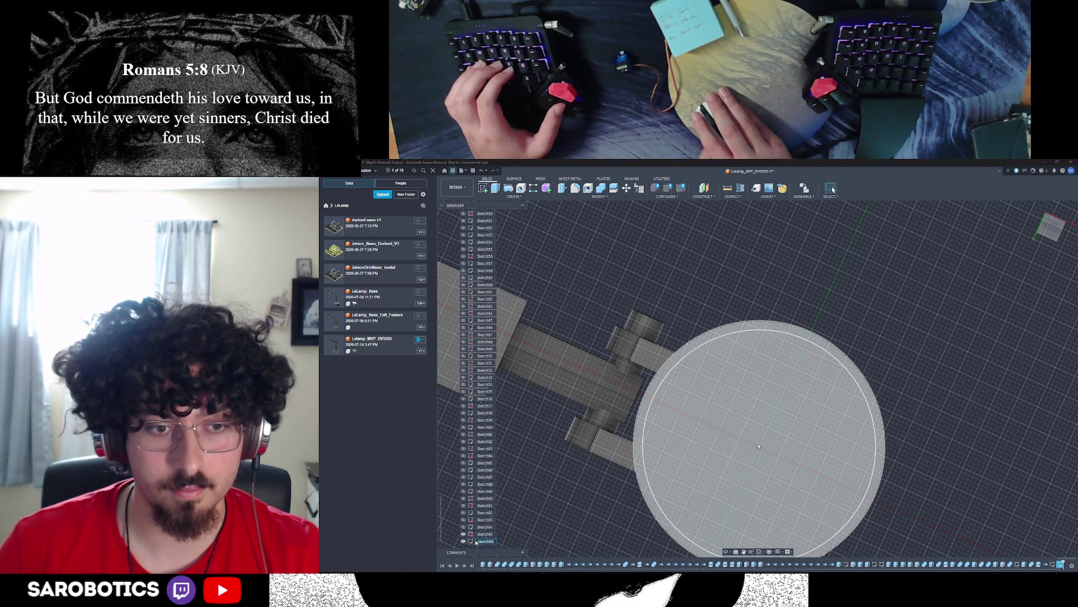
pyautogui.click(473, 542)
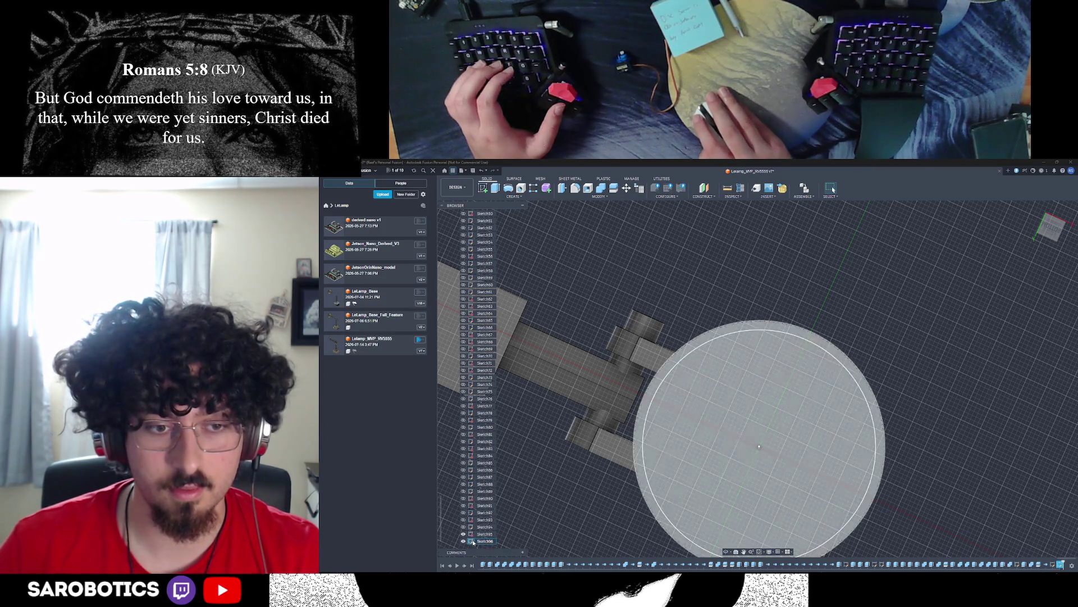
pyautogui.doubleClick(473, 542)
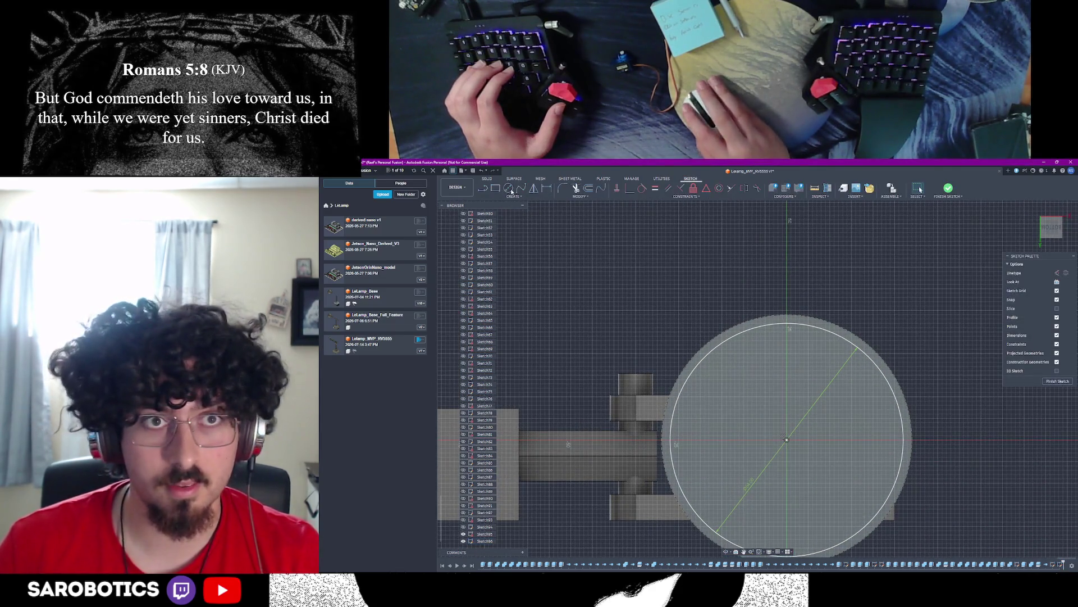
# Step: Add a concentric circle at the origin to form a thin ring, finish the sketch and select the ring profile
pyautogui.click(788, 439)
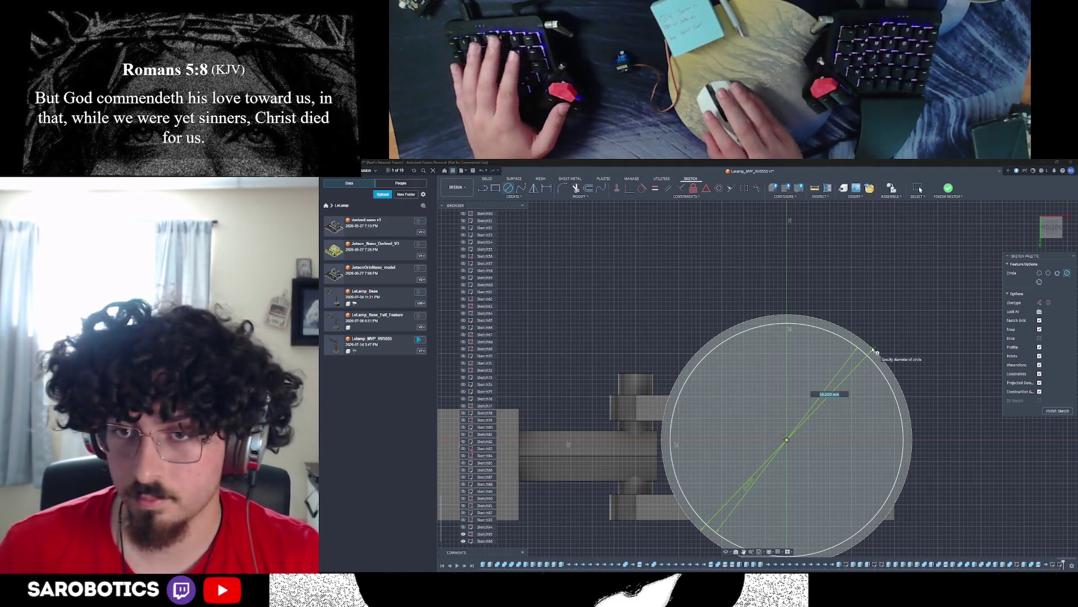
pyautogui.write('3')
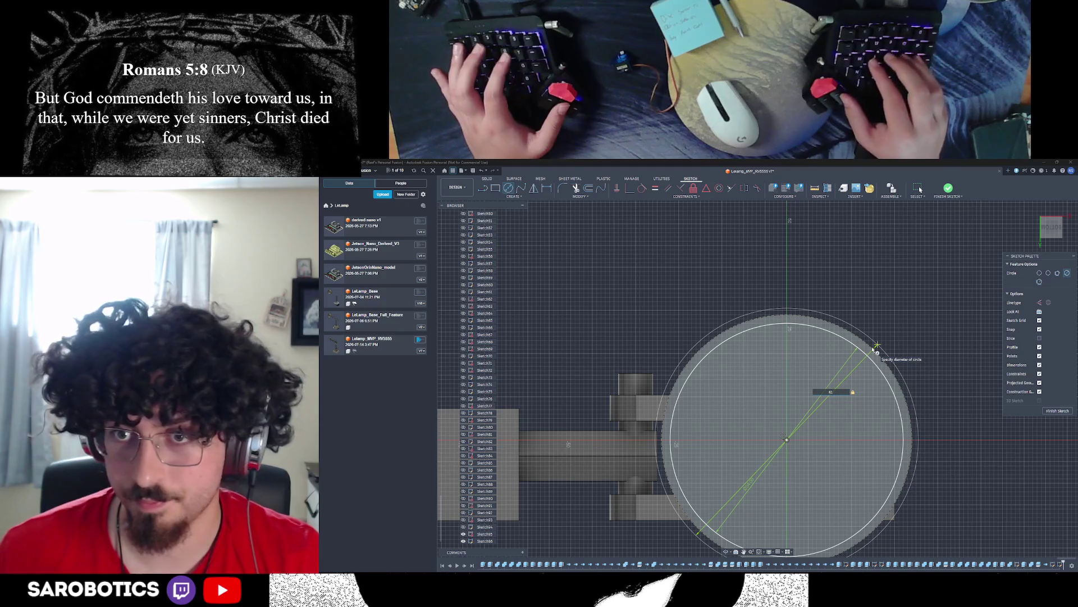
pyautogui.press('Return')
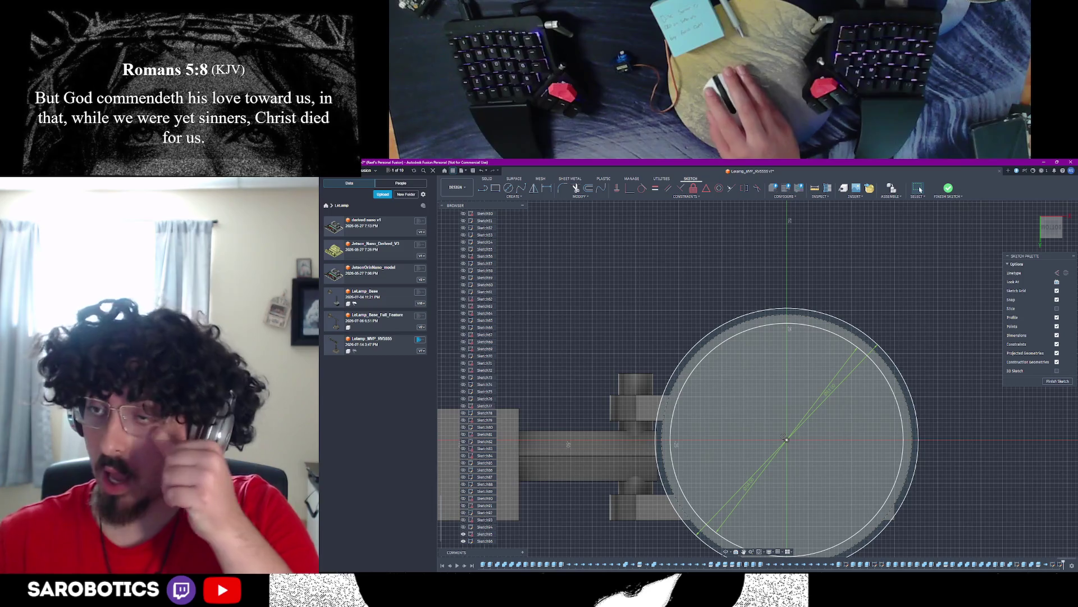
pyautogui.click(1058, 381)
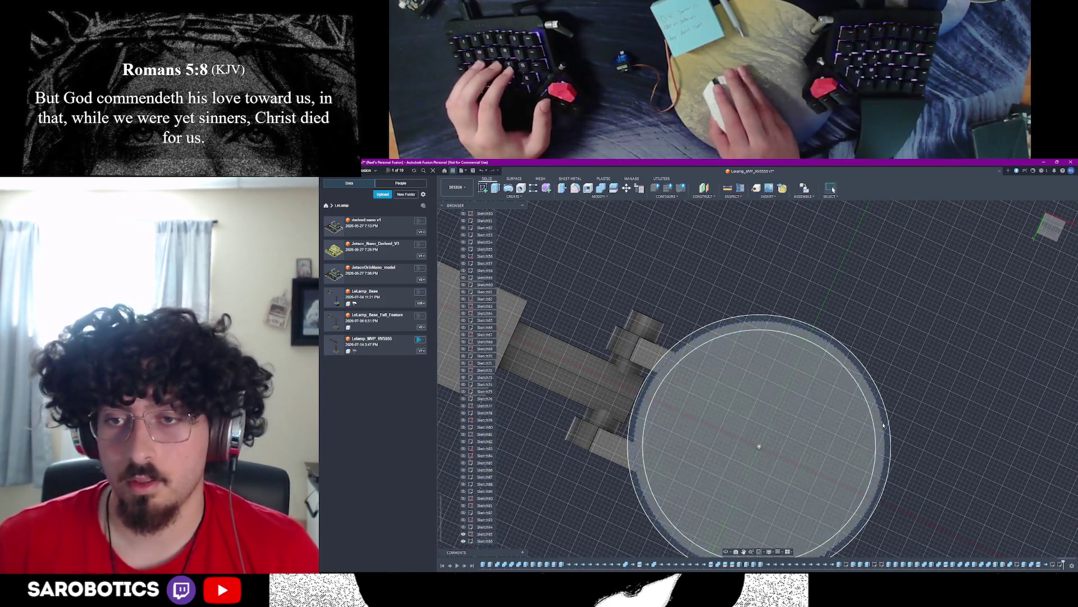
pyautogui.click(888, 425)
pyautogui.scroll(-2, 889, 426)
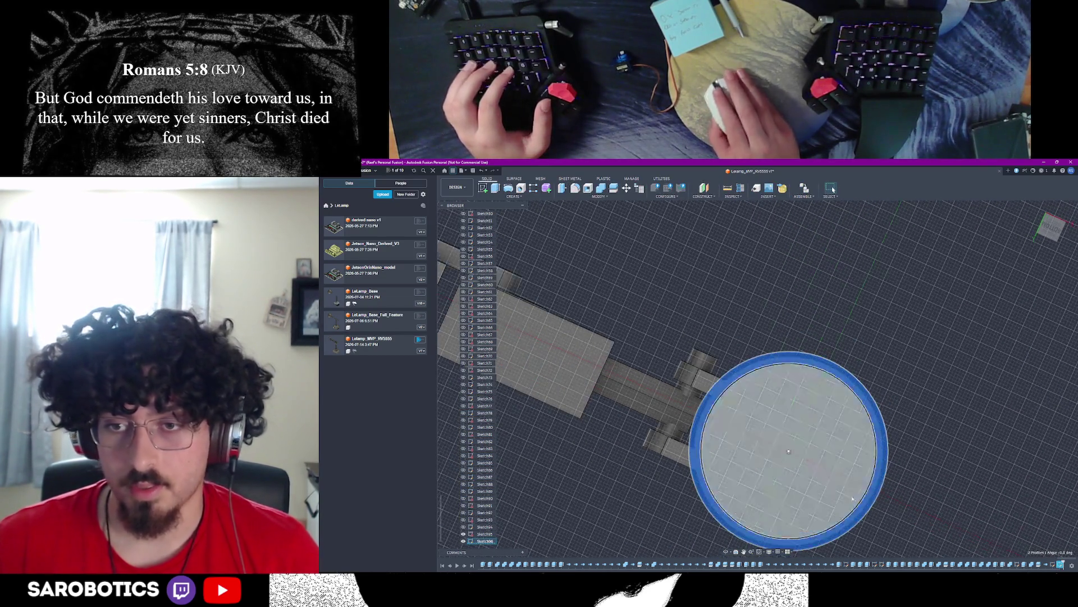
pyautogui.moveTo(842, 428)
pyautogui.keyDown('shift'); pyautogui.mouseDown(button='middle')
pyautogui.moveTo(800, 353)
pyautogui.moveTo(800, 295)
pyautogui.moveTo(837, 428)
pyautogui.moveTo(825, 417)
pyautogui.moveTo(821, 430)
pyautogui.moveTo(829, 422)
pyautogui.mouseUp(button='middle'); pyautogui.keyUp('shift')
# Step: Extrude the thin ring profile into a raised rim on the round base
pyautogui.rightClick(830, 422)
pyautogui.click(915, 423)
pyautogui.click(768, 518)
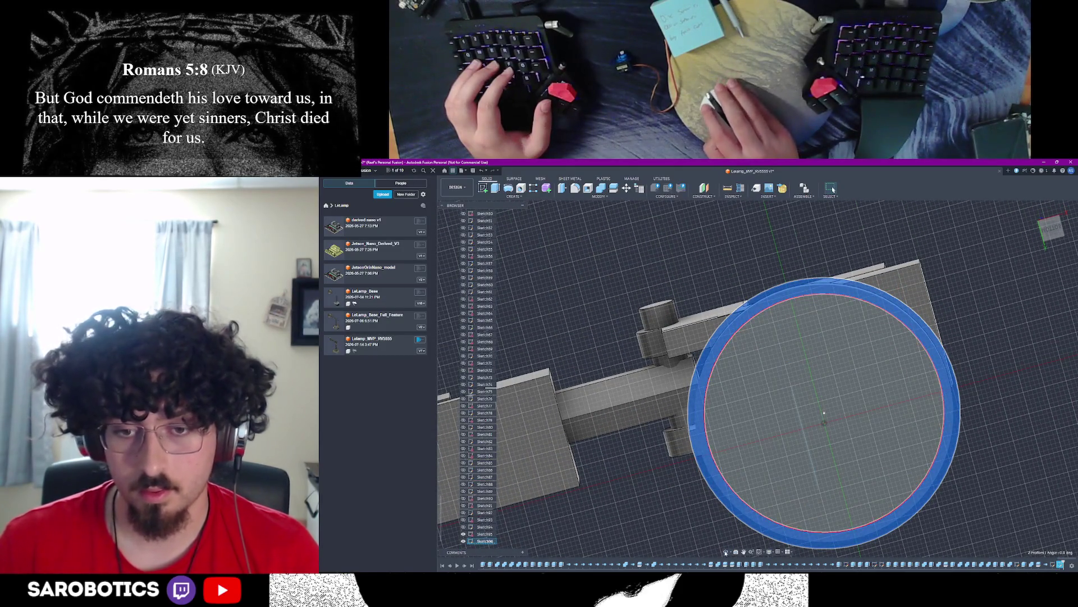
pyautogui.click(732, 537)
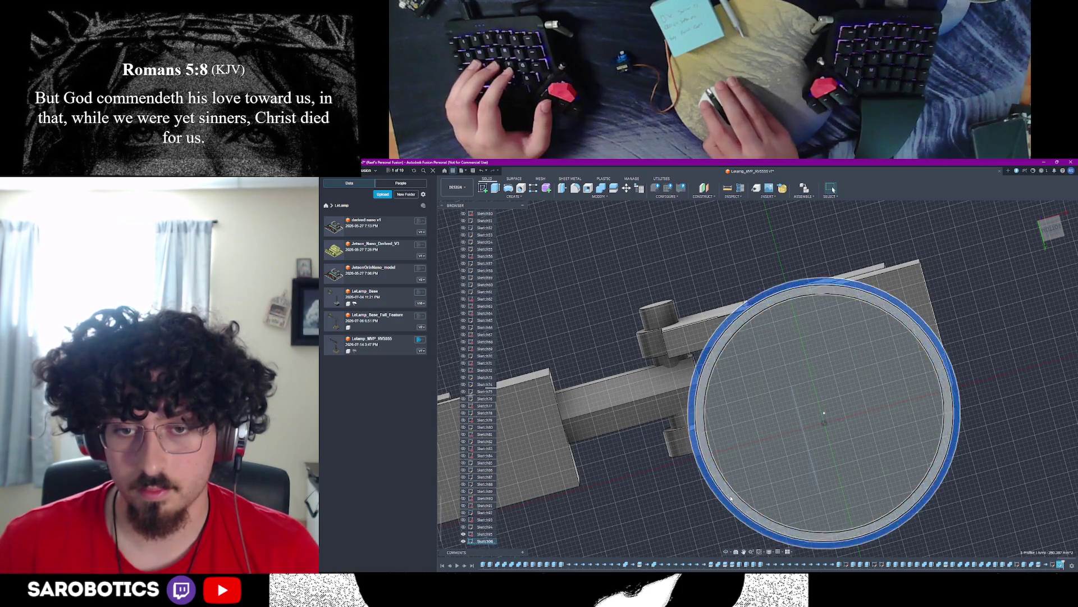
pyautogui.keyDown('shift'); pyautogui.moveTo(824, 414); pyautogui.dragTo(816, 398, button='middle'); pyautogui.keyUp('shift')
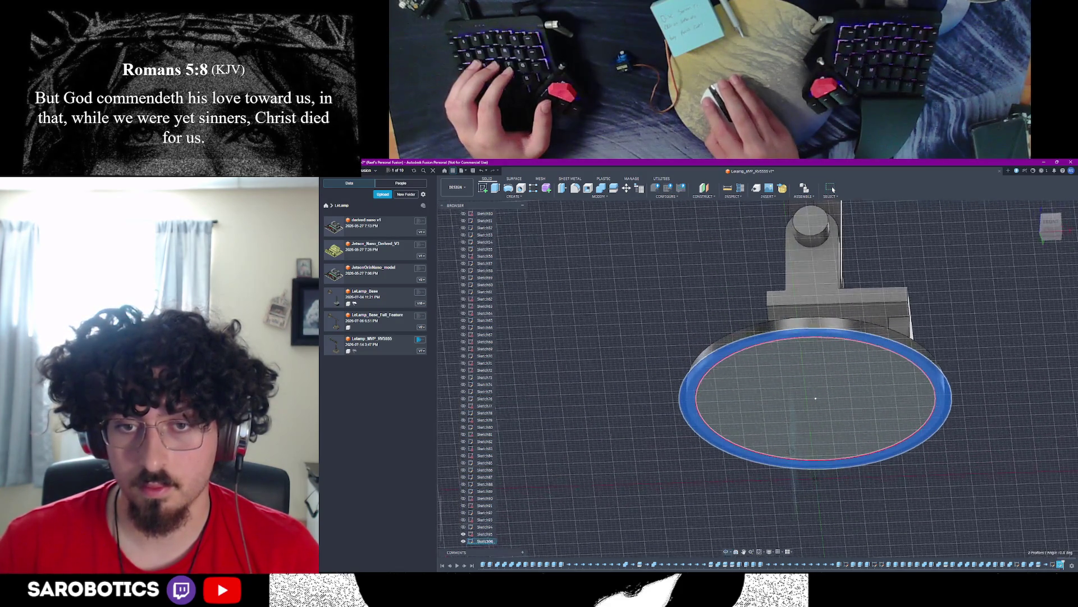
pyautogui.click(807, 456)
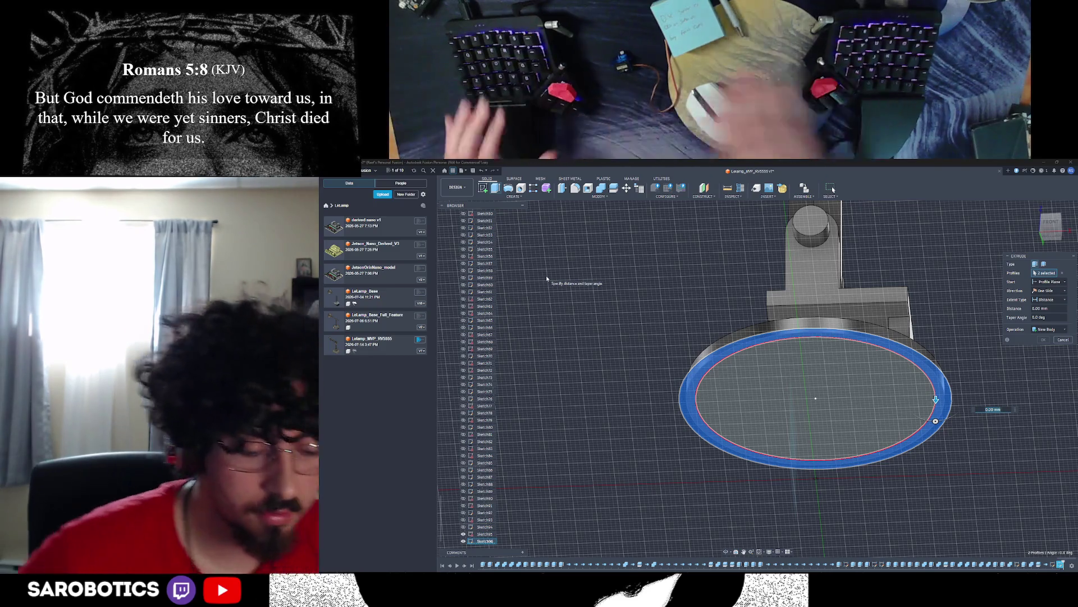
pyautogui.write('5')
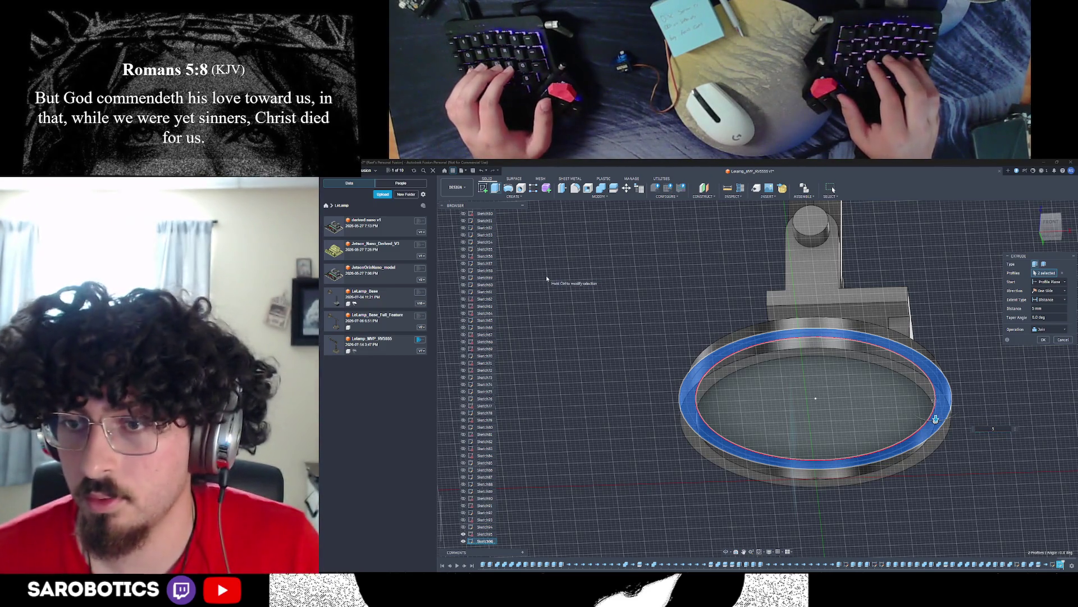
pyautogui.press('Return')
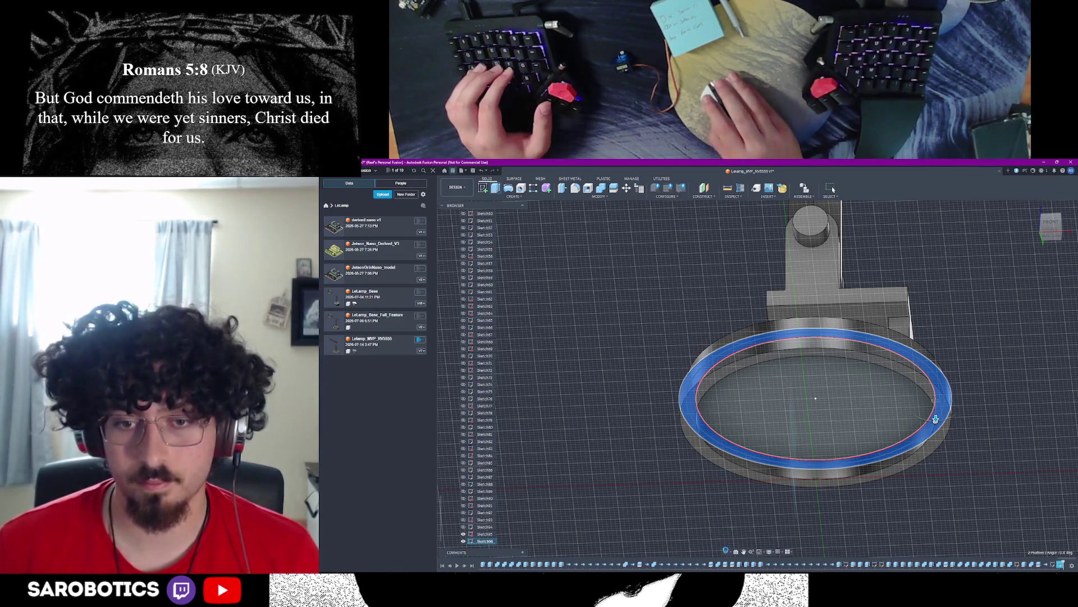
pyautogui.press('Escape')
pyautogui.keyDown('shift'); pyautogui.moveTo(843, 379); pyautogui.dragTo(716, 295, button='middle'); pyautogui.keyUp('shift')
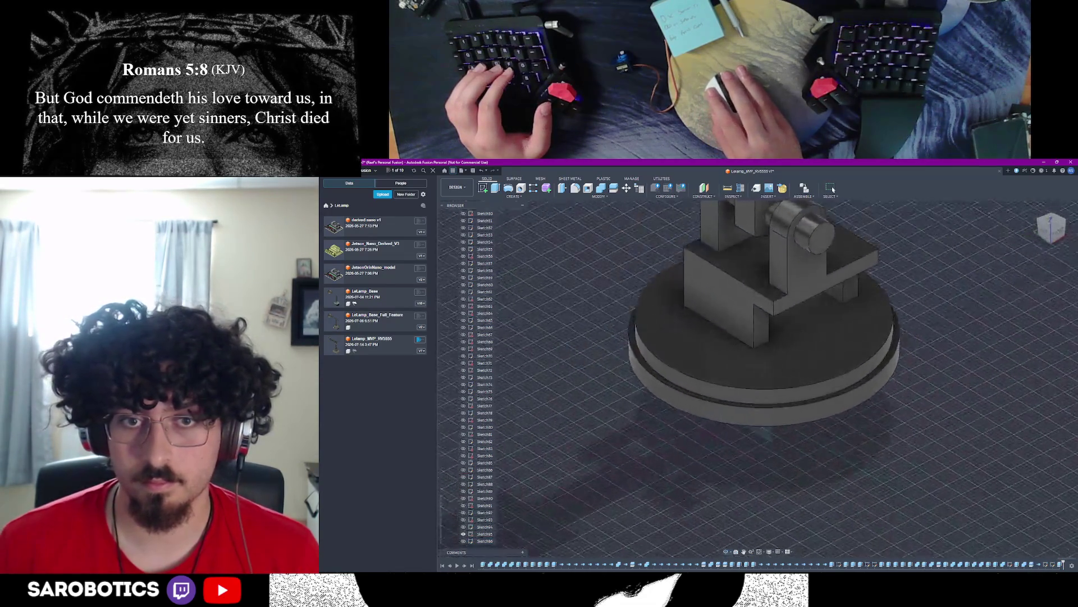
# Step: Inspect the new rim from several angles, then reopen the base sketch for editing
pyautogui.keyDown('shift'); pyautogui.moveTo(758, 338); pyautogui.dragTo(809, 321, button='middle'); pyautogui.keyUp('shift')
pyautogui.click(849, 453)
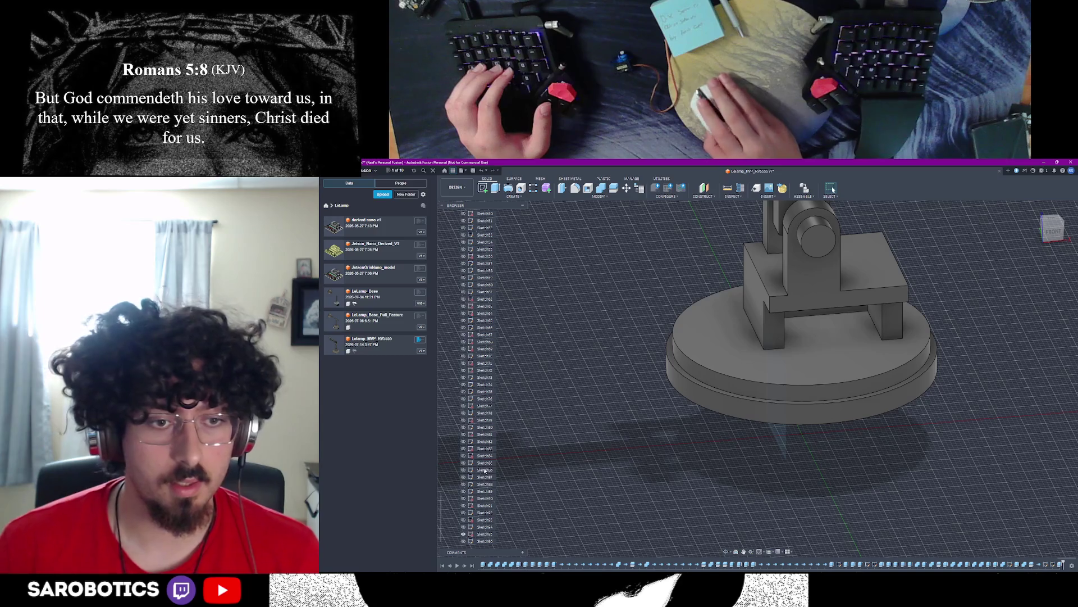
pyautogui.scroll(-3, 487, 469)
pyautogui.scroll(-2, 485, 433)
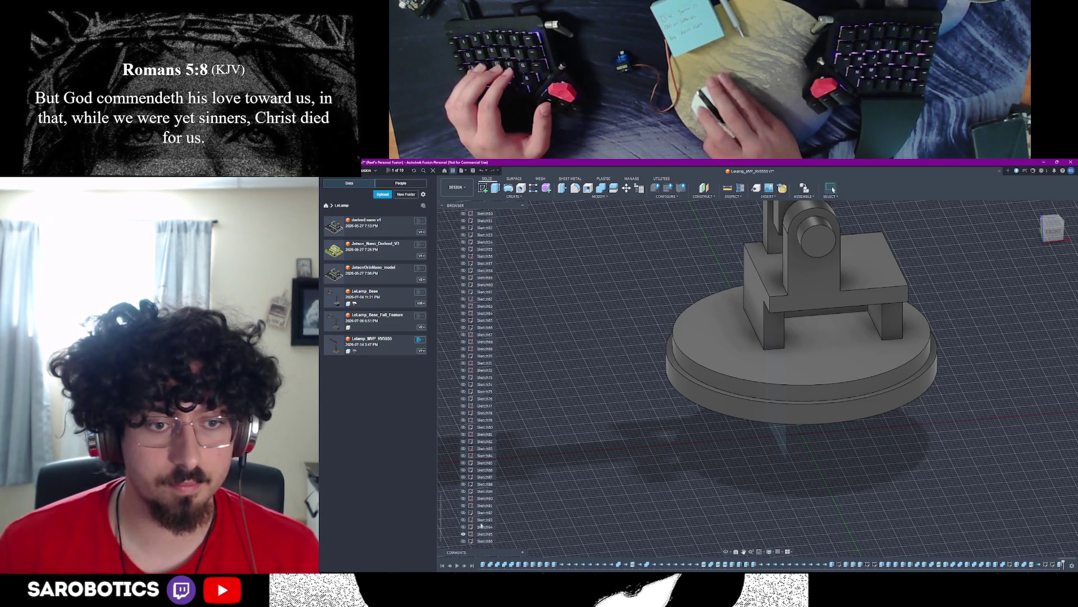
pyautogui.click(484, 541)
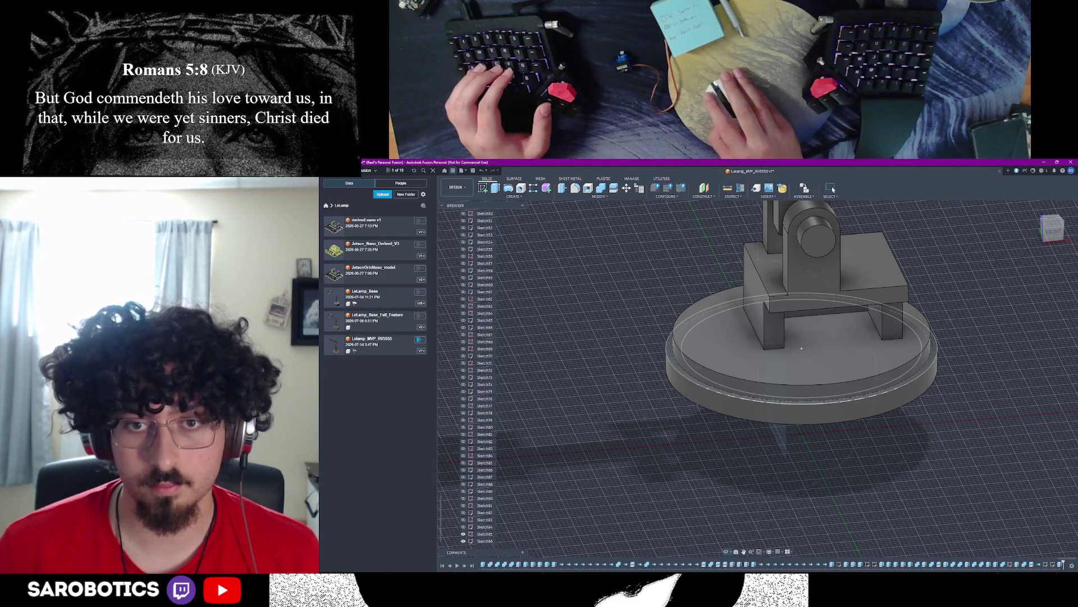
pyautogui.keyDown('shift'); pyautogui.moveTo(800, 348); pyautogui.dragTo(827, 360, button='middle'); pyautogui.keyUp('shift')
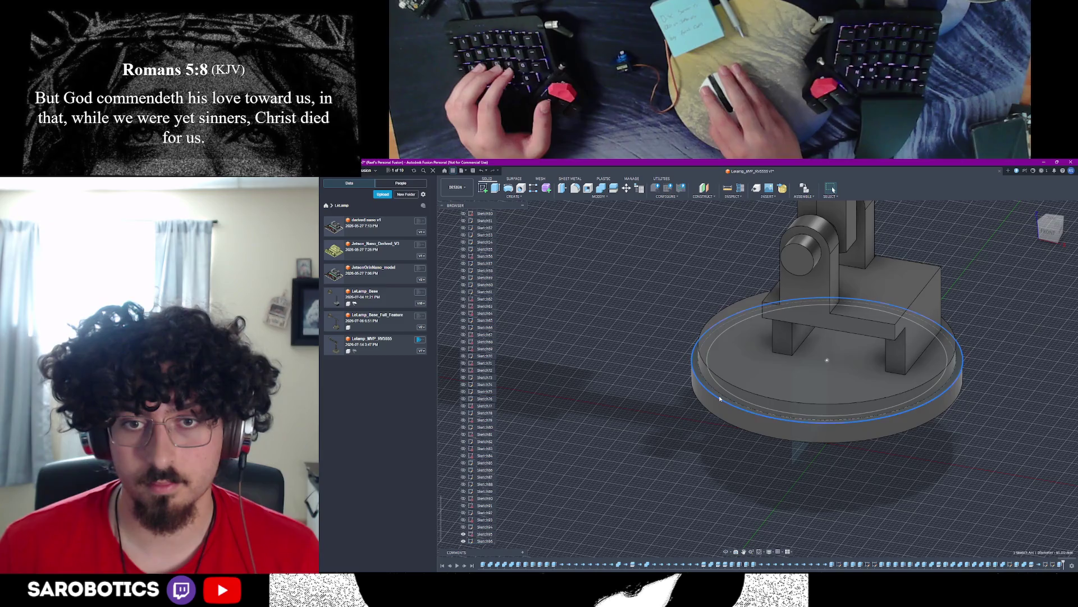
pyautogui.scroll(4, 720, 399)
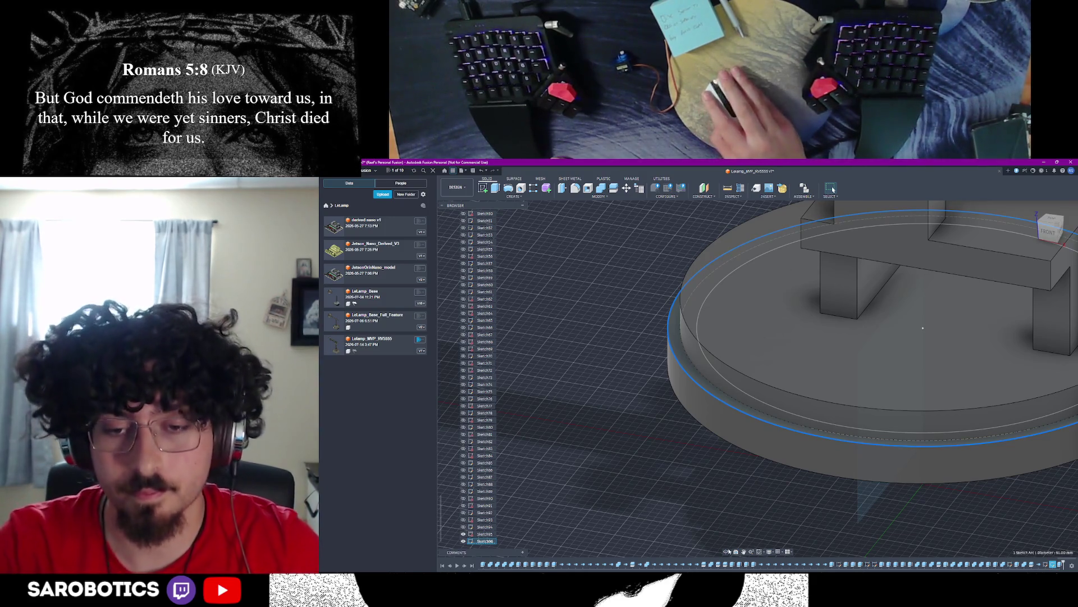
pyautogui.moveTo(923, 328)
pyautogui.keyDown('shift'); pyautogui.mouseDown(button='middle')
pyautogui.moveTo(805, 414)
pyautogui.moveTo(758, 379)
pyautogui.moveTo(695, 390)
pyautogui.mouseUp(button='middle'); pyautogui.keyUp('shift')
pyautogui.scroll(-4, 800, 379)
pyautogui.scroll(3, 759, 380)
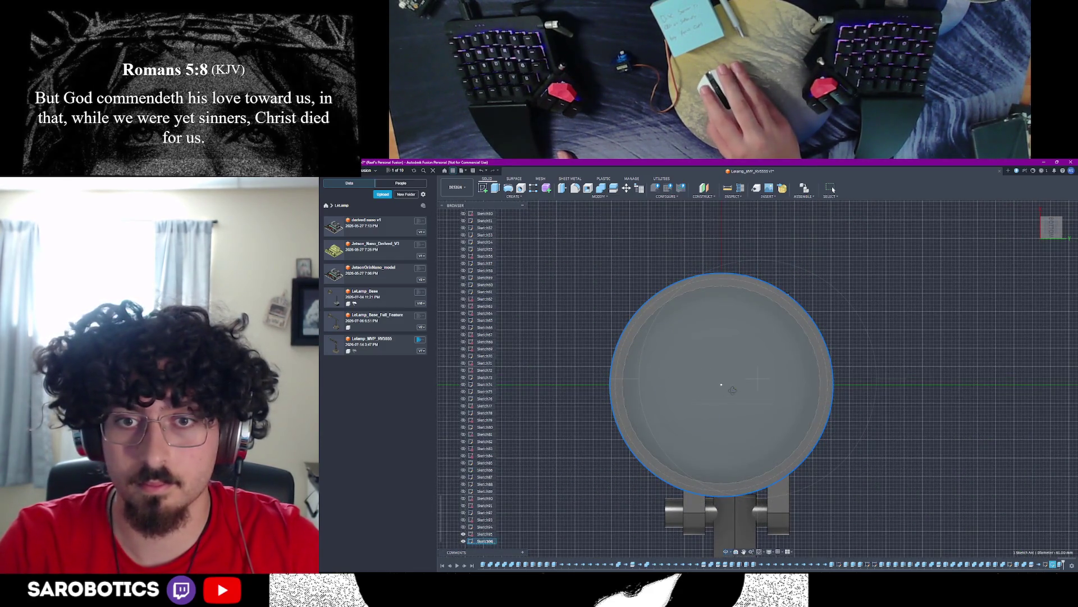
pyautogui.doubleClick(534, 246)
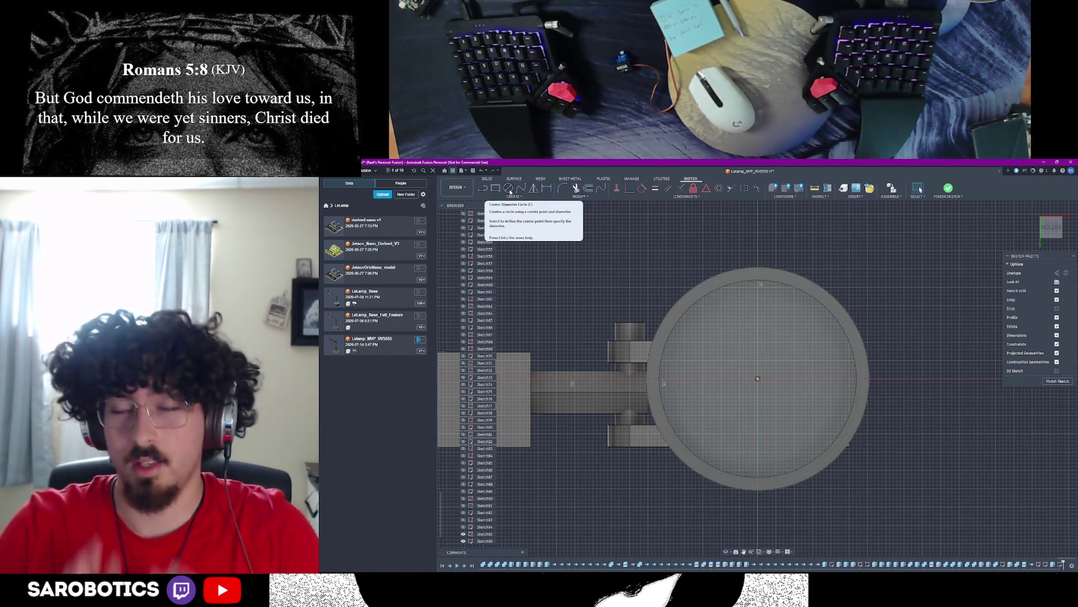
pyautogui.moveTo(510, 188)
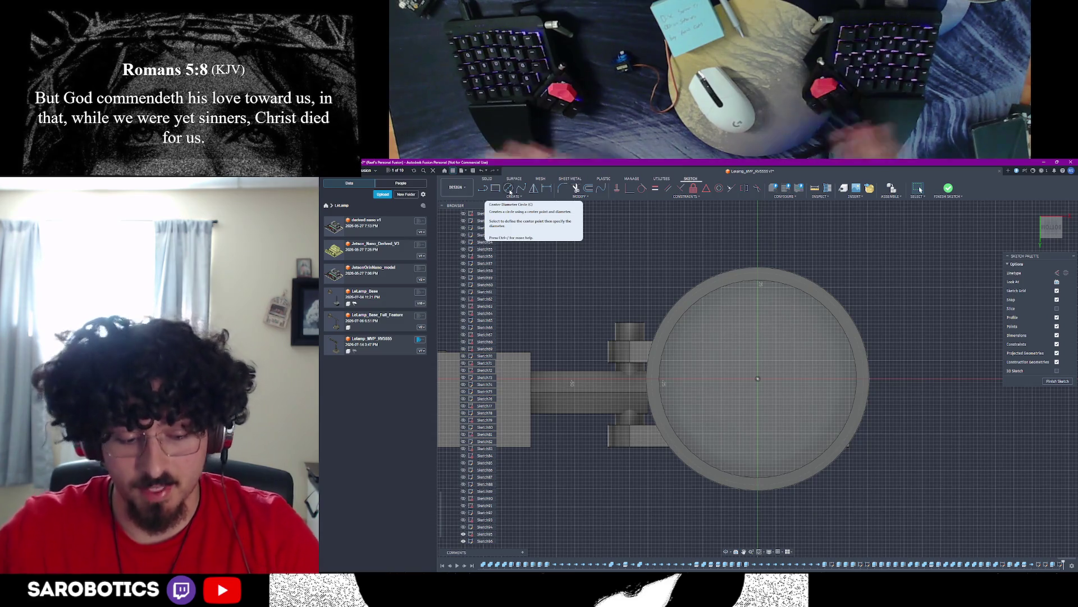
# Step: Leave the base sketch unchanged and orbit to view the whole lamp from the front
pyautogui.press('Escape')
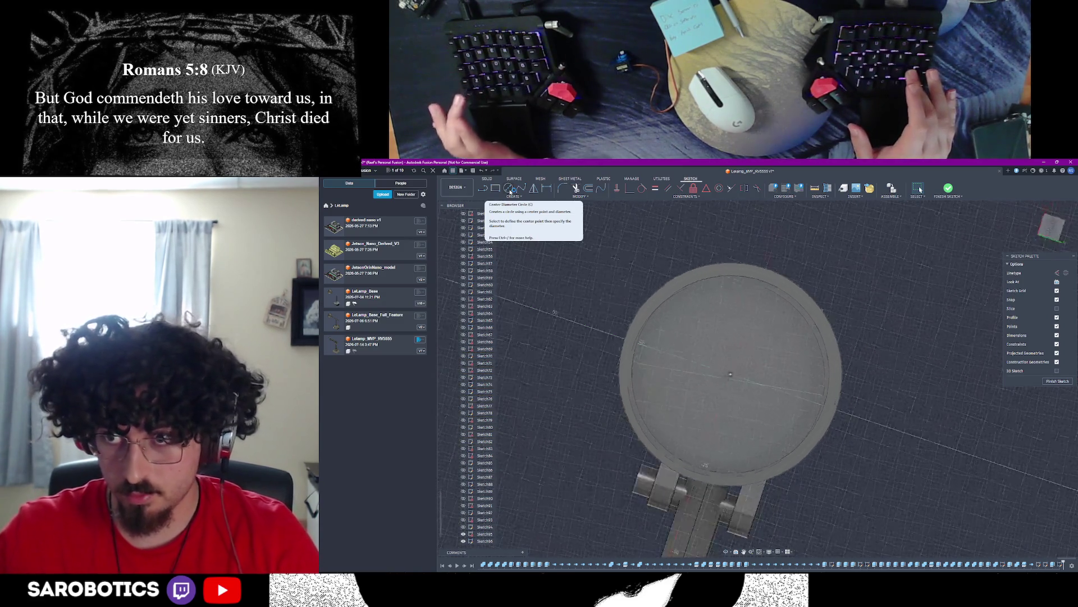
pyautogui.moveTo(687, 521)
pyautogui.keyDown('shift'); pyautogui.mouseDown(button='middle')
pyautogui.moveTo(688, 405)
pyautogui.moveTo(743, 396)
pyautogui.mouseUp(button='middle'); pyautogui.keyUp('shift')
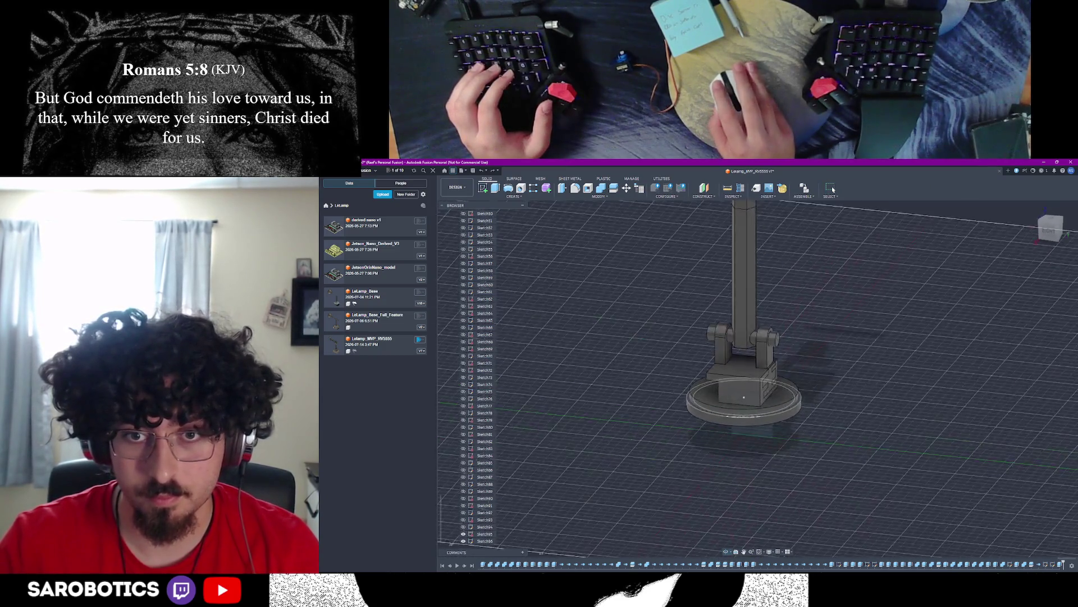
pyautogui.scroll(5, 485, 498)
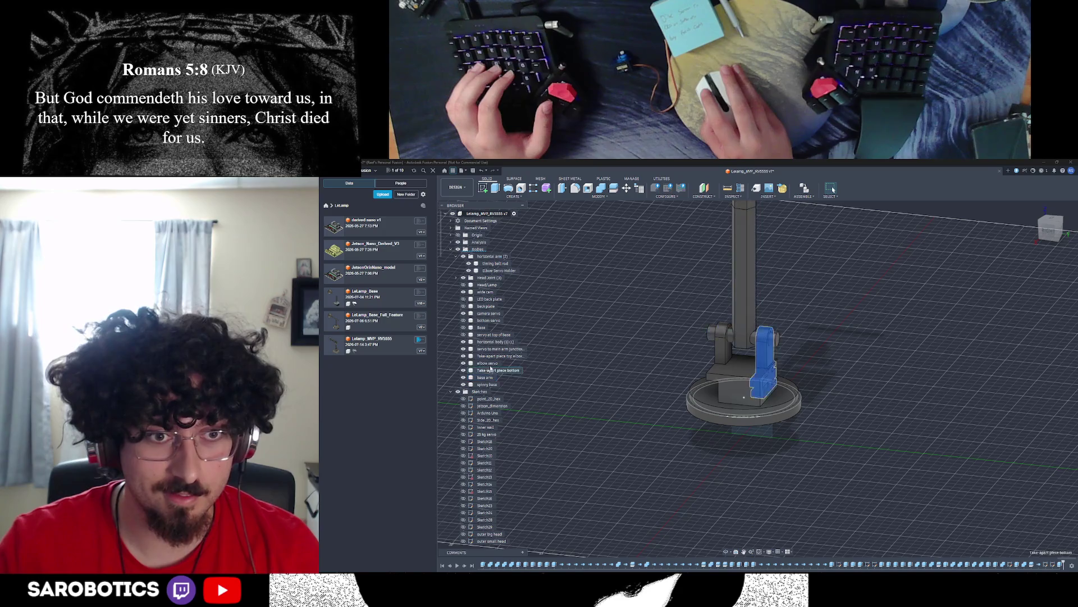
pyautogui.click(470, 335)
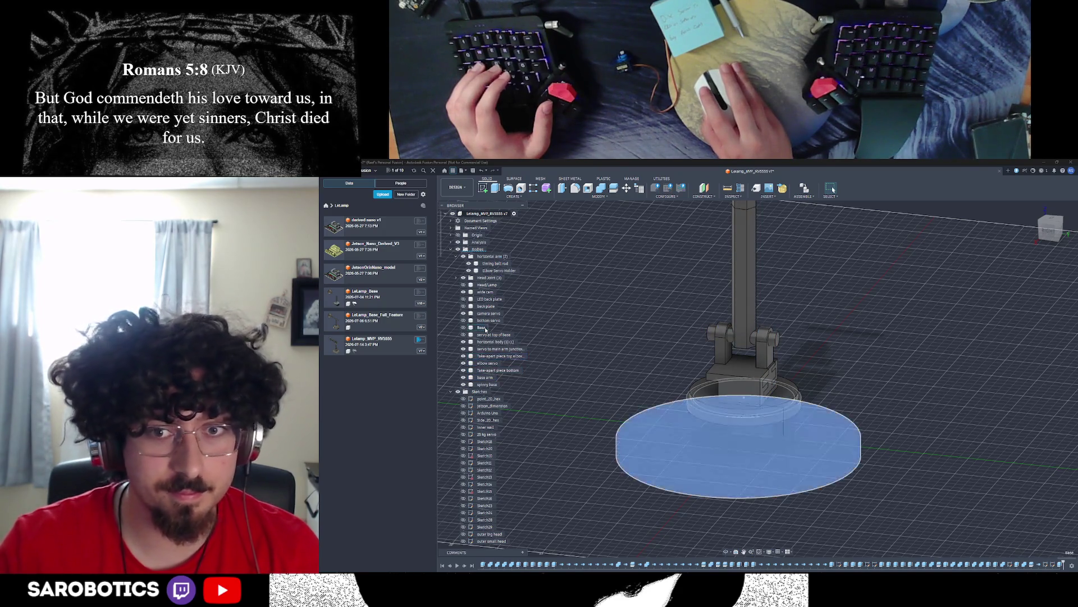
pyautogui.scroll(2, 815, 444)
pyautogui.press('Escape')
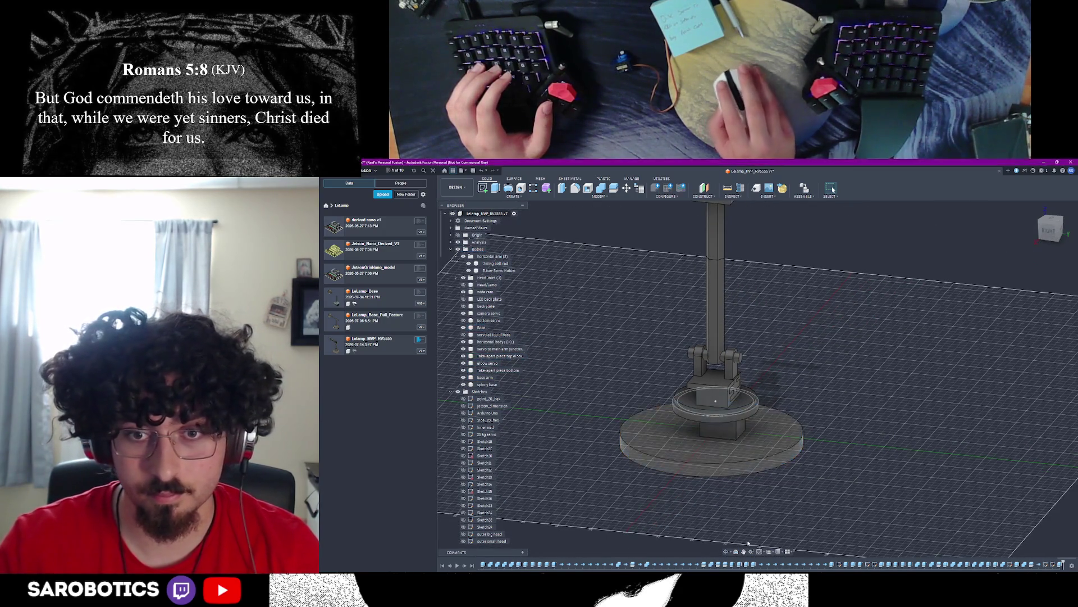
pyautogui.keyDown('shift'); pyautogui.moveTo(759, 397); pyautogui.dragTo(737, 381, button='middle'); pyautogui.keyUp('shift')
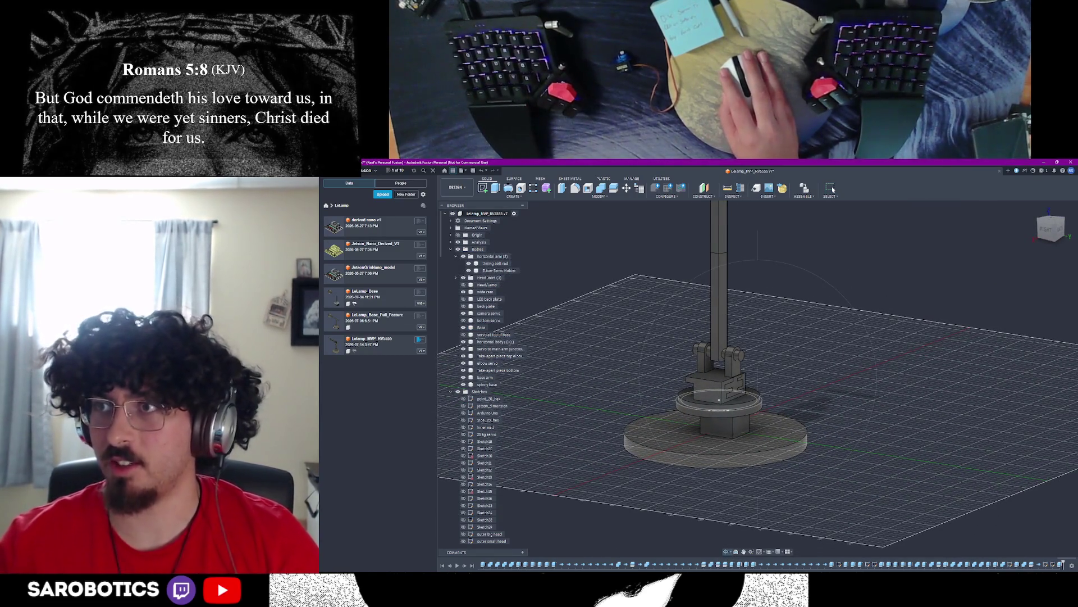
pyautogui.moveTo(719, 400)
pyautogui.keyDown('shift'); pyautogui.mouseDown(button='middle')
pyautogui.moveTo(759, 438)
pyautogui.moveTo(740, 419)
pyautogui.moveTo(742, 345)
pyautogui.moveTo(720, 380)
pyautogui.moveTo(731, 434)
pyautogui.mouseUp(button='middle'); pyautogui.keyUp('shift')
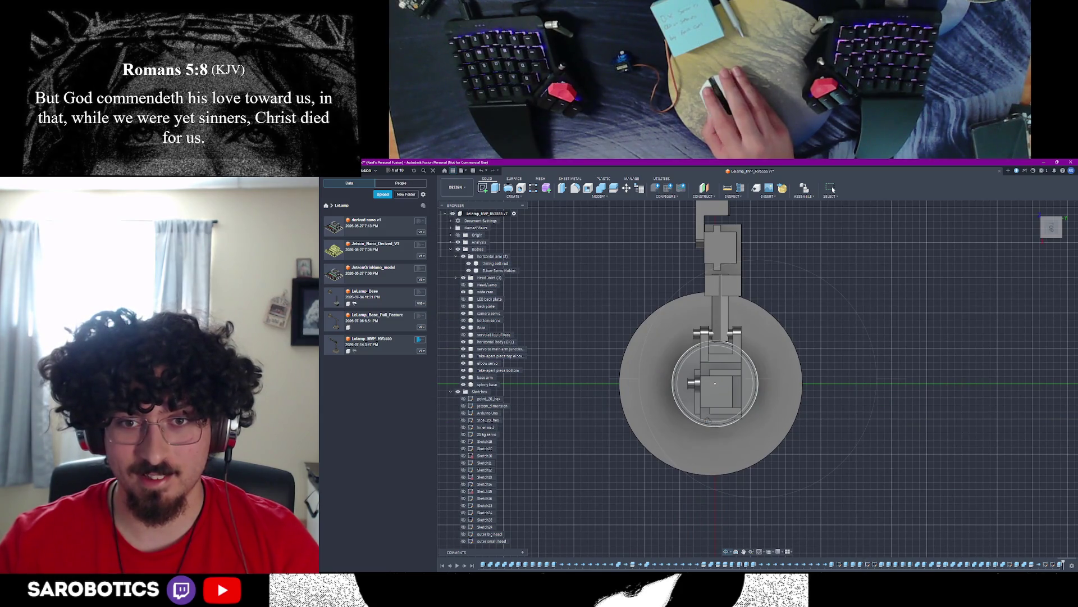
pyautogui.moveTo(715, 384)
pyautogui.keyDown('shift'); pyautogui.mouseDown(button='middle')
pyautogui.moveTo(714, 329)
pyautogui.moveTo(785, 368)
pyautogui.moveTo(788, 329)
pyautogui.moveTo(759, 329)
pyautogui.moveTo(764, 346)
pyautogui.moveTo(754, 312)
pyautogui.moveTo(755, 322)
pyautogui.mouseUp(button='middle'); pyautogui.keyUp('shift')
pyautogui.scroll(3, 744, 308)
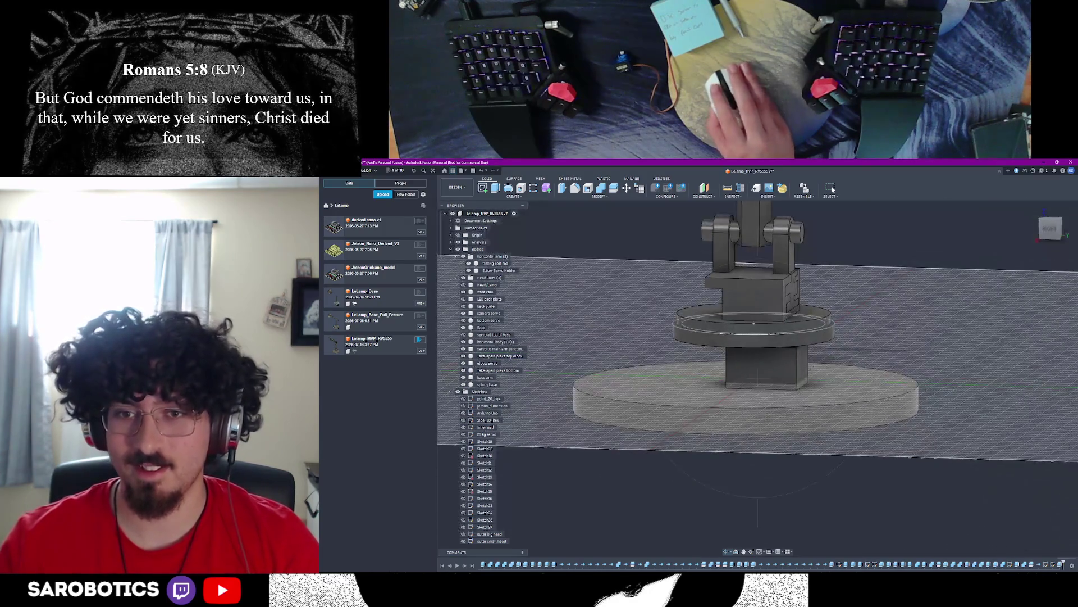
pyautogui.click(788, 374)
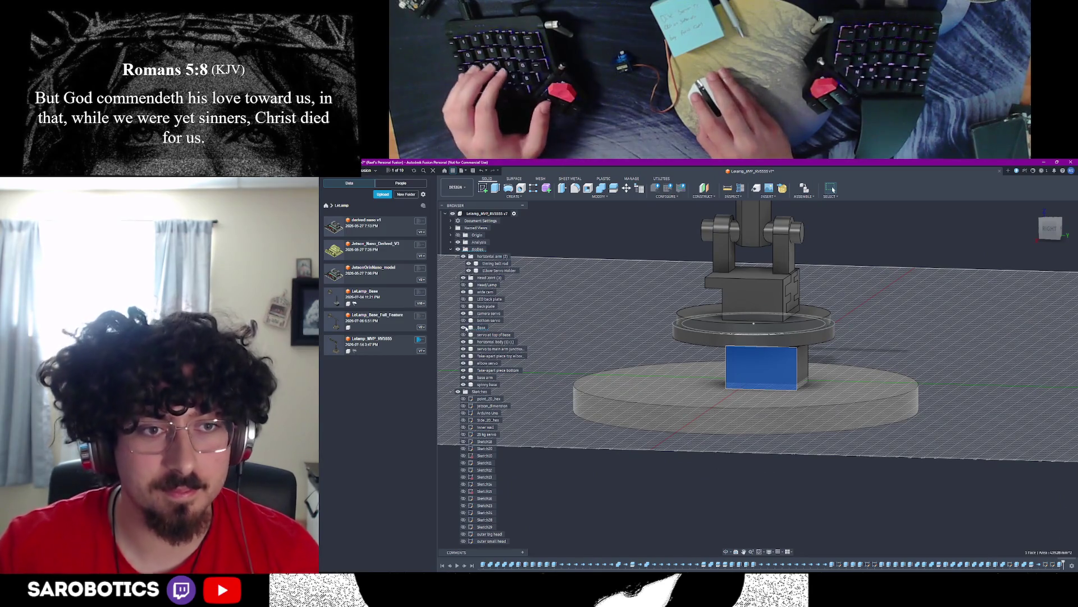
pyautogui.press('Escape')
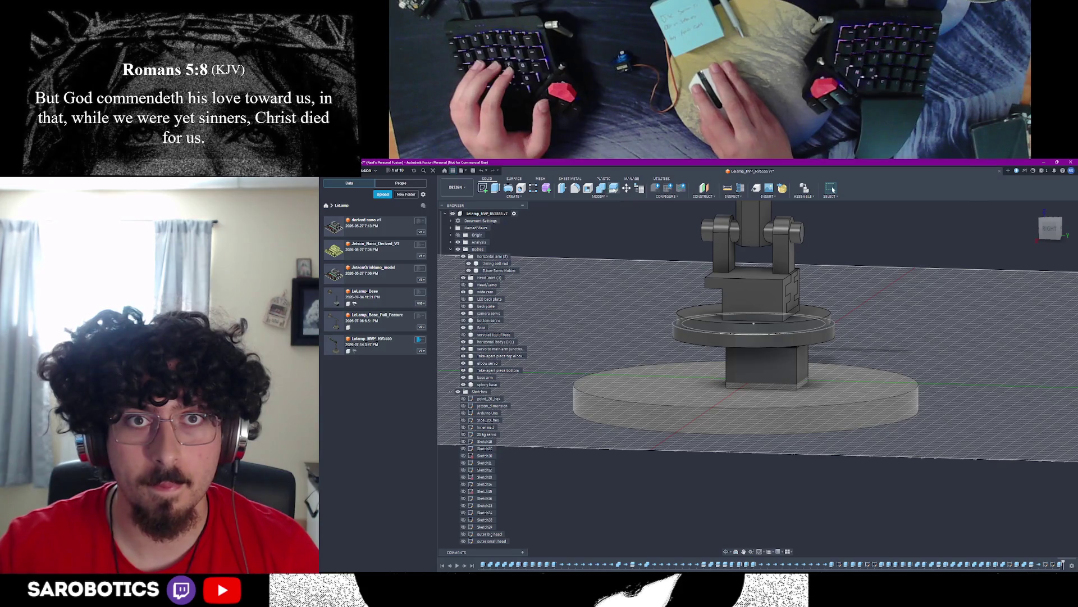
pyautogui.scroll(-3, 754, 322)
pyautogui.click(726, 395)
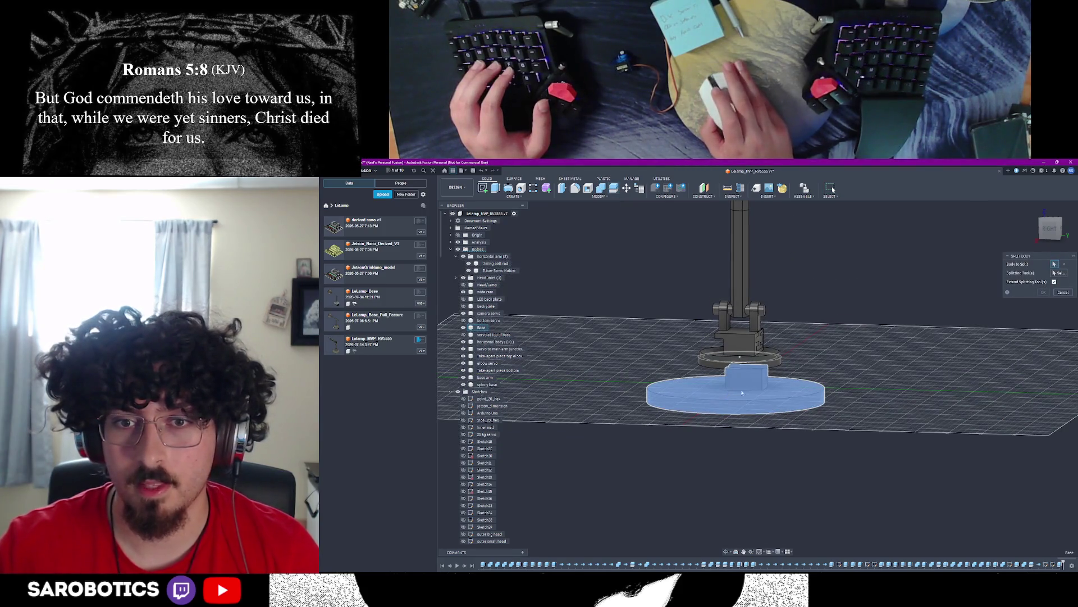
pyautogui.scroll(-3, 737, 393)
pyautogui.scroll(2, 780, 429)
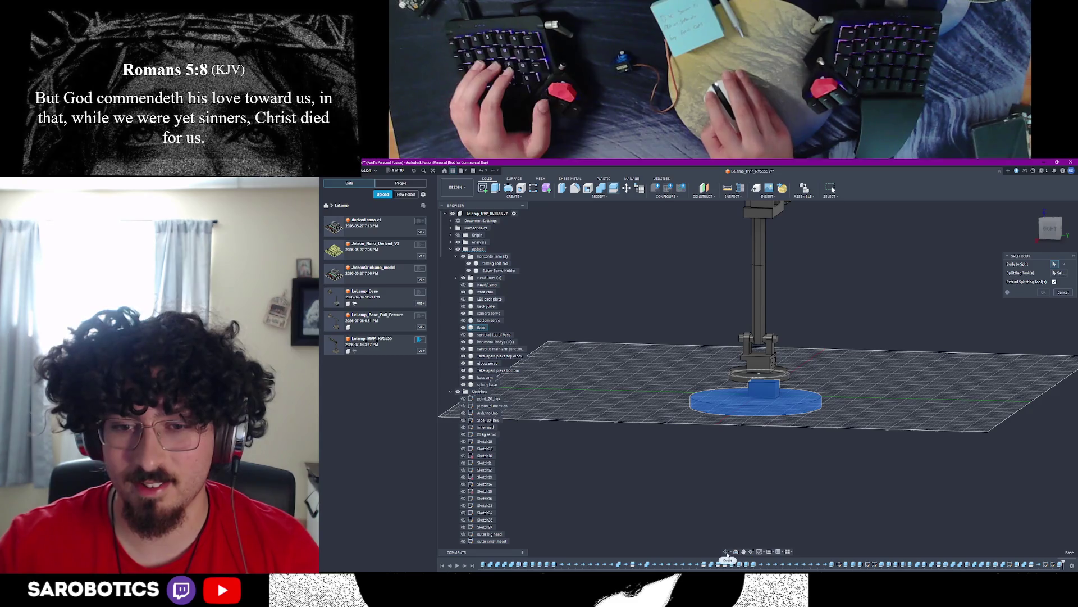
pyautogui.scroll(-3, 750, 380)
# Step: Split the round base disc into two bodies using the chosen splitting geometry
pyautogui.moveTo(750, 379)
pyautogui.keyDown('shift'); pyautogui.mouseDown(button='middle')
pyautogui.moveTo(749, 337)
pyautogui.moveTo(750, 387)
pyautogui.moveTo(750, 358)
pyautogui.mouseUp(button='middle'); pyautogui.keyUp('shift')
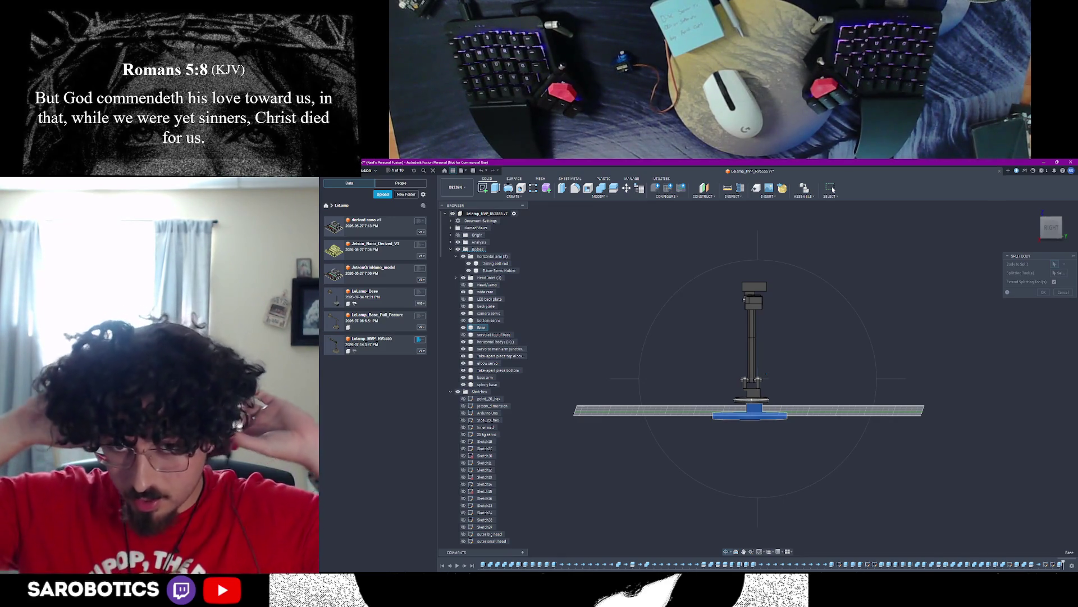
pyautogui.keyDown('shift'); pyautogui.moveTo(758, 354); pyautogui.dragTo(769, 498, button='middle'); pyautogui.keyUp('shift')
pyautogui.moveTo(768, 379)
pyautogui.keyDown('shift'); pyautogui.mouseDown(button='middle')
pyautogui.moveTo(792, 396)
pyautogui.moveTo(768, 405)
pyautogui.moveTo(769, 456)
pyautogui.moveTo(716, 337)
pyautogui.moveTo(642, 292)
pyautogui.moveTo(734, 253)
pyautogui.moveTo(682, 286)
pyautogui.moveTo(725, 320)
pyautogui.mouseUp(button='middle'); pyautogui.keyUp('shift')
pyautogui.scroll(4, 742, 405)
pyautogui.rightClick(765, 413)
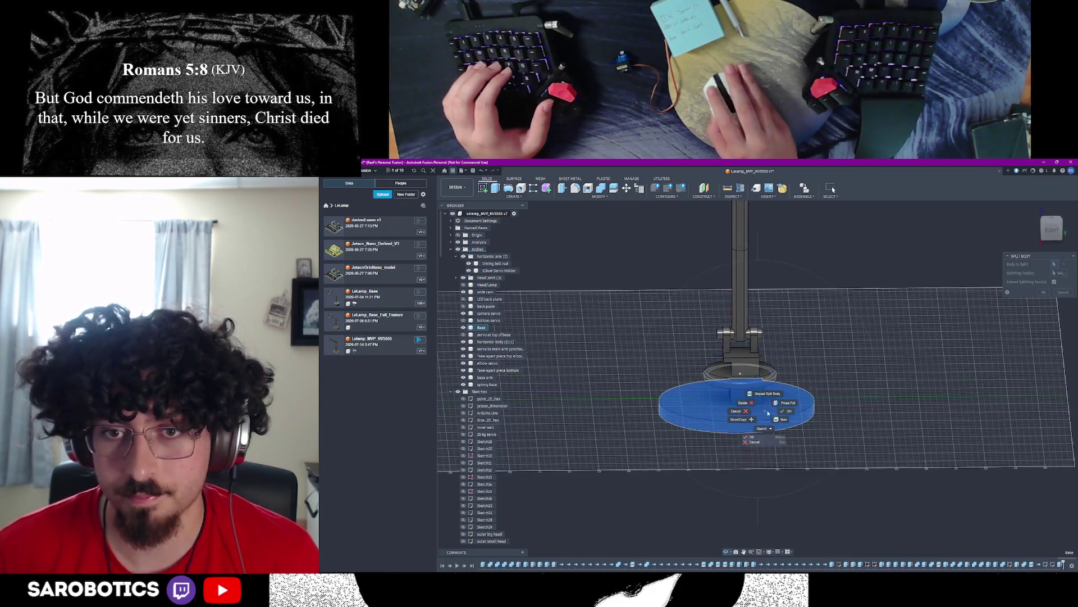
pyautogui.click(765, 413)
pyautogui.click(1057, 272)
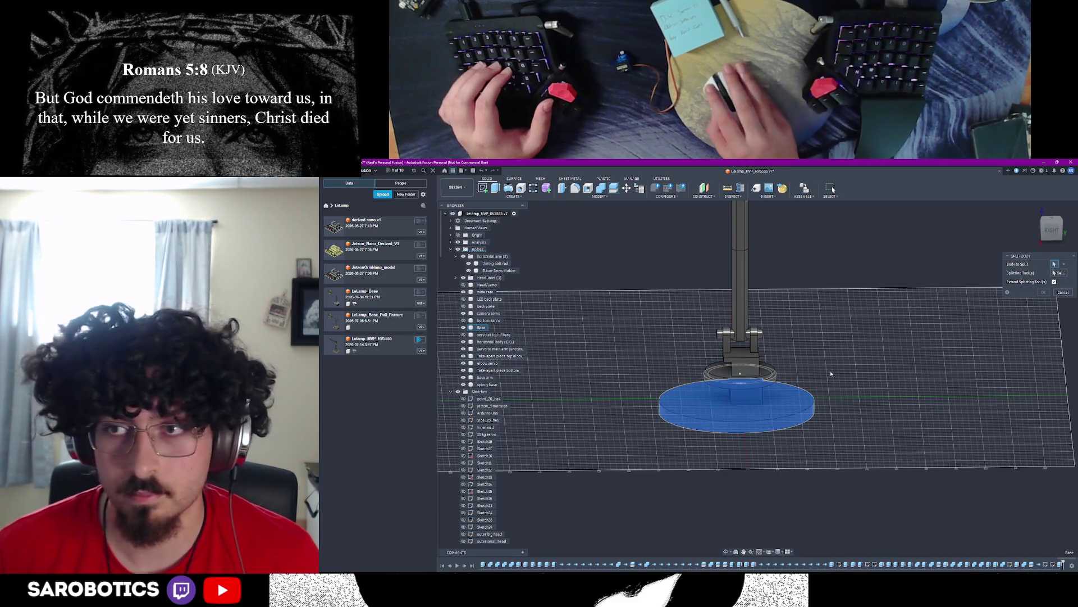
pyautogui.click(758, 405)
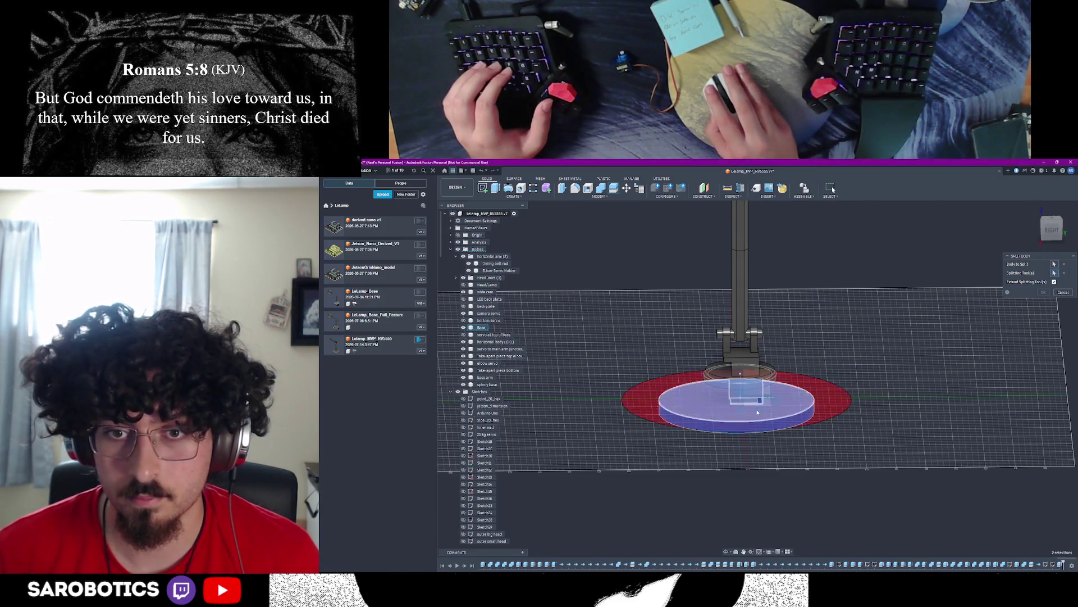
pyautogui.click(1043, 292)
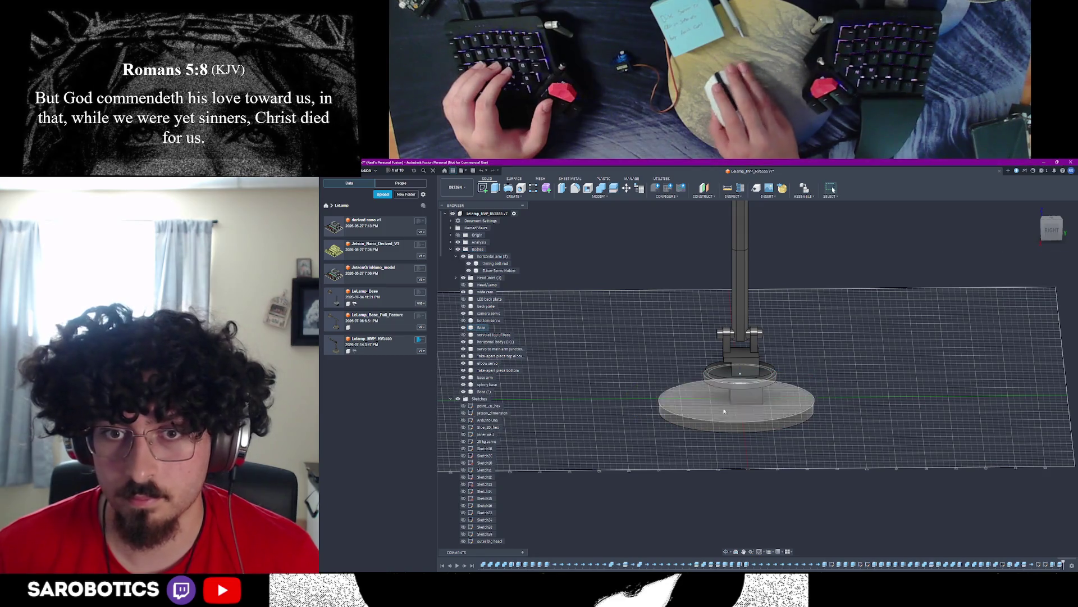
pyautogui.scroll(5, 741, 371)
# Step: Check the split base from the right-side view and start the Move/Copy command
pyautogui.moveTo(742, 371)
pyautogui.keyDown('shift'); pyautogui.mouseDown(button='middle')
pyautogui.moveTo(725, 337)
pyautogui.moveTo(734, 438)
pyautogui.moveTo(742, 354)
pyautogui.moveTo(734, 362)
pyautogui.mouseUp(button='middle'); pyautogui.keyUp('shift')
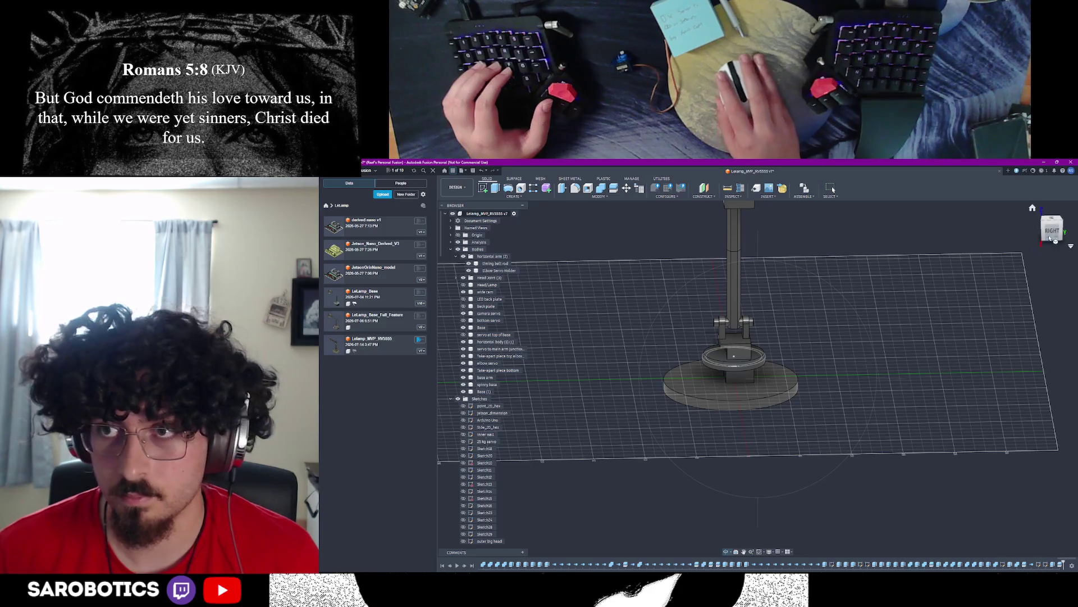
pyautogui.click(1051, 228)
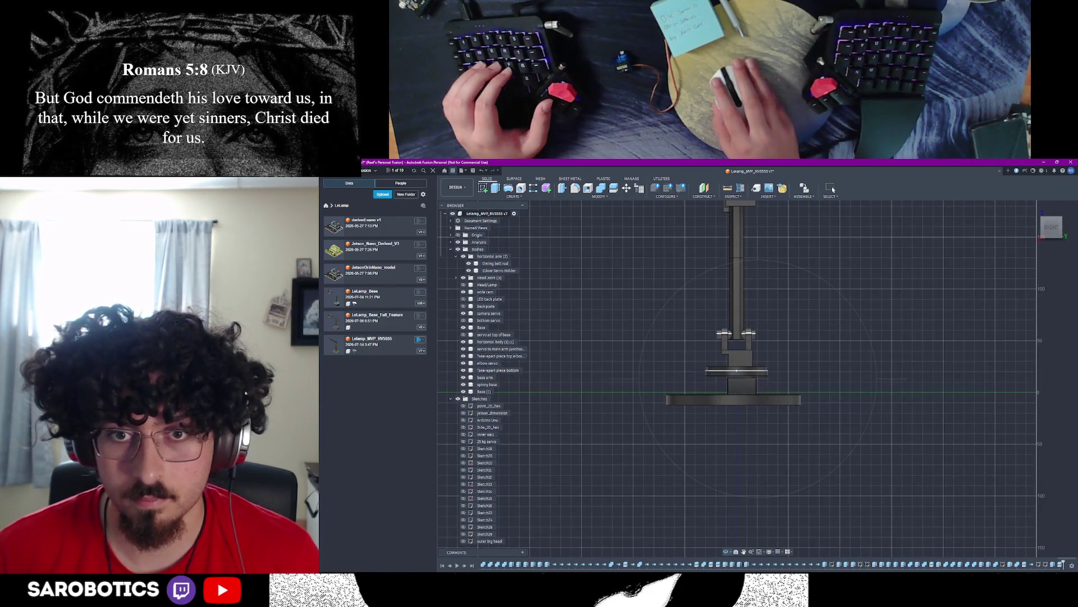
pyautogui.keyDown('shift'); pyautogui.moveTo(737, 362); pyautogui.dragTo(737, 320, button='middle'); pyautogui.keyUp('shift')
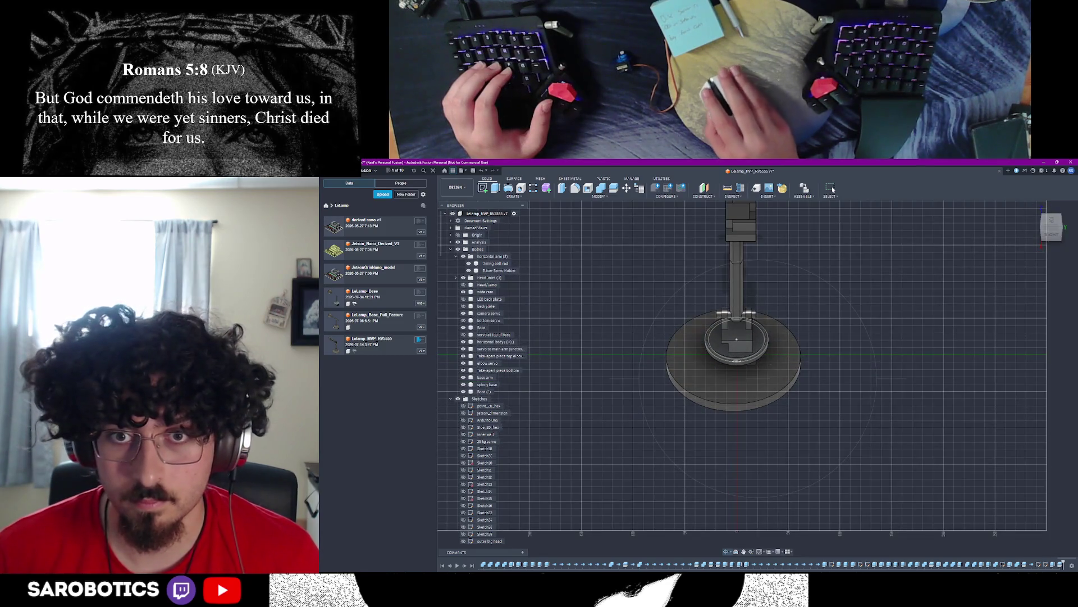
pyautogui.scroll(3, 738, 354)
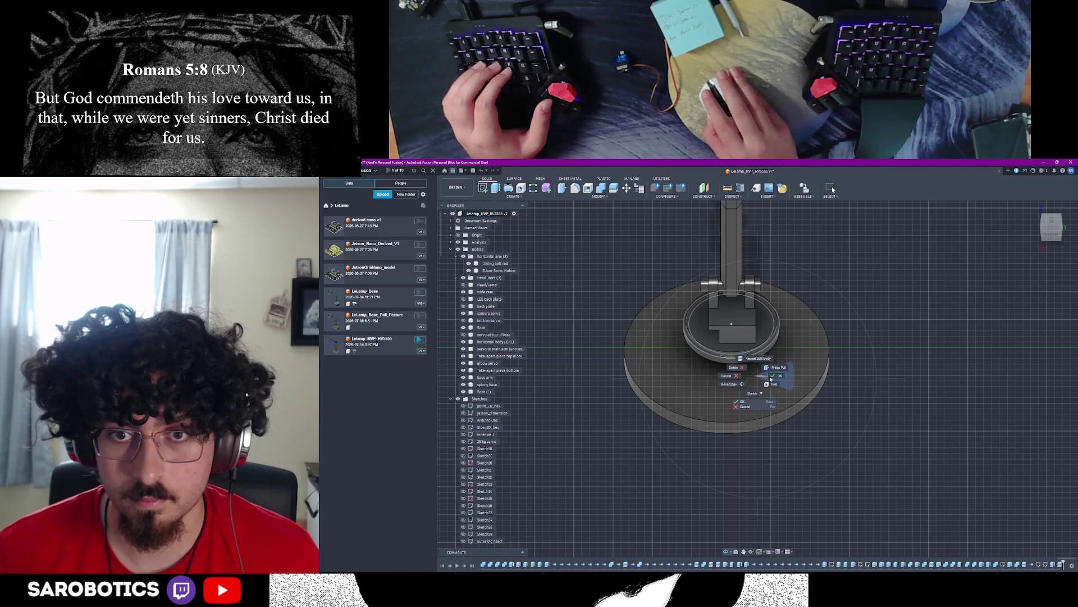
pyautogui.click(776, 375)
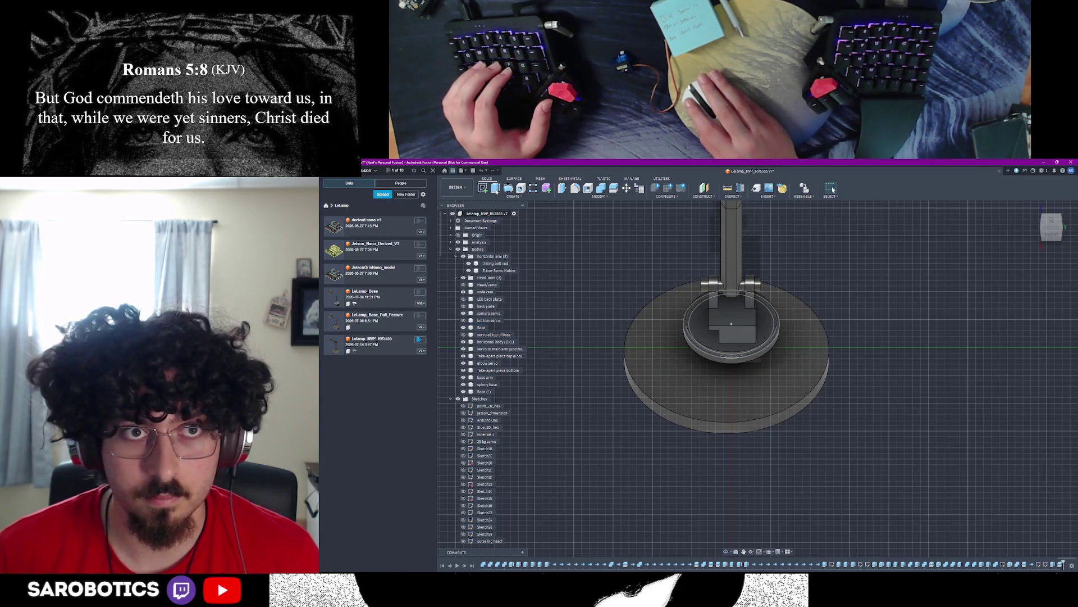
pyautogui.click(619, 190)
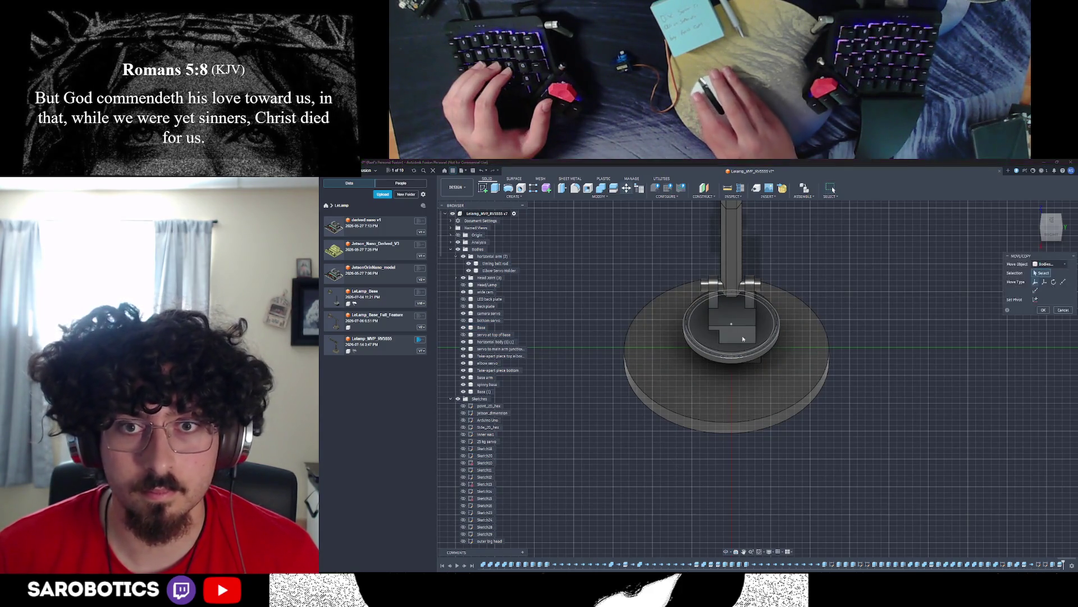
# Step: Select the base disc and set the move type to point to point
pyautogui.click(830, 351)
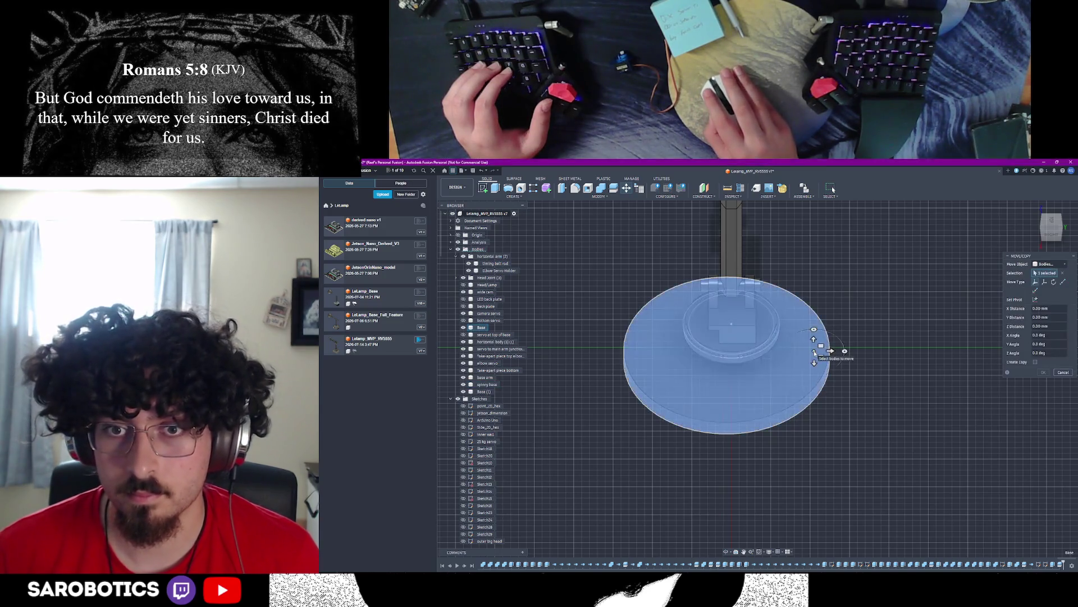
pyautogui.click(1045, 282)
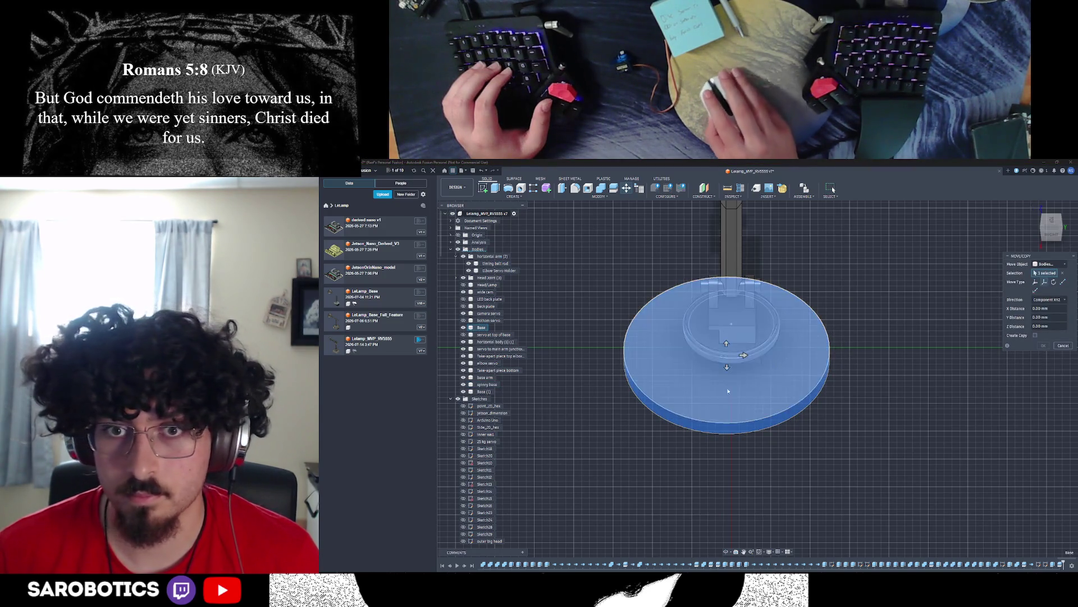
pyautogui.click(1062, 283)
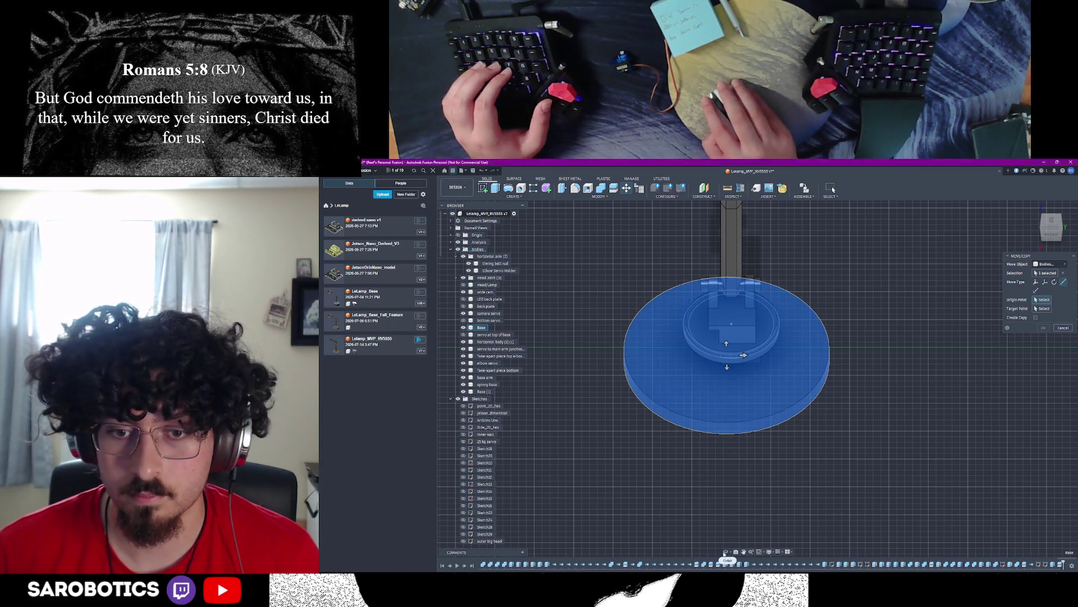
pyautogui.keyDown('shift'); pyautogui.moveTo(743, 355); pyautogui.dragTo(733, 439, button='middle'); pyautogui.keyUp('shift')
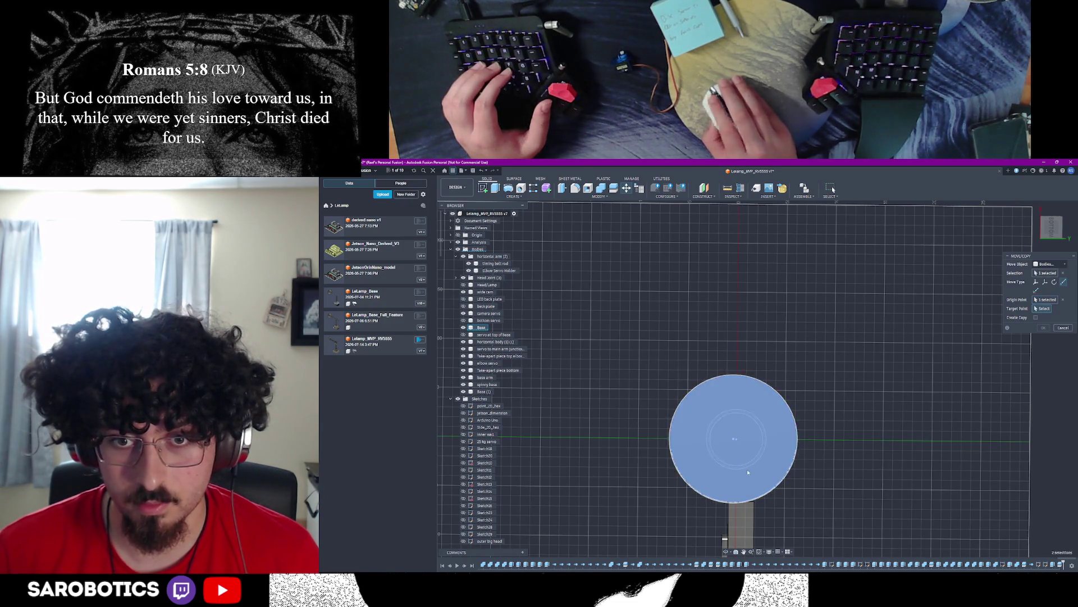
pyautogui.scroll(-2, 748, 469)
# Step: View the disc against the post from several angles, then switch to moving by set distances
pyautogui.moveTo(739, 448)
pyautogui.keyDown('shift'); pyautogui.mouseDown(button='middle')
pyautogui.moveTo(739, 388)
pyautogui.moveTo(749, 452)
pyautogui.mouseUp(button='middle'); pyautogui.keyUp('shift')
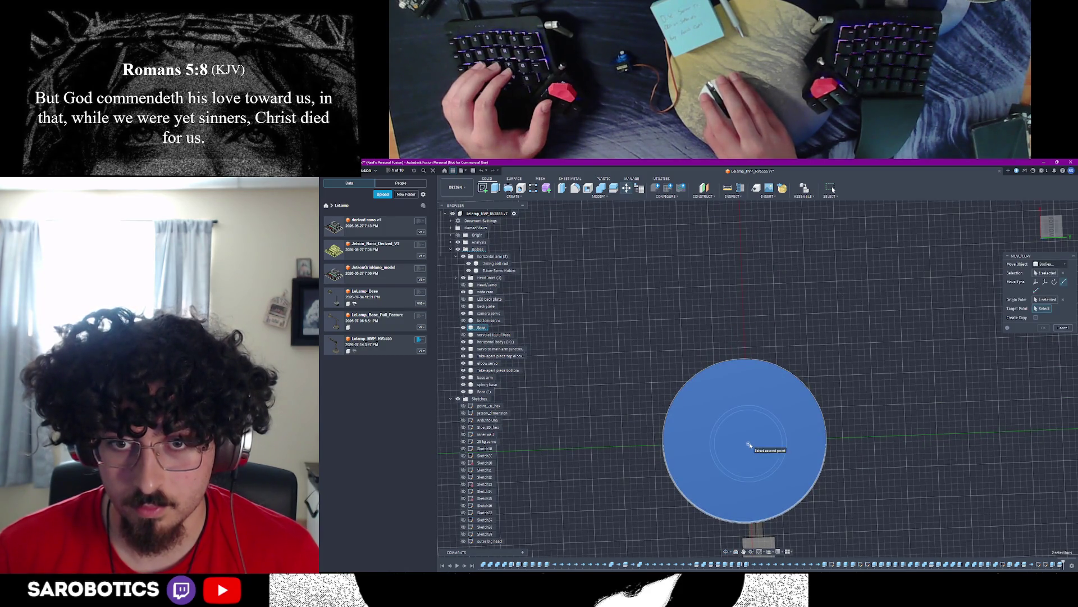
pyautogui.scroll(-3, 765, 460)
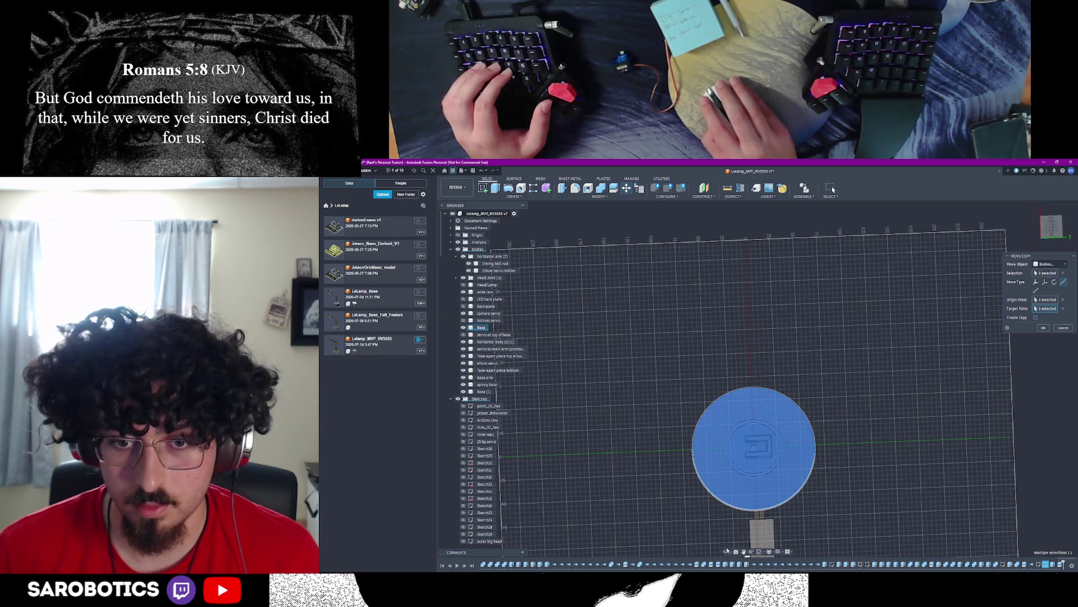
pyautogui.keyDown('shift'); pyautogui.moveTo(754, 439); pyautogui.dragTo(754, 354, button='middle'); pyautogui.keyUp('shift')
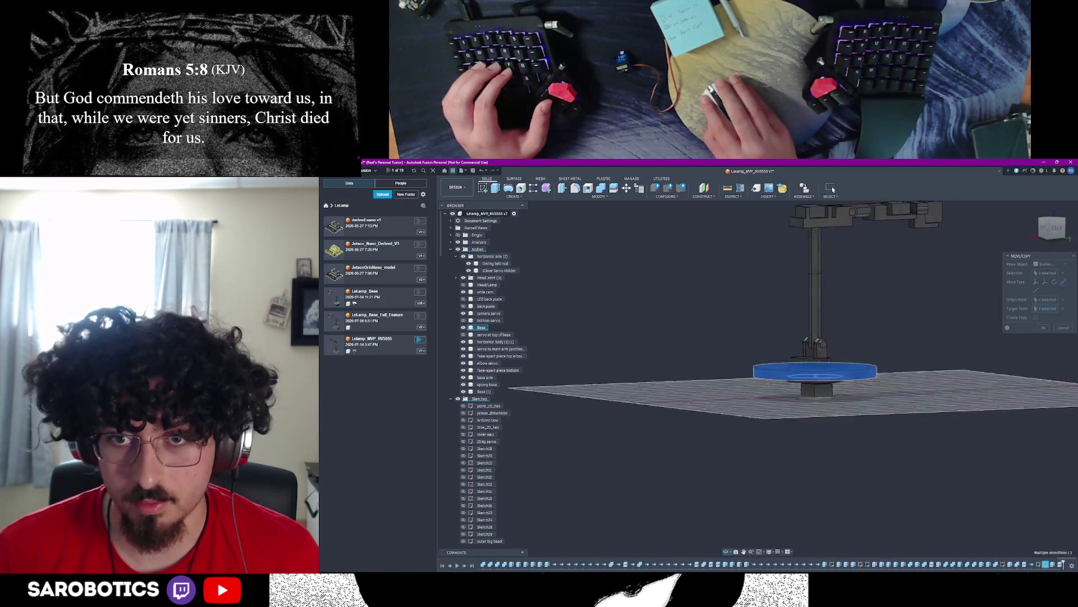
pyautogui.moveTo(746, 487)
pyautogui.keyDown('shift'); pyautogui.mouseDown(button='middle')
pyautogui.moveTo(854, 444)
pyautogui.moveTo(868, 396)
pyautogui.mouseUp(button='middle'); pyautogui.keyUp('shift')
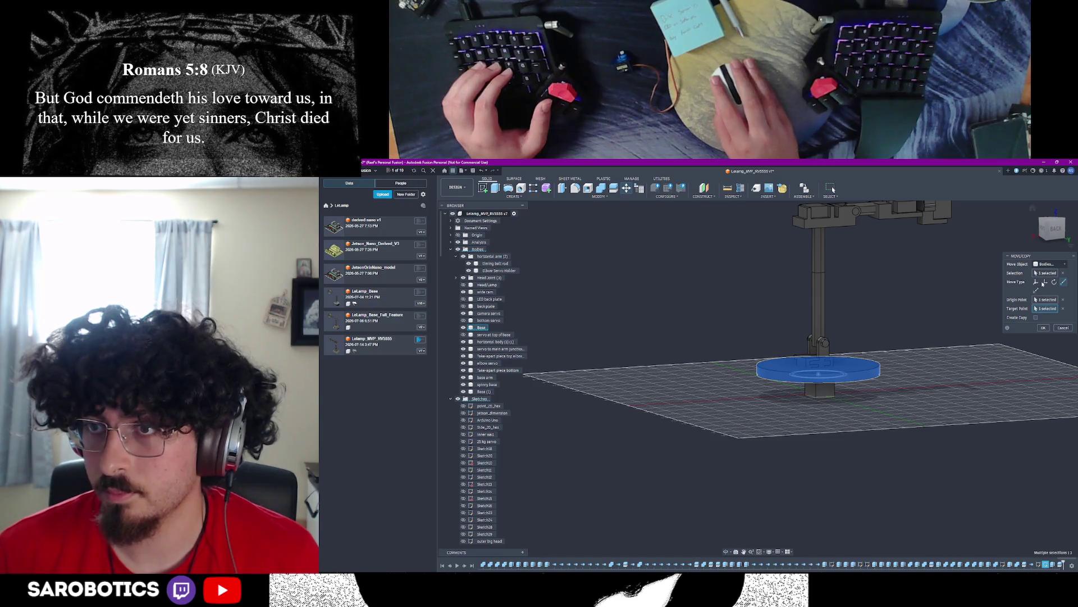
pyautogui.click(1045, 283)
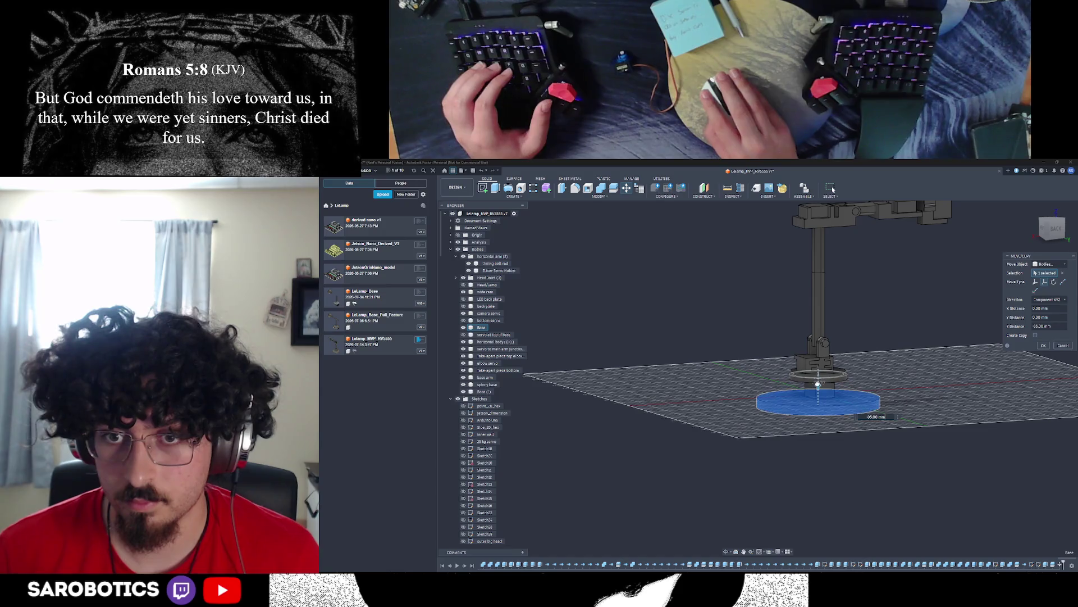
pyautogui.scroll(5, 812, 413)
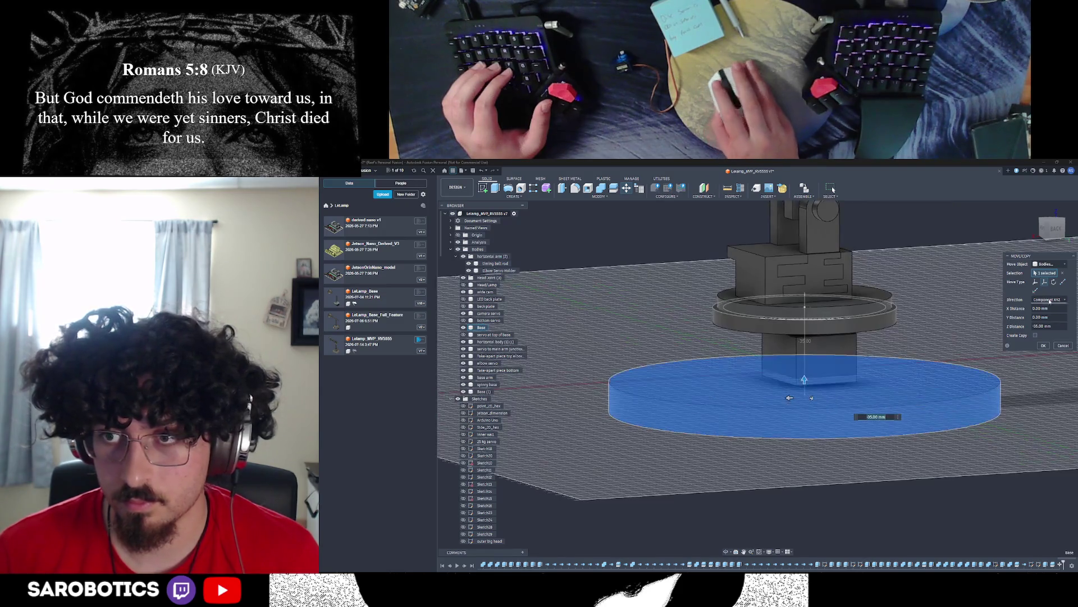
# Step: Repeat Move/Copy on the base disc and lower it 34 mm below the pillars
pyautogui.hotkey('ctrl', '1')
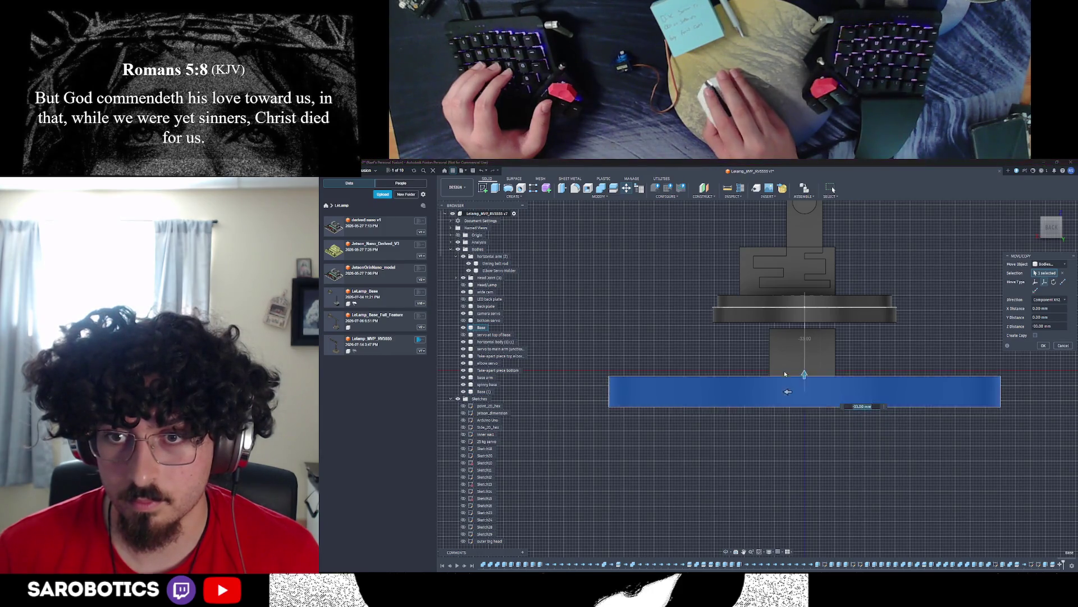
pyautogui.scroll(1, 785, 372)
pyautogui.scroll(1, 832, 374)
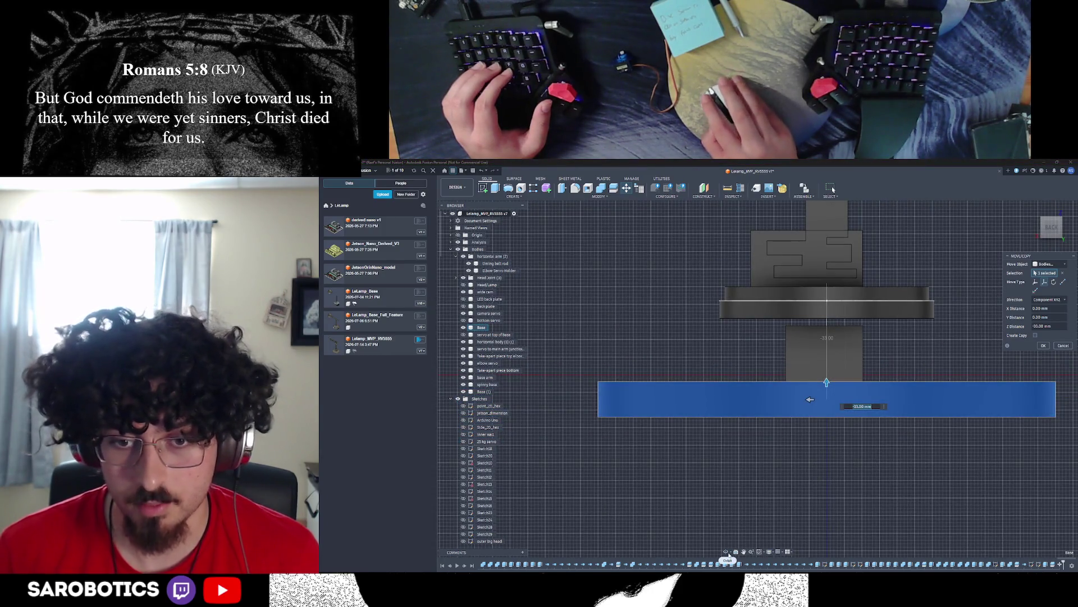
pyautogui.keyDown('shift'); pyautogui.moveTo(767, 490); pyautogui.dragTo(767, 438, button='middle'); pyautogui.keyUp('shift')
pyautogui.rightClick(864, 392)
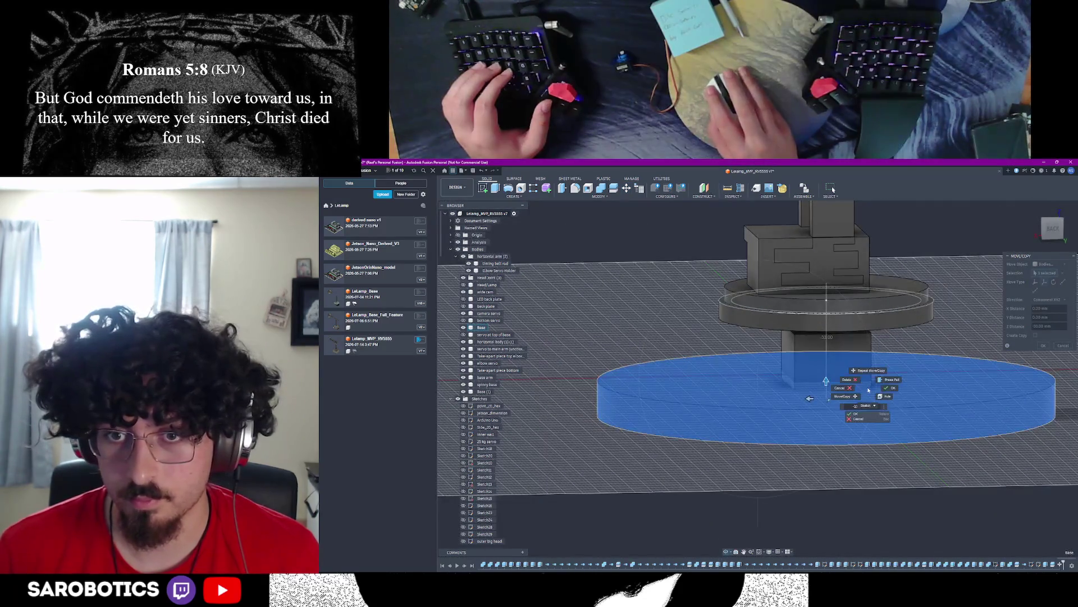
pyautogui.keyDown('shift'); pyautogui.moveTo(891, 387); pyautogui.dragTo(710, 397, button='middle'); pyautogui.keyUp('shift')
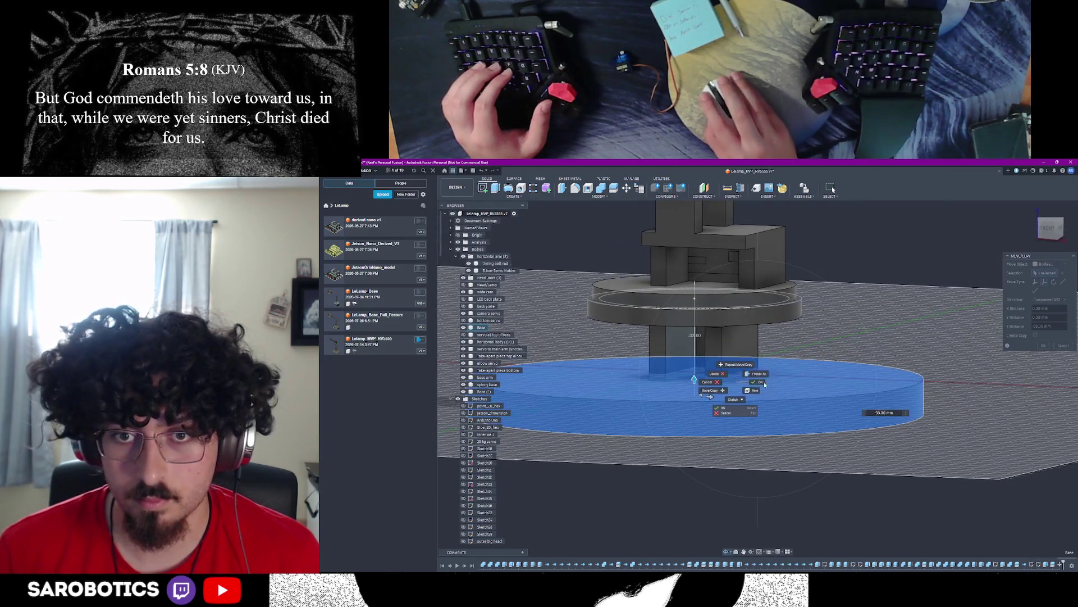
pyautogui.click(735, 364)
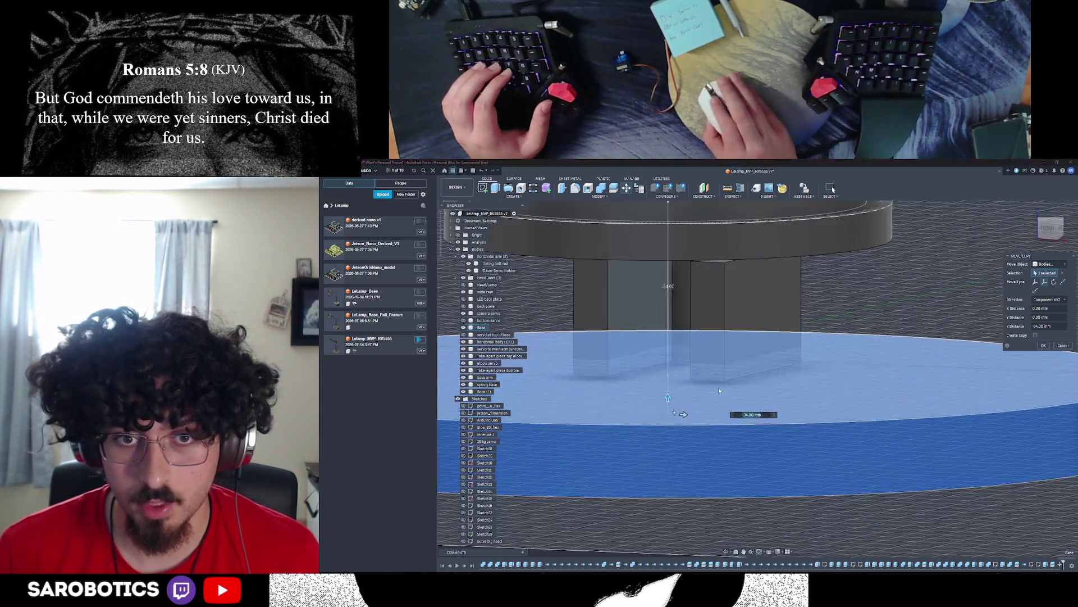
pyautogui.scroll(5, 719, 388)
pyautogui.scroll(-3, 734, 381)
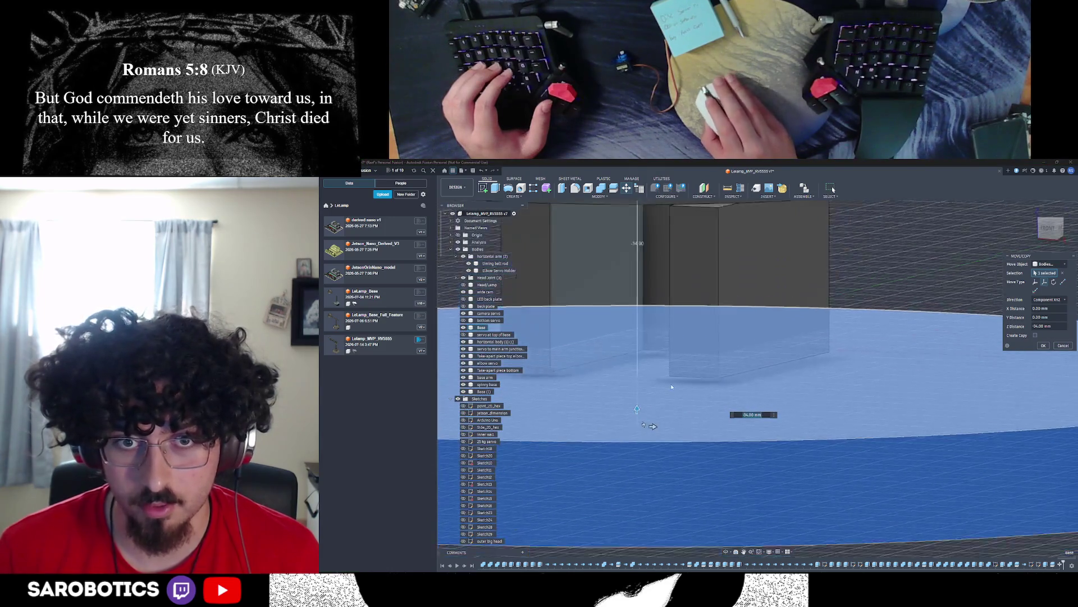
pyautogui.scroll(-3, 674, 383)
pyautogui.press('Return')
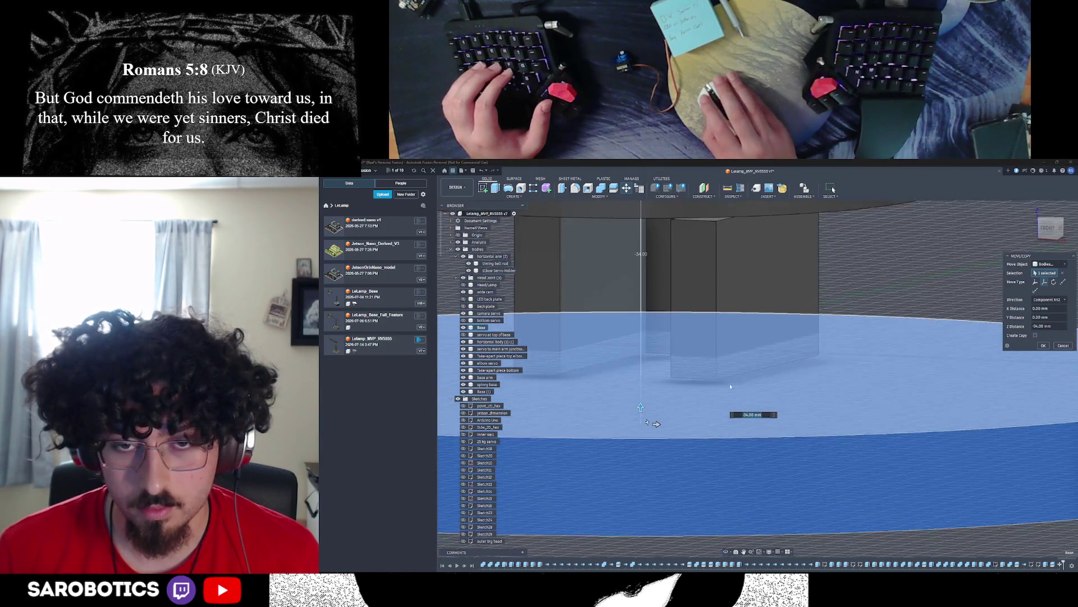
# Step: View the pillar bottoms and start measuring the gap to the disc
pyautogui.keyDown('shift'); pyautogui.moveTo(666, 384); pyautogui.dragTo(583, 272, button='middle'); pyautogui.keyUp('shift')
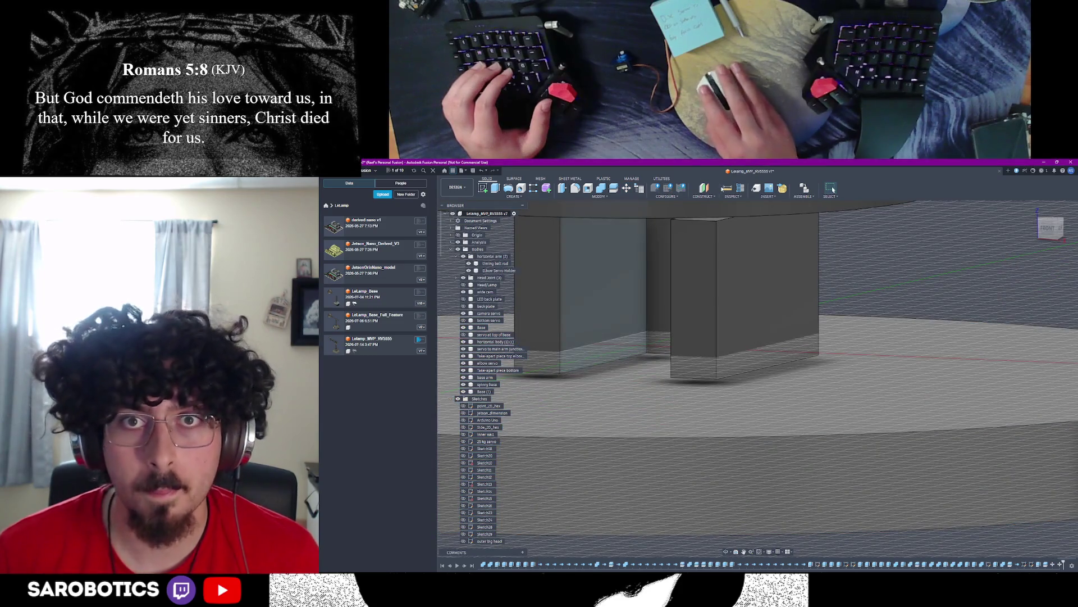
pyautogui.click(726, 191)
# Step: Measure the disc's top face to confirm the 0.25 mm gap to the pillars
pyautogui.click(729, 384)
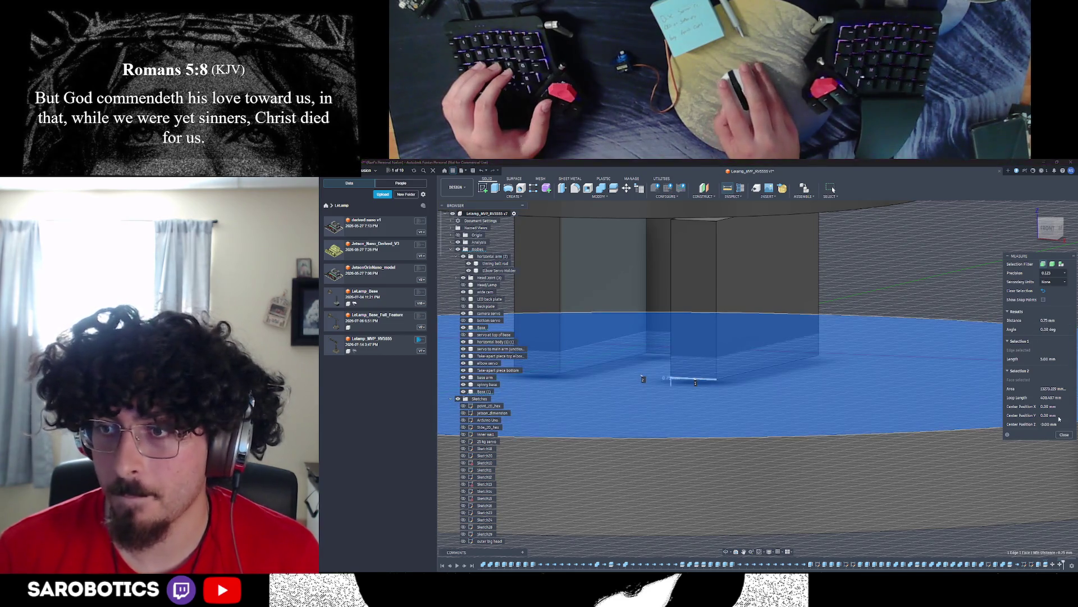
pyautogui.click(1063, 435)
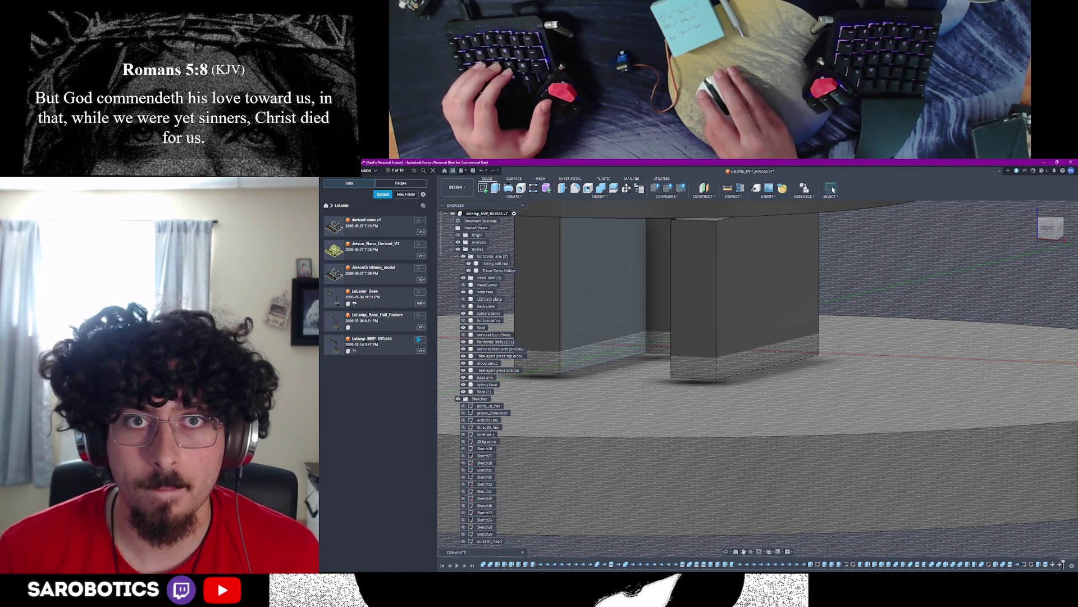
# Step: Move the base body up 0.25 mm to meet the pillars and start combining with a pillar
pyautogui.press('m')
pyautogui.click(697, 397)
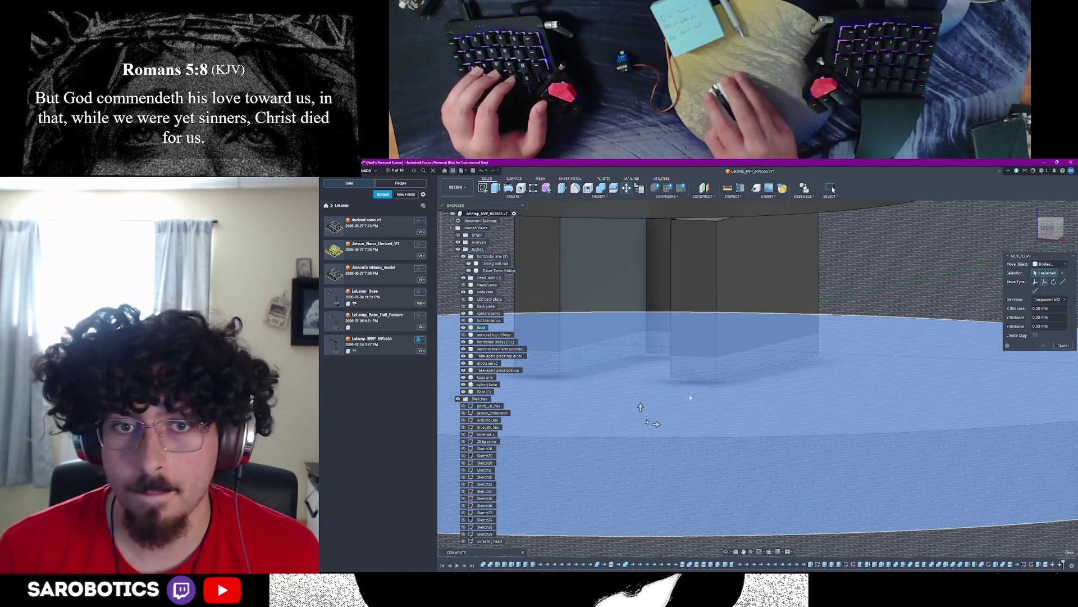
pyautogui.moveTo(640, 408); pyautogui.dragTo(641, 400)
pyautogui.click(1043, 345)
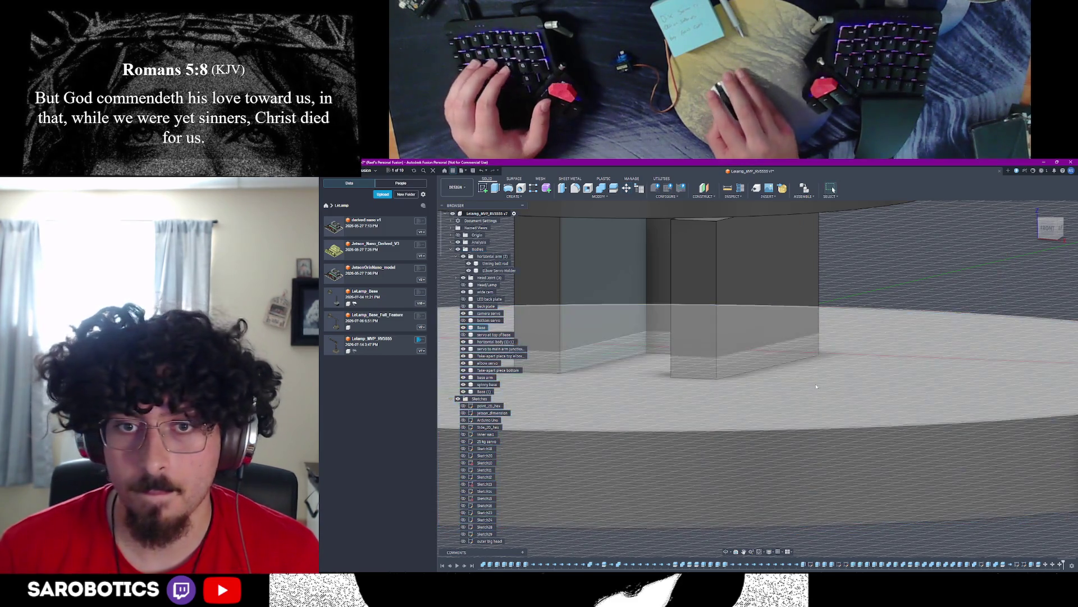
pyautogui.click(767, 278)
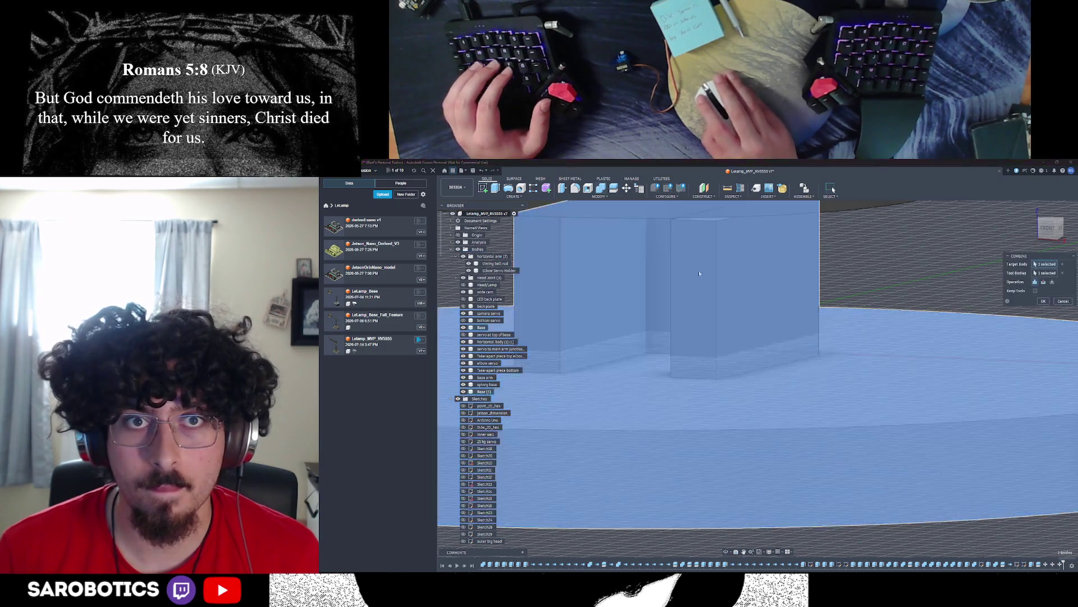
pyautogui.scroll(-5, 767, 321)
# Step: Confirm the join of base and pillars, then select the turntable ring body for the next operation
pyautogui.moveTo(768, 321)
pyautogui.keyDown('shift'); pyautogui.mouseDown(button='middle')
pyautogui.moveTo(843, 313)
pyautogui.moveTo(800, 337)
pyautogui.moveTo(759, 254)
pyautogui.mouseUp(button='middle'); pyautogui.keyUp('shift')
pyautogui.click(872, 314)
pyautogui.scroll(-3, 872, 314)
pyautogui.keyDown('shift'); pyautogui.moveTo(759, 311); pyautogui.dragTo(725, 272, button='middle'); pyautogui.keyUp('shift')
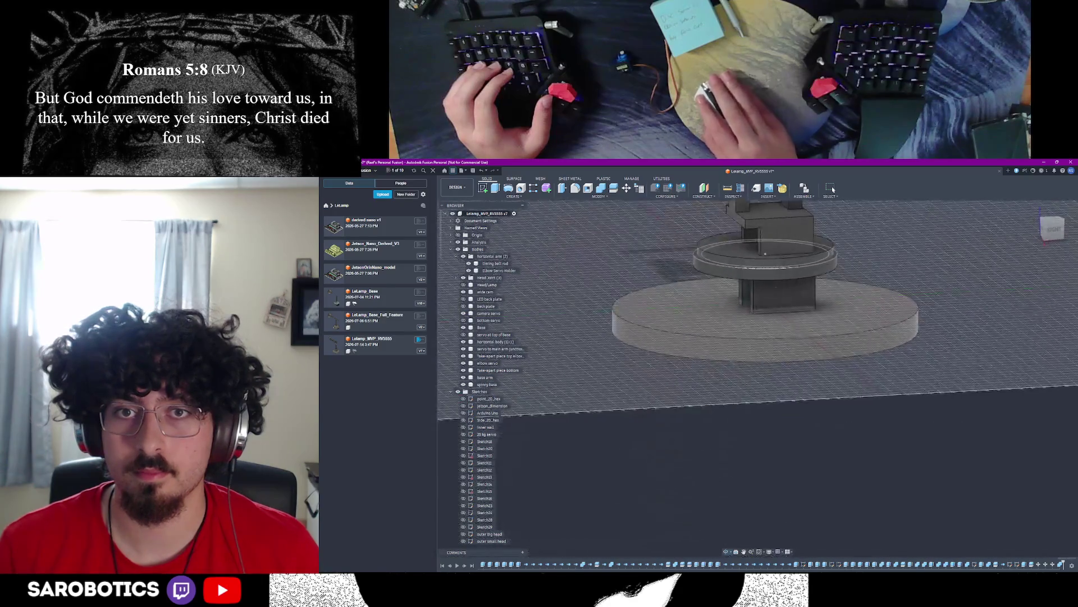
pyautogui.scroll(5, 725, 272)
pyautogui.scroll(-4, 733, 249)
pyautogui.click(773, 286)
pyautogui.scroll(-3, 773, 285)
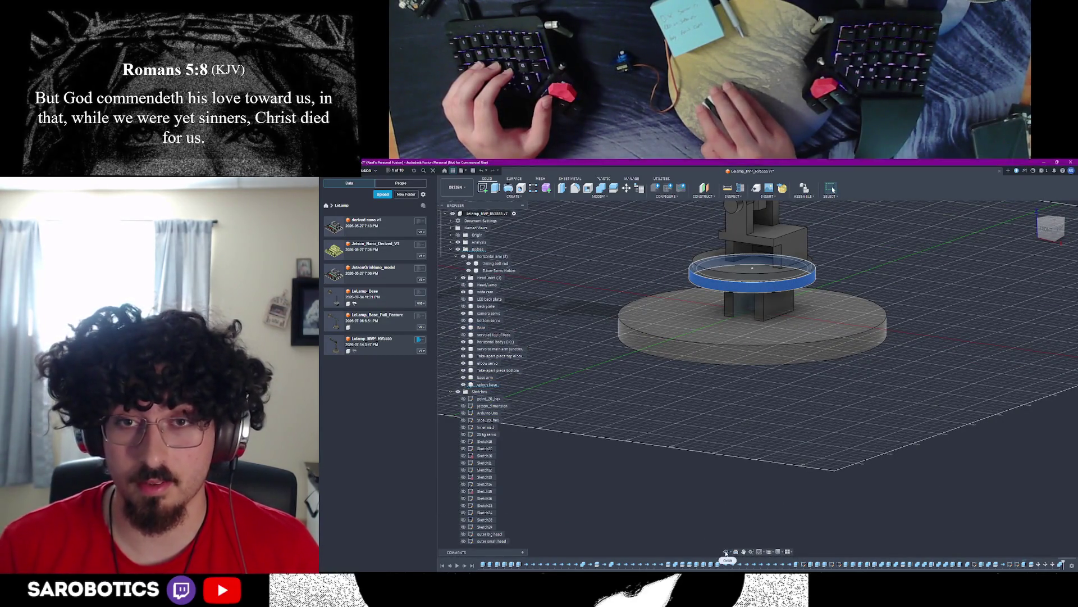
pyautogui.moveTo(752, 270)
pyautogui.keyDown('shift'); pyautogui.mouseDown(button='middle')
pyautogui.moveTo(755, 304)
pyautogui.moveTo(713, 280)
pyautogui.mouseUp(button='middle'); pyautogui.keyUp('shift')
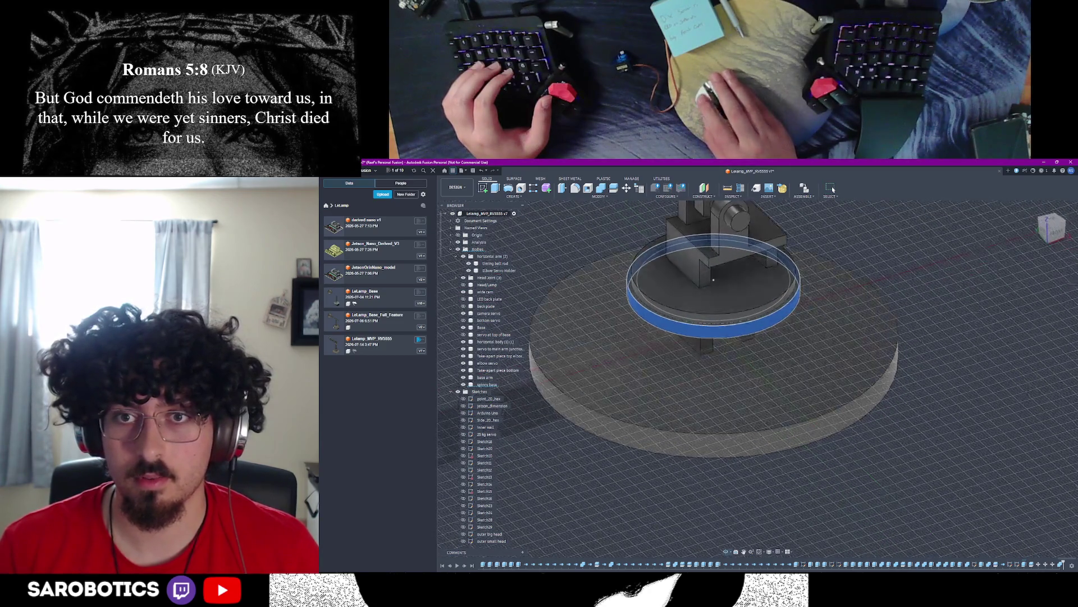
# Step: Start Split Body with the upper turntable as the body to split
pyautogui.click(617, 189)
pyautogui.click(725, 278)
pyautogui.click(819, 289)
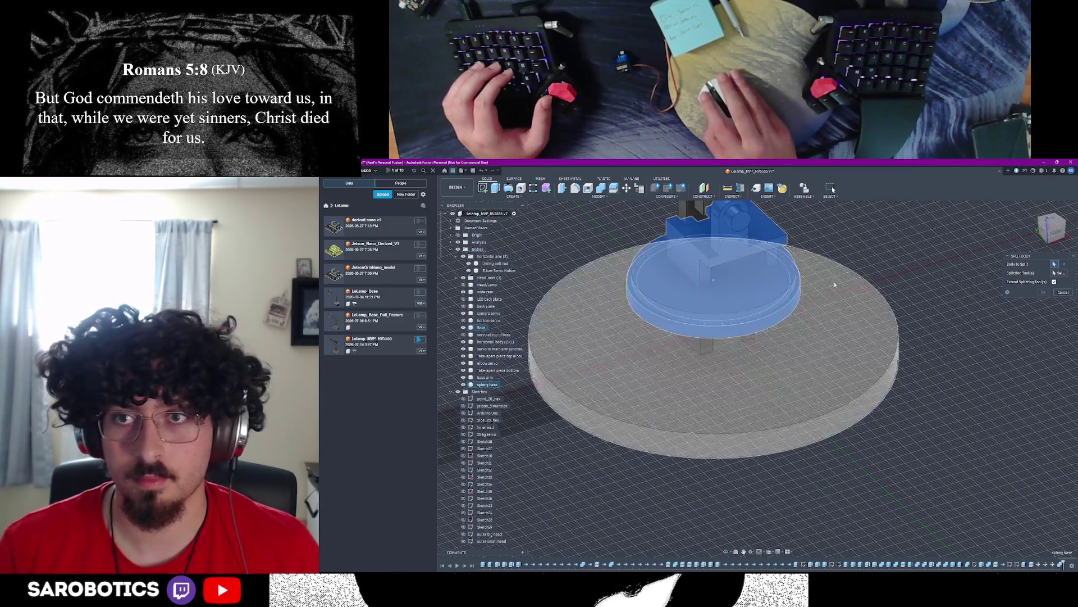
pyautogui.click(793, 300)
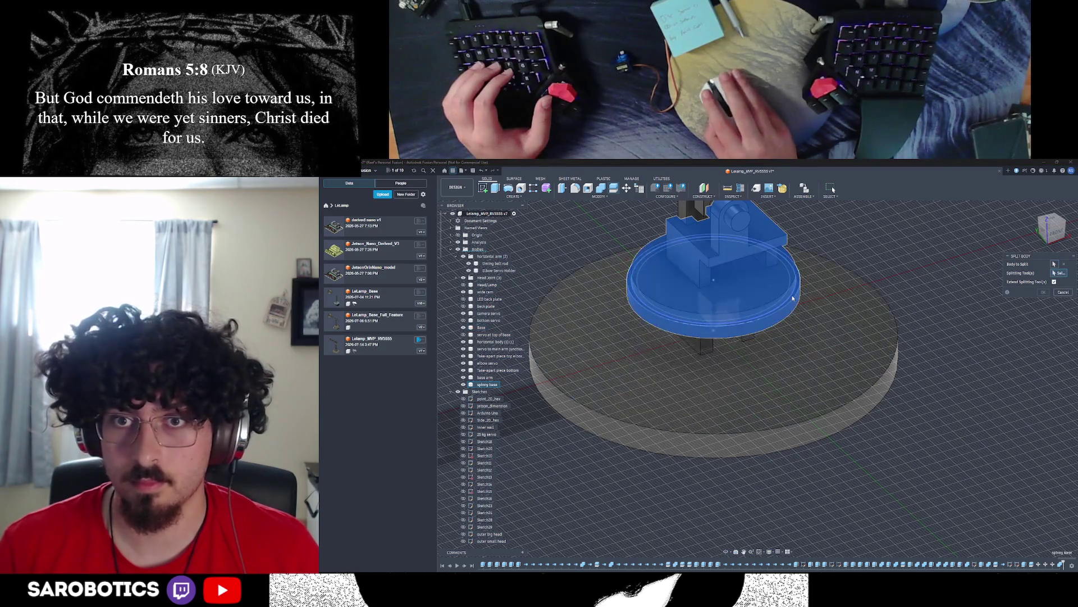
pyautogui.scroll(3, 792, 295)
# Step: Use the ring face as the splitting tool and apply the split to the spinny base
pyautogui.click(792, 298)
pyautogui.scroll(-3, 792, 299)
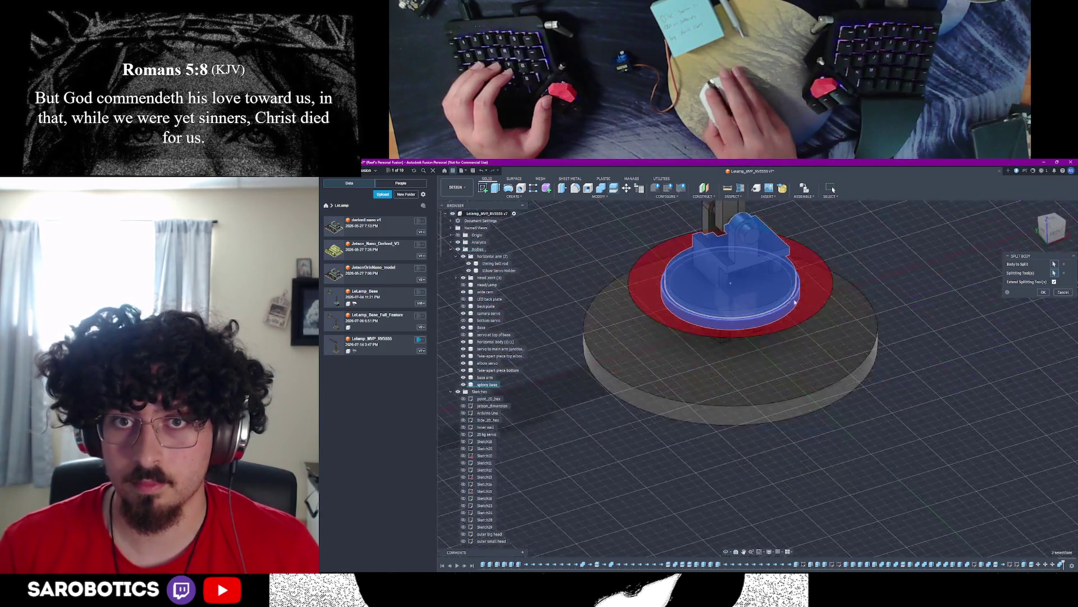
pyautogui.moveTo(794, 299)
pyautogui.keyDown('shift'); pyautogui.mouseDown(button='middle')
pyautogui.moveTo(795, 380)
pyautogui.moveTo(731, 271)
pyautogui.mouseUp(button='middle'); pyautogui.keyUp('shift')
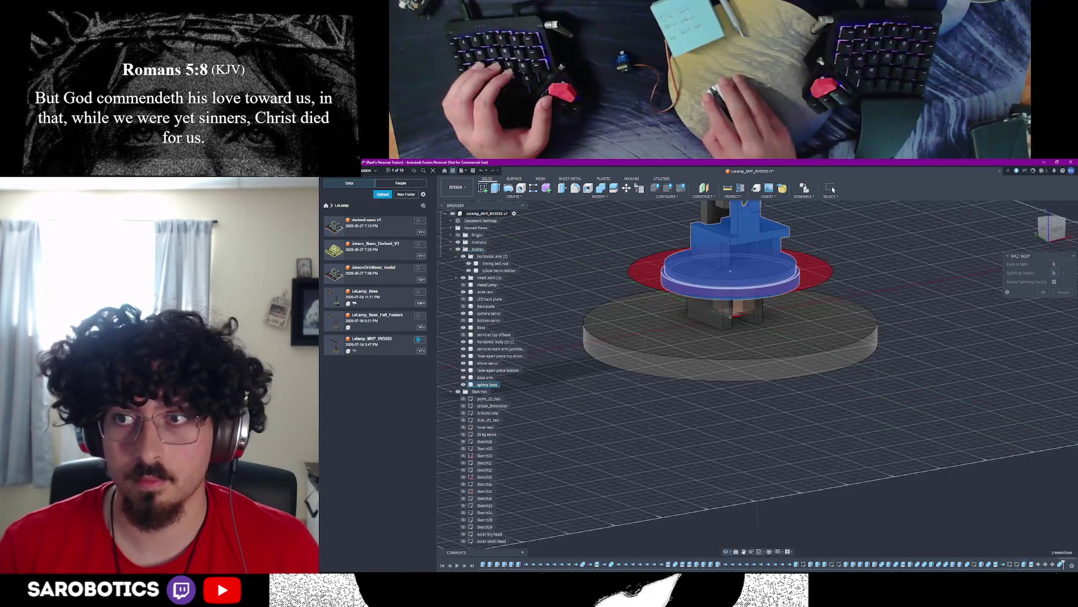
pyautogui.click(776, 368)
pyautogui.click(1043, 292)
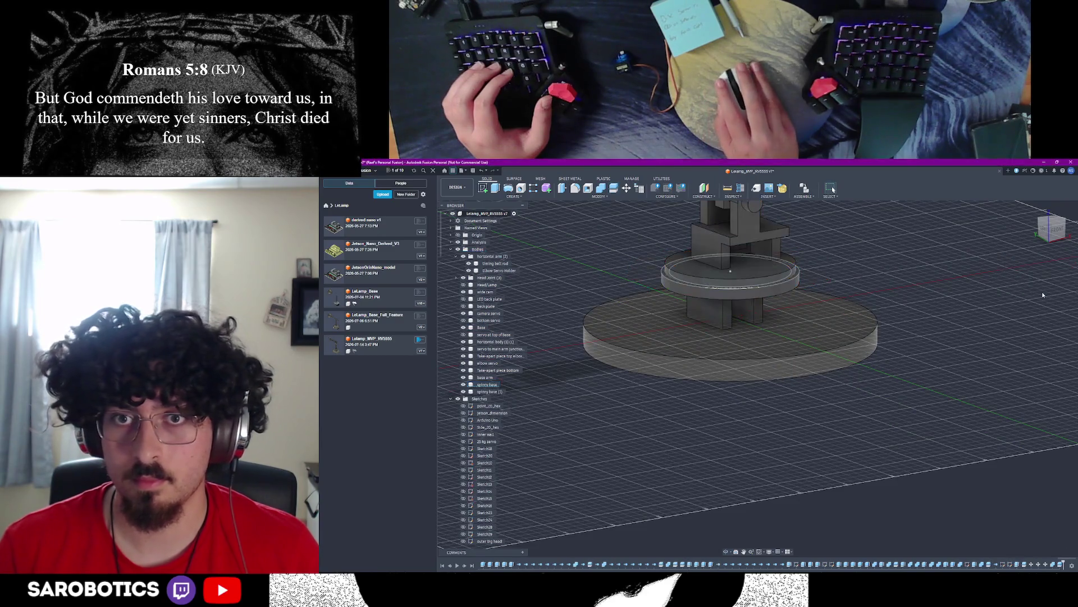
pyautogui.scroll(-3, 783, 288)
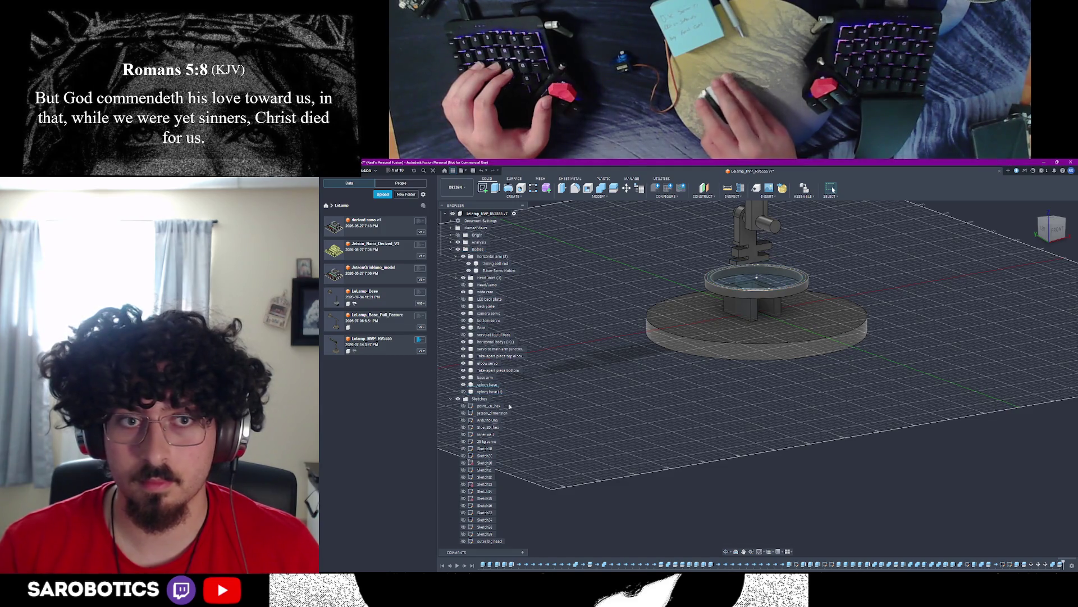
# Step: Show the head geometry and unhide the turntable top part via the ring body's Show/Hide option
pyautogui.click(469, 392)
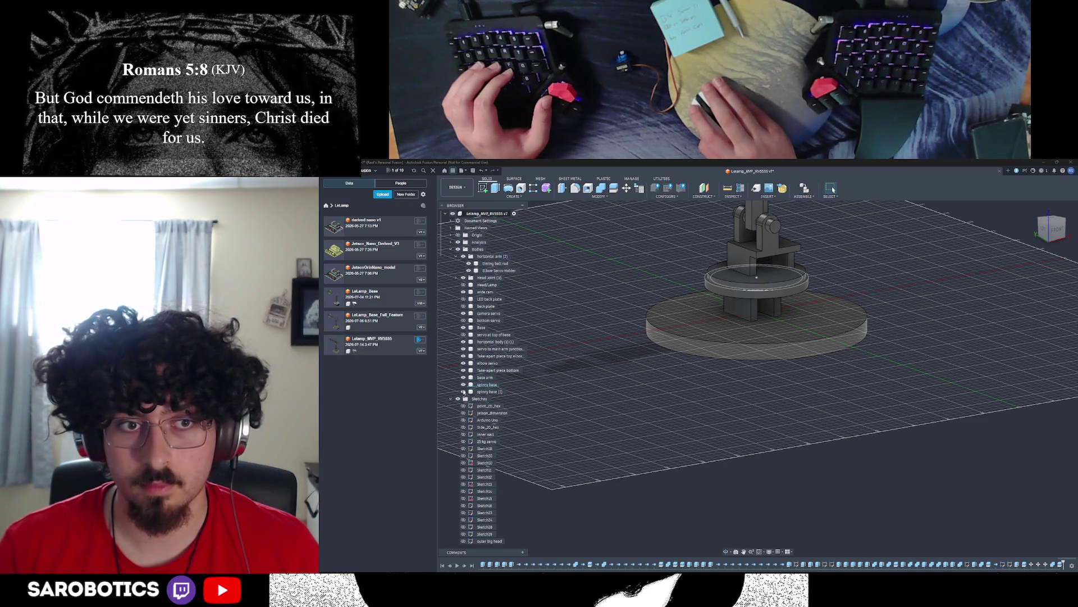
pyautogui.click(488, 392)
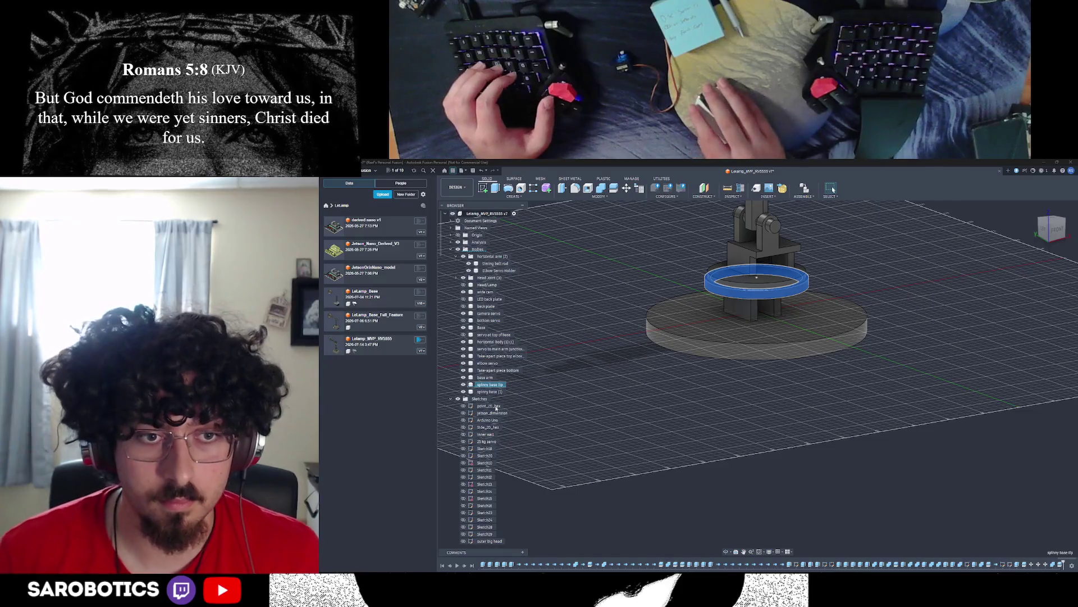
pyautogui.rightClick(492, 392)
pyautogui.click(512, 496)
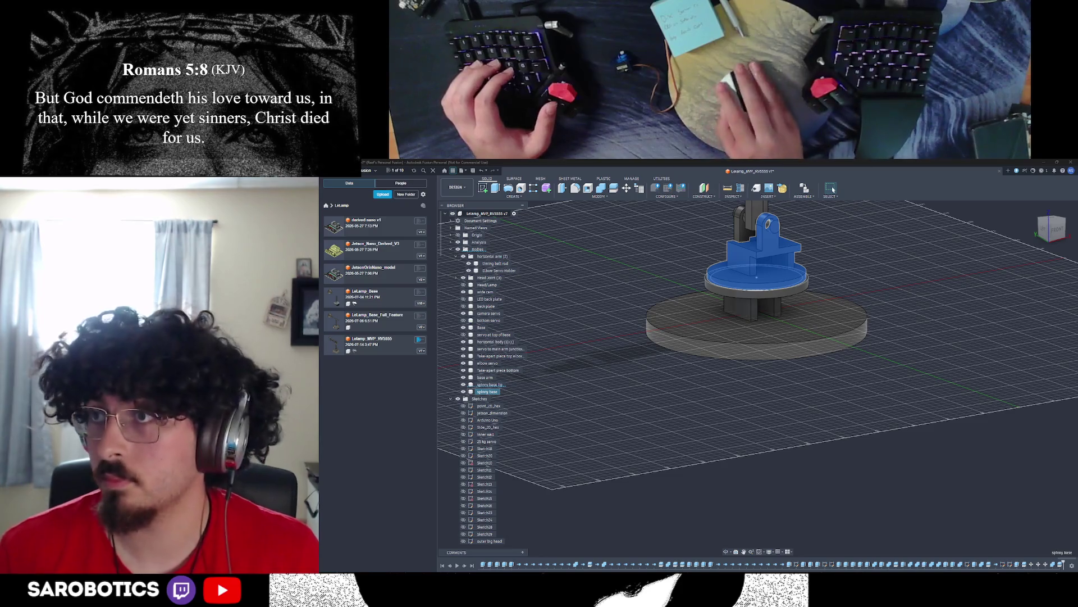
pyautogui.keyDown('shift'); pyautogui.moveTo(758, 321); pyautogui.dragTo(768, 347, button='middle'); pyautogui.keyUp('shift')
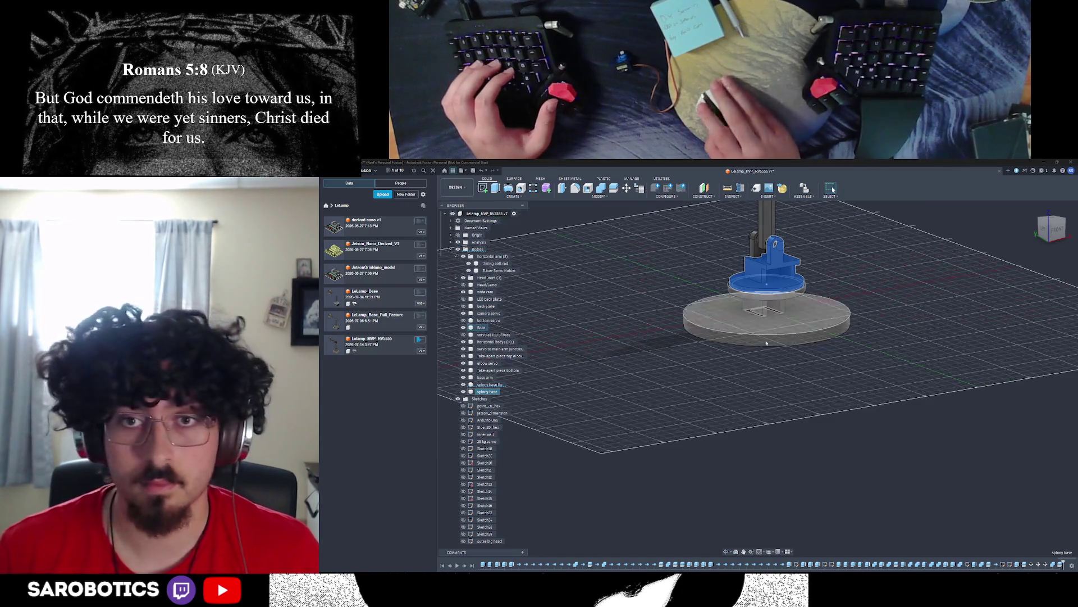
pyautogui.scroll(-2, 767, 347)
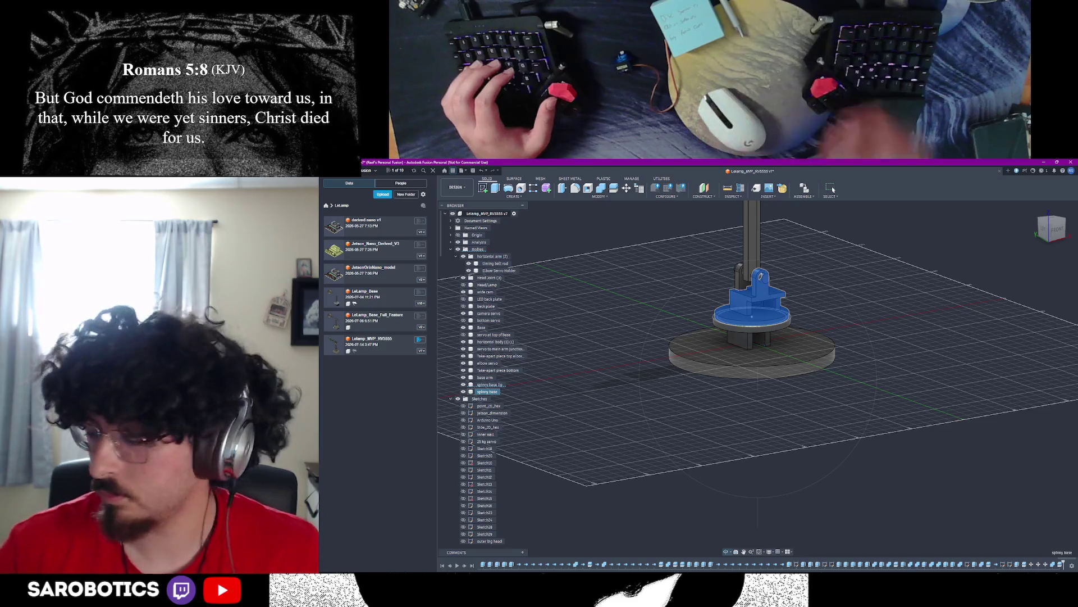
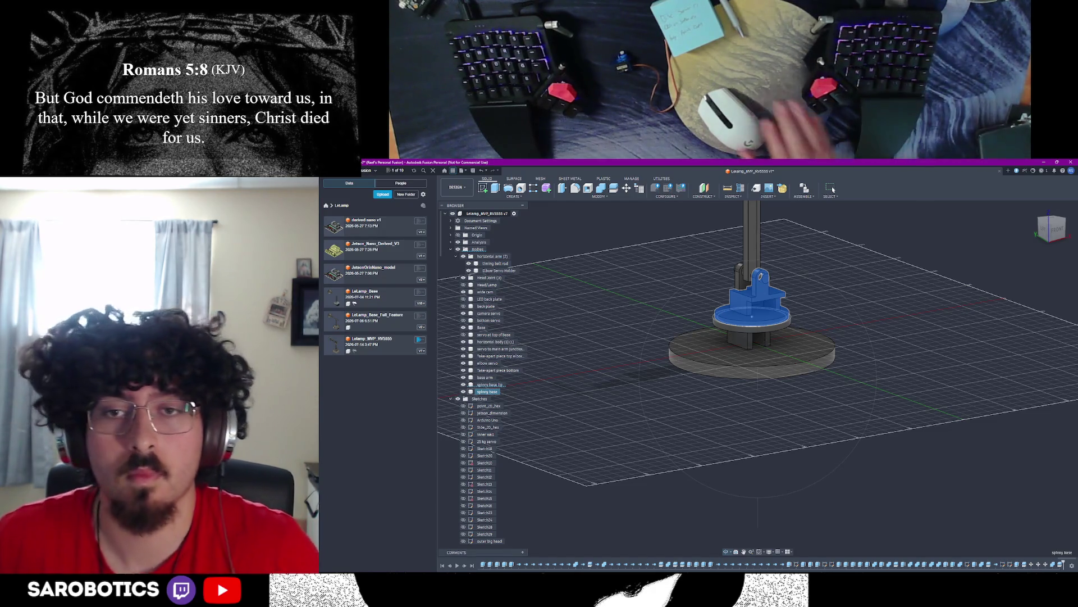
# Step: Commit the Move/Align change to the turntable piece and orbit to check it
pyautogui.moveTo(763, 339)
pyautogui.keyDown('shift'); pyautogui.mouseDown(button='middle')
pyautogui.moveTo(763, 388)
pyautogui.moveTo(763, 362)
pyautogui.mouseUp(button='middle'); pyautogui.keyUp('shift')
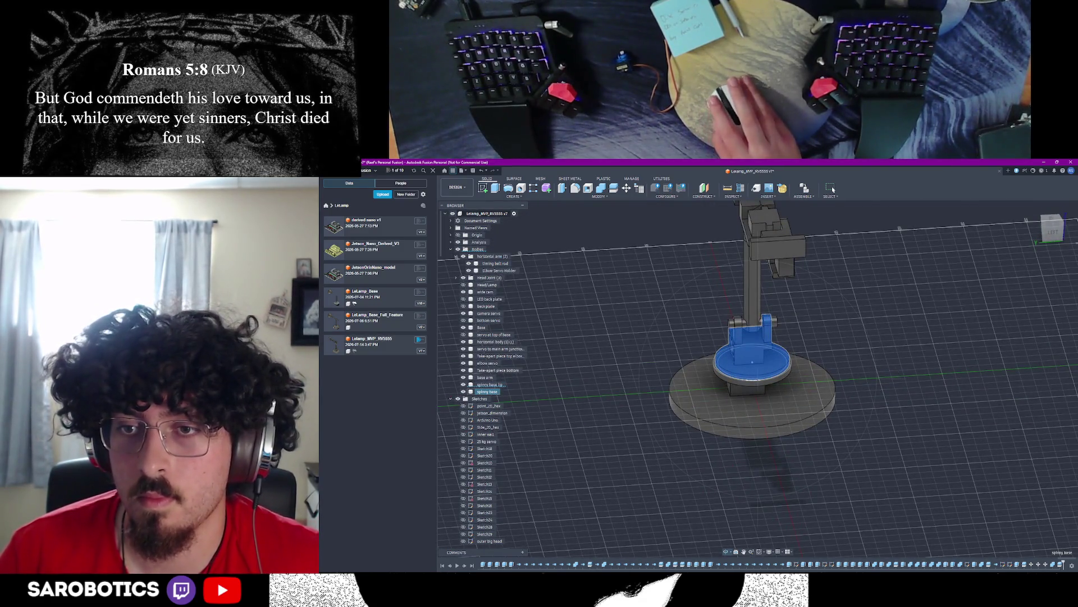
pyautogui.click(896, 394)
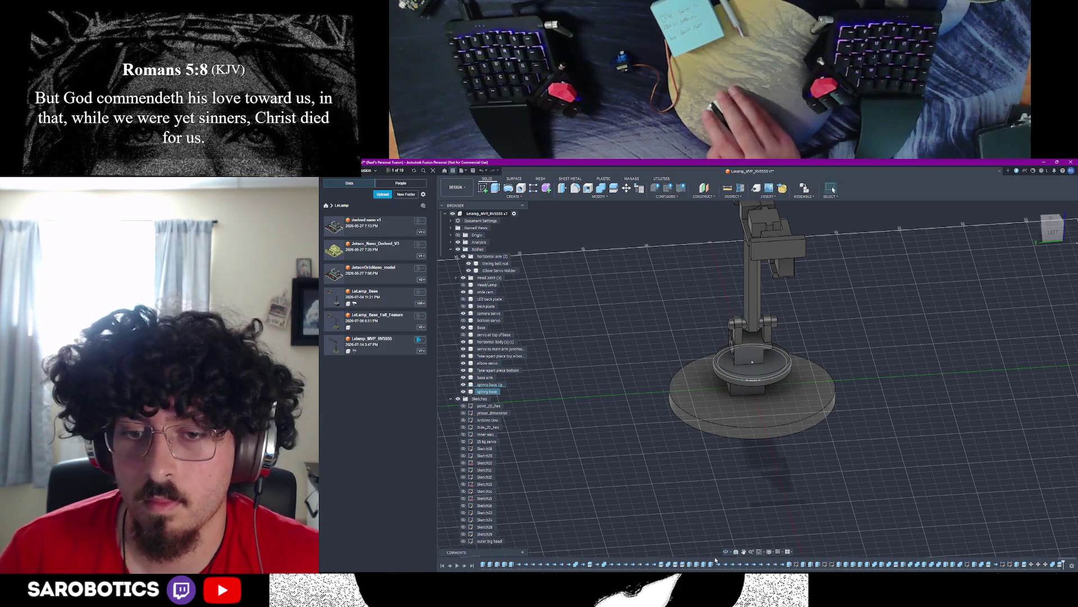
pyautogui.moveTo(753, 361)
pyautogui.keyDown('shift'); pyautogui.mouseDown(button='middle')
pyautogui.moveTo(768, 374)
pyautogui.moveTo(765, 343)
pyautogui.moveTo(726, 375)
pyautogui.moveTo(721, 352)
pyautogui.moveTo(722, 362)
pyautogui.moveTo(723, 352)
pyautogui.moveTo(757, 369)
pyautogui.moveTo(744, 352)
pyautogui.mouseUp(button='middle'); pyautogui.keyUp('shift')
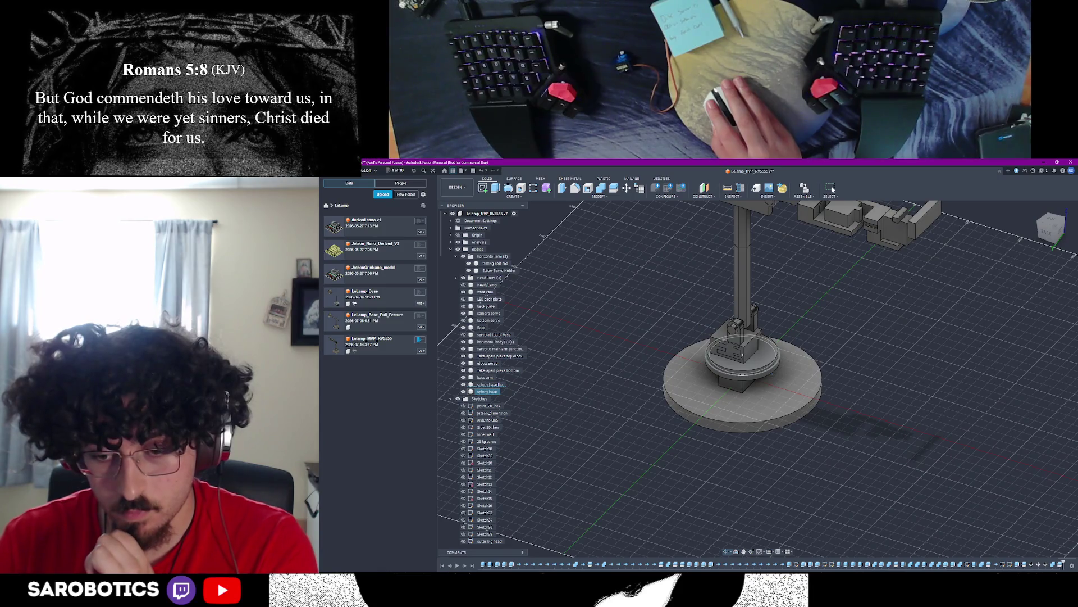
pyautogui.keyDown('shift'); pyautogui.moveTo(745, 353); pyautogui.dragTo(745, 404, button='middle'); pyautogui.keyUp('shift')
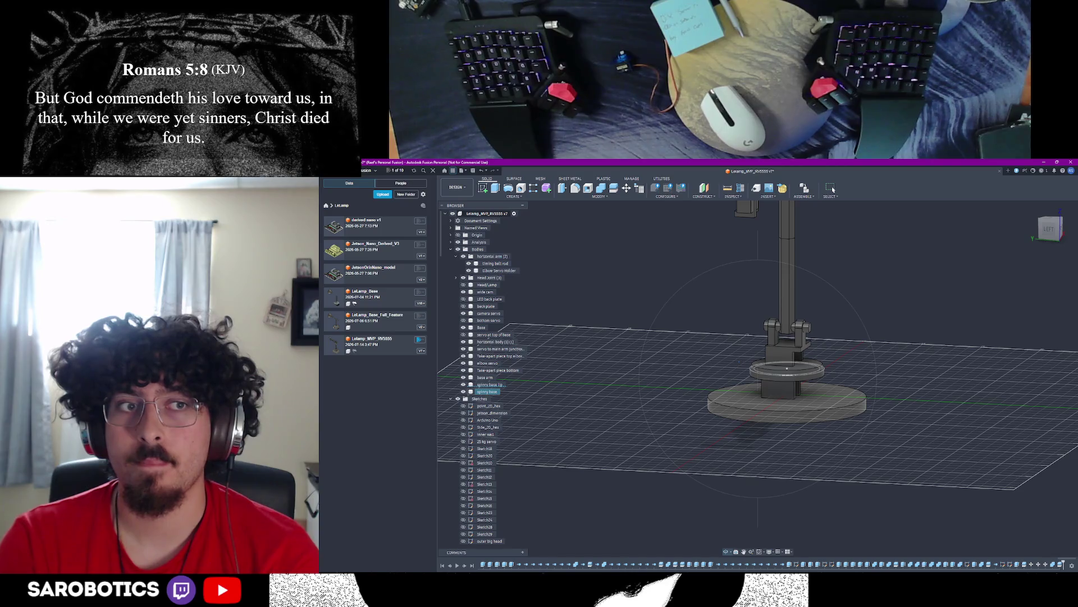
# Step: Inspect the lamp base from low and high angles, then pick the base body
pyautogui.moveTo(787, 354)
pyautogui.keyDown('shift'); pyautogui.mouseDown(button='middle')
pyautogui.moveTo(787, 409)
pyautogui.moveTo(787, 363)
pyautogui.mouseUp(button='middle'); pyautogui.keyUp('shift')
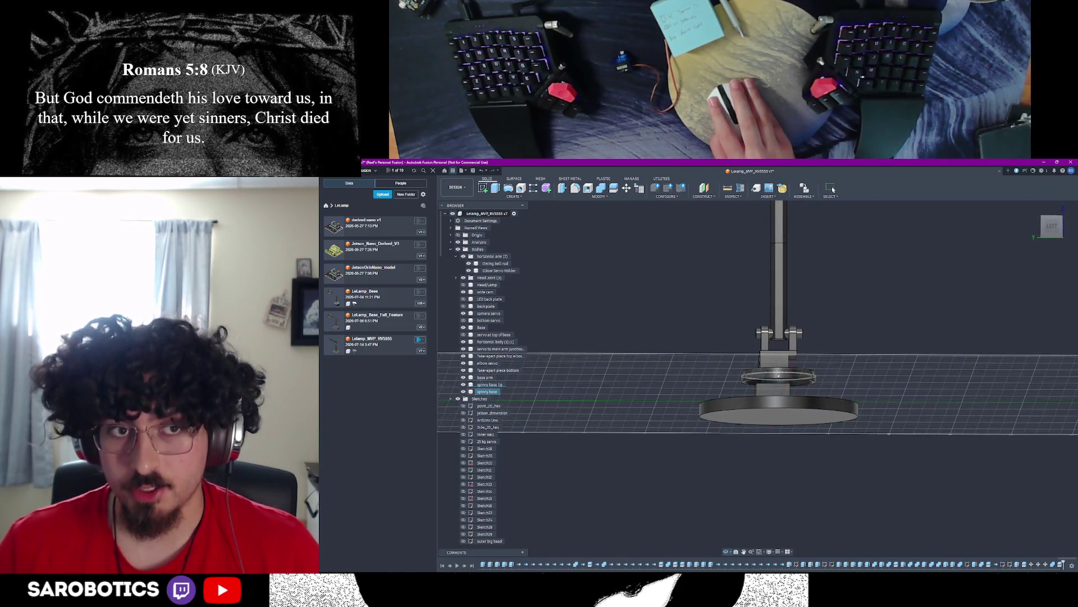
pyautogui.moveTo(787, 362)
pyautogui.keyDown('shift'); pyautogui.mouseDown(button='middle')
pyautogui.moveTo(787, 320)
pyautogui.moveTo(787, 396)
pyautogui.moveTo(788, 354)
pyautogui.moveTo(787, 396)
pyautogui.moveTo(787, 354)
pyautogui.moveTo(788, 396)
pyautogui.moveTo(784, 354)
pyautogui.moveTo(772, 358)
pyautogui.mouseUp(button='middle'); pyautogui.keyUp('shift')
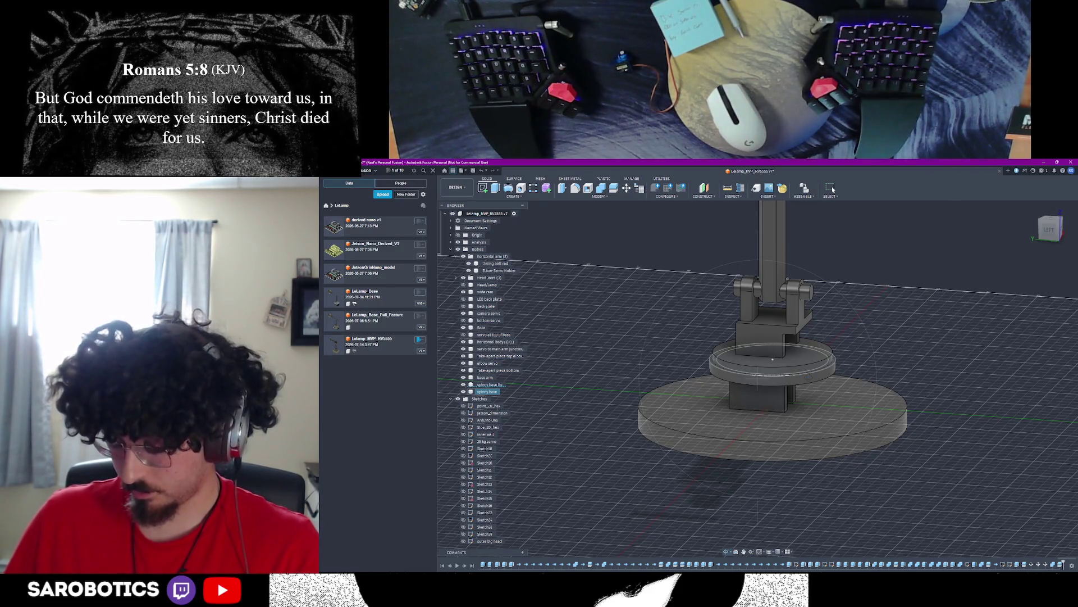
pyautogui.moveTo(1049, 226)
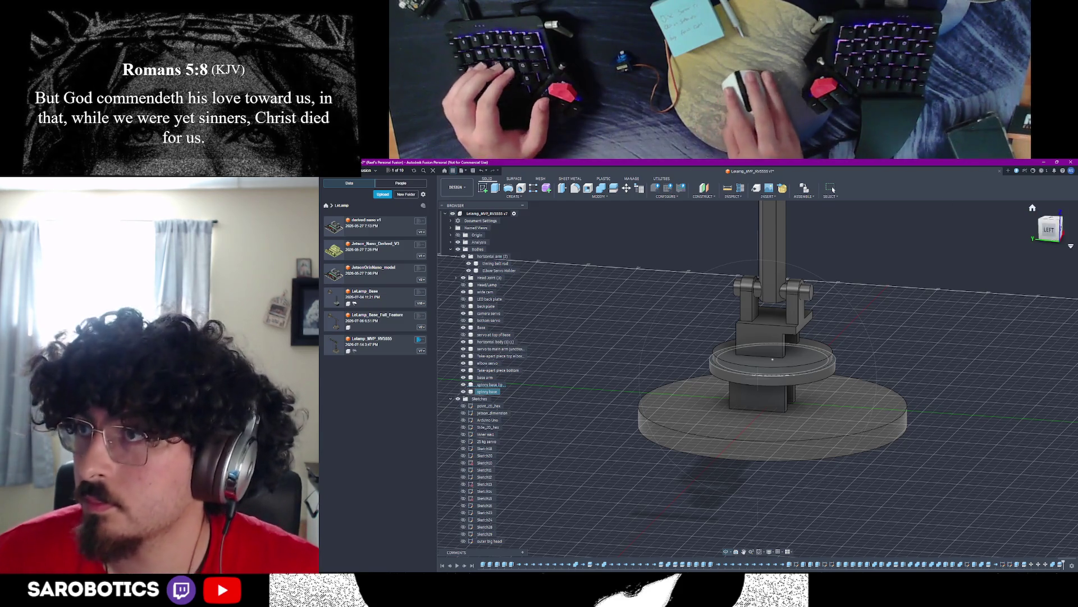
pyautogui.scroll(-3, 772, 359)
pyautogui.moveTo(773, 358)
pyautogui.keyDown('shift'); pyautogui.mouseDown(button='middle')
pyautogui.moveTo(788, 361)
pyautogui.moveTo(771, 339)
pyautogui.moveTo(767, 354)
pyautogui.mouseUp(button='middle'); pyautogui.keyUp('shift')
pyautogui.scroll(3, 788, 361)
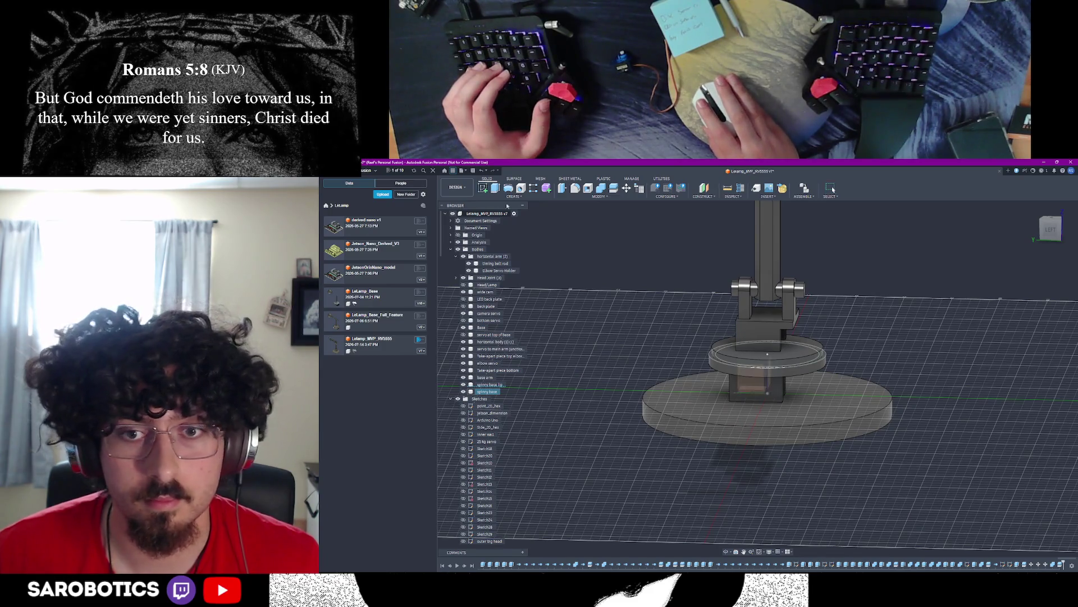
pyautogui.click(793, 408)
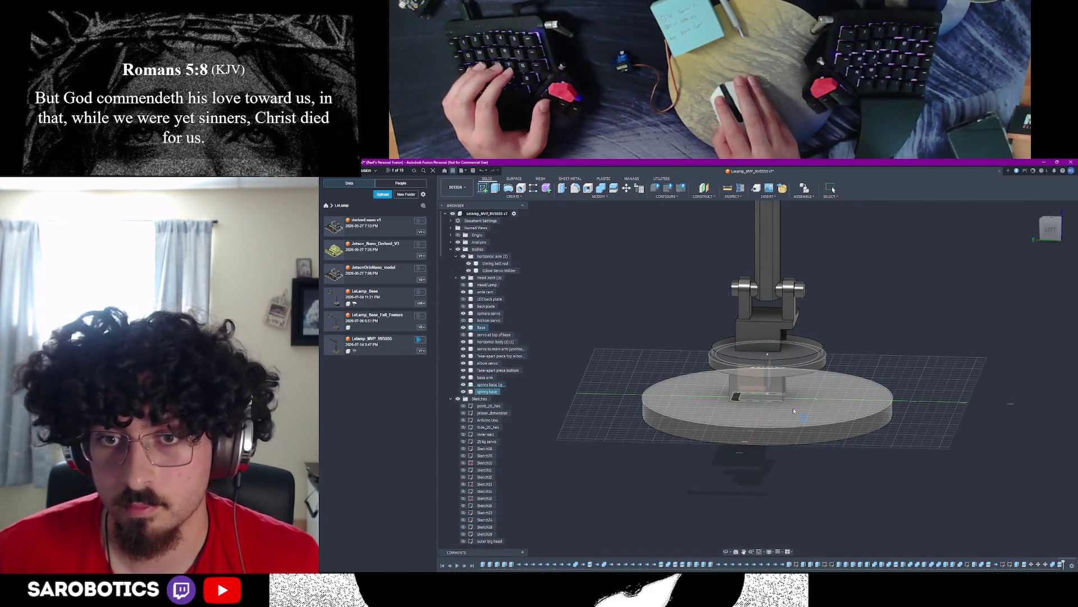
# Step: Start a sketch on the base's top face and draw the first center-diameter circle
pyautogui.click(793, 408)
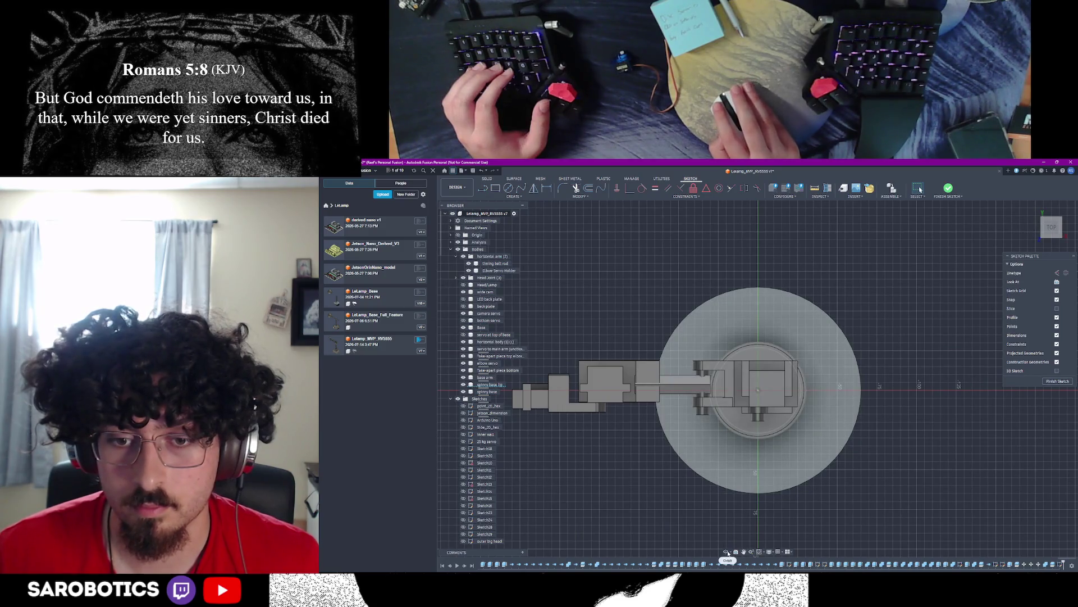
pyautogui.keyDown('shift'); pyautogui.moveTo(759, 380); pyautogui.dragTo(801, 320, button='middle'); pyautogui.keyUp('shift')
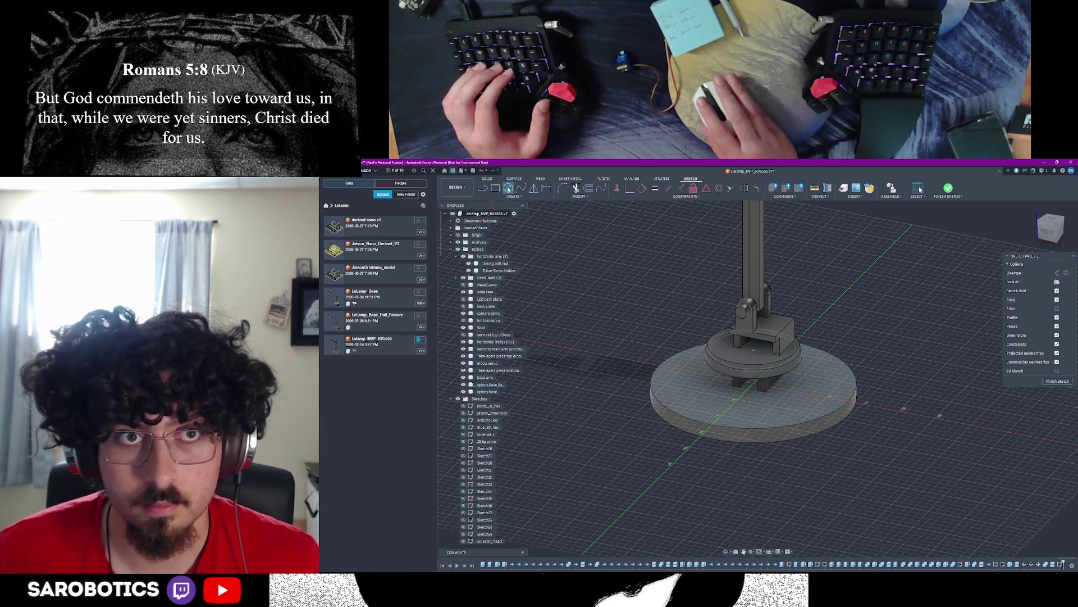
pyautogui.press('c')
pyautogui.click(756, 387)
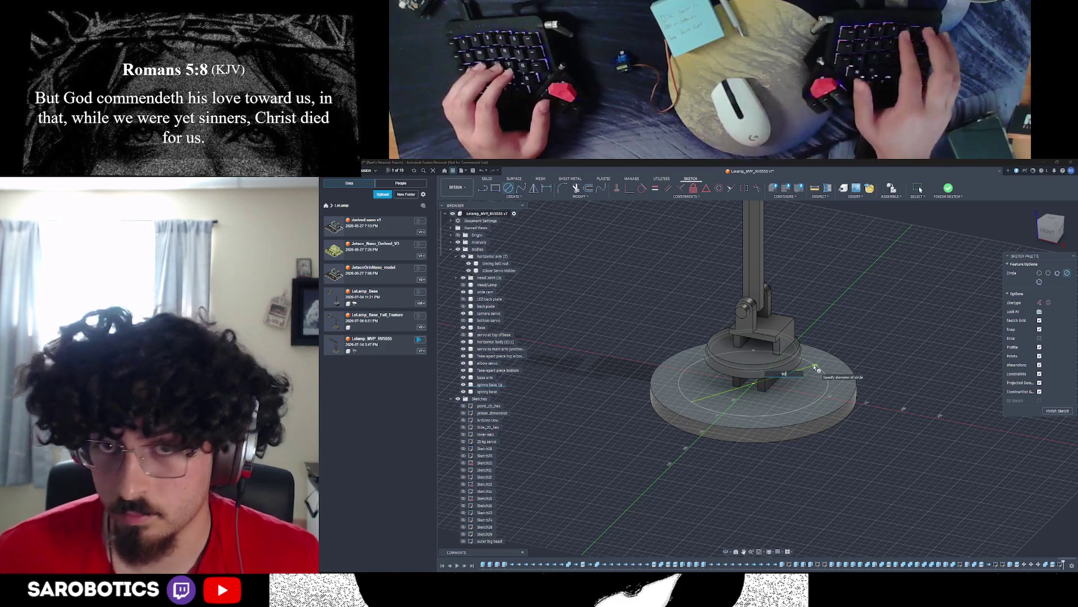
pyautogui.write('60')
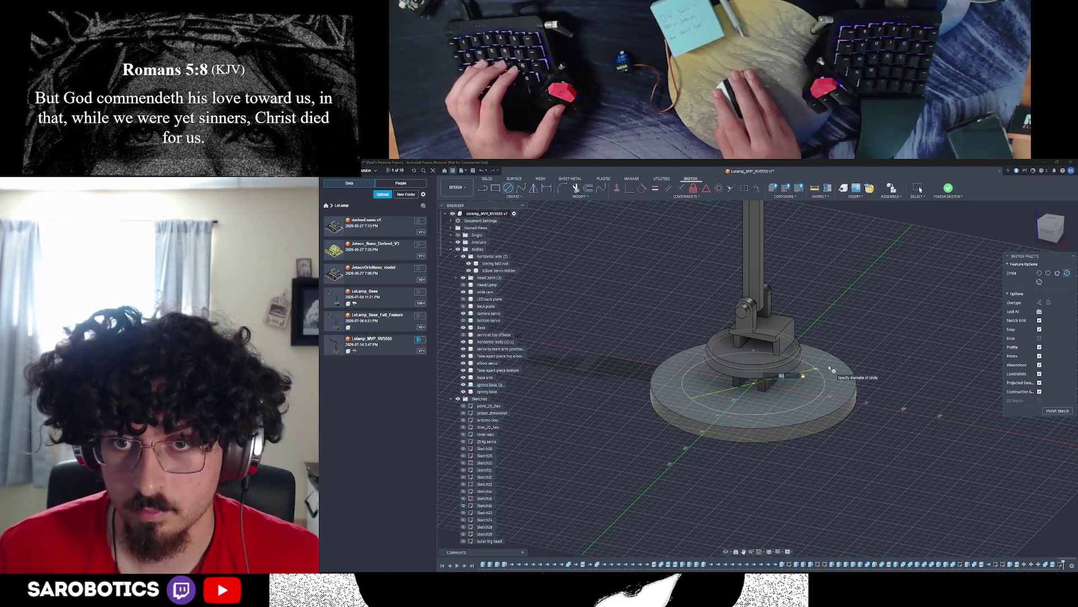
pyautogui.press('Return')
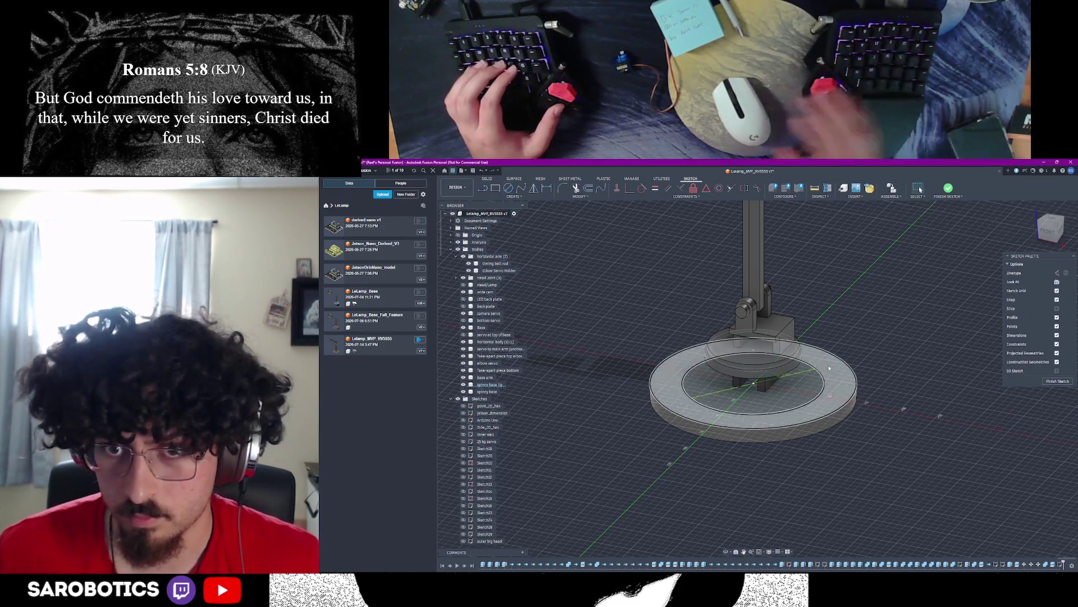
pyautogui.scroll(-3, 830, 367)
# Step: Draw the second reference circle on the base and finish the sketch
pyautogui.moveTo(759, 379)
pyautogui.keyDown('shift'); pyautogui.mouseDown(button='middle')
pyautogui.moveTo(758, 278)
pyautogui.moveTo(758, 397)
pyautogui.moveTo(691, 388)
pyautogui.moveTo(725, 371)
pyautogui.mouseUp(button='middle'); pyautogui.keyUp('shift')
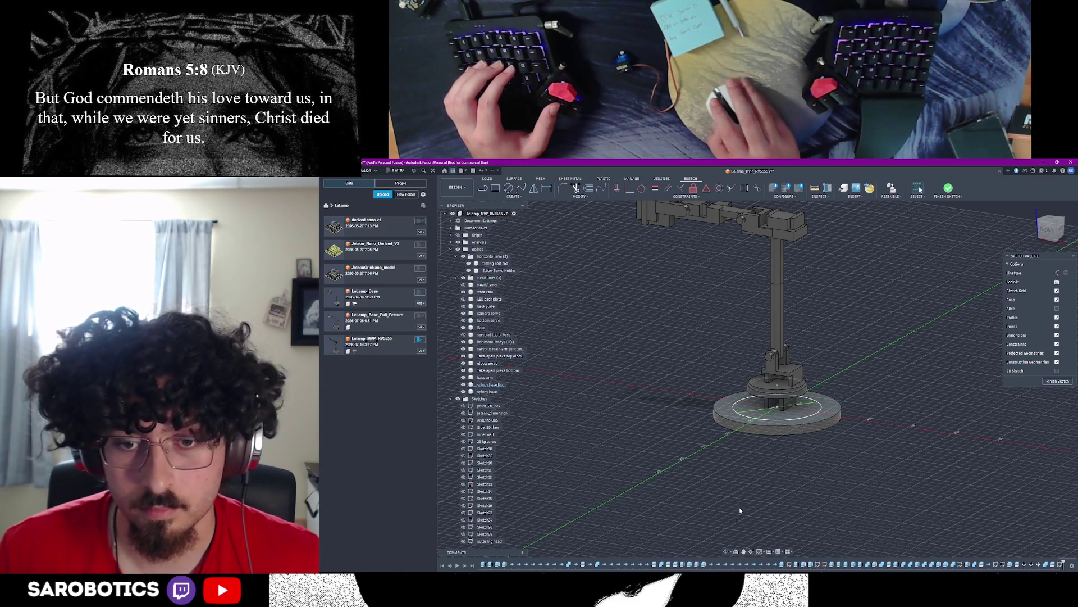
pyautogui.moveTo(758, 396)
pyautogui.keyDown('shift'); pyautogui.mouseDown(button='middle')
pyautogui.moveTo(741, 362)
pyautogui.moveTo(792, 379)
pyautogui.mouseUp(button='middle'); pyautogui.keyUp('shift')
pyautogui.scroll(5, 725, 404)
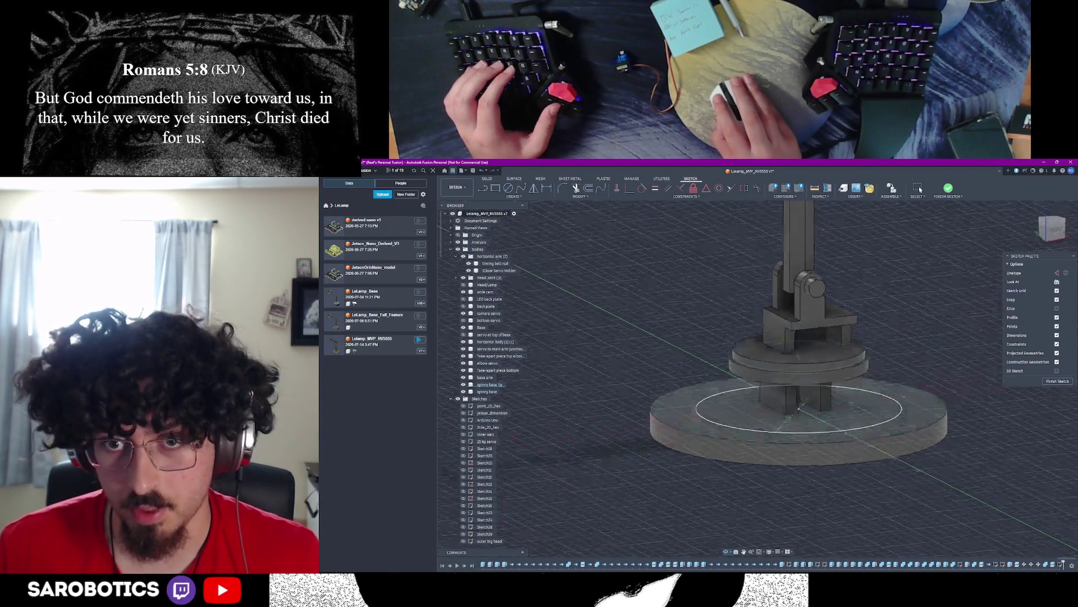
pyautogui.keyDown('shift'); pyautogui.moveTo(758, 354); pyautogui.dragTo(758, 303, button='middle'); pyautogui.keyUp('shift')
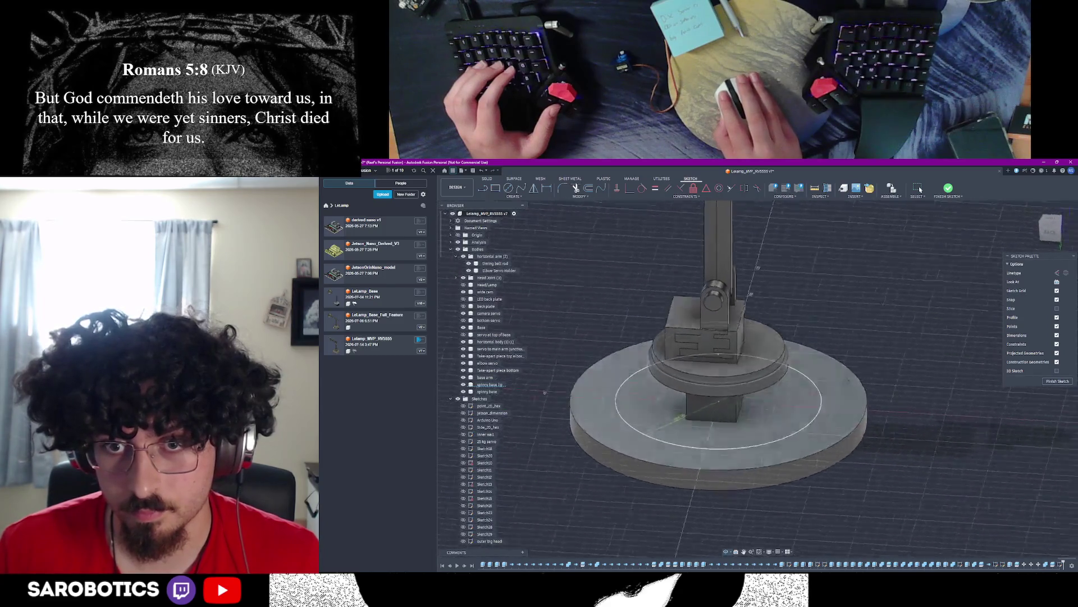
pyautogui.keyDown('shift'); pyautogui.moveTo(841, 384); pyautogui.dragTo(841, 337, button='middle'); pyautogui.keyUp('shift')
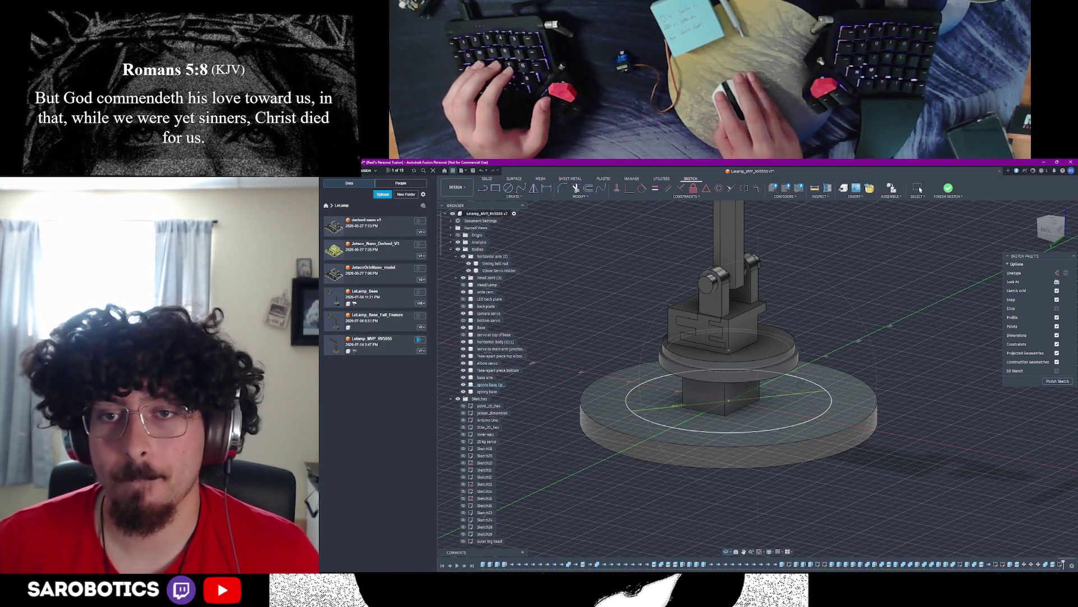
pyautogui.press('Escape')
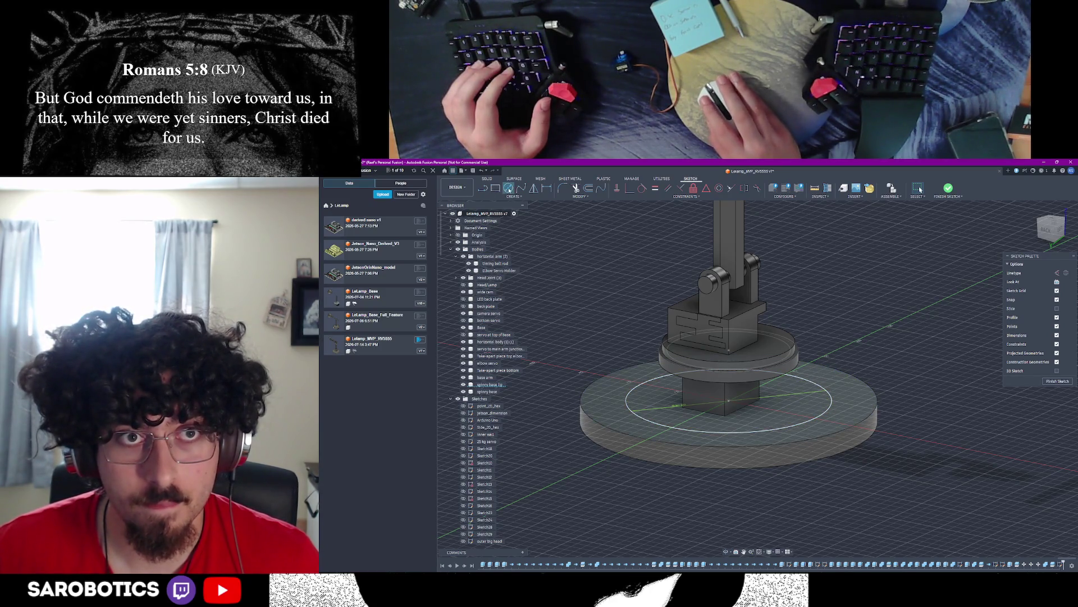
pyautogui.press('c')
pyautogui.click(730, 405)
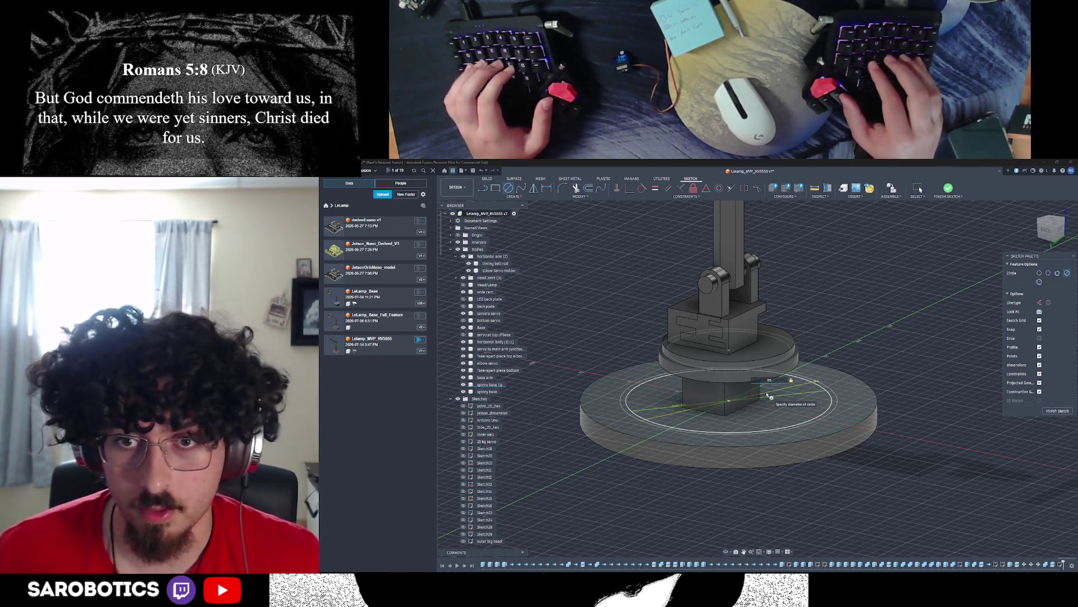
pyautogui.press('Return')
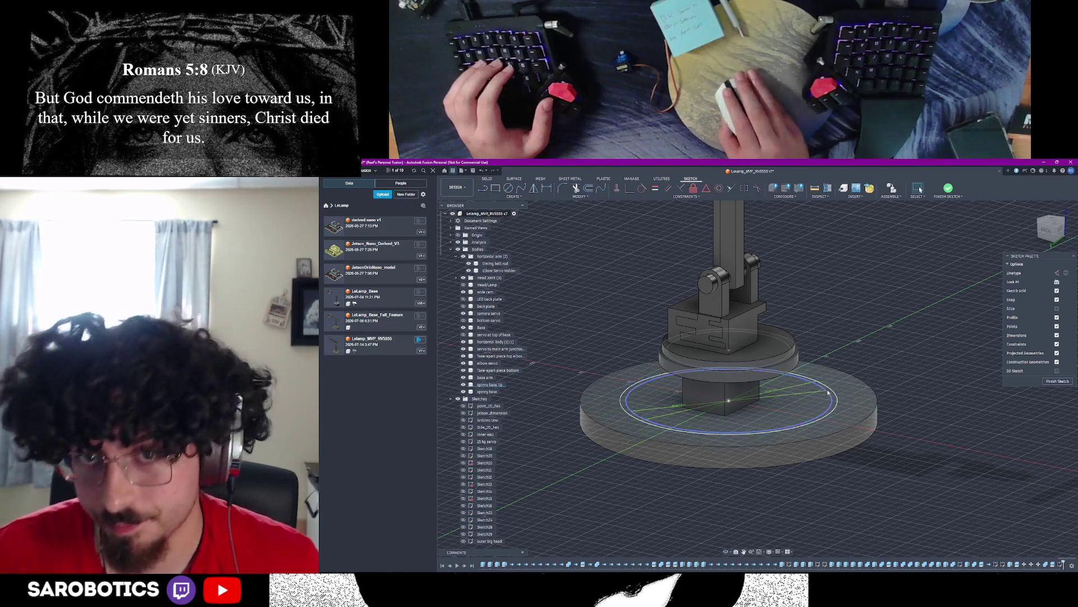
pyautogui.press('Escape')
# Step: Measure the 27.25 mm gap from the upper disc's edge to the lower disc face
pyautogui.click(845, 396)
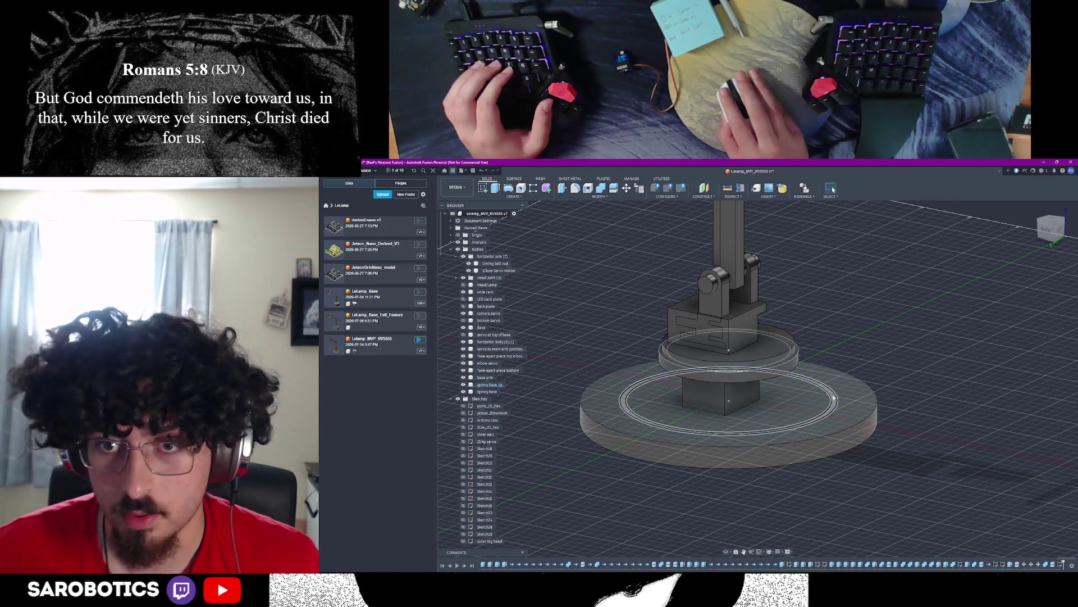
pyautogui.click(970, 486)
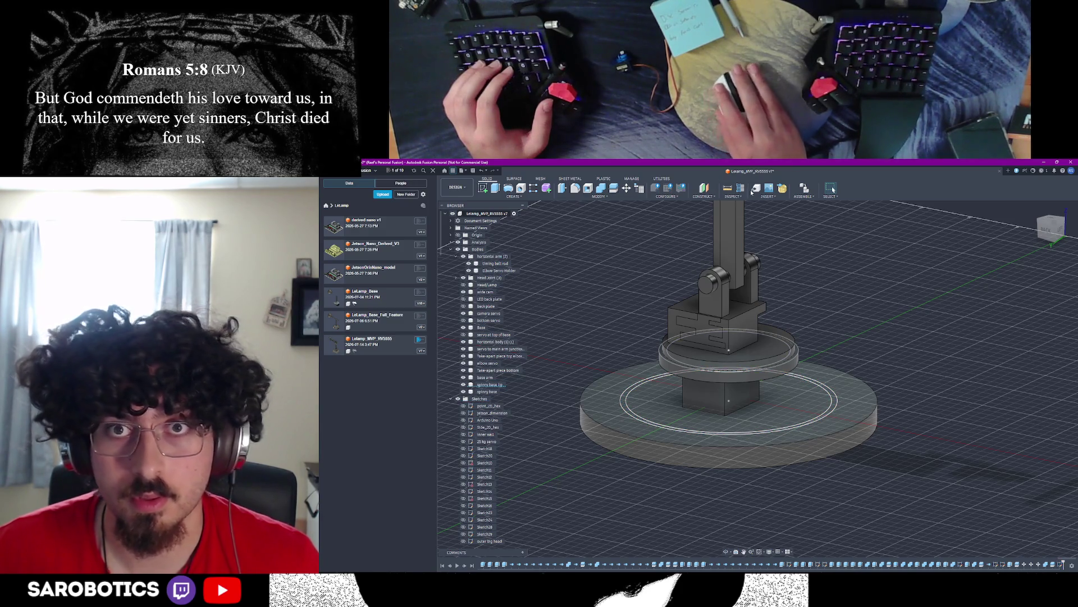
pyautogui.press('i')
pyautogui.click(782, 358)
pyautogui.click(776, 406)
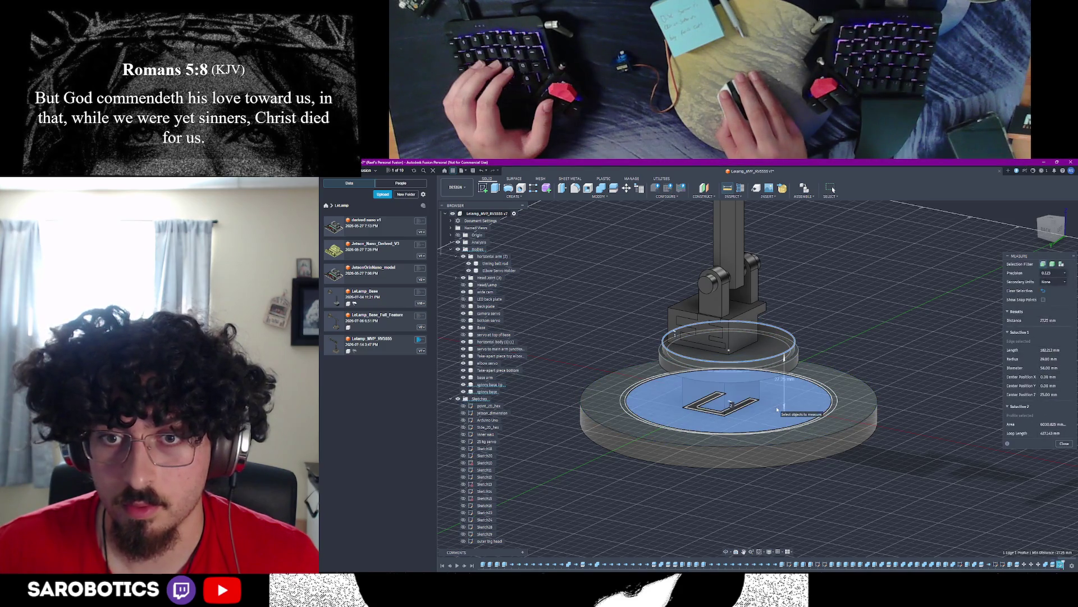
# Step: Extrude the ring profile 27.25 mm up as a new body forming a wall around the turntable
pyautogui.click(1064, 443)
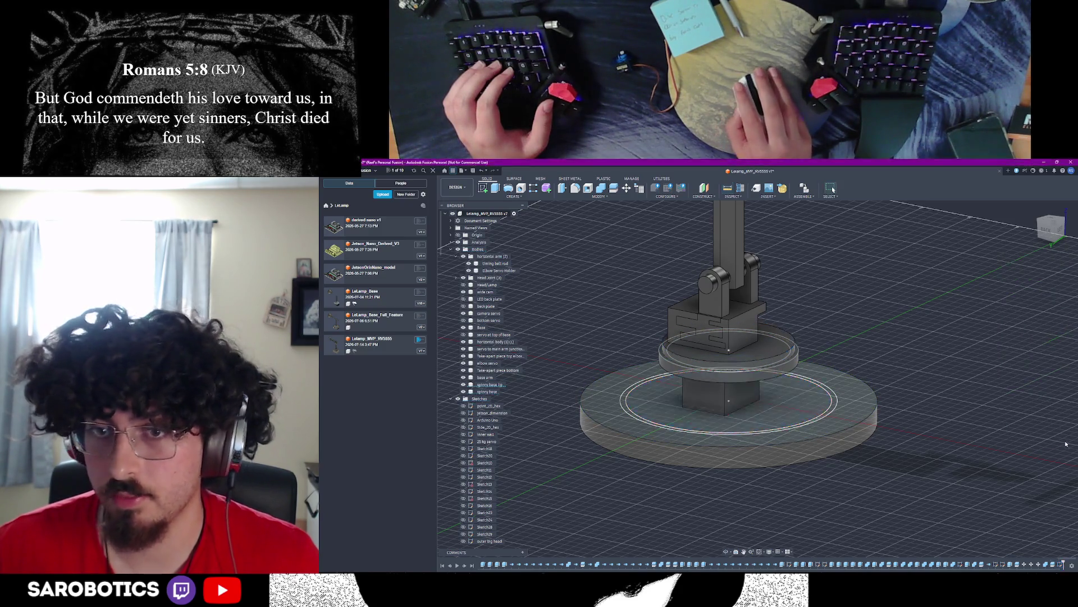
pyautogui.press('e')
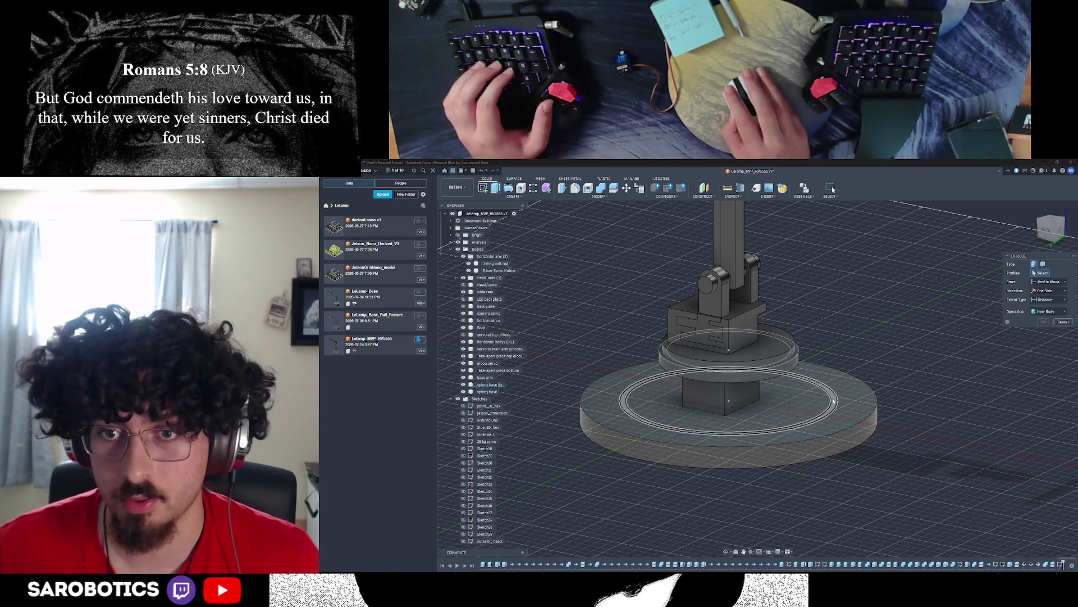
pyautogui.click(729, 400)
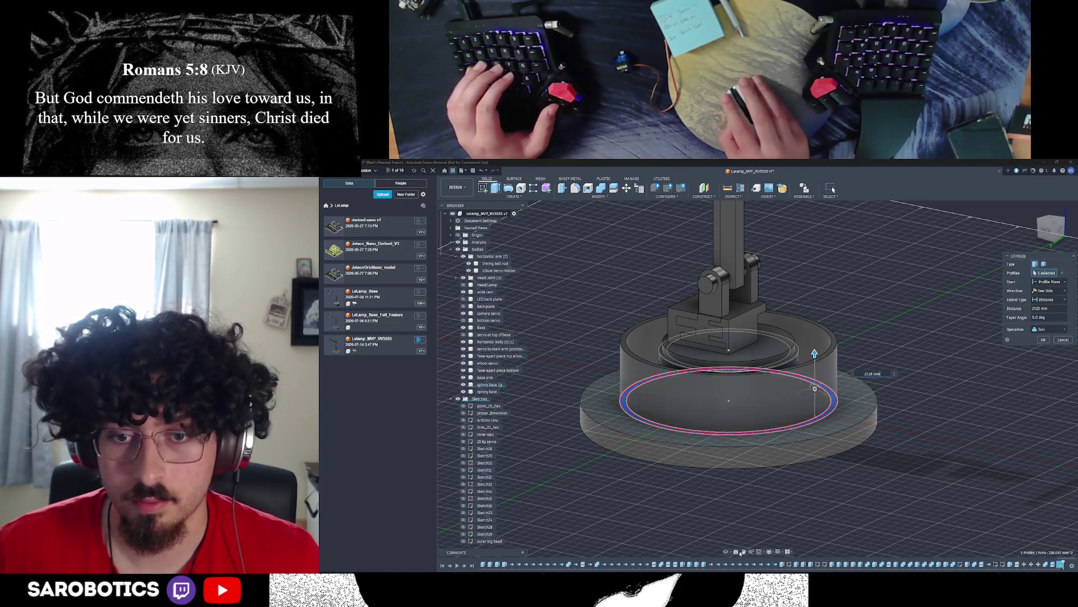
pyautogui.write('27.25')
pyautogui.keyDown('shift'); pyautogui.moveTo(809, 363); pyautogui.dragTo(837, 390, button='middle'); pyautogui.keyUp('shift')
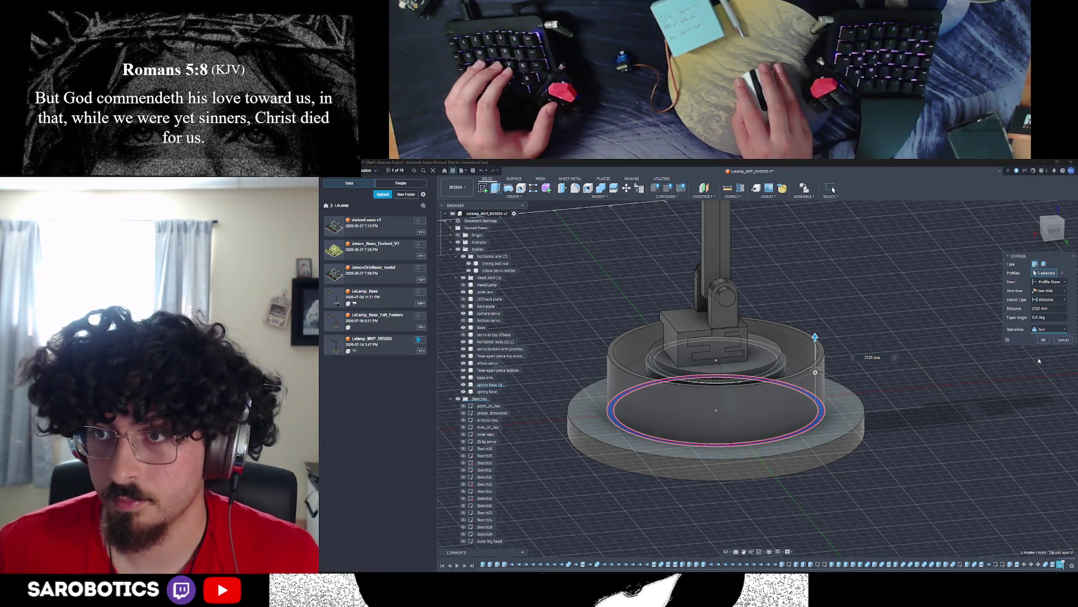
pyautogui.click(1045, 341)
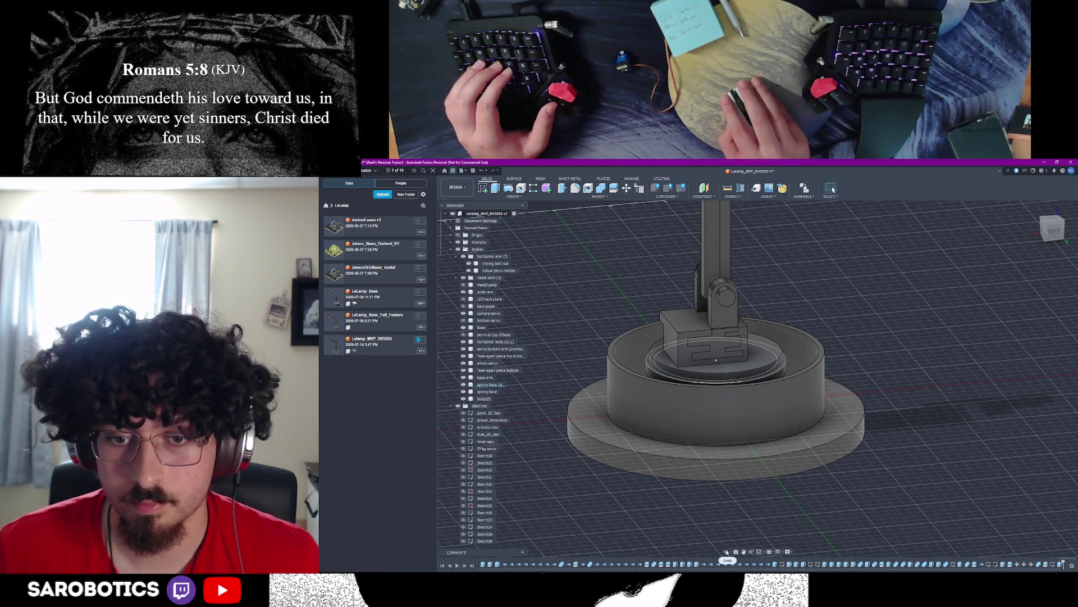
pyautogui.moveTo(716, 360)
pyautogui.keyDown('shift'); pyautogui.mouseDown(button='middle')
pyautogui.moveTo(735, 348)
pyautogui.moveTo(716, 356)
pyautogui.mouseUp(button='middle'); pyautogui.keyUp('shift')
# Step: Abandon a second extrusion of the ring and orbit to view the platform from the side
pyautogui.click(756, 431)
pyautogui.click(496, 189)
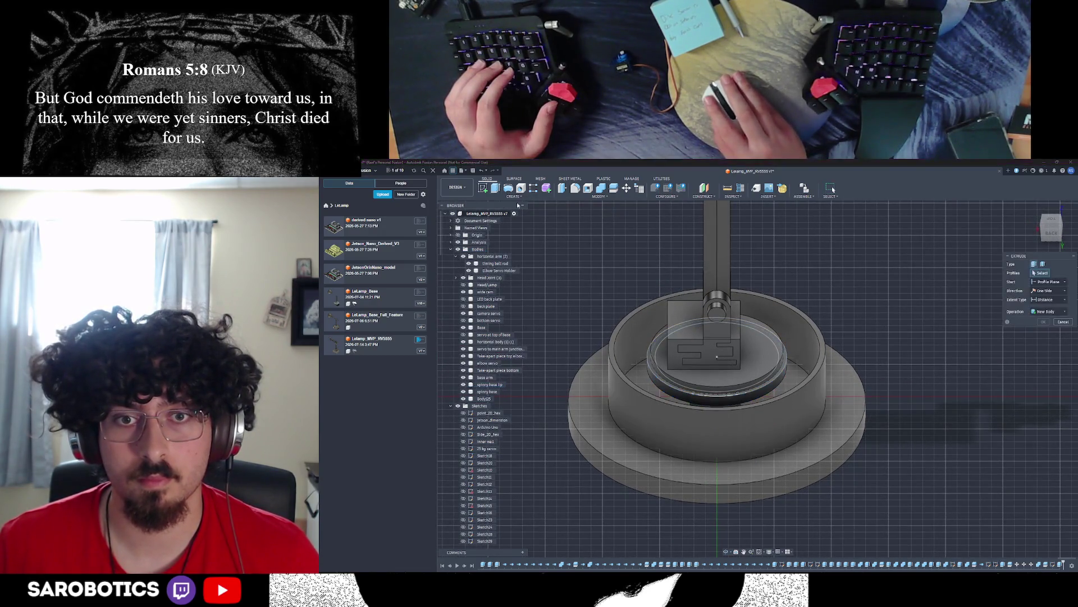
pyautogui.press('Escape')
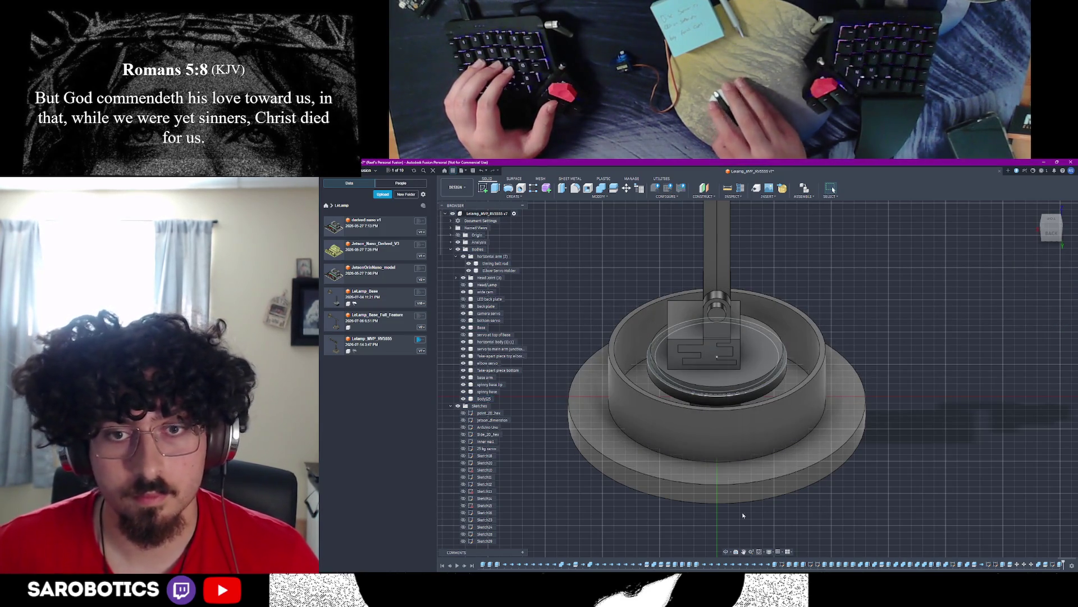
pyautogui.moveTo(562, 269)
pyautogui.keyDown('shift'); pyautogui.mouseDown(button='middle')
pyautogui.moveTo(590, 354)
pyautogui.moveTo(574, 278)
pyautogui.mouseUp(button='middle'); pyautogui.keyUp('shift')
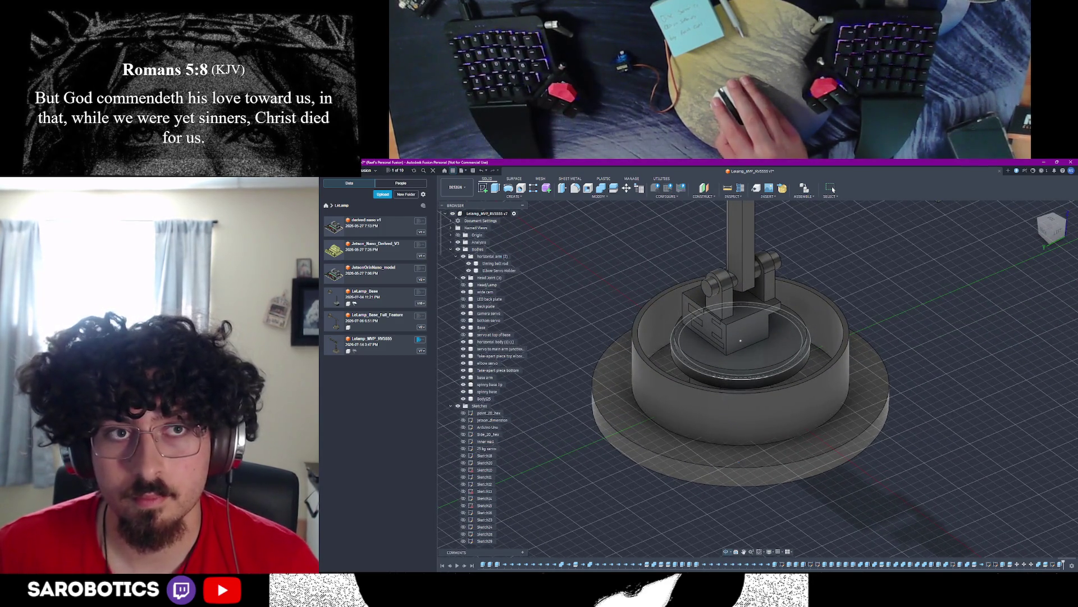
pyautogui.keyDown('shift'); pyautogui.moveTo(741, 354); pyautogui.dragTo(758, 337, button='middle'); pyautogui.keyUp('shift')
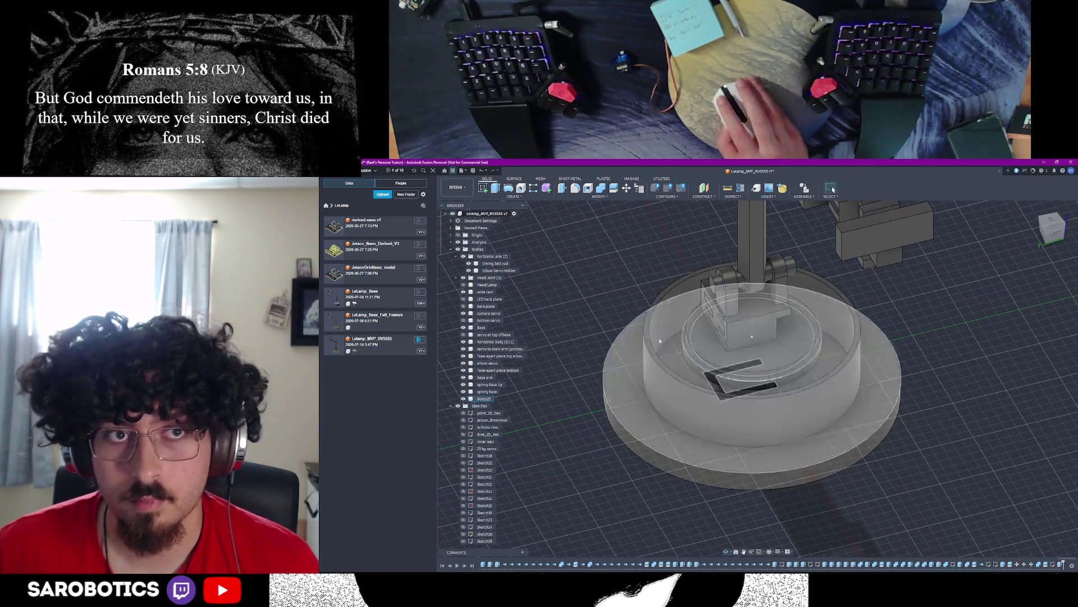
# Step: Create a new sketch on the round platform's top face, redoing the plane pick once
pyautogui.click(682, 296)
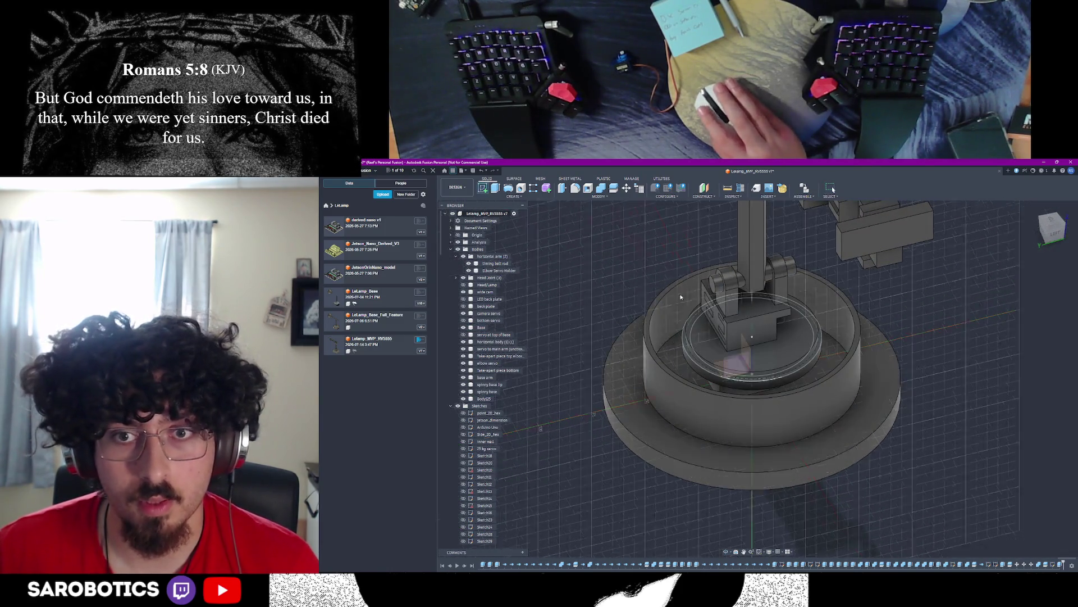
pyautogui.click(795, 381)
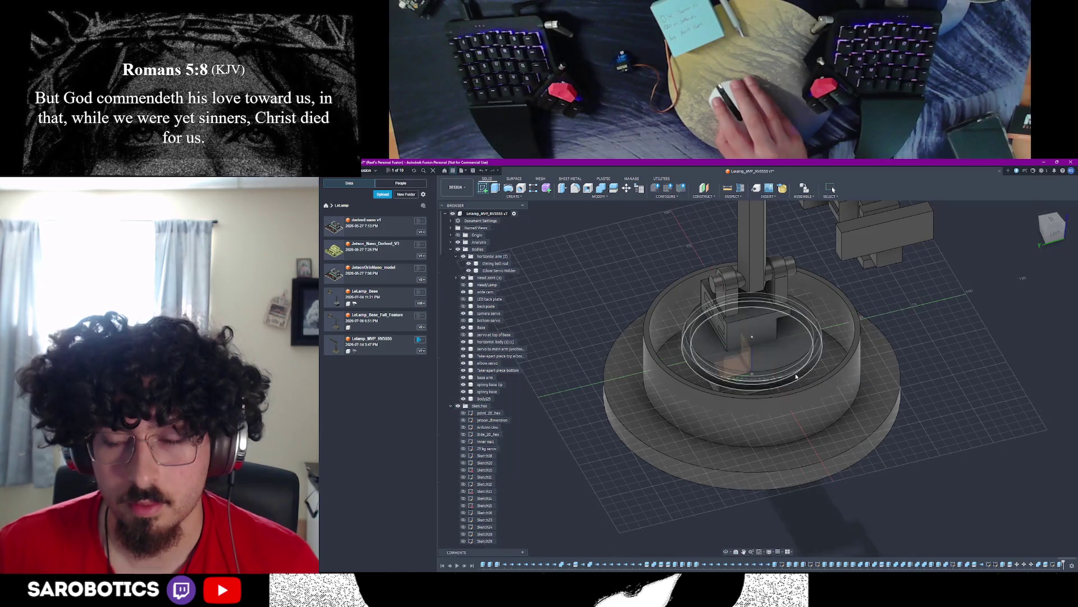
pyautogui.hotkey('ctrl', 'z')
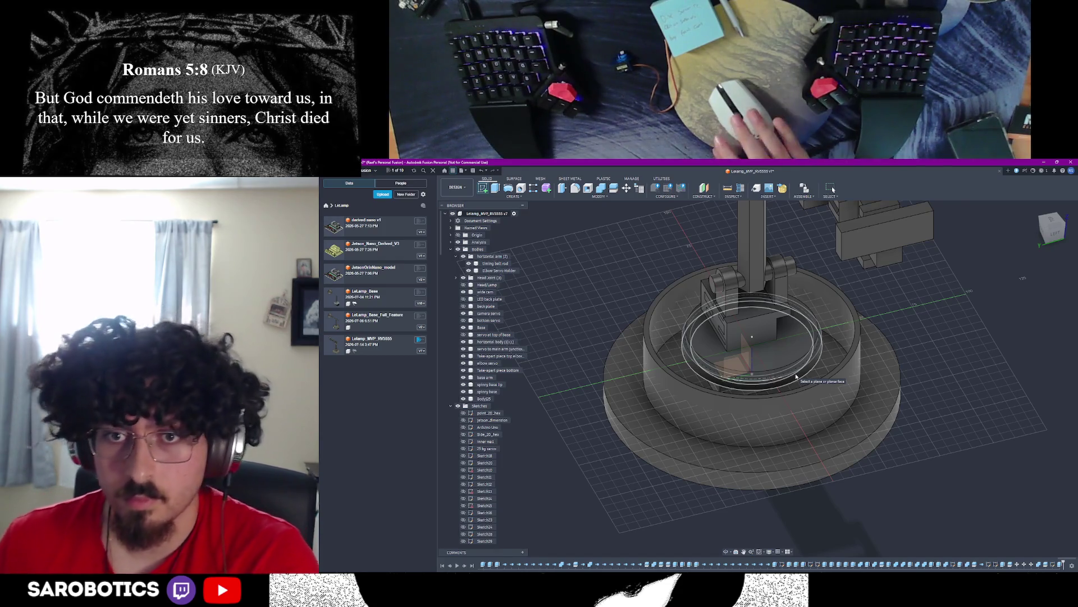
pyautogui.click(815, 358)
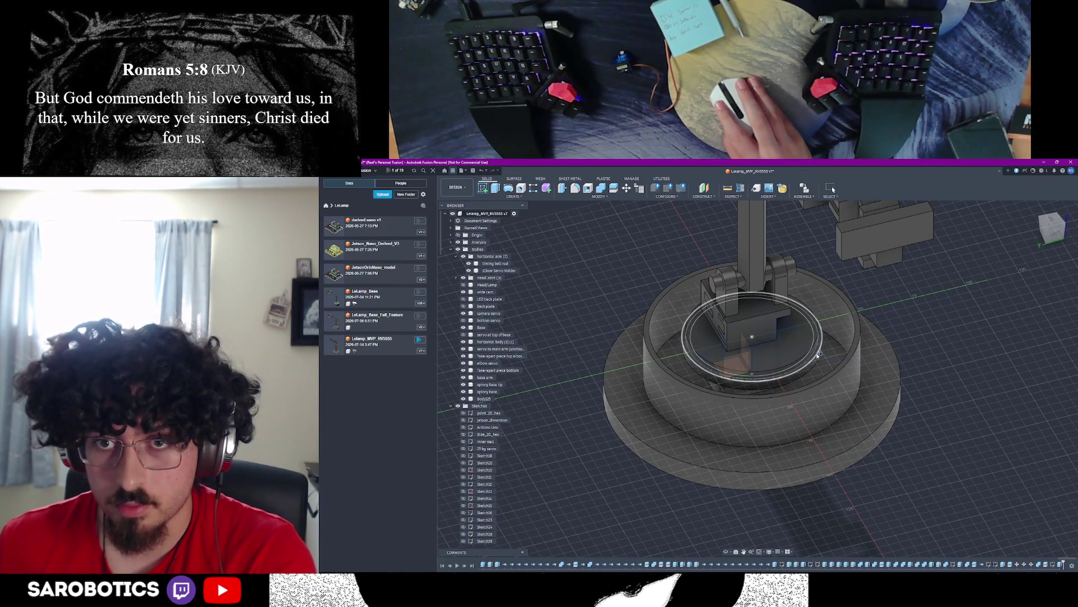
pyautogui.moveTo(927, 379)
pyautogui.keyDown('shift'); pyautogui.mouseDown(button='middle')
pyautogui.moveTo(1042, 415)
pyautogui.moveTo(986, 396)
pyautogui.mouseUp(button='middle'); pyautogui.keyUp('shift')
pyautogui.scroll(3, 843, 380)
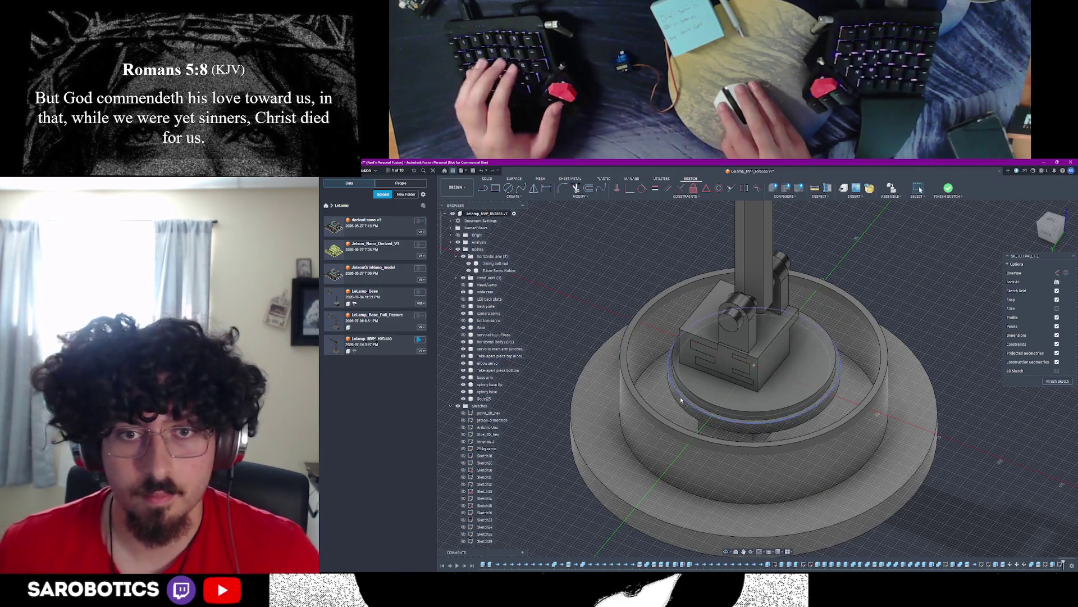
# Step: Draw a center-diameter reference circle on the platform and finish the sketch
pyautogui.press('c')
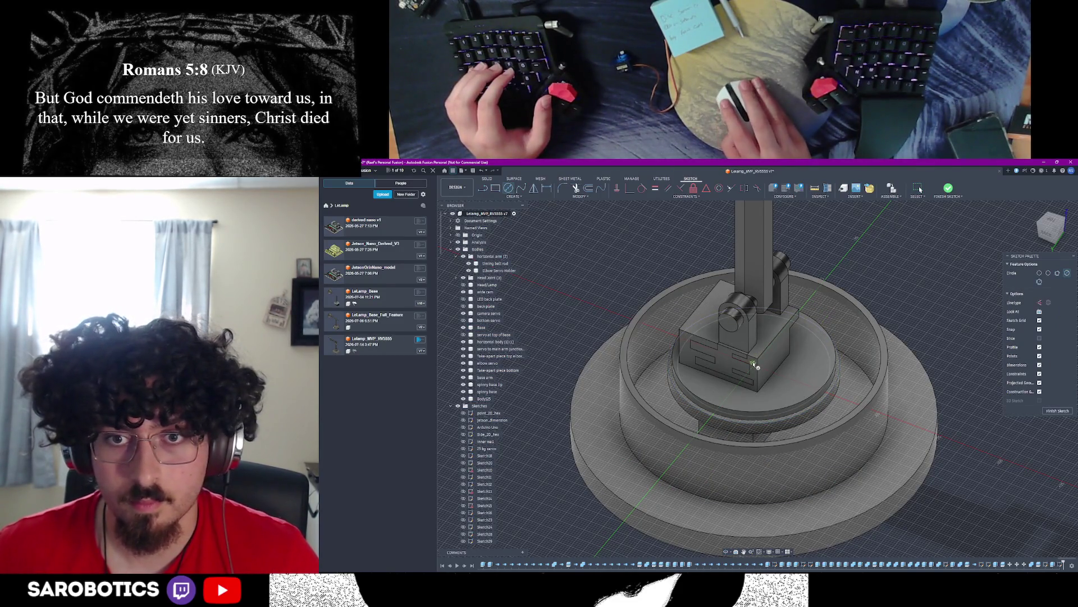
pyautogui.click(756, 369)
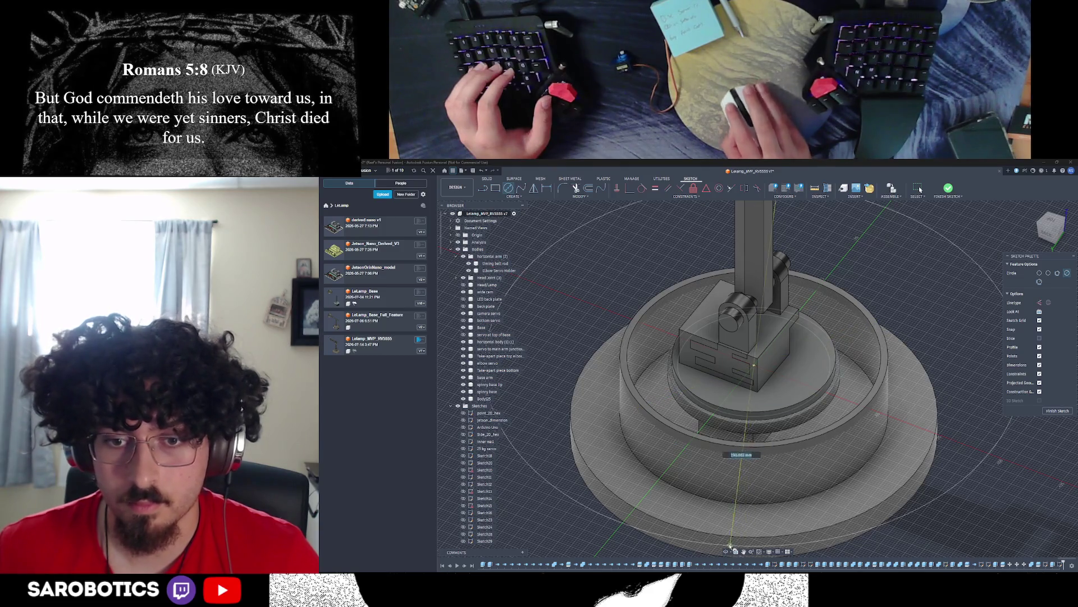
pyautogui.click(1050, 221)
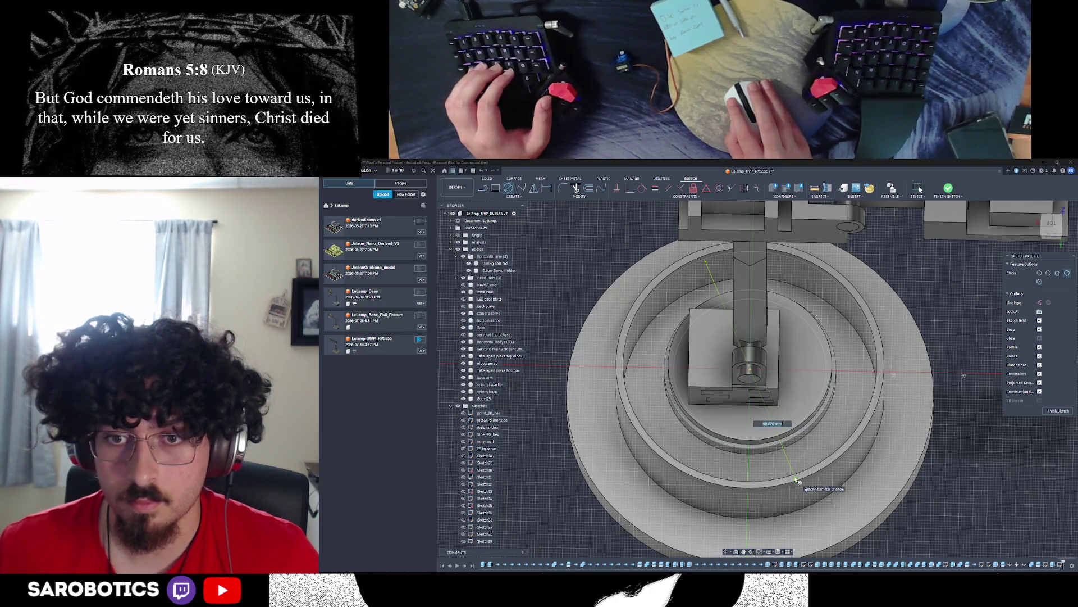
pyautogui.click(799, 482)
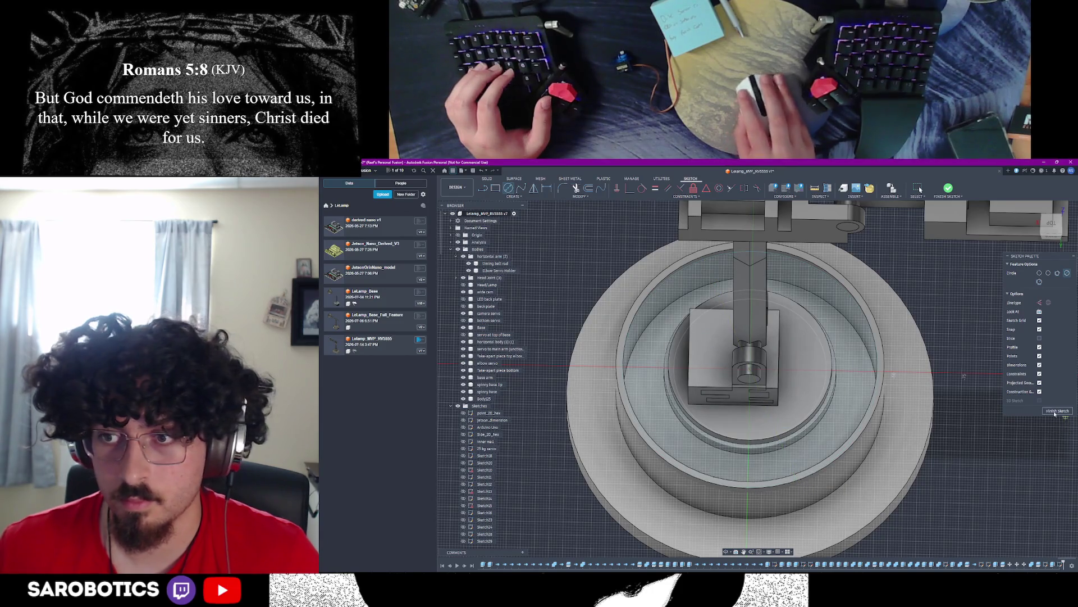
pyautogui.press('Escape')
pyautogui.keyDown('shift'); pyautogui.moveTo(816, 473); pyautogui.dragTo(941, 408, button='middle'); pyautogui.keyUp('shift')
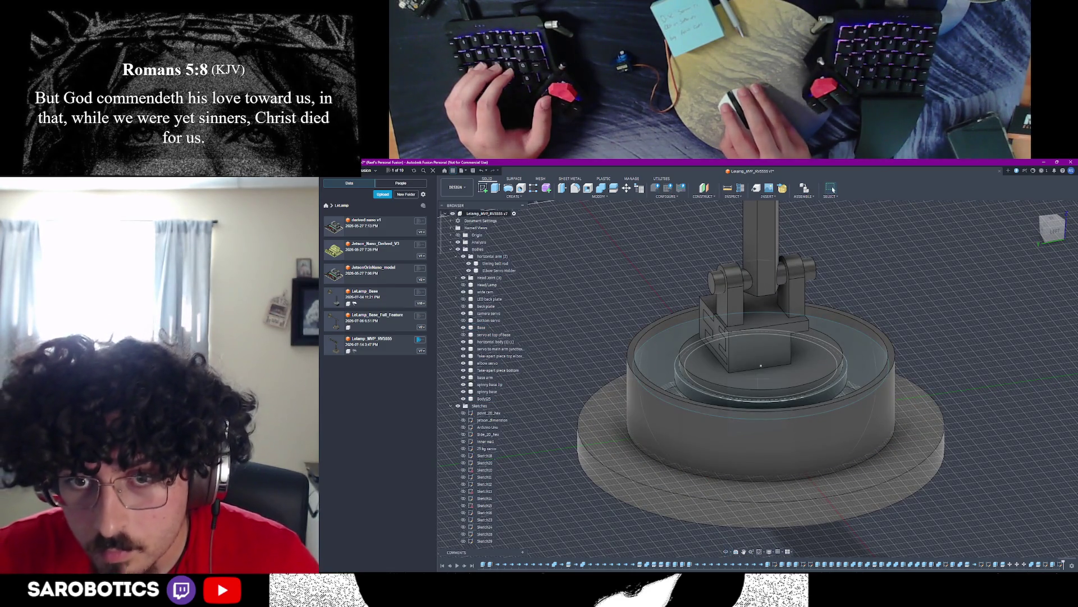
# Step: Measure the radius and diameter of the ring's inner circular edge via the marking-menu Measure
pyautogui.keyDown('shift'); pyautogui.moveTo(761, 365); pyautogui.dragTo(753, 365, button='middle'); pyautogui.keyUp('shift')
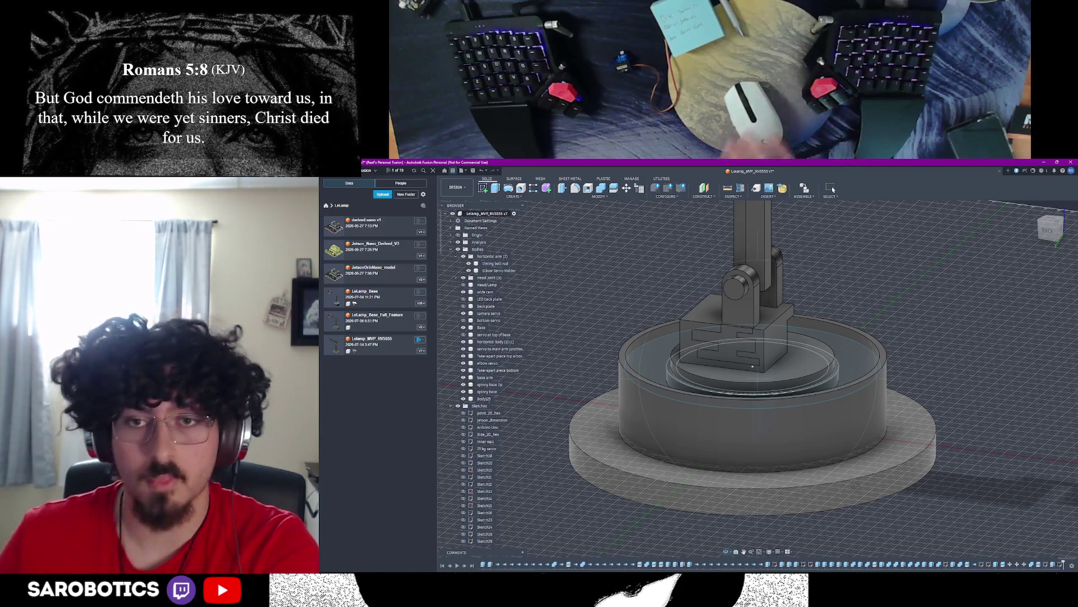
pyautogui.keyDown('shift'); pyautogui.moveTo(753, 365); pyautogui.dragTo(754, 366, button='middle'); pyautogui.keyUp('shift')
pyautogui.rightClick(874, 481)
pyautogui.click(877, 472)
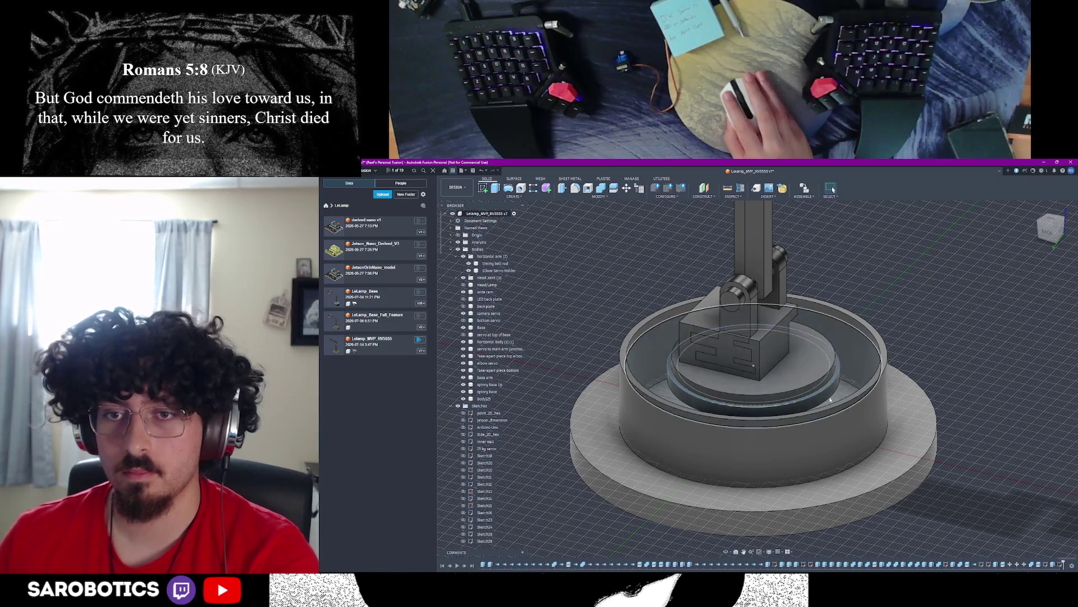
pyautogui.click(734, 189)
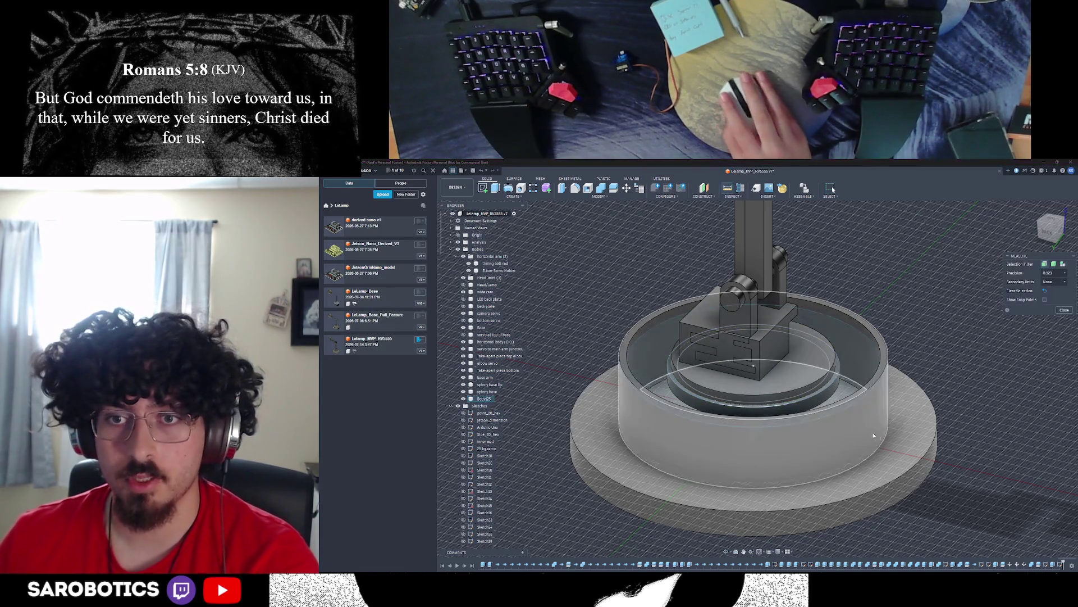
pyautogui.click(833, 393)
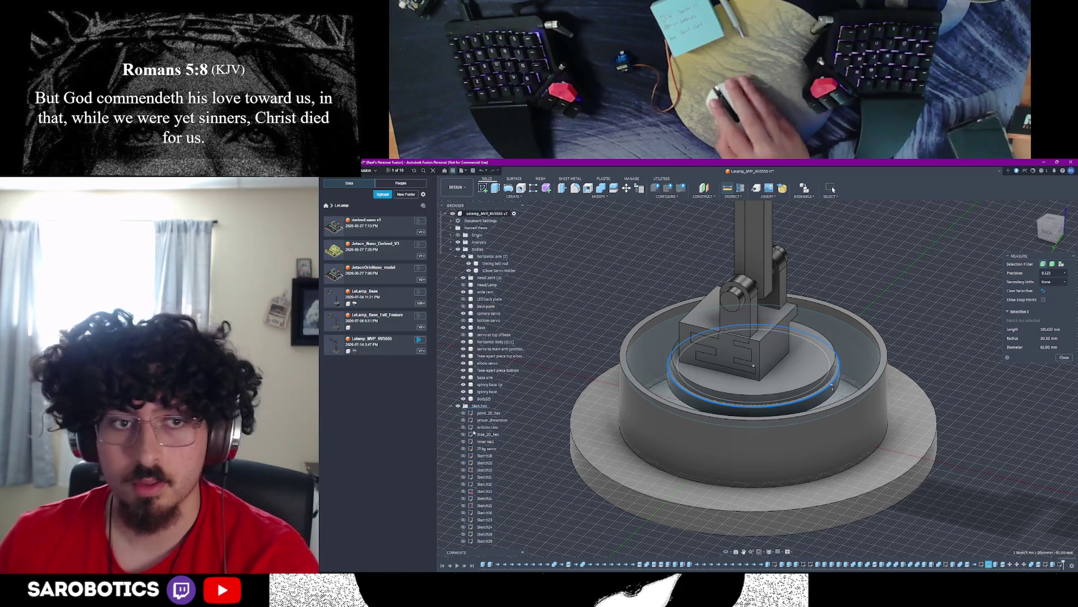
pyautogui.scroll(-8, 473, 379)
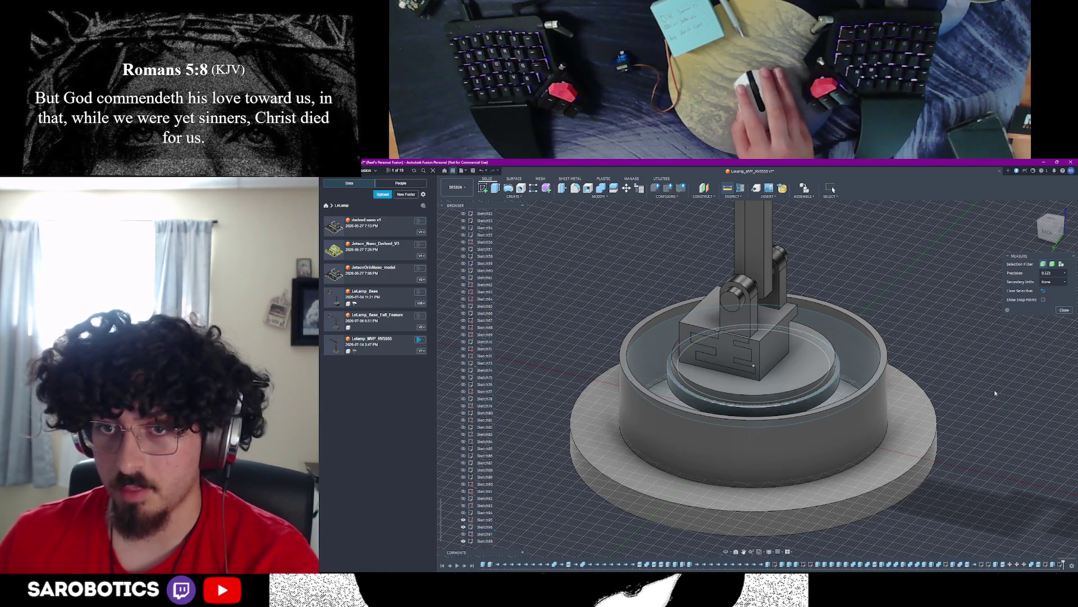
# Step: Extrude the ring-shaped profile -5 mm into the base, joined to the existing body
pyautogui.click(855, 378)
pyautogui.press('e')
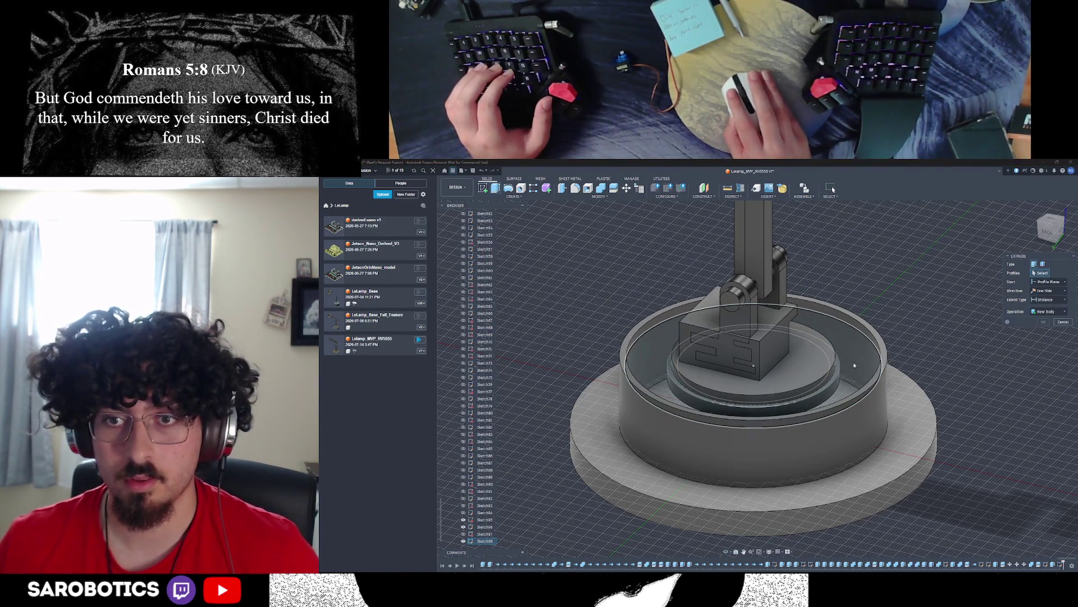
pyautogui.click(849, 369)
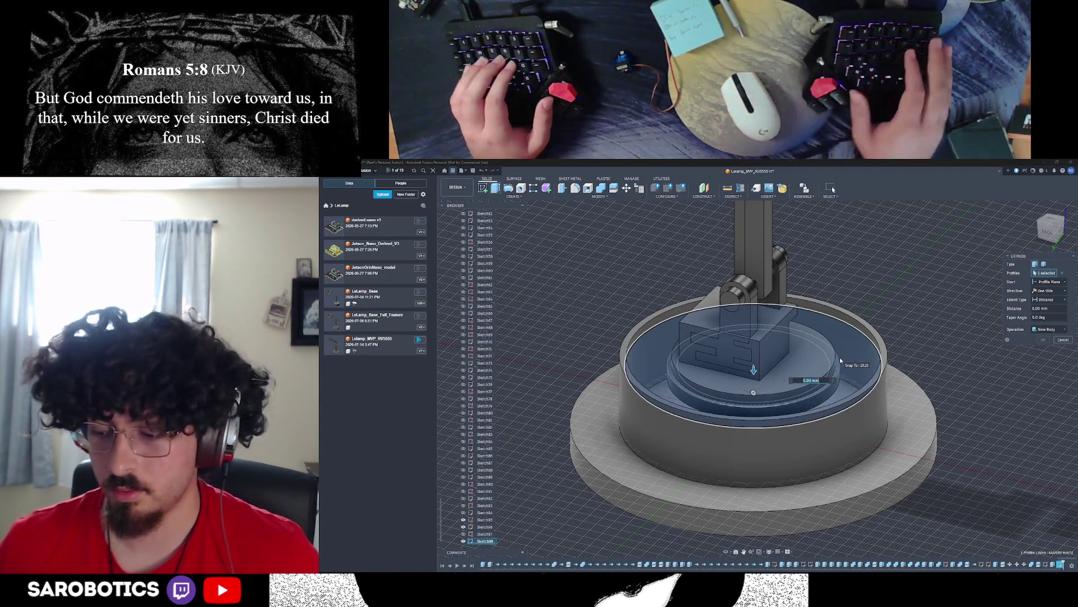
pyautogui.write('-5')
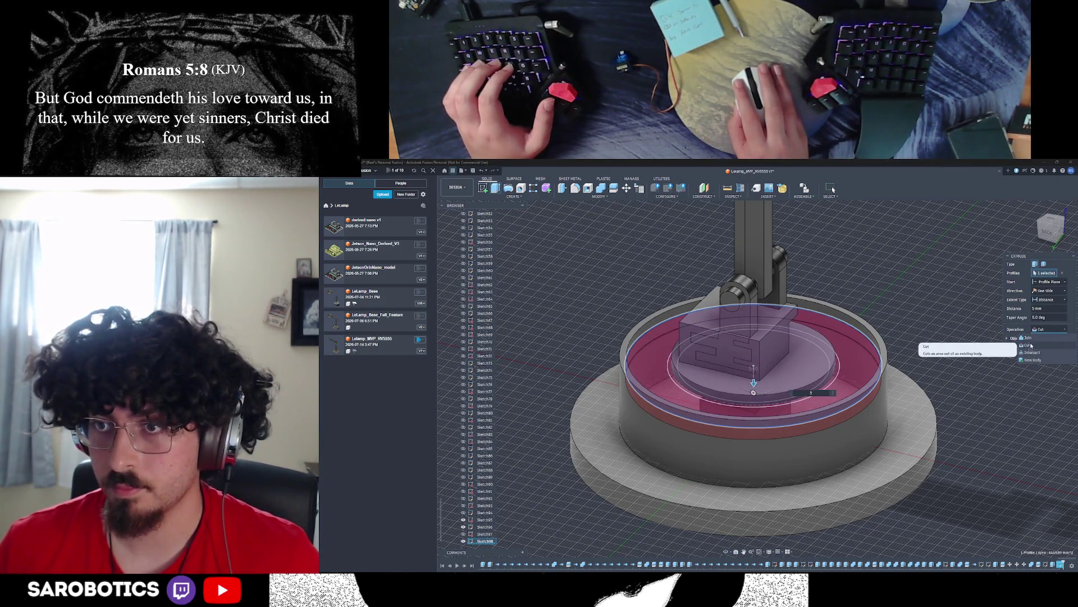
pyautogui.click(1026, 338)
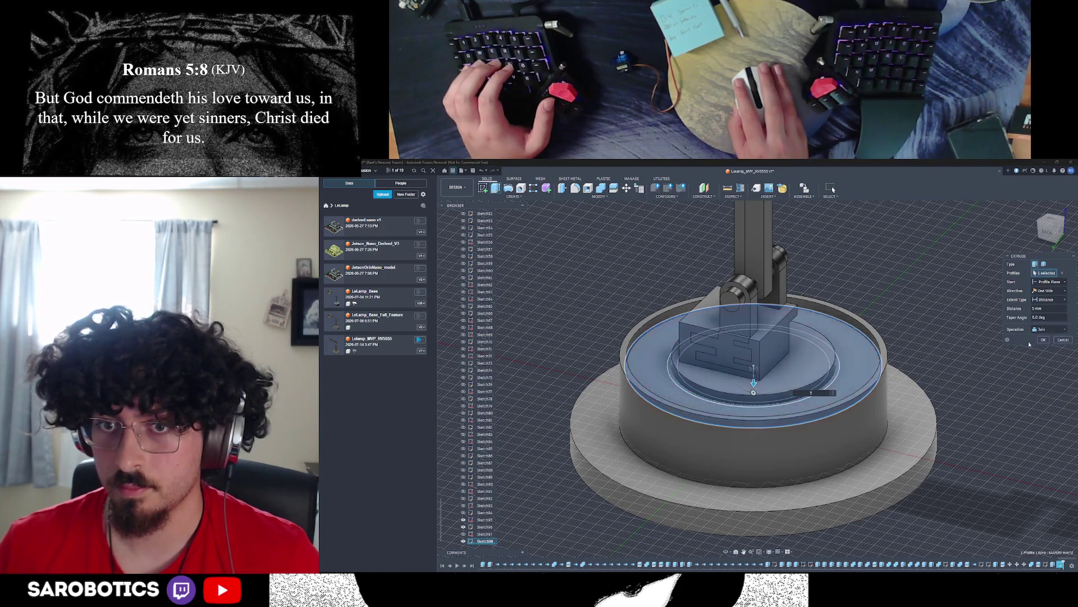
pyautogui.press('Return')
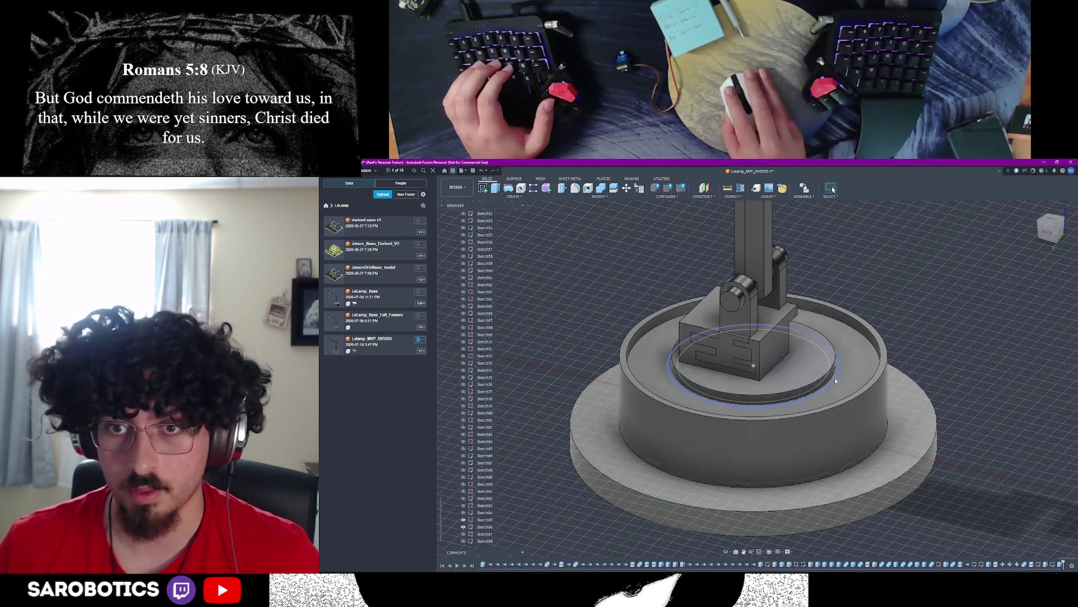
pyautogui.scroll(-3, 843, 379)
pyautogui.scroll(3, 759, 405)
pyautogui.scroll(-3, 637, 461)
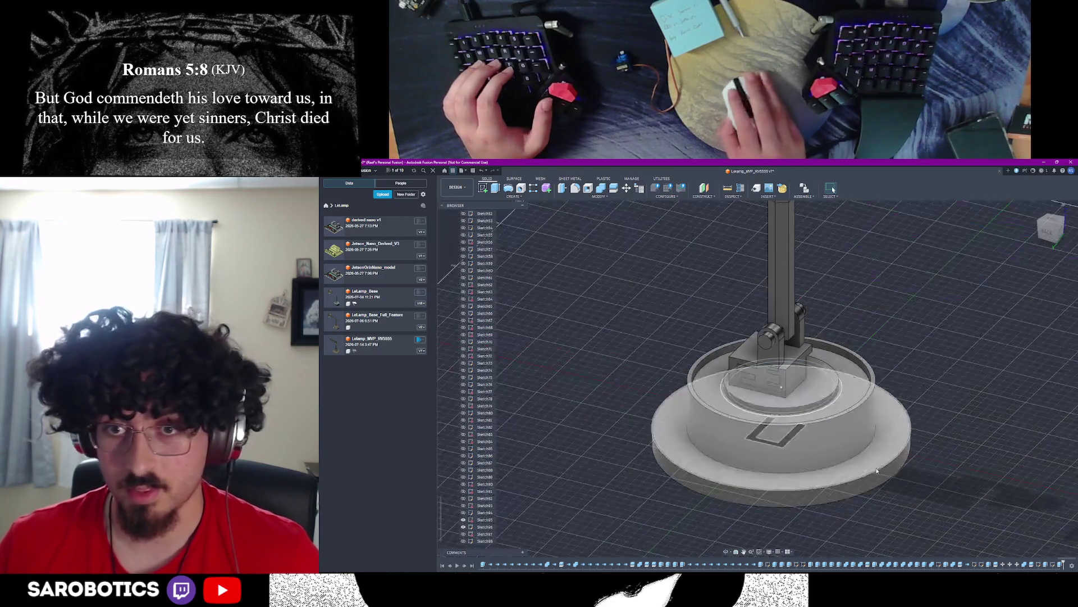
pyautogui.keyDown('shift'); pyautogui.moveTo(759, 380); pyautogui.dragTo(801, 337, button='middle'); pyautogui.keyUp('shift')
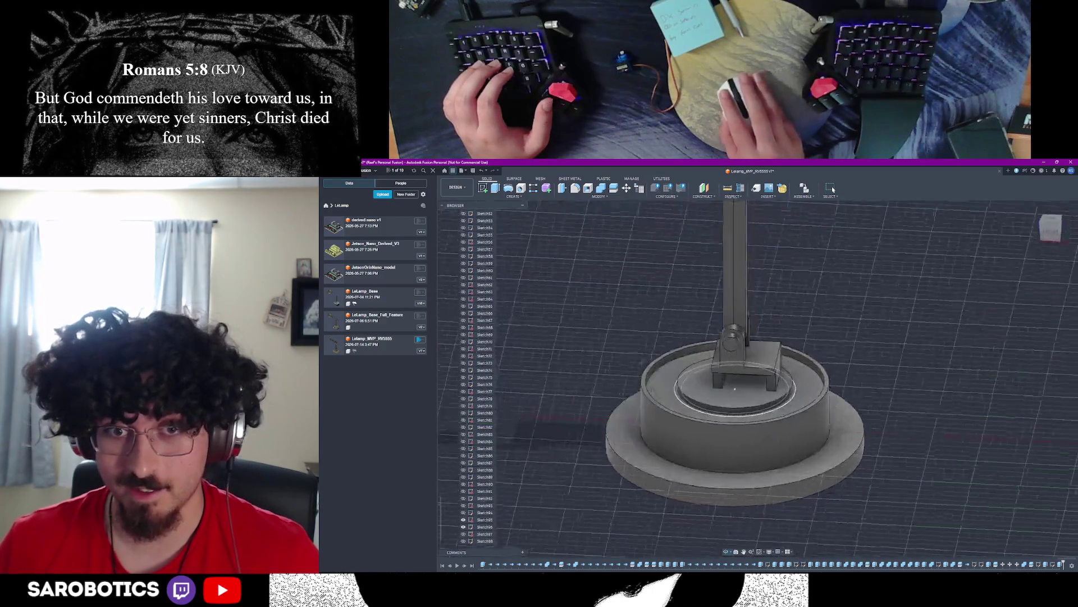
pyautogui.moveTo(746, 394)
pyautogui.keyDown('shift'); pyautogui.mouseDown(button='middle')
pyautogui.moveTo(733, 371)
pyautogui.moveTo(752, 396)
pyautogui.mouseUp(button='middle'); pyautogui.keyUp('shift')
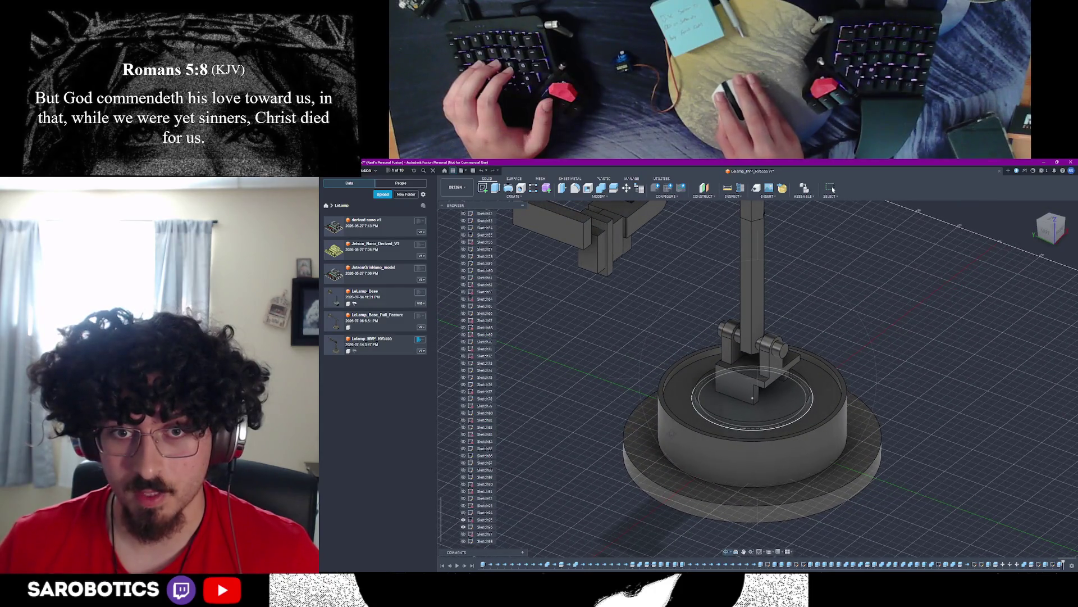
pyautogui.click(696, 420)
pyautogui.keyDown('shift'); pyautogui.moveTo(741, 387); pyautogui.dragTo(742, 471, button='middle'); pyautogui.keyUp('shift')
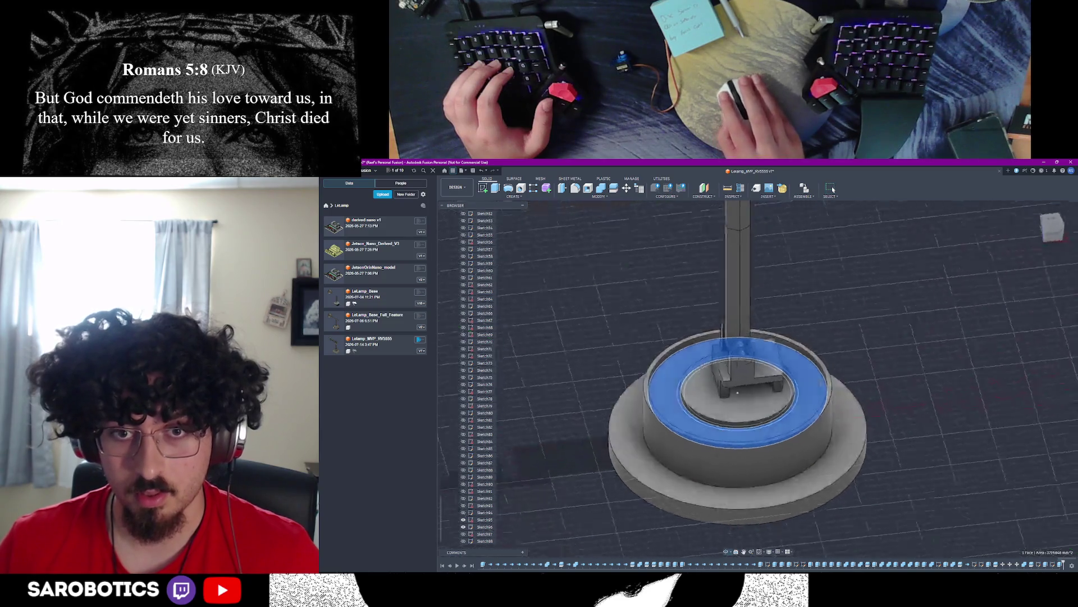
pyautogui.keyDown('shift'); pyautogui.moveTo(742, 321); pyautogui.dragTo(754, 398, button='middle'); pyautogui.keyUp('shift')
pyautogui.scroll(2, 753, 398)
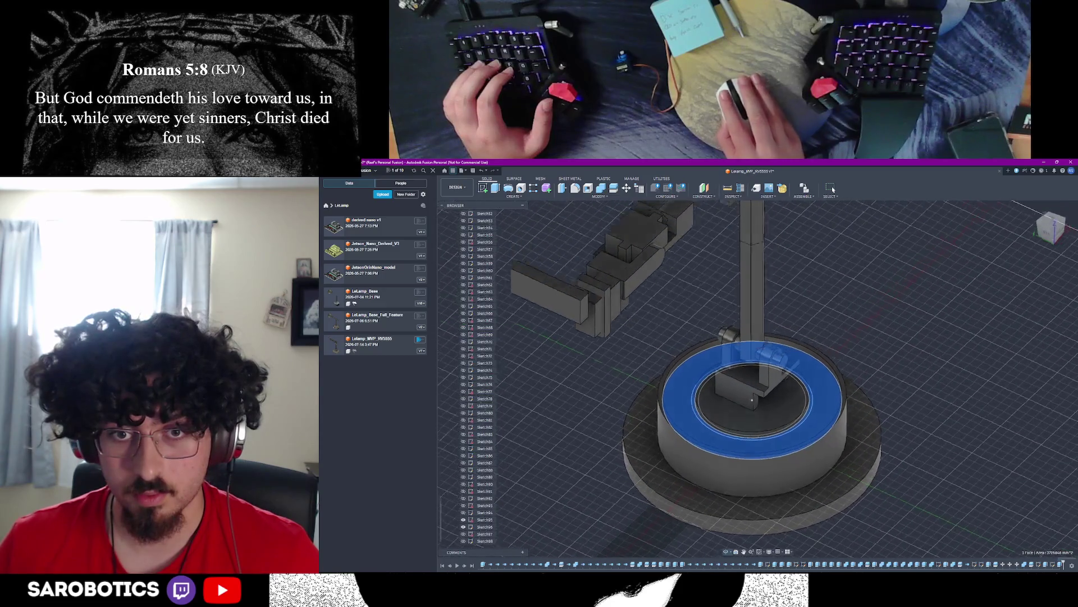
pyautogui.scroll(3, 775, 392)
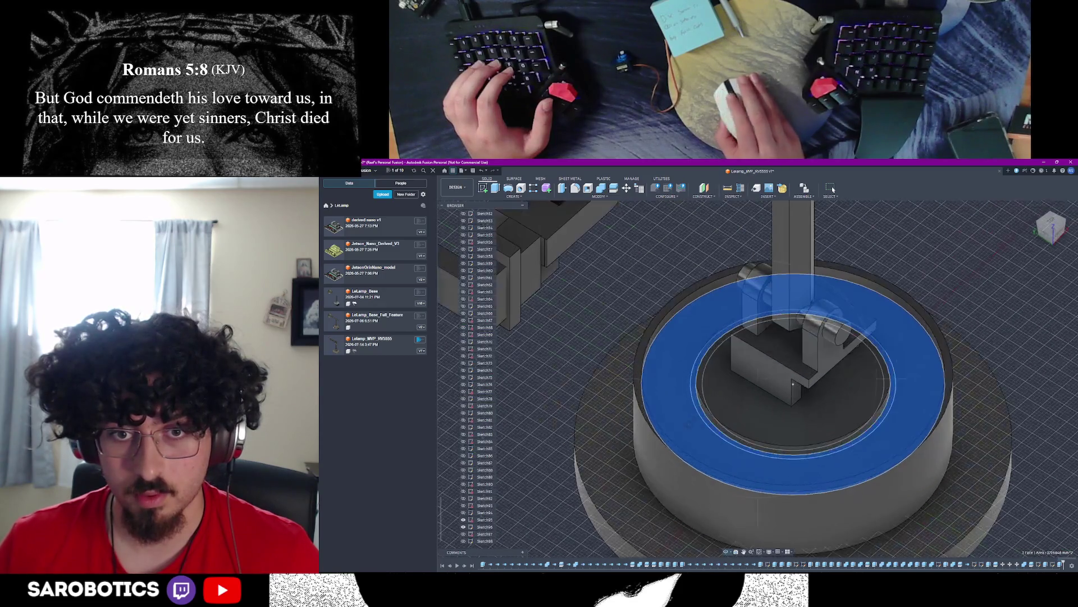
pyautogui.click(704, 425)
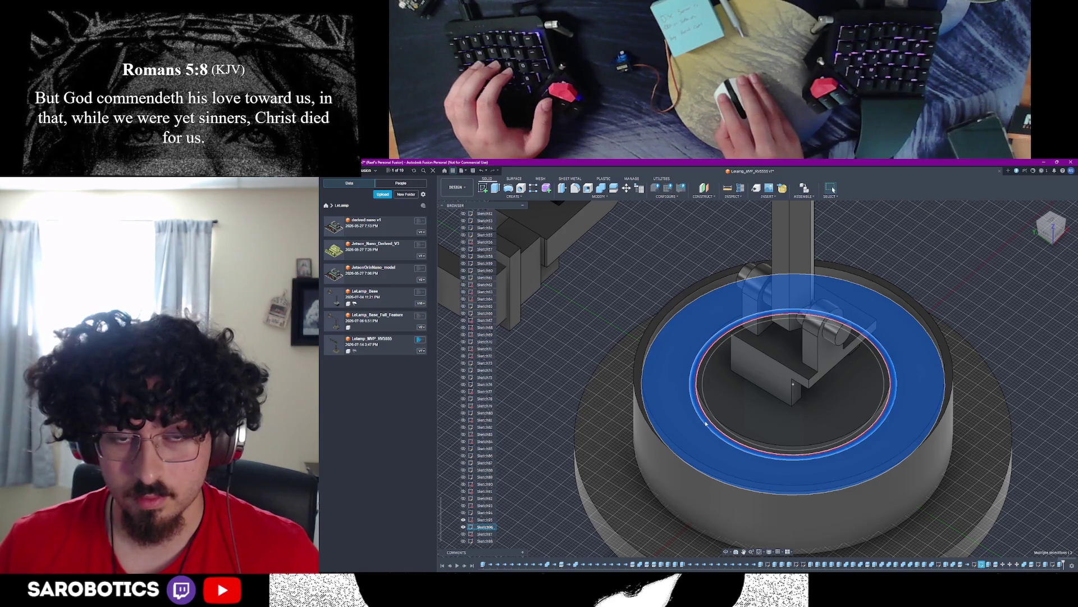
pyautogui.press('Escape')
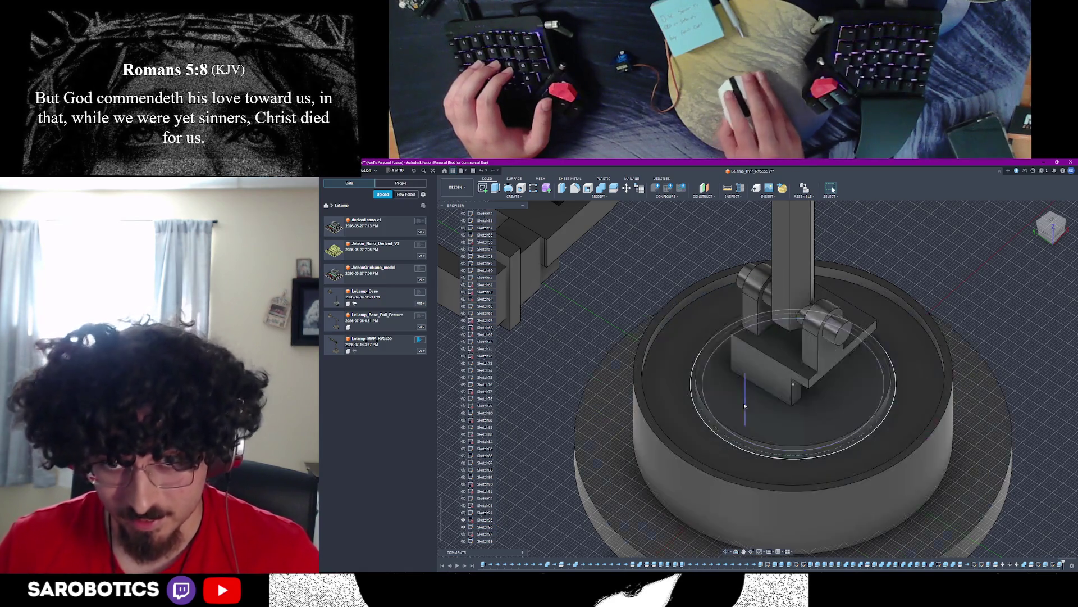
pyautogui.scroll(-5, 483, 415)
pyautogui.scroll(-4, 482, 421)
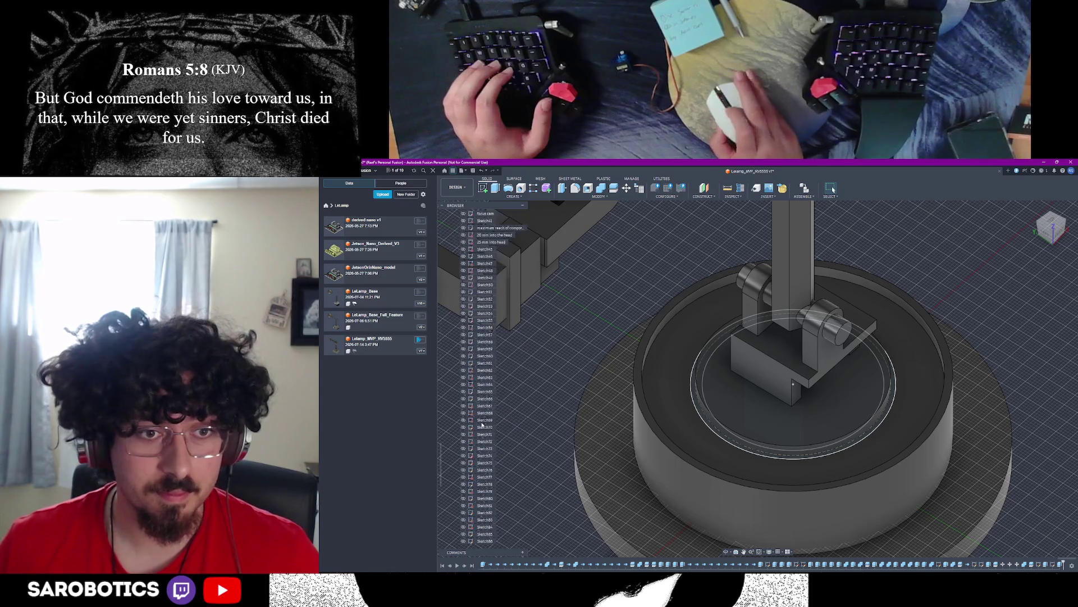
# Step: Hide the reference circle sketch and orbit around the base to review it
pyautogui.click(463, 523)
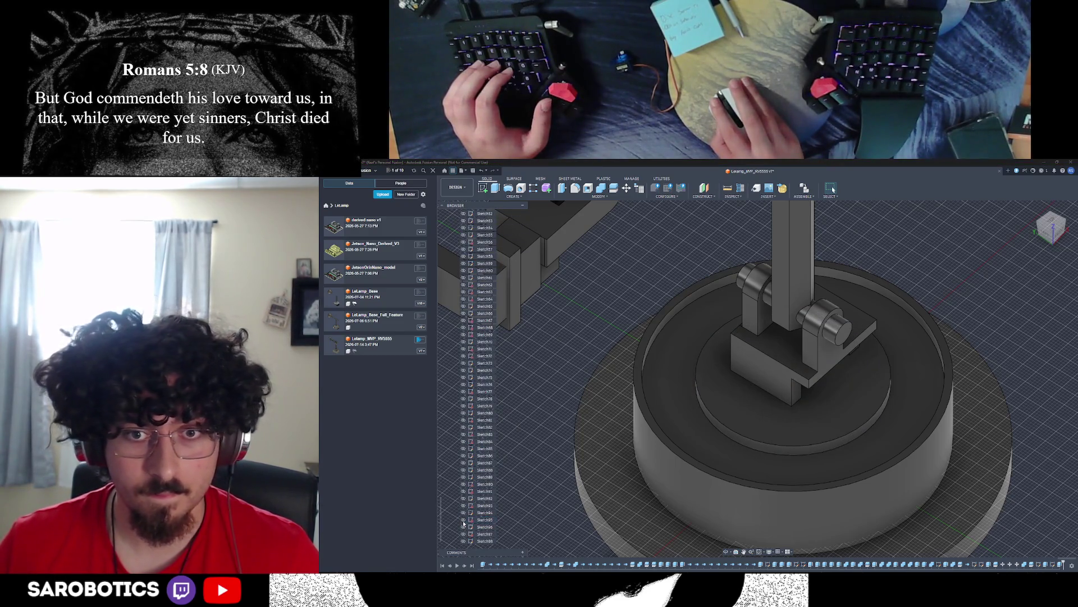
pyautogui.scroll(-3, 759, 379)
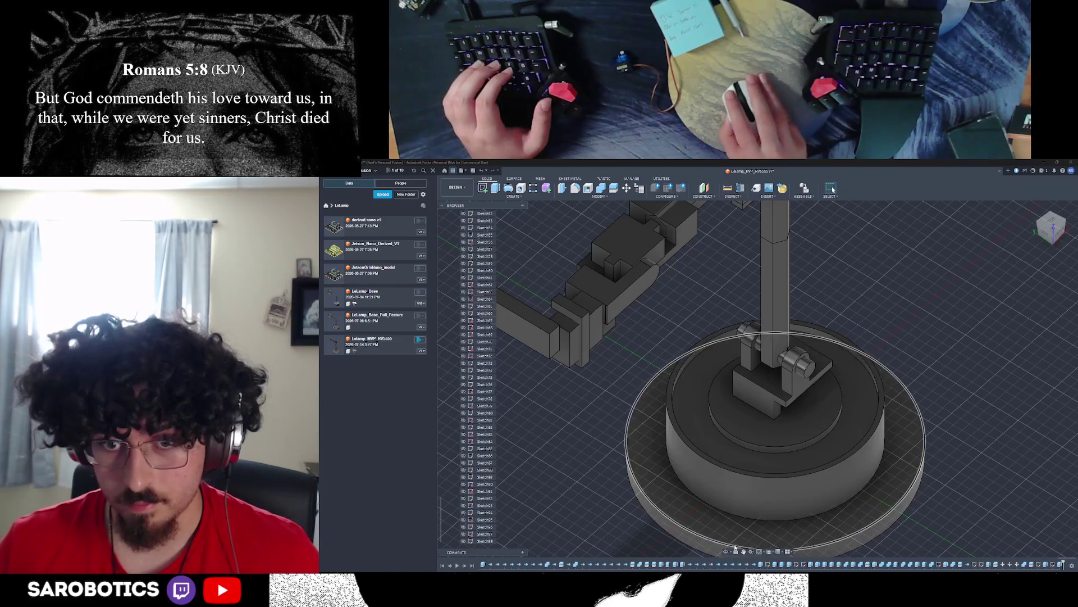
pyautogui.moveTo(735, 551); pyautogui.dragTo(759, 505)
pyautogui.keyDown('shift'); pyautogui.moveTo(759, 380); pyautogui.dragTo(834, 286, button='middle'); pyautogui.keyUp('shift')
pyautogui.moveTo(801, 337)
pyautogui.keyDown('shift'); pyautogui.mouseDown(button='middle')
pyautogui.moveTo(734, 405)
pyautogui.moveTo(842, 295)
pyautogui.mouseUp(button='middle'); pyautogui.keyUp('shift')
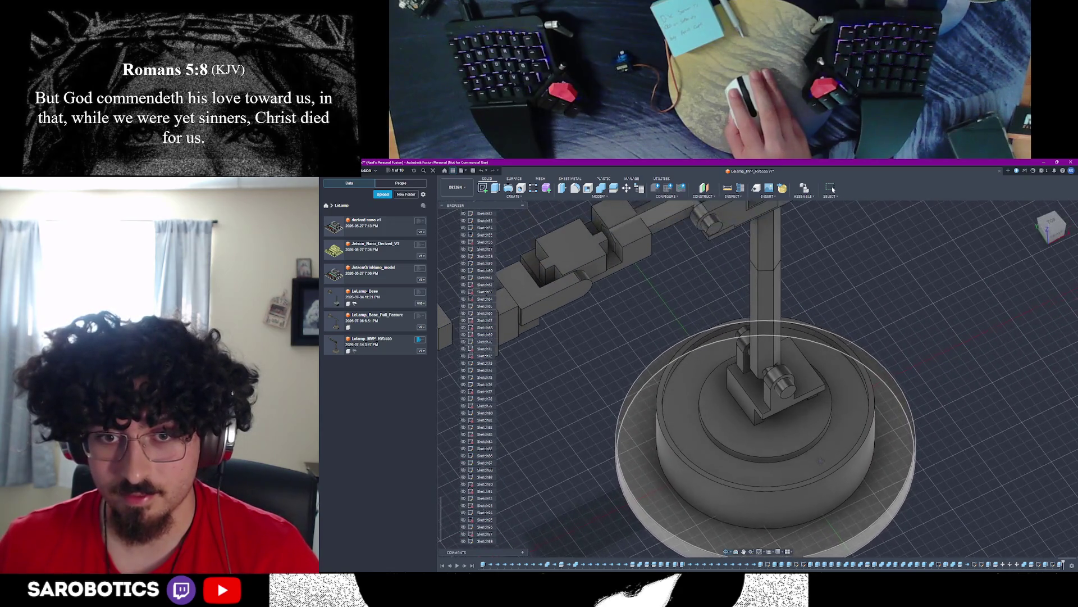
pyautogui.keyDown('shift'); pyautogui.moveTo(801, 337); pyautogui.dragTo(809, 329, button='middle'); pyautogui.keyUp('shift')
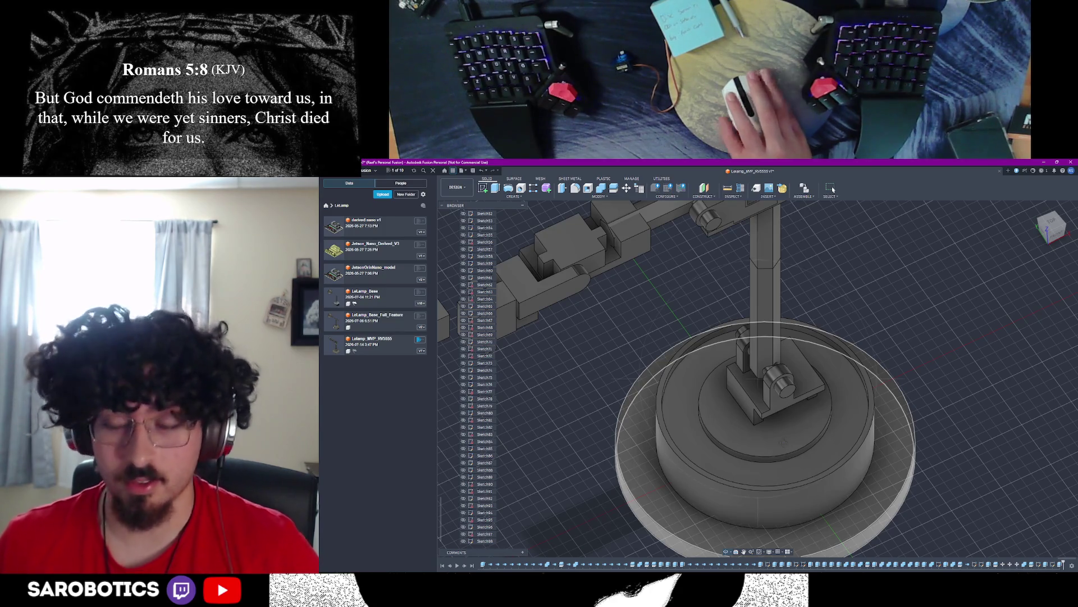
# Step: Undo the last three edits so the rectangular pocket is removed from the base
pyautogui.hotkey('ctrl', 'z')
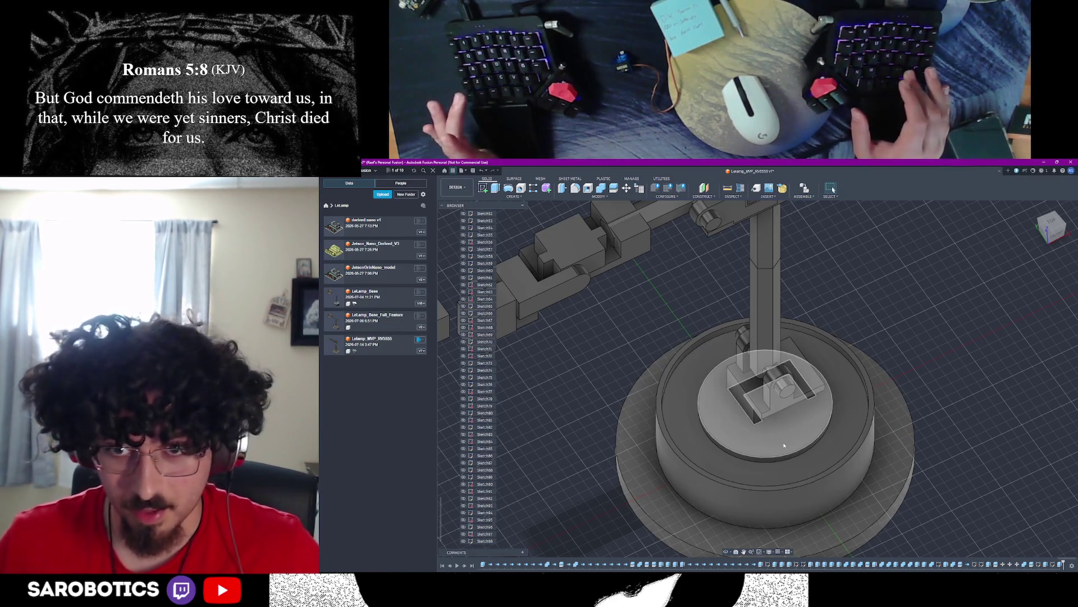
pyautogui.hotkey('ctrl', 'z')
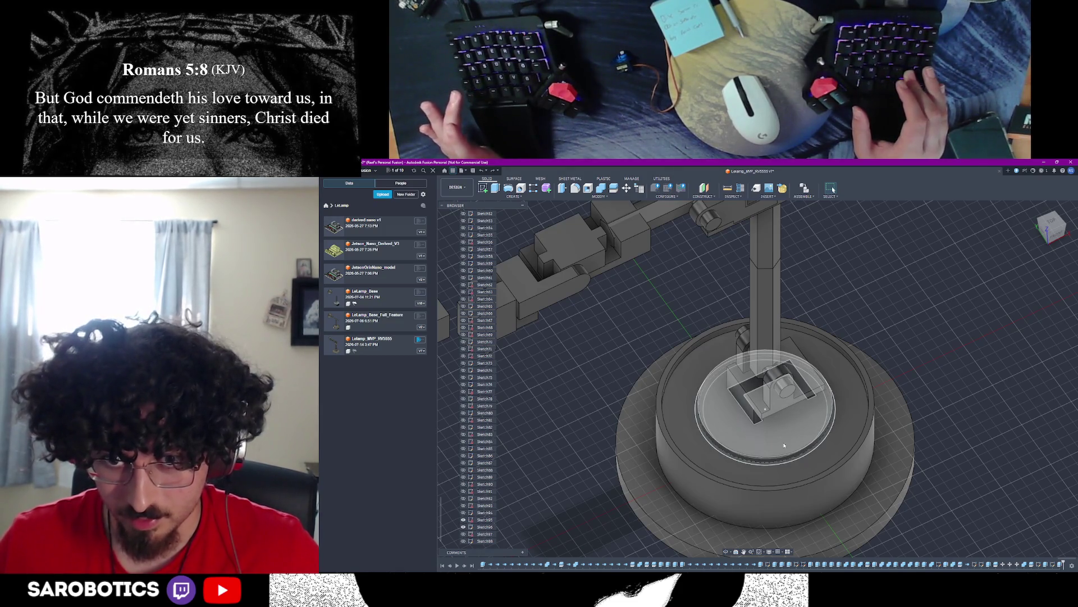
pyautogui.hotkey('ctrl', 'z')
pyautogui.hotkey('ctrl', 'z')
pyautogui.hotkey('ctrl', 'z')
pyautogui.moveTo(748, 530)
pyautogui.keyDown('shift'); pyautogui.mouseDown(button='middle')
pyautogui.moveTo(749, 355)
pyautogui.moveTo(727, 462)
pyautogui.mouseUp(button='middle'); pyautogui.keyUp('shift')
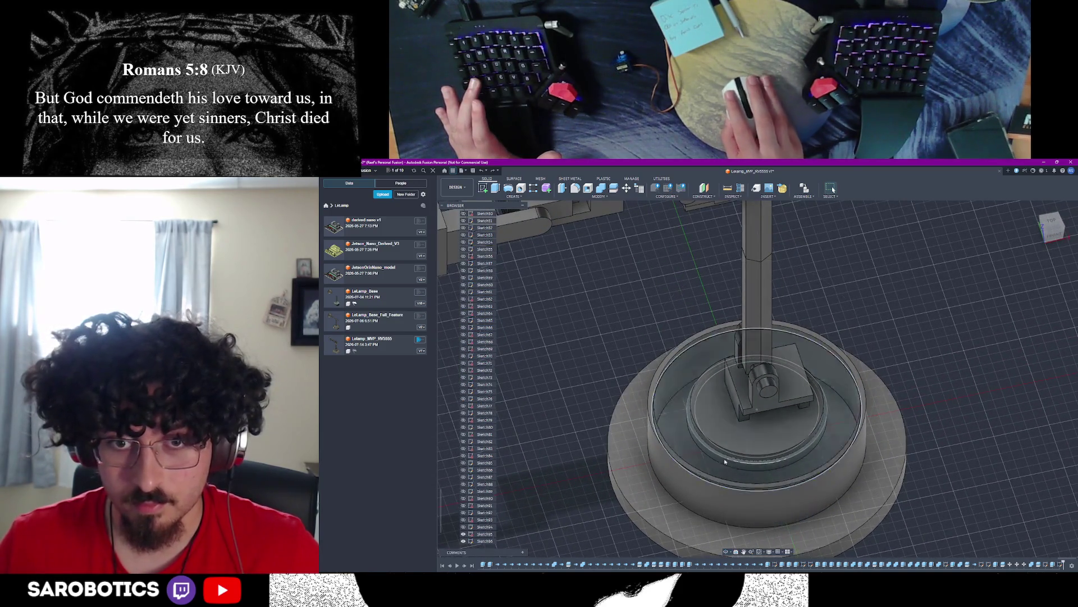
# Step: Inspect the inner dish body by selecting it and clearing the selection
pyautogui.click(688, 448)
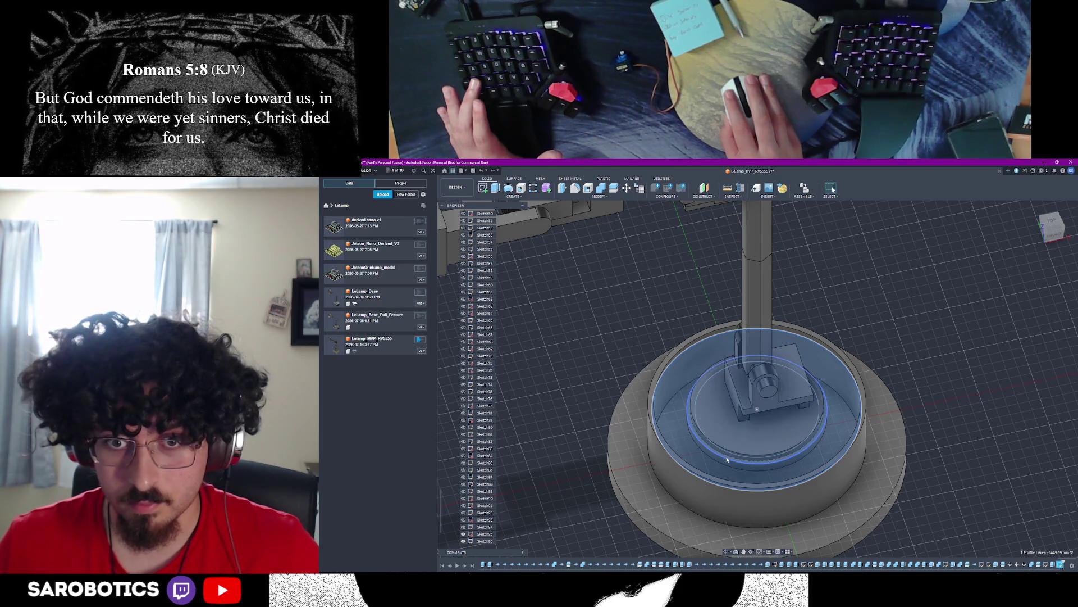
pyautogui.scroll(-3, 728, 460)
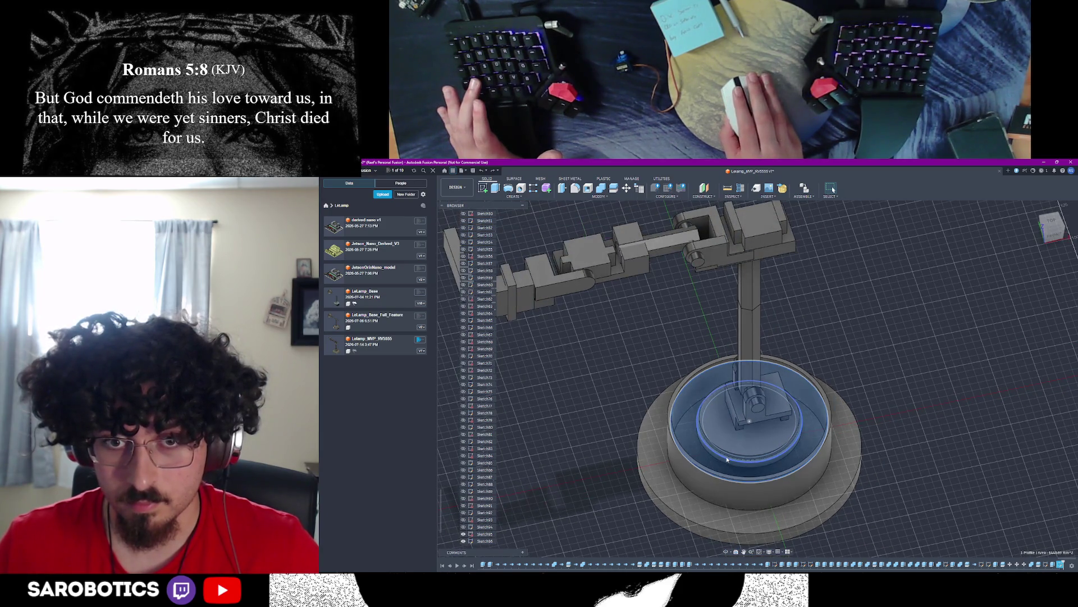
pyautogui.scroll(3, 727, 460)
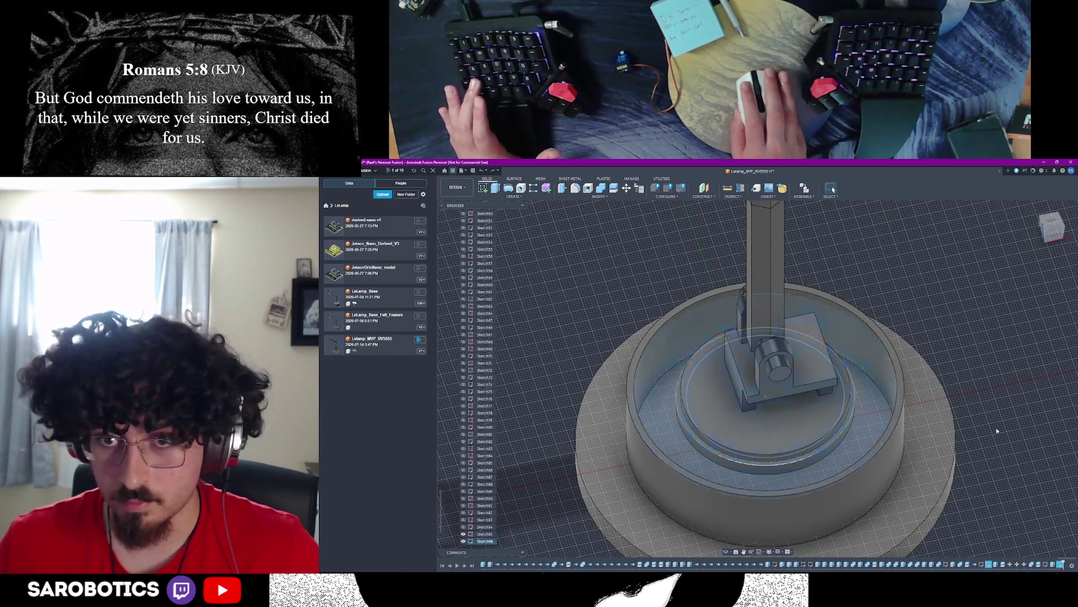
pyautogui.press('Escape')
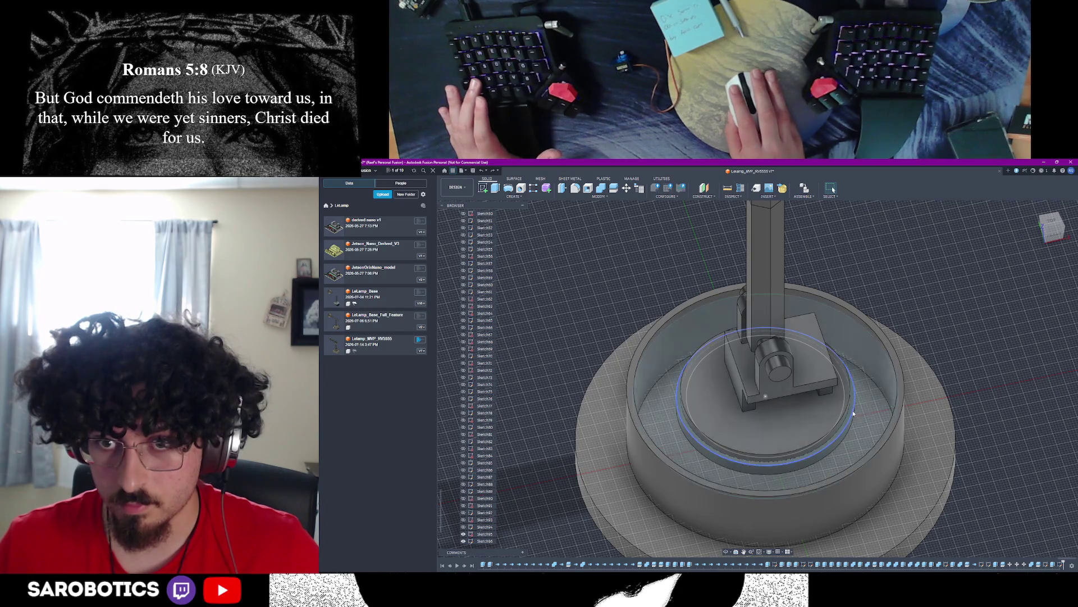
pyautogui.click(884, 408)
pyautogui.press('Escape')
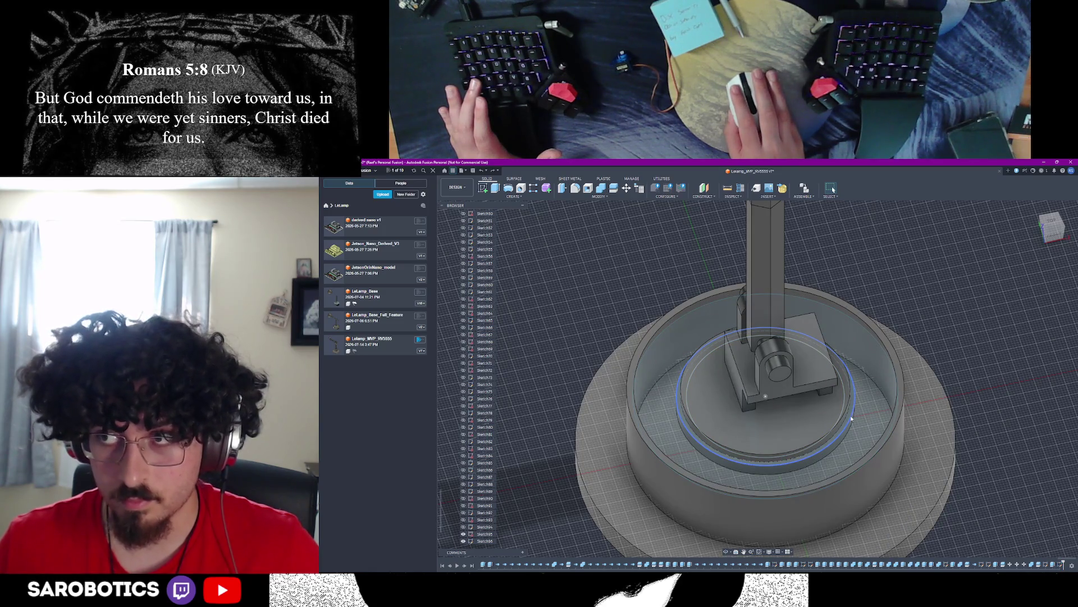
# Step: Show the circle sketch on the inner plate in the browser and begin extruding its profile
pyautogui.click(463, 542)
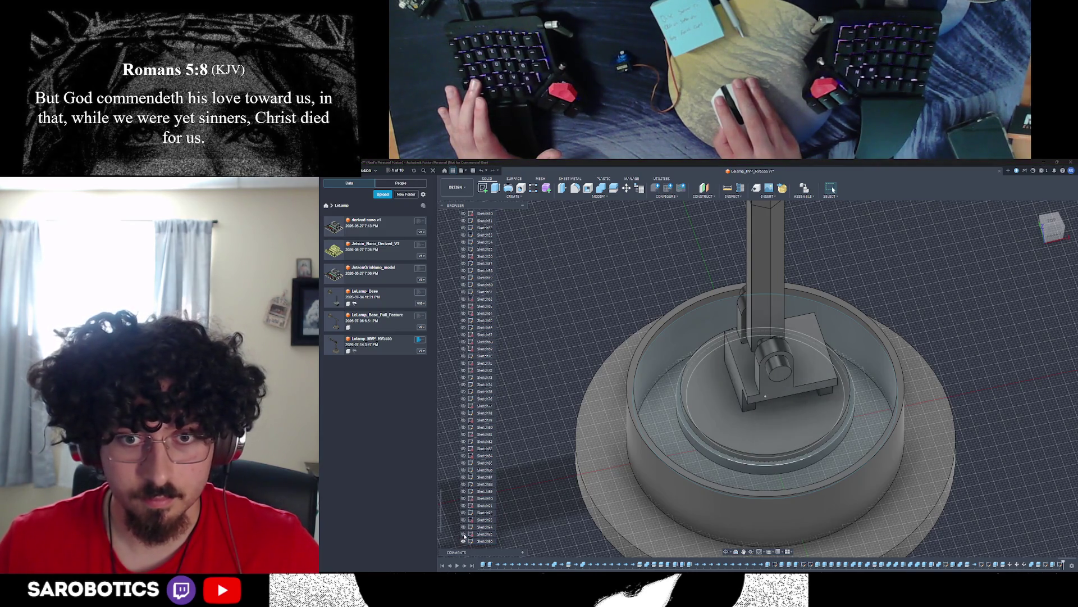
pyautogui.click(466, 541)
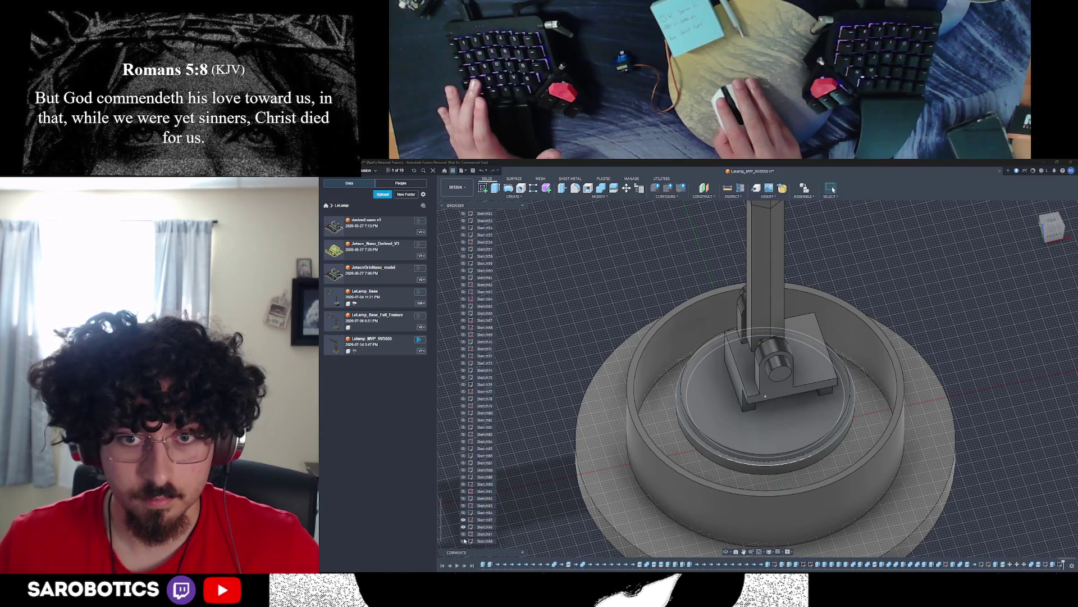
pyautogui.click(479, 529)
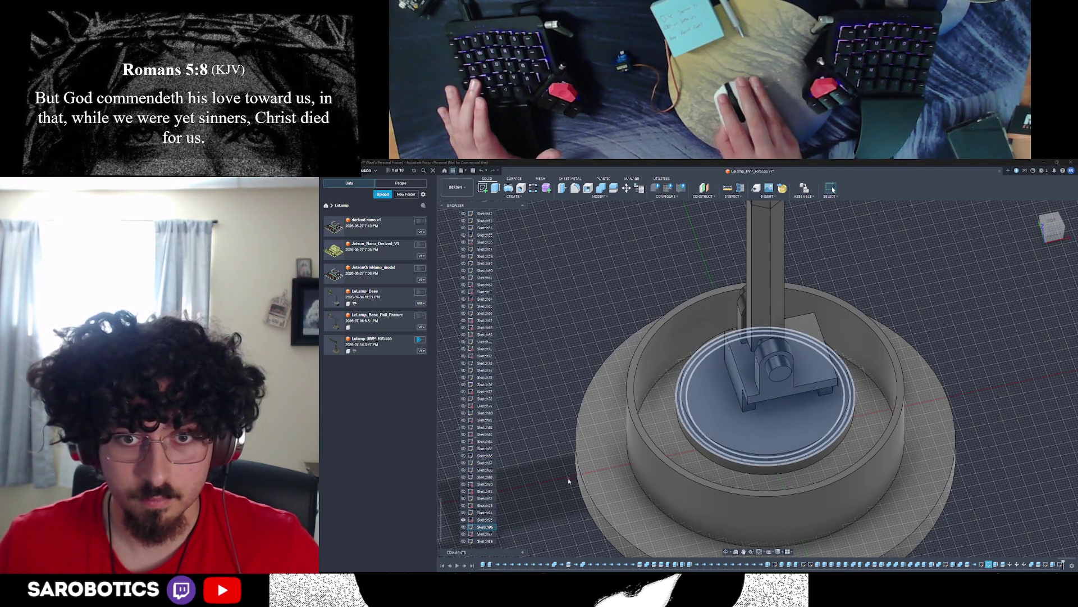
pyautogui.press('Escape')
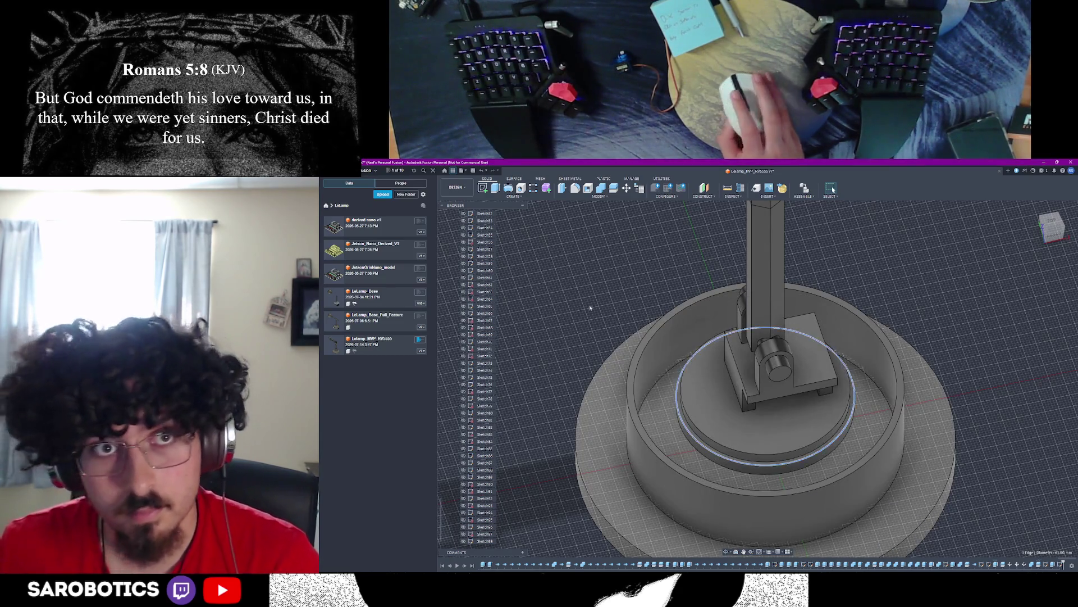
pyautogui.press('e')
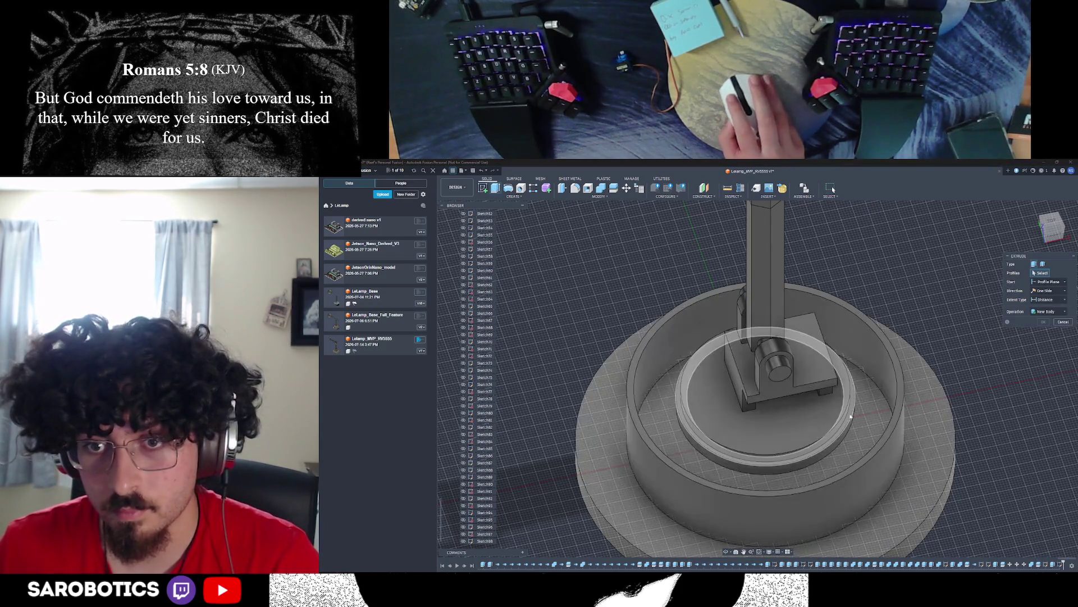
pyautogui.press('Escape')
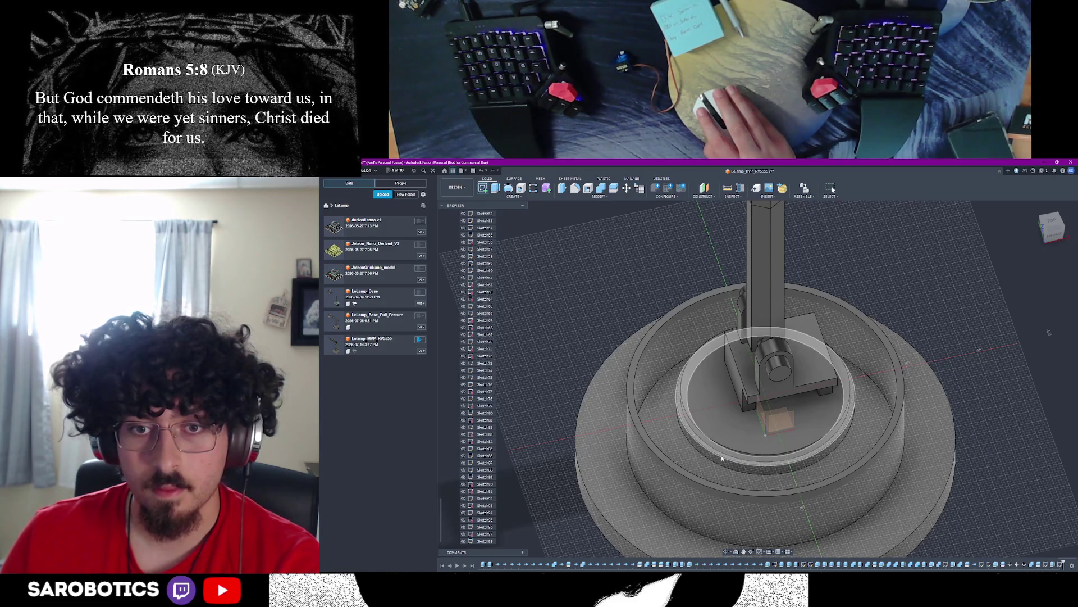
# Step: Edit the ring's sketch and delete the rectangular profile
pyautogui.doubleClick(721, 457)
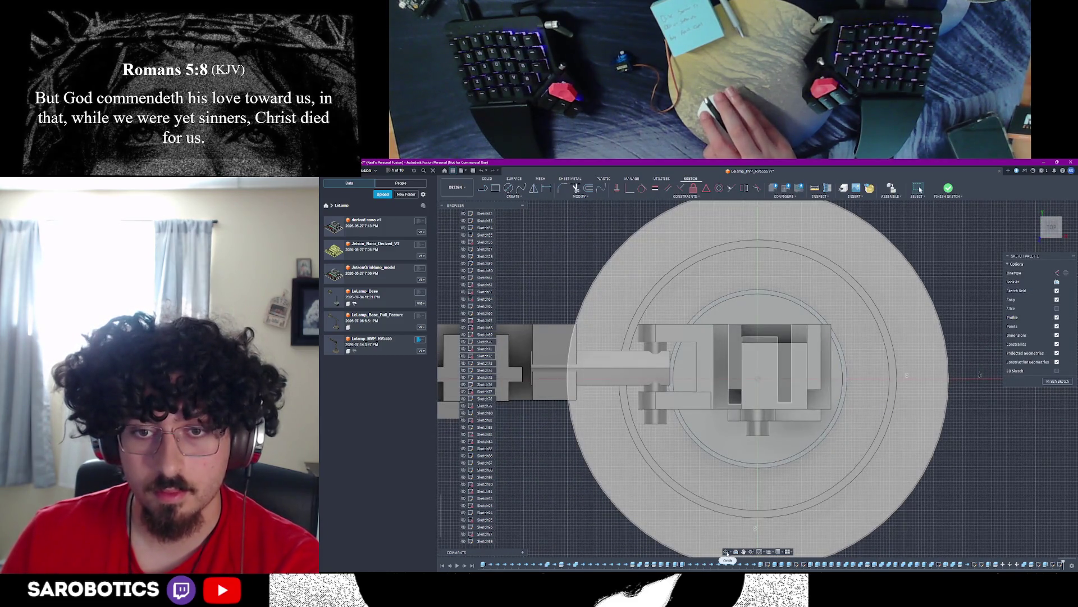
pyautogui.keyDown('shift'); pyautogui.moveTo(727, 506); pyautogui.dragTo(723, 461, button='middle'); pyautogui.keyUp('shift')
pyautogui.rightClick(723, 462)
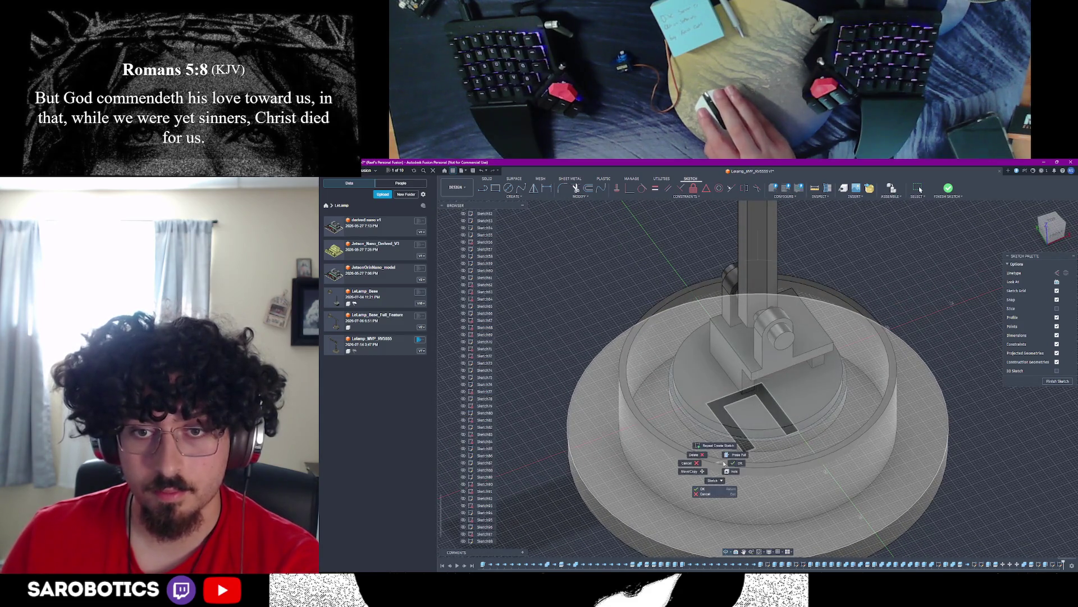
pyautogui.click(733, 462)
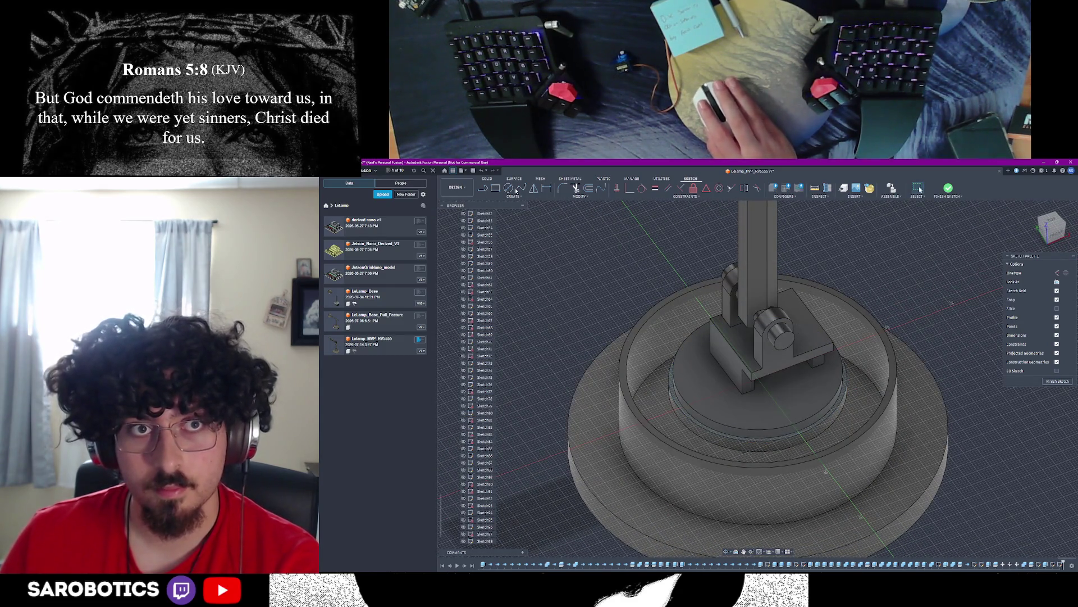
# Step: Draw two circles around the inner plate and leave the sketch
pyautogui.press('c')
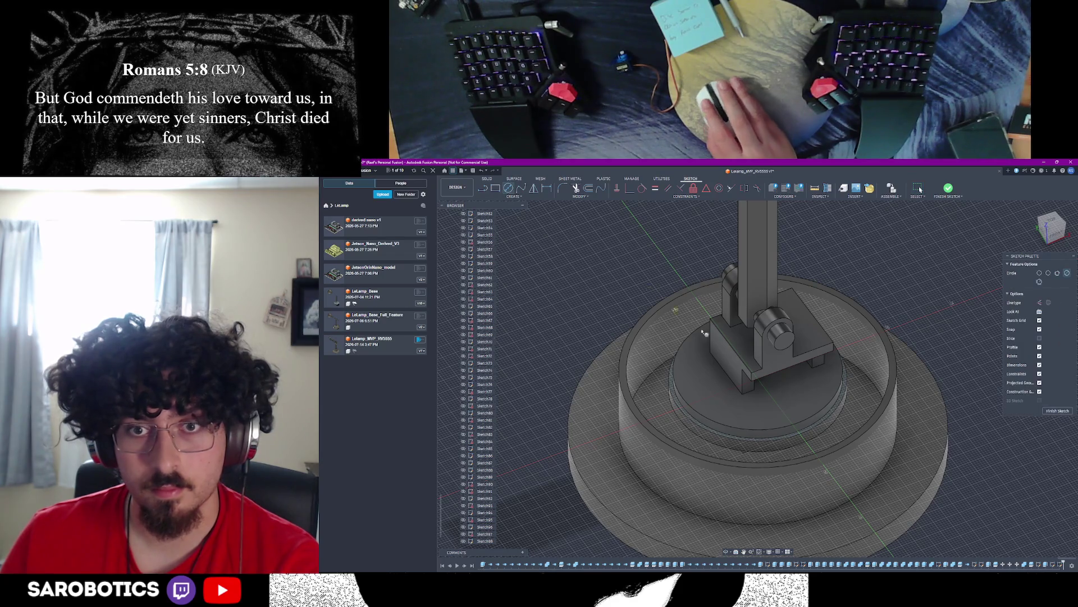
pyautogui.click(760, 383)
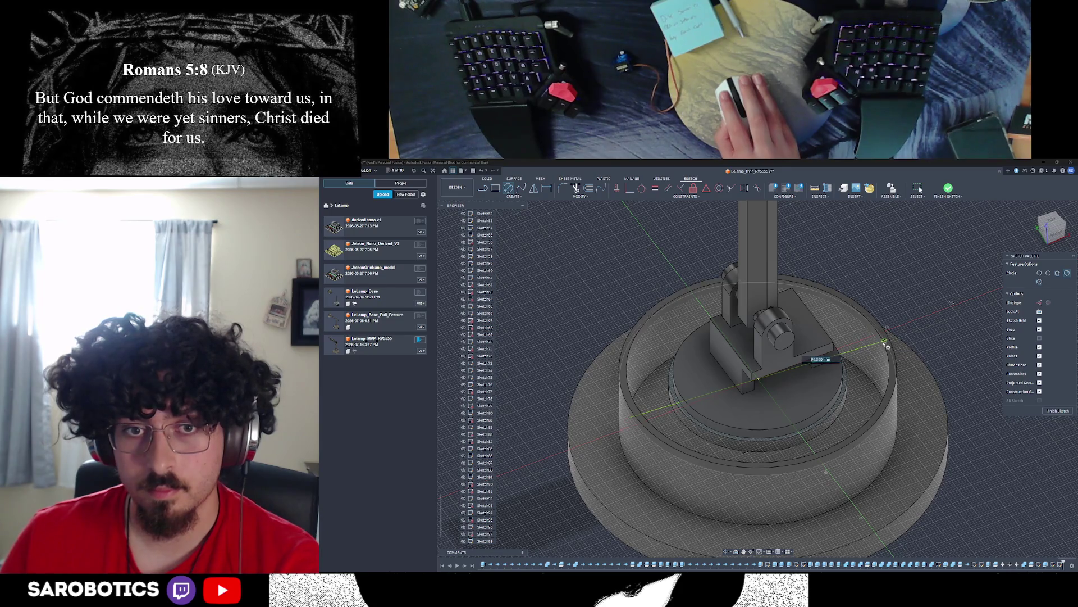
pyautogui.click(883, 343)
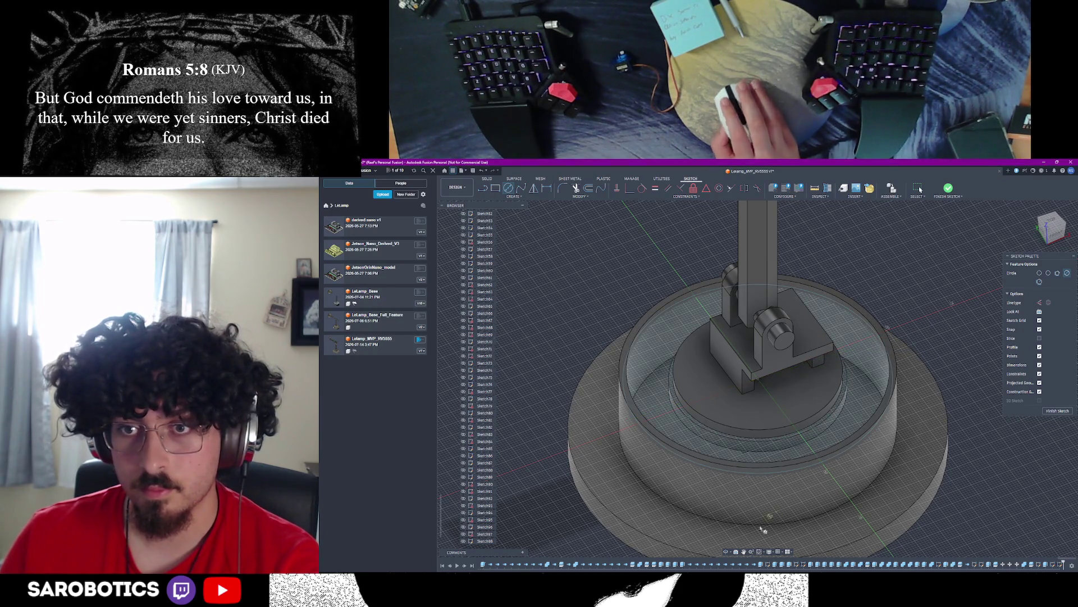
pyautogui.moveTo(727, 506)
pyautogui.keyDown('shift'); pyautogui.mouseDown(button='middle')
pyautogui.moveTo(580, 527)
pyautogui.moveTo(776, 459)
pyautogui.moveTo(769, 501)
pyautogui.mouseUp(button='middle'); pyautogui.keyUp('shift')
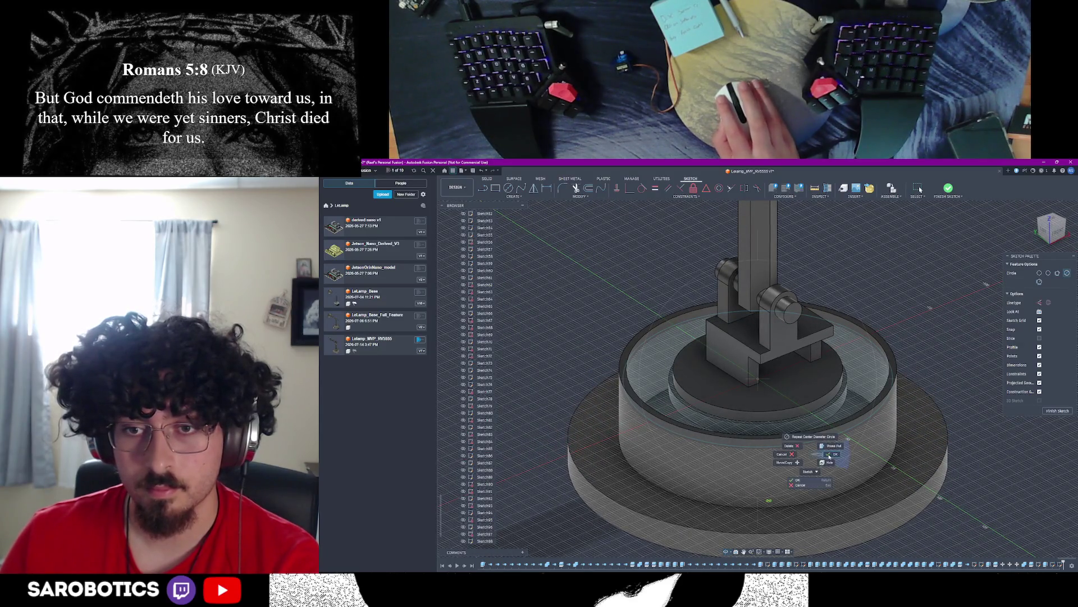
pyautogui.click(759, 381)
pyautogui.click(844, 371)
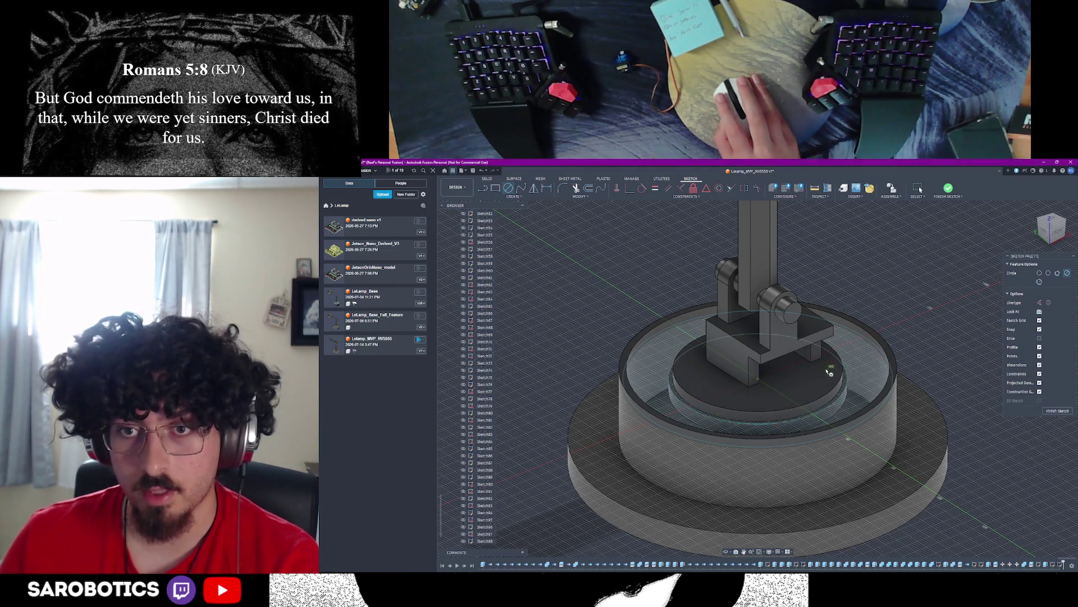
pyautogui.press('Escape')
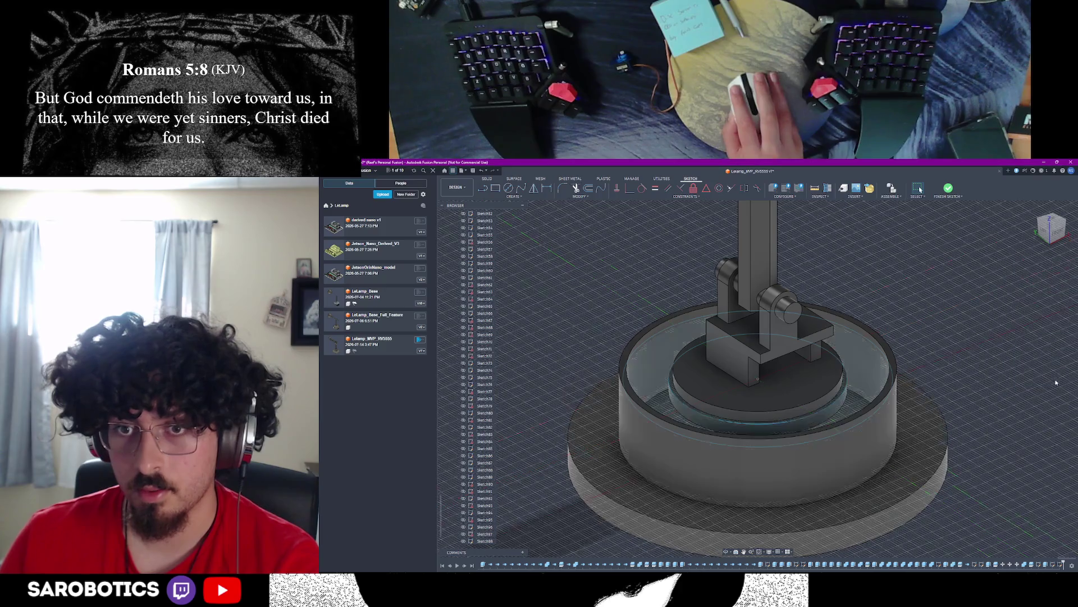
pyautogui.press('Escape')
# Step: Extrude the ring profile down into the base with the Join operation
pyautogui.click(725, 365)
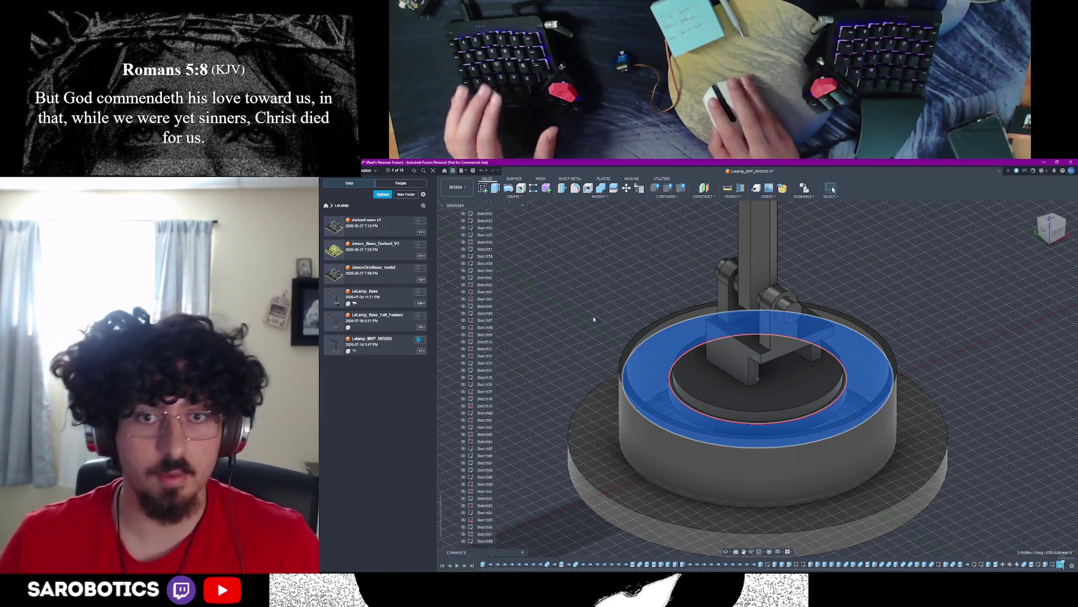
pyautogui.click(496, 188)
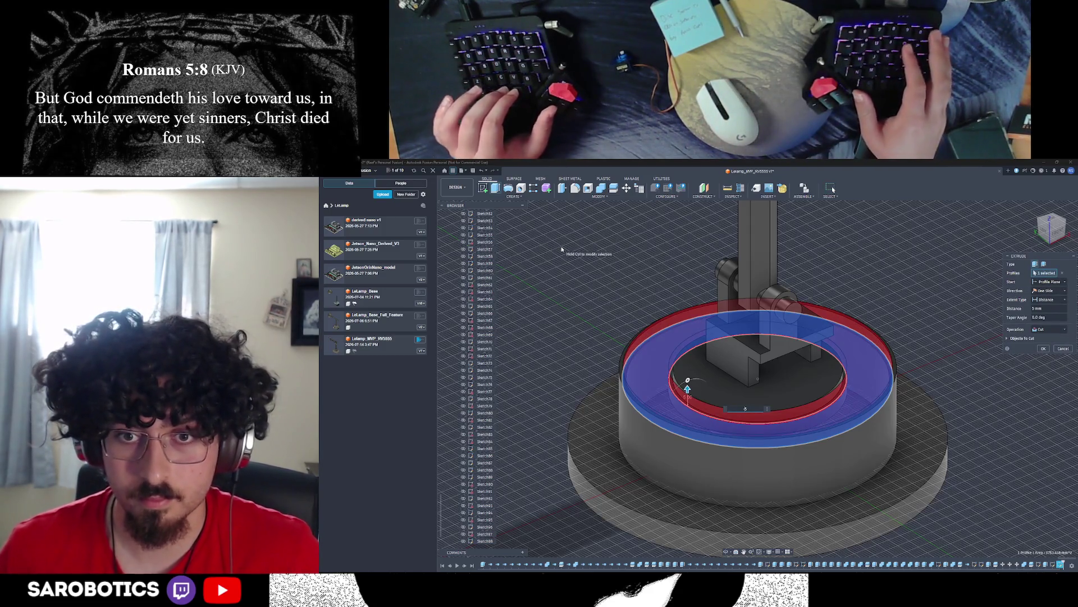
pyautogui.moveTo(688, 383); pyautogui.dragTo(688, 424)
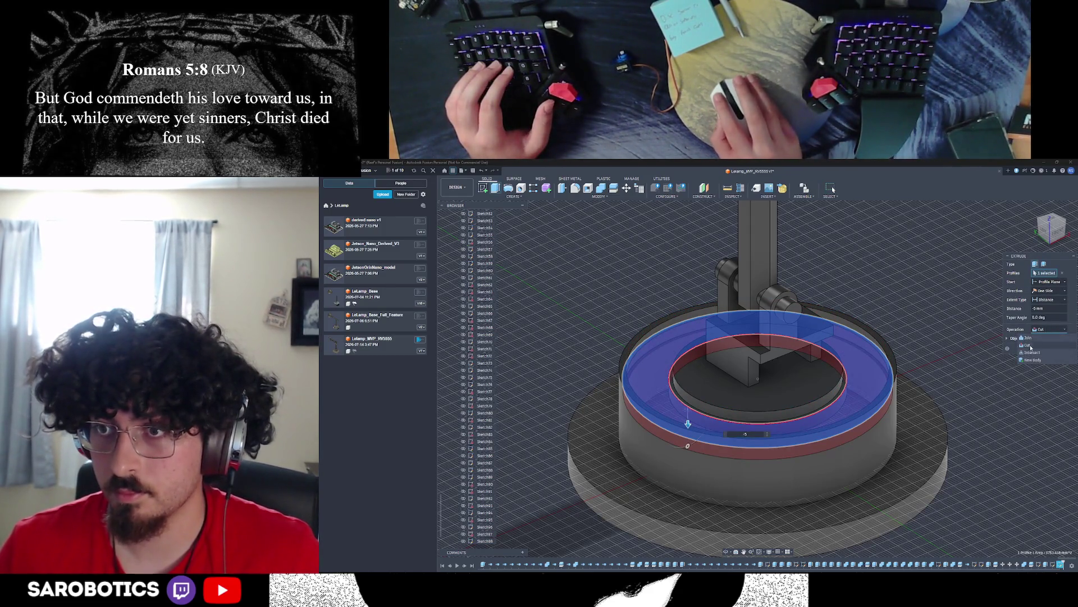
pyautogui.click(1029, 338)
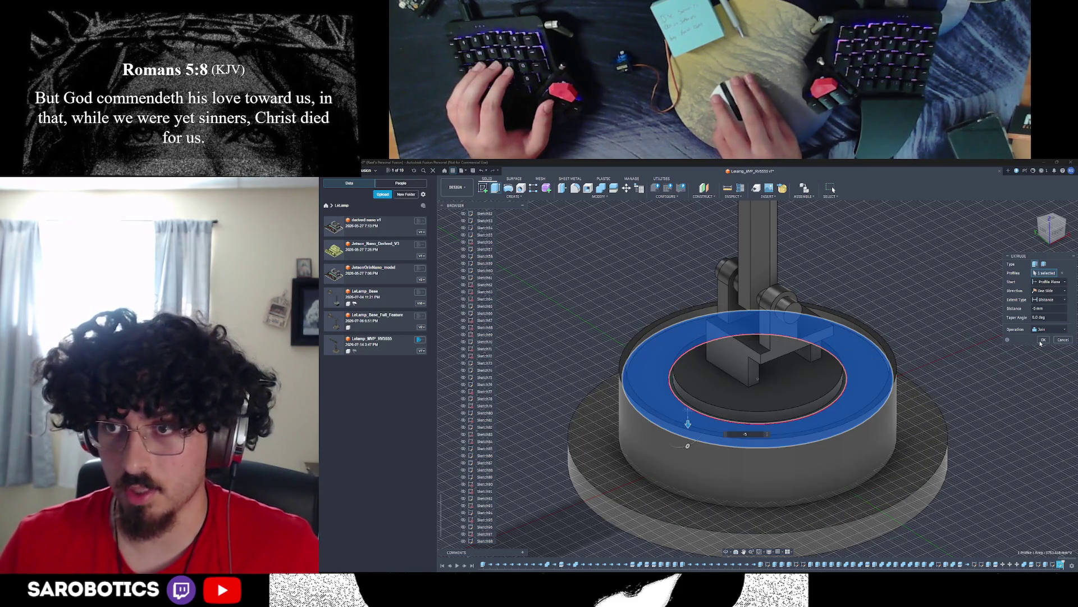
pyautogui.click(1042, 341)
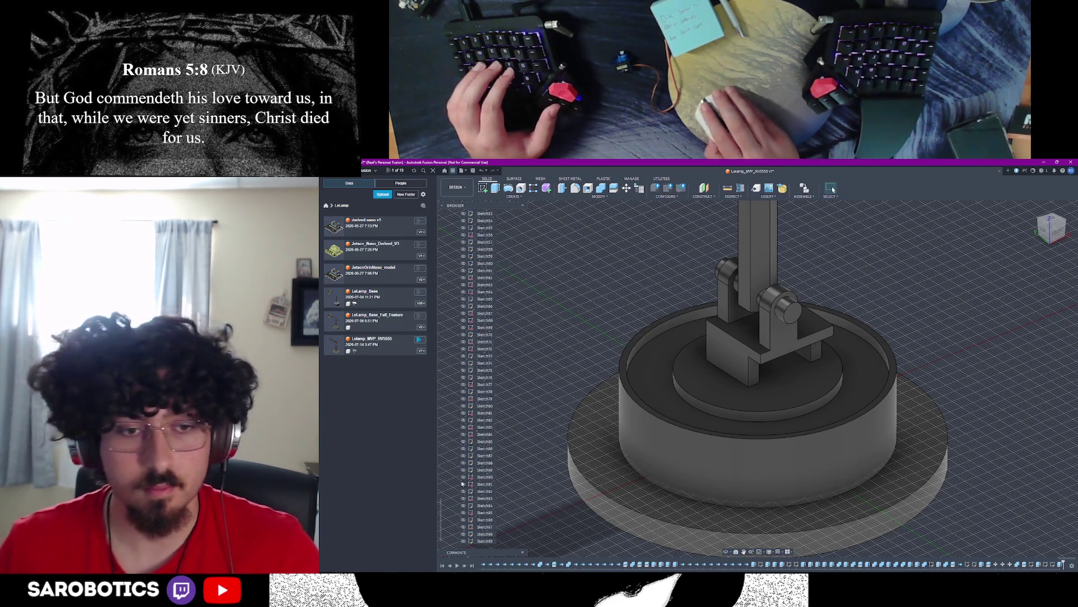
# Step: Measure the ring's top rim edge against its inner circular edge, about 4 mm apart
pyautogui.click(685, 441)
pyautogui.click(694, 411)
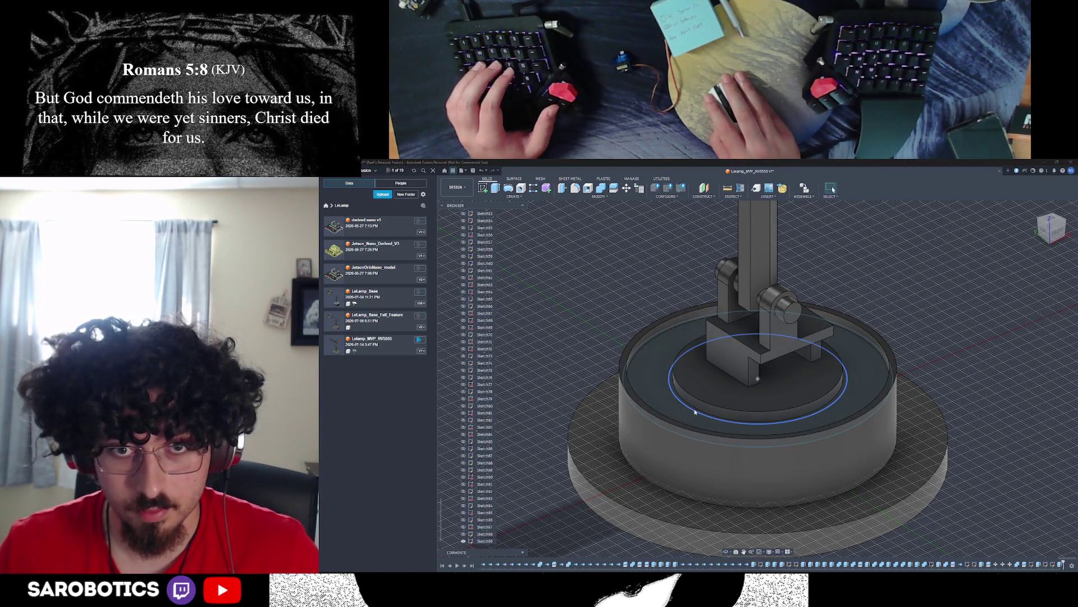
pyautogui.click(686, 415)
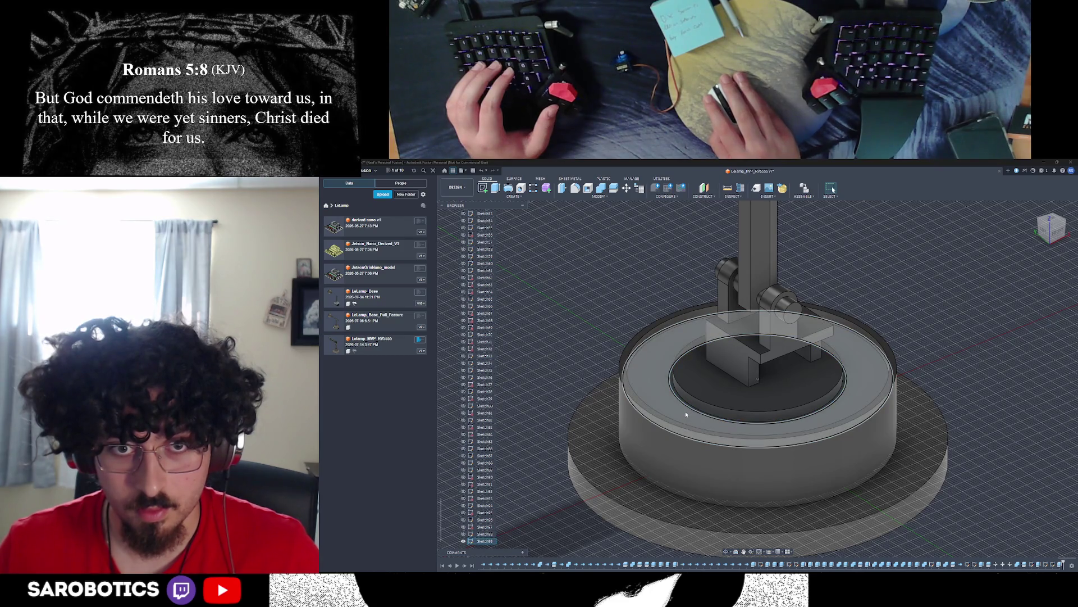
pyautogui.click(685, 412)
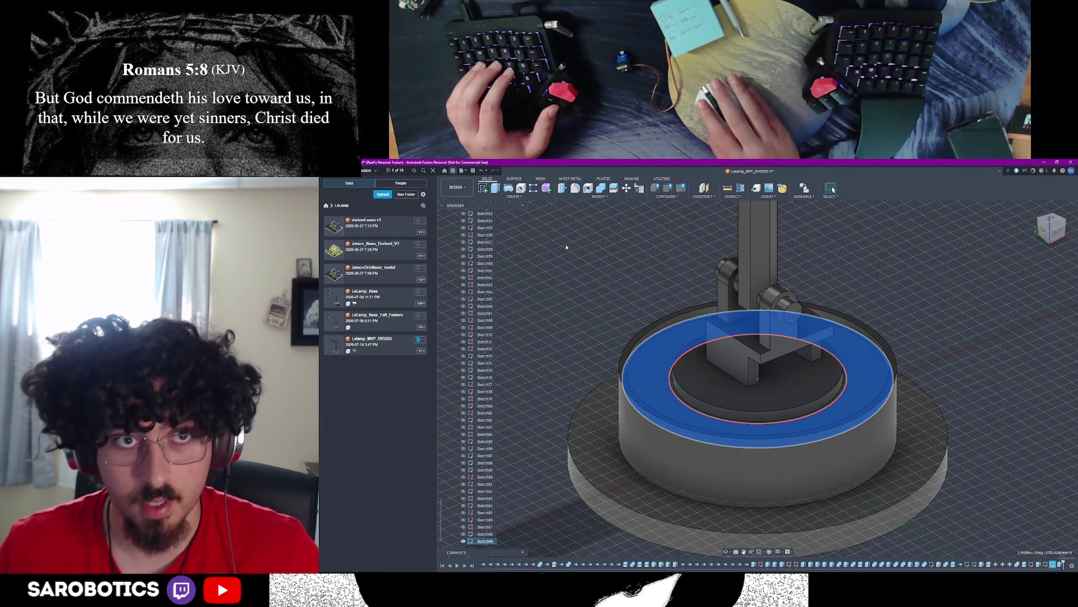
pyautogui.click(645, 282)
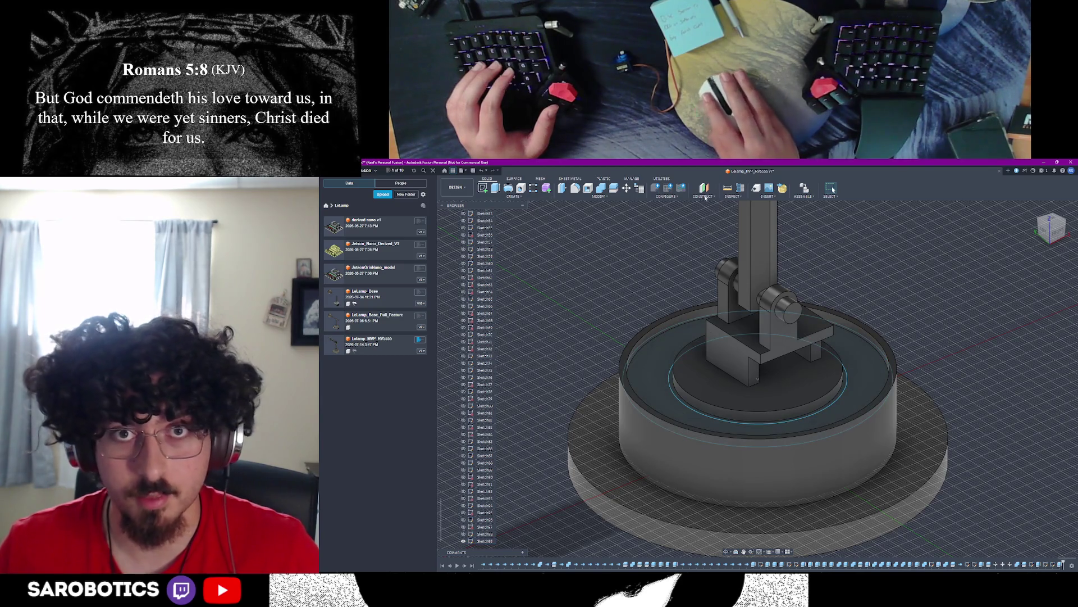
pyautogui.click(685, 319)
pyautogui.click(675, 316)
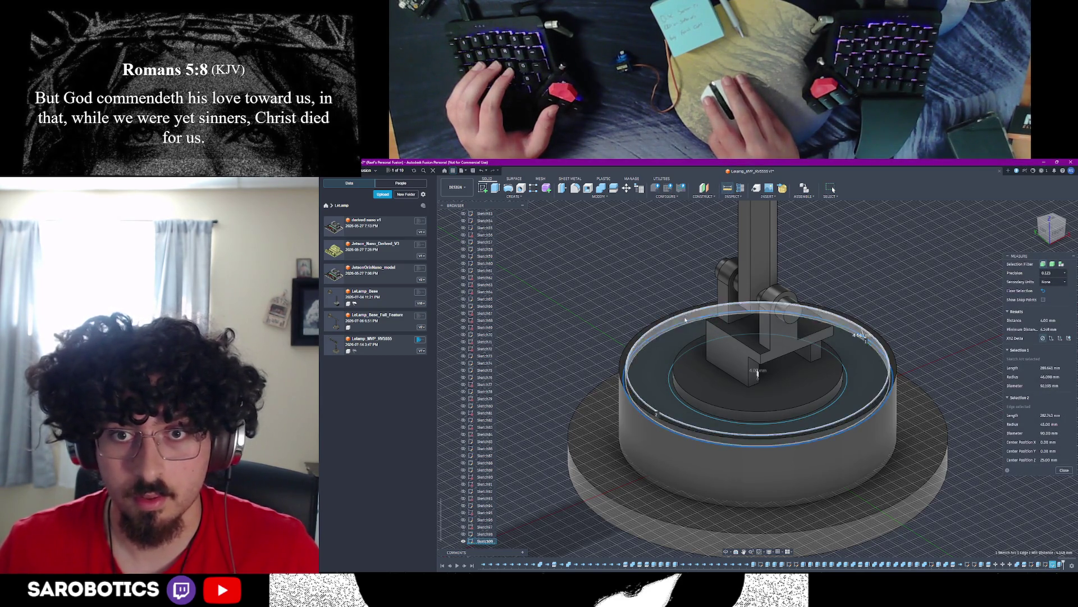
# Step: Extrude the ring's flat top face with Operation set to New Body
pyautogui.click(1063, 470)
pyautogui.press('e')
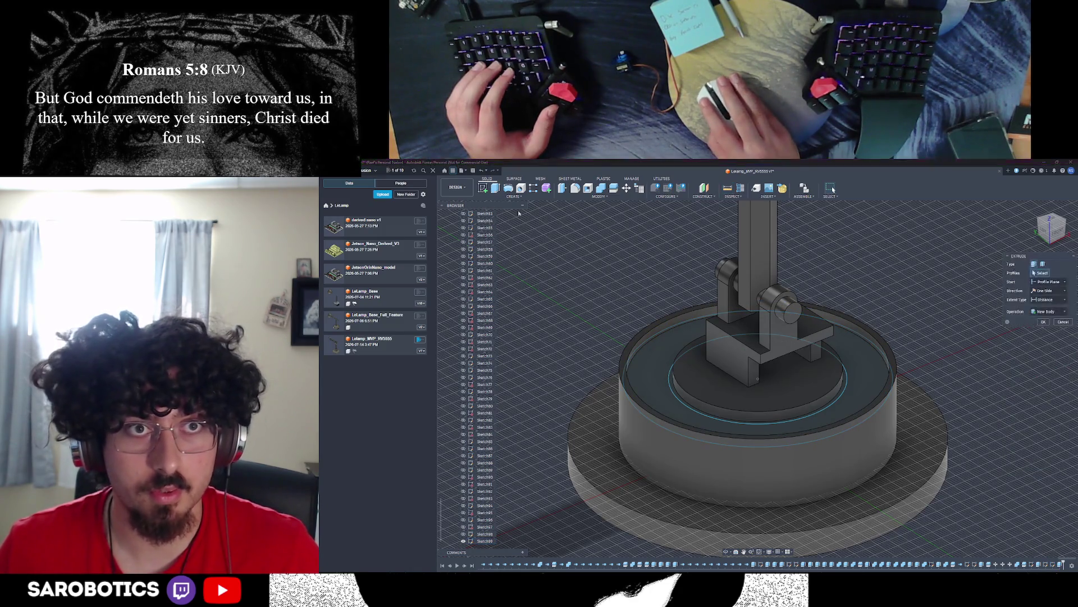
pyautogui.click(674, 346)
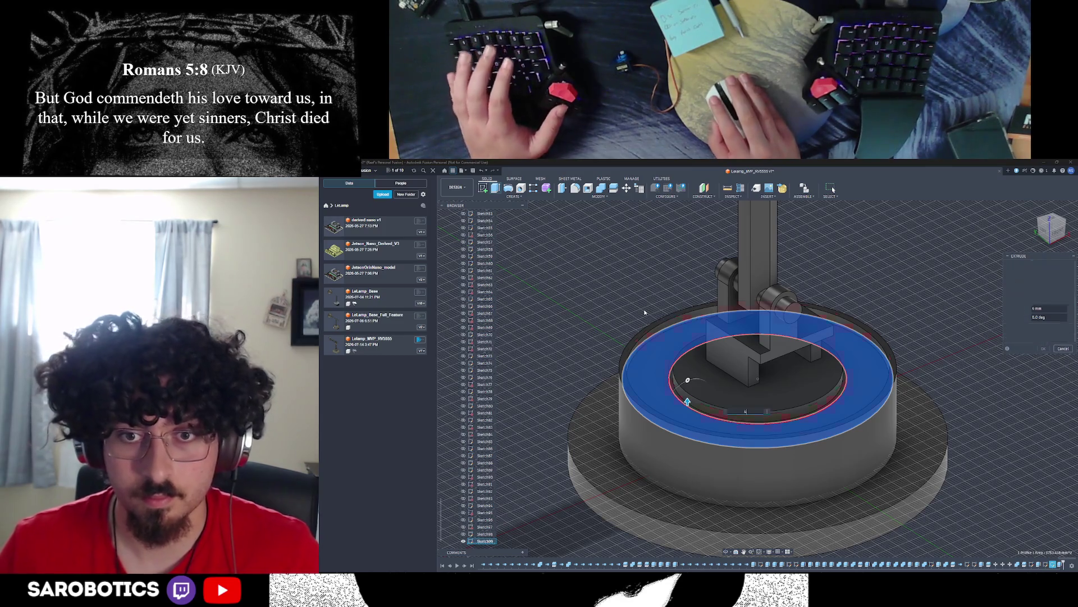
pyautogui.click(1038, 330)
pyautogui.click(1044, 354)
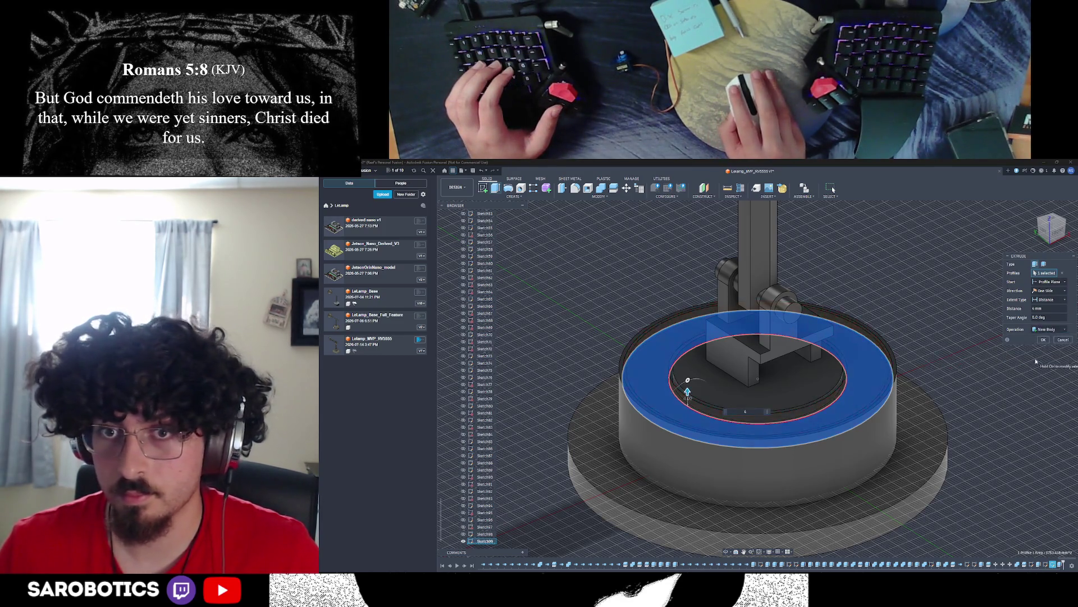
pyautogui.click(1047, 330)
pyautogui.click(1043, 344)
pyautogui.scroll(2, 969, 398)
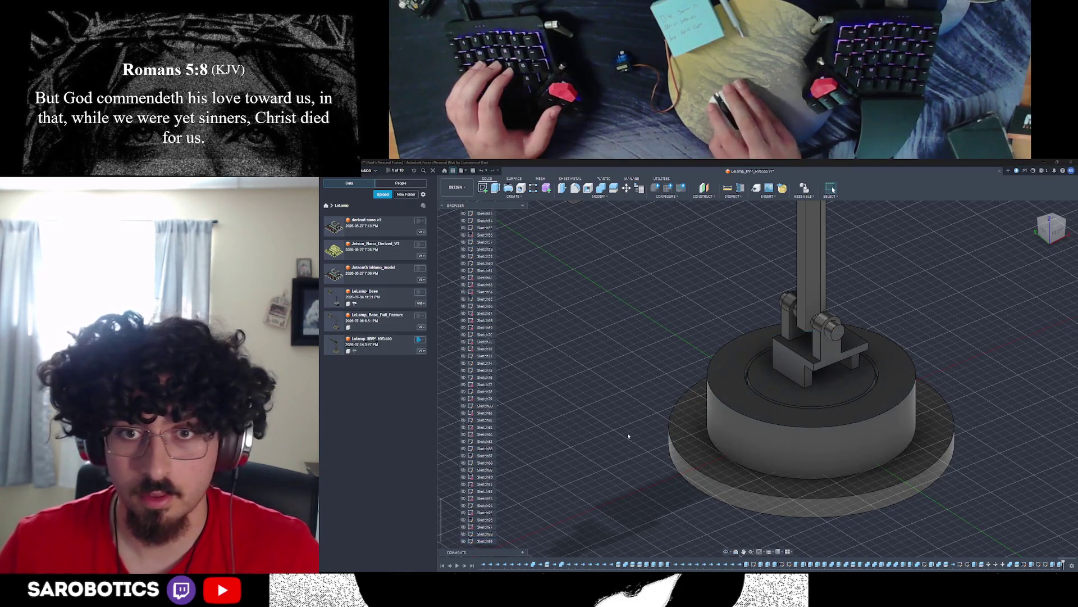
pyautogui.moveTo(722, 540)
pyautogui.keyDown('shift'); pyautogui.mouseDown(button='middle')
pyautogui.moveTo(780, 453)
pyautogui.moveTo(725, 354)
pyautogui.moveTo(742, 380)
pyautogui.moveTo(758, 353)
pyautogui.moveTo(750, 371)
pyautogui.mouseUp(button='middle'); pyautogui.keyUp('shift')
pyautogui.scroll(3, 742, 355)
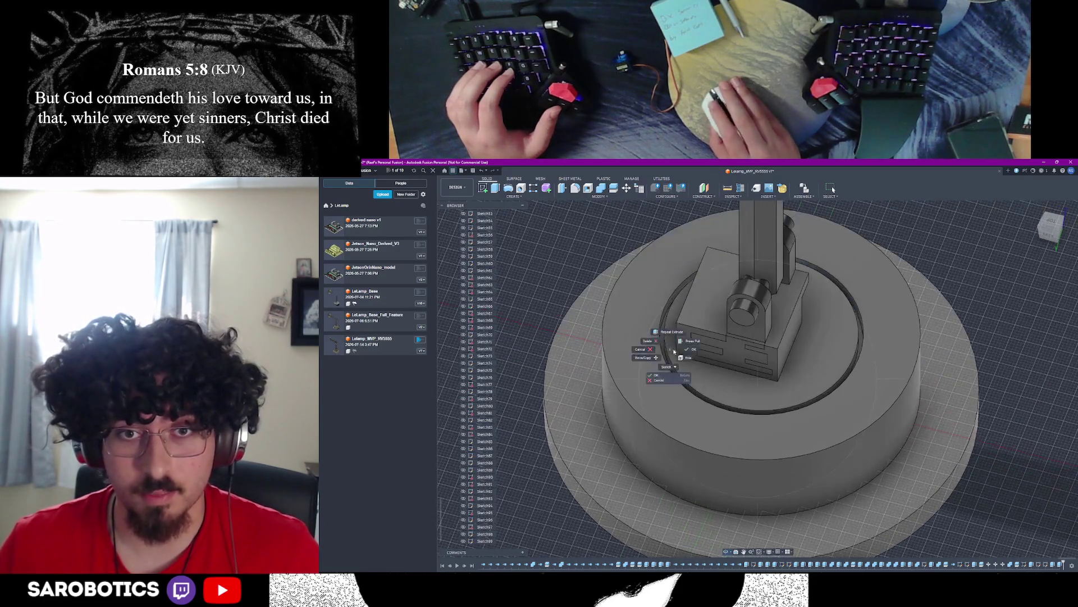
# Step: Toggle the top plate and box bodies' visibility until both are hidden, exposing the turntable mount
pyautogui.click(809, 354)
pyautogui.scroll(-1, 741, 354)
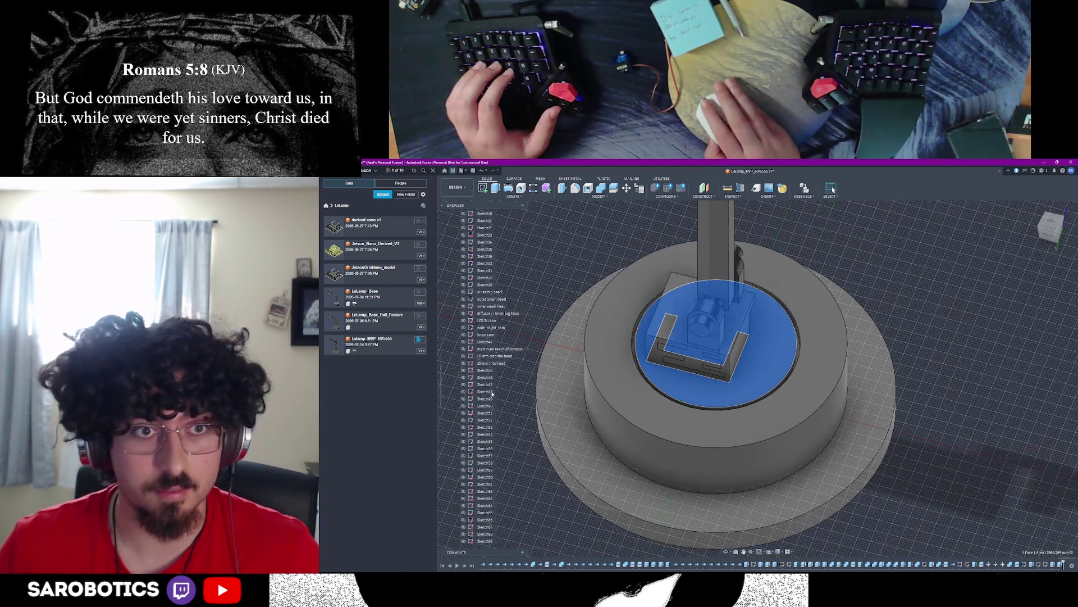
pyautogui.scroll(5, 503, 392)
pyautogui.click(468, 379)
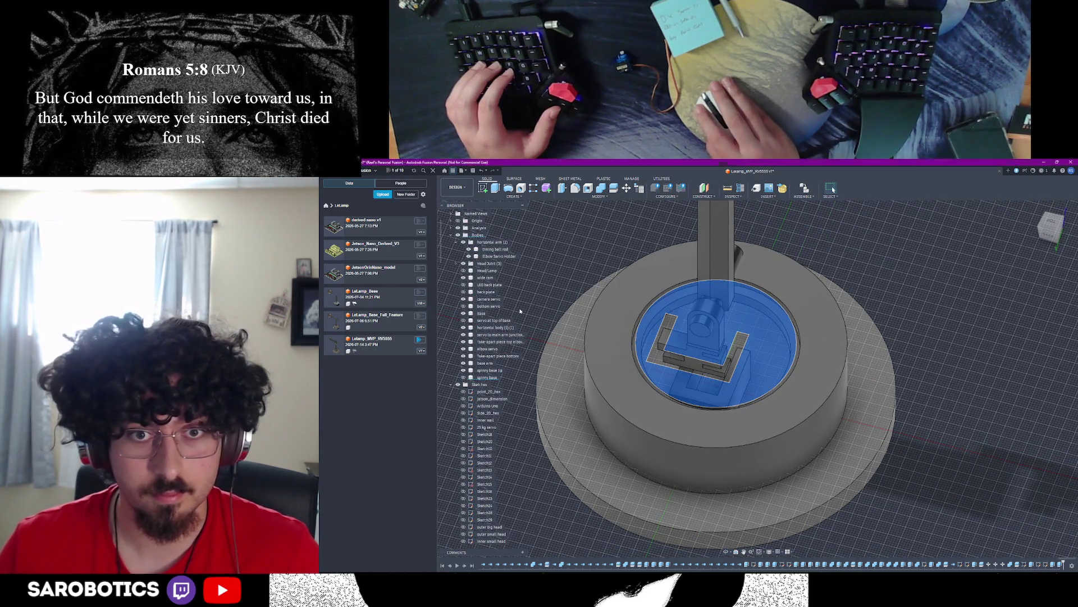
pyautogui.press('v')
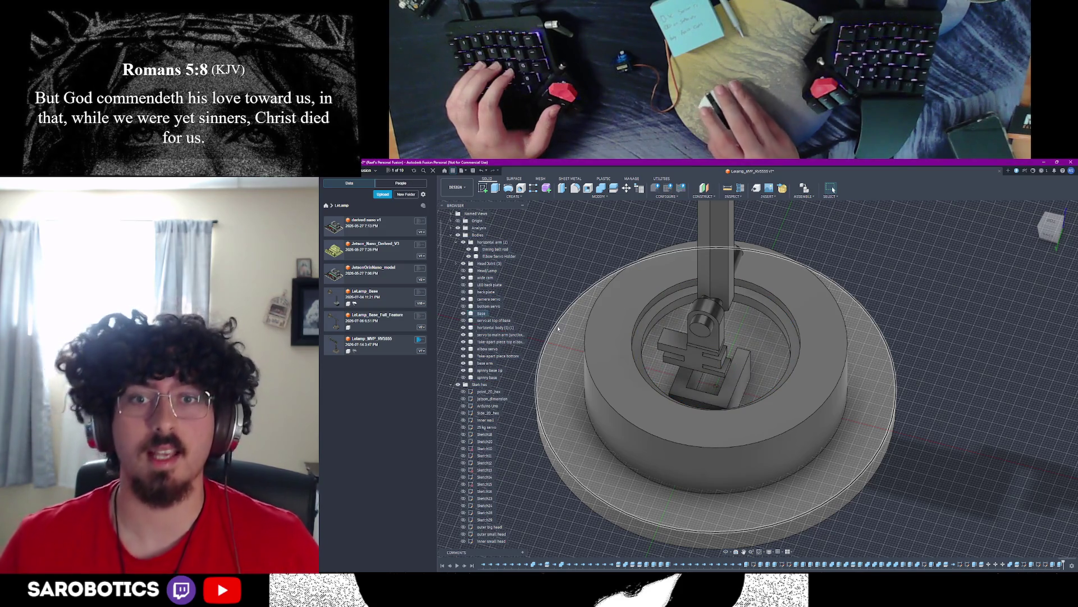
pyautogui.click(468, 379)
pyautogui.click(468, 378)
pyautogui.click(467, 378)
pyautogui.click(467, 378)
pyautogui.click(468, 379)
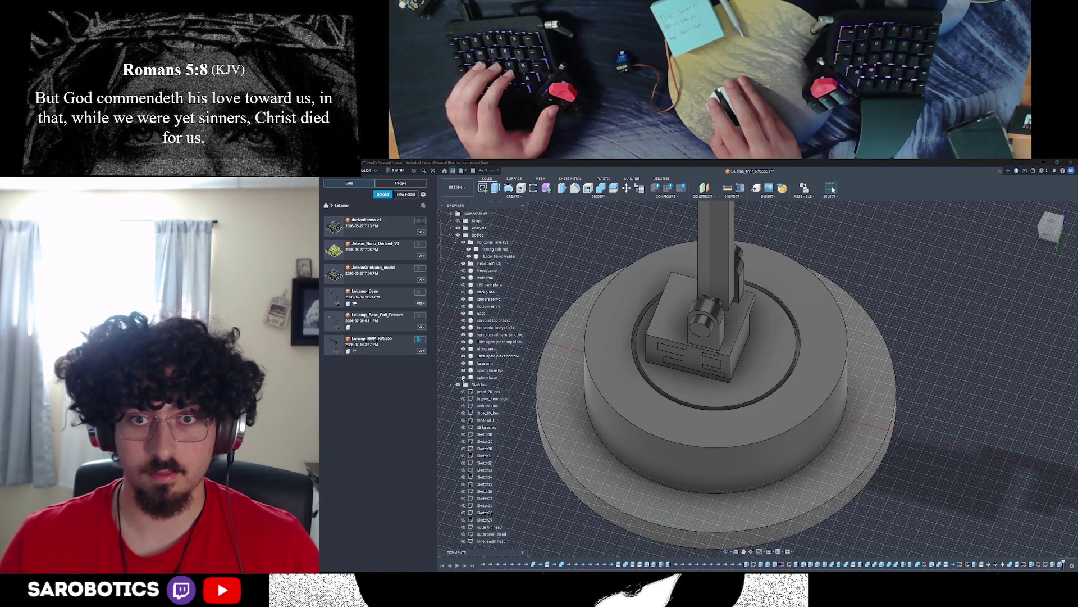
pyautogui.click(468, 378)
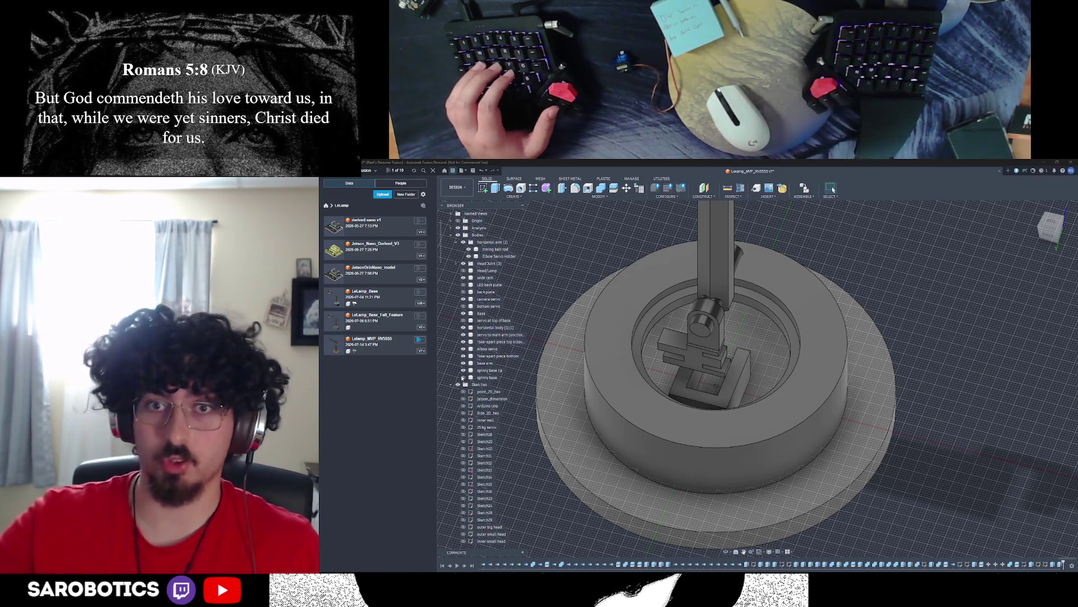
pyautogui.click(467, 379)
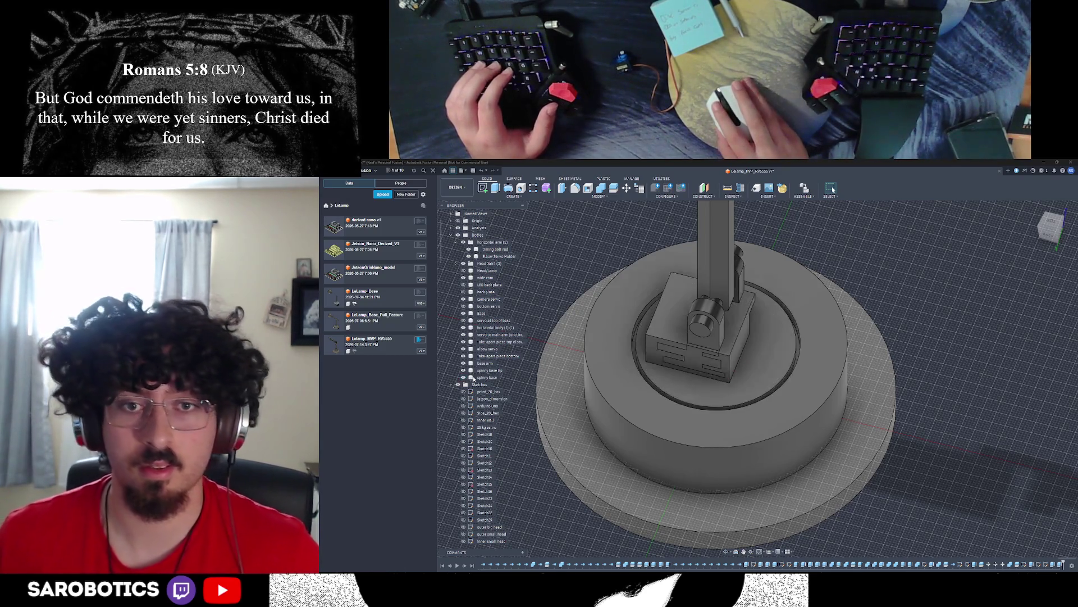
pyautogui.click(468, 378)
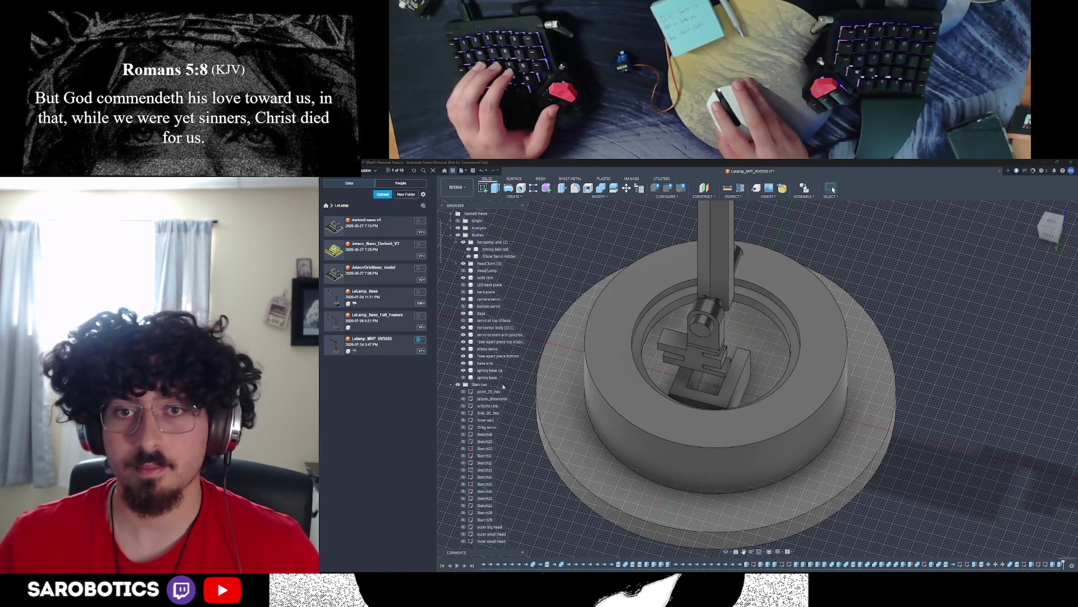
pyautogui.moveTo(716, 380)
pyautogui.keyDown('shift'); pyautogui.mouseDown(button='middle')
pyautogui.moveTo(682, 430)
pyautogui.moveTo(741, 337)
pyautogui.mouseUp(button='middle'); pyautogui.keyUp('shift')
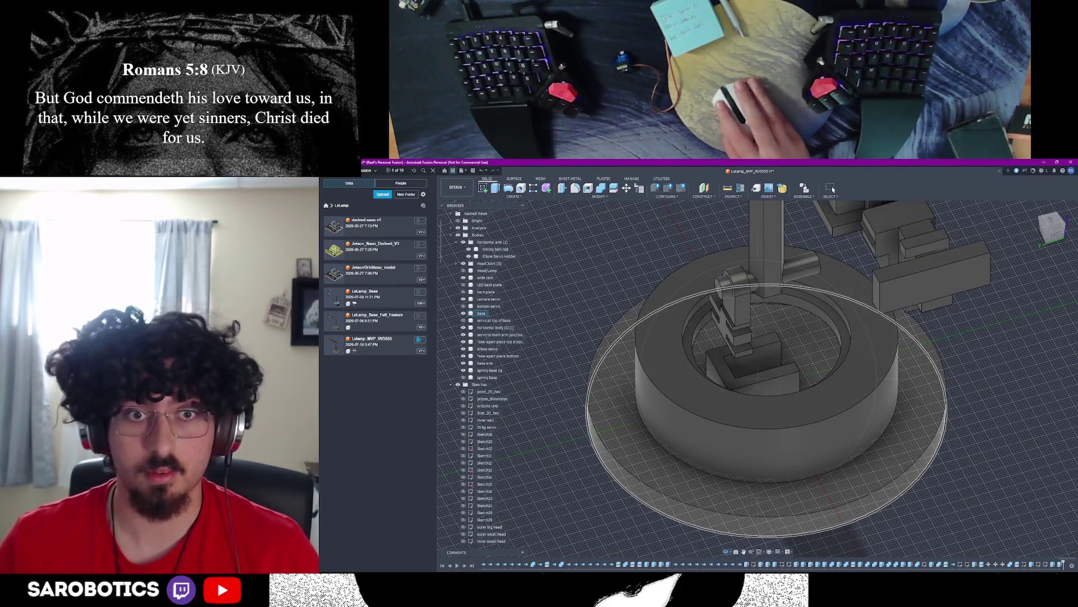
# Step: Save a new design version with the description 'spinny base'
pyautogui.press('Escape')
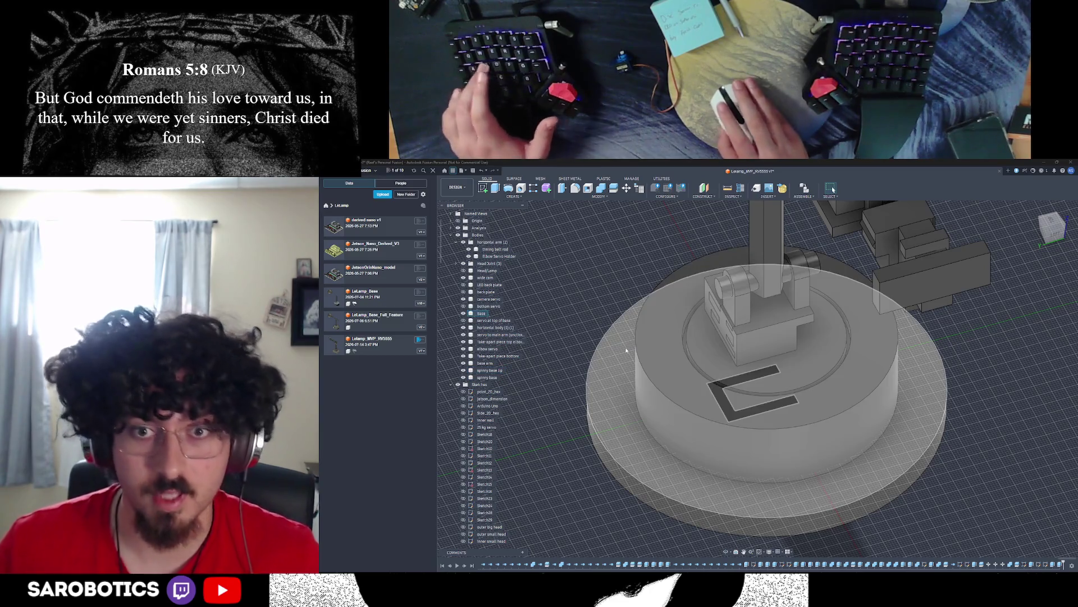
pyautogui.hotkey('ctrl', 's')
pyautogui.write('spinny ')
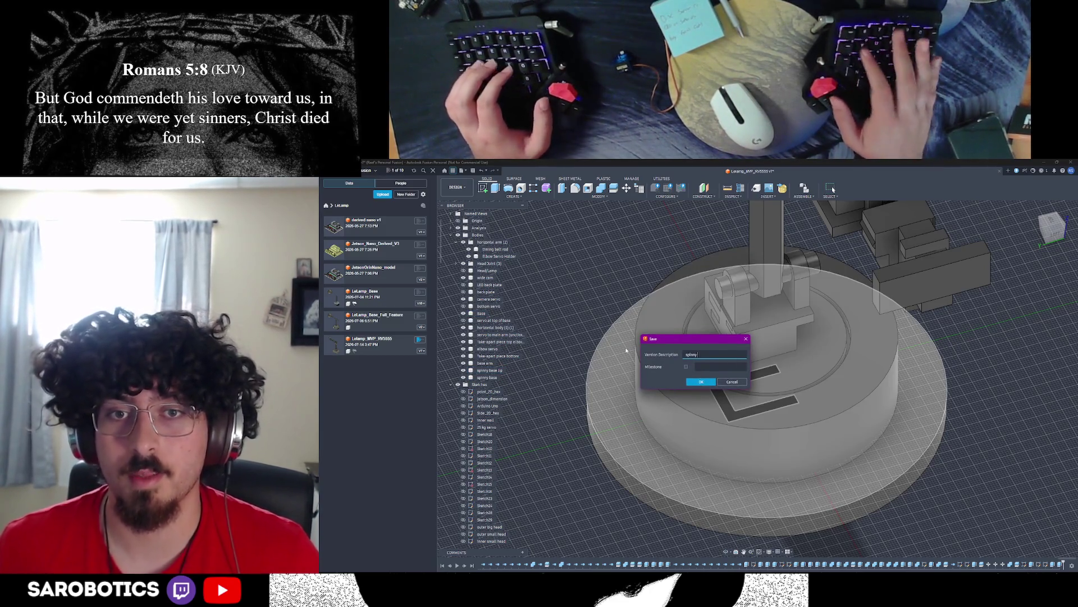
pyautogui.write('base')
pyautogui.press('Return')
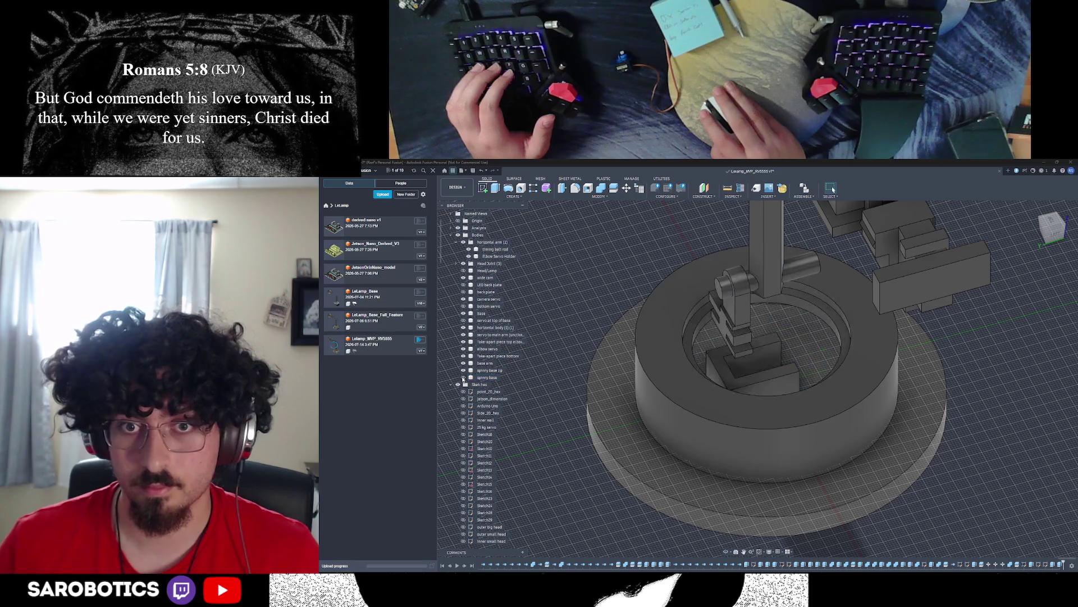
pyautogui.keyDown('shift'); pyautogui.moveTo(800, 363); pyautogui.dragTo(915, 374, button='middle'); pyautogui.keyUp('shift')
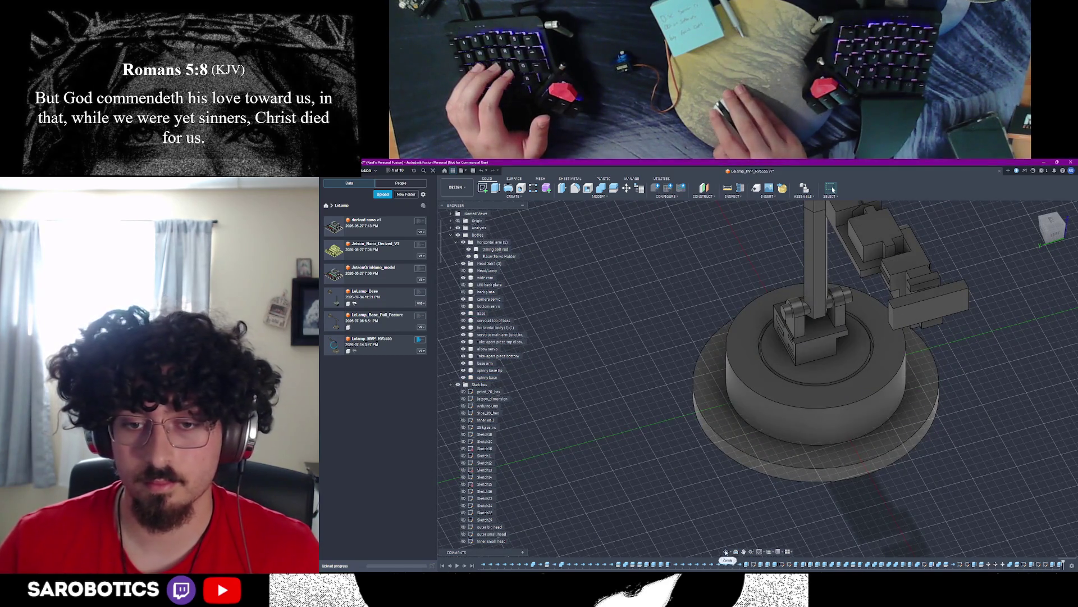
pyautogui.scroll(3, 843, 354)
pyautogui.moveTo(800, 363)
pyautogui.keyDown('shift'); pyautogui.mouseDown(button='middle')
pyautogui.moveTo(814, 278)
pyautogui.moveTo(805, 291)
pyautogui.mouseUp(button='middle'); pyautogui.keyUp('shift')
pyautogui.keyDown('shift'); pyautogui.moveTo(801, 362); pyautogui.dragTo(809, 253, button='middle'); pyautogui.keyUp('shift')
pyautogui.moveTo(800, 362)
pyautogui.keyDown('shift'); pyautogui.mouseDown(button='middle')
pyautogui.moveTo(800, 304)
pyautogui.moveTo(784, 253)
pyautogui.moveTo(733, 228)
pyautogui.moveTo(801, 304)
pyautogui.moveTo(775, 278)
pyautogui.moveTo(767, 286)
pyautogui.mouseUp(button='middle'); pyautogui.keyUp('shift')
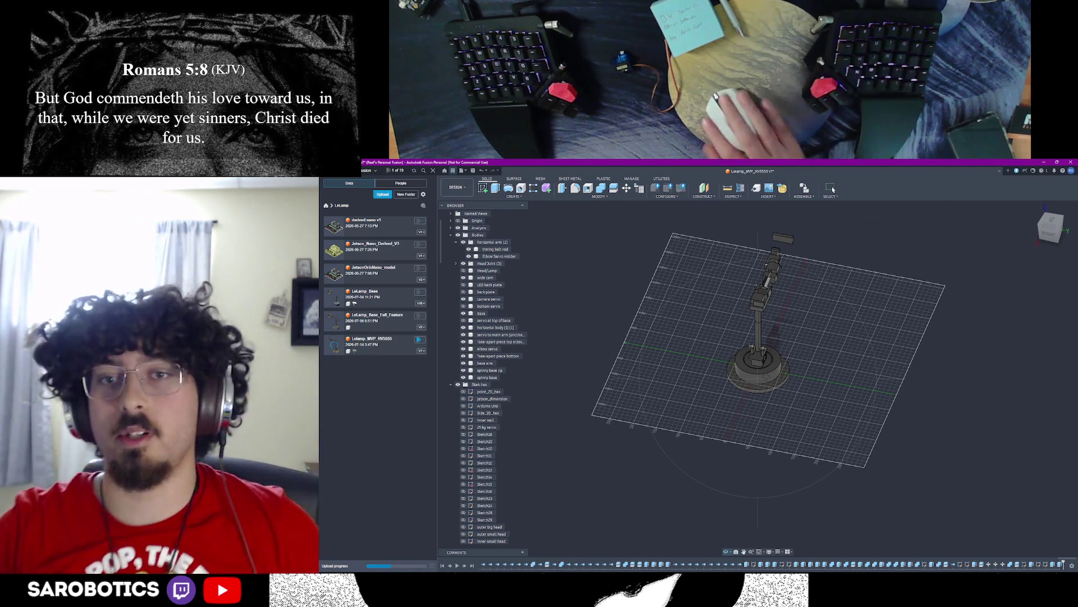
pyautogui.scroll(4, 759, 337)
pyautogui.scroll(4, 758, 337)
pyautogui.moveTo(758, 337)
pyautogui.keyDown('shift'); pyautogui.mouseDown(button='middle')
pyautogui.moveTo(742, 380)
pyautogui.moveTo(725, 337)
pyautogui.mouseUp(button='middle'); pyautogui.keyUp('shift')
pyautogui.scroll(4, 742, 354)
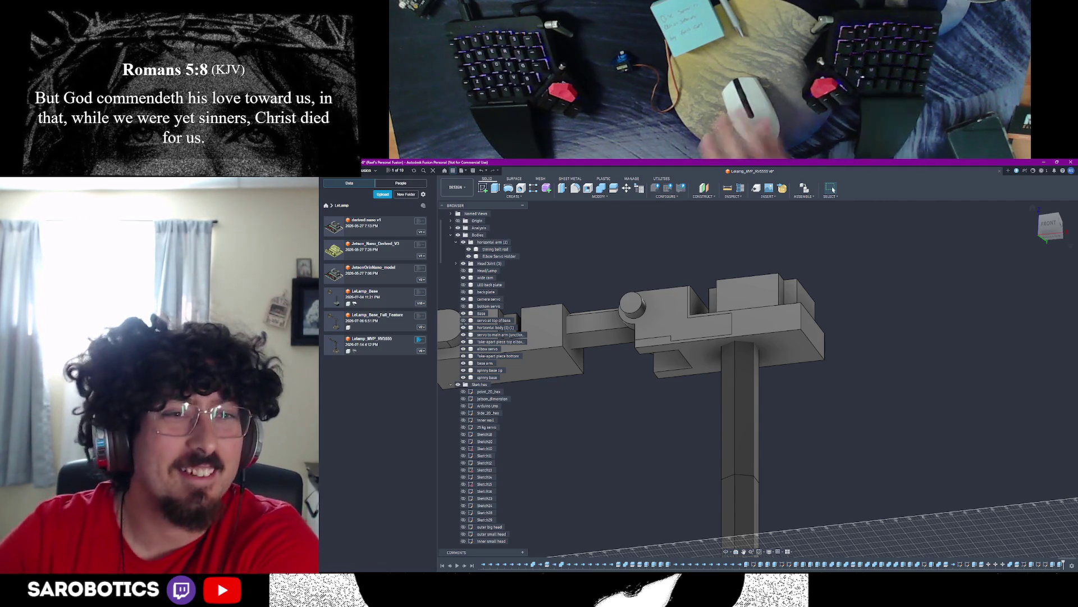
pyautogui.keyDown('shift'); pyautogui.moveTo(744, 357); pyautogui.dragTo(725, 421, button='middle'); pyautogui.keyUp('shift')
pyautogui.moveTo(742, 379)
pyautogui.keyDown('shift'); pyautogui.mouseDown(button='middle')
pyautogui.moveTo(725, 404)
pyautogui.moveTo(733, 362)
pyautogui.moveTo(751, 421)
pyautogui.moveTo(756, 377)
pyautogui.mouseUp(button='middle'); pyautogui.keyUp('shift')
pyautogui.keyDown('shift'); pyautogui.moveTo(666, 362); pyautogui.dragTo(758, 338, button='middle'); pyautogui.keyUp('shift')
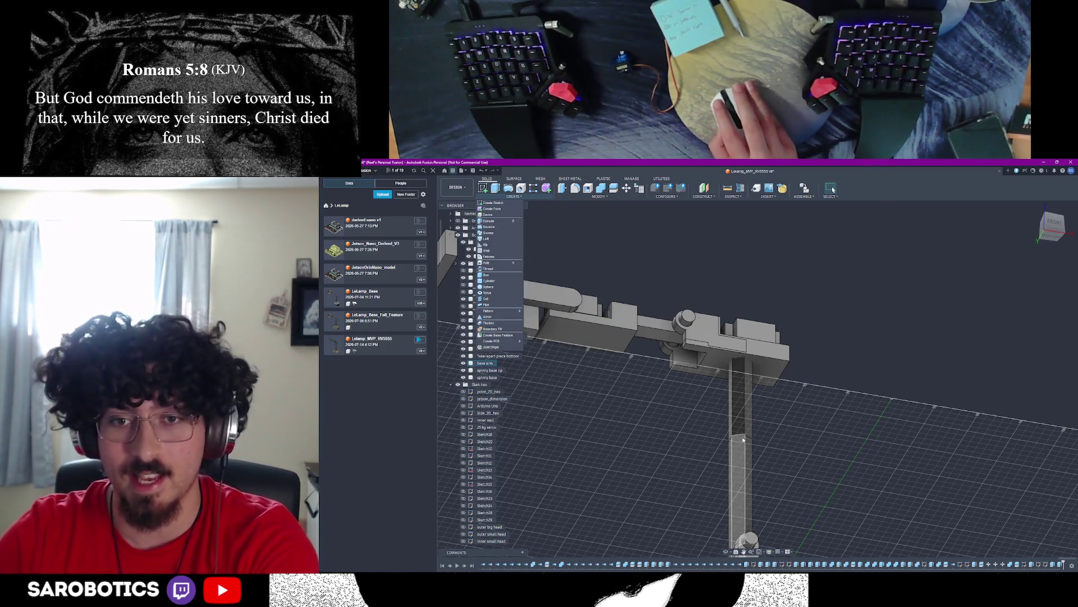
pyautogui.scroll(-3, 723, 356)
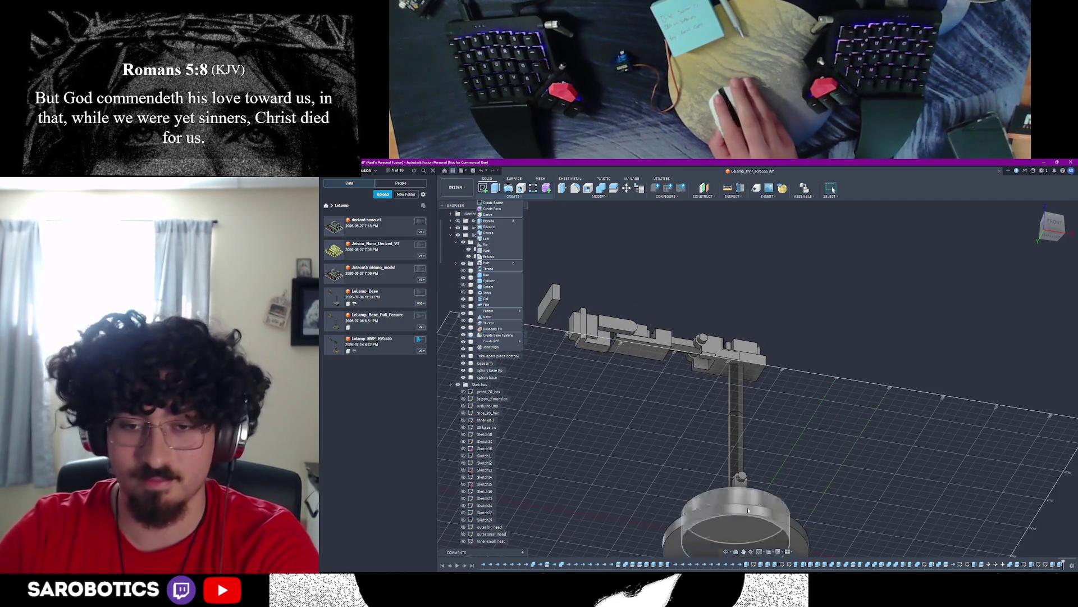
pyautogui.moveTo(747, 365)
pyautogui.keyDown('shift'); pyautogui.mouseDown(button='middle')
pyautogui.moveTo(750, 386)
pyautogui.moveTo(754, 363)
pyautogui.mouseUp(button='middle'); pyautogui.keyUp('shift')
pyautogui.scroll(4, 750, 385)
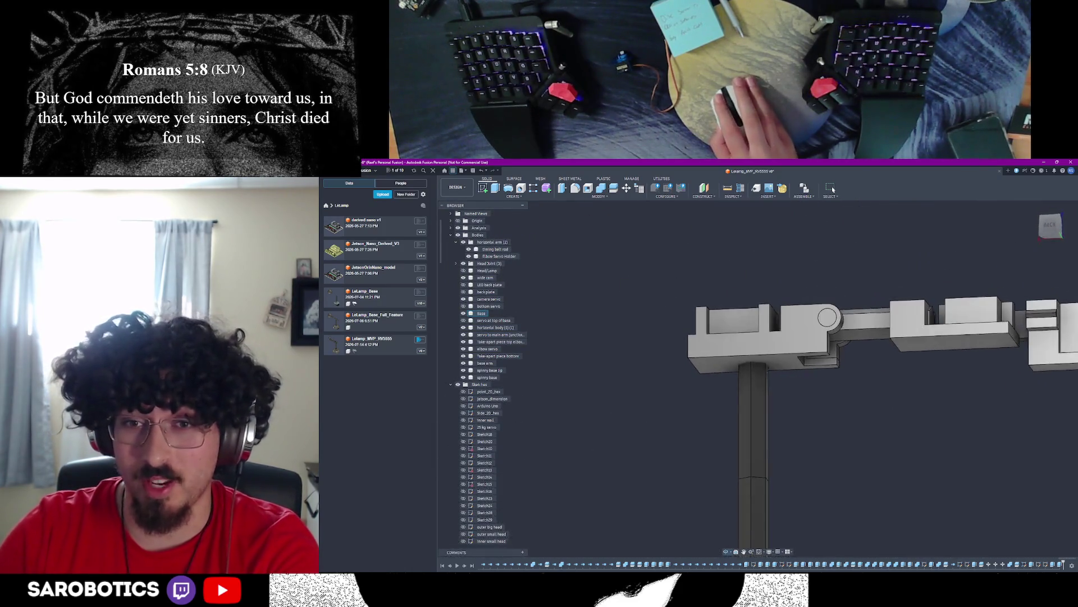
pyautogui.moveTo(754, 363)
pyautogui.keyDown('shift'); pyautogui.mouseDown(button='middle')
pyautogui.moveTo(773, 402)
pyautogui.moveTo(809, 288)
pyautogui.moveTo(843, 325)
pyautogui.mouseUp(button='middle'); pyautogui.keyUp('shift')
pyautogui.scroll(3, 774, 403)
pyautogui.keyDown('shift'); pyautogui.moveTo(757, 383); pyautogui.dragTo(753, 383, button='middle'); pyautogui.keyUp('shift')
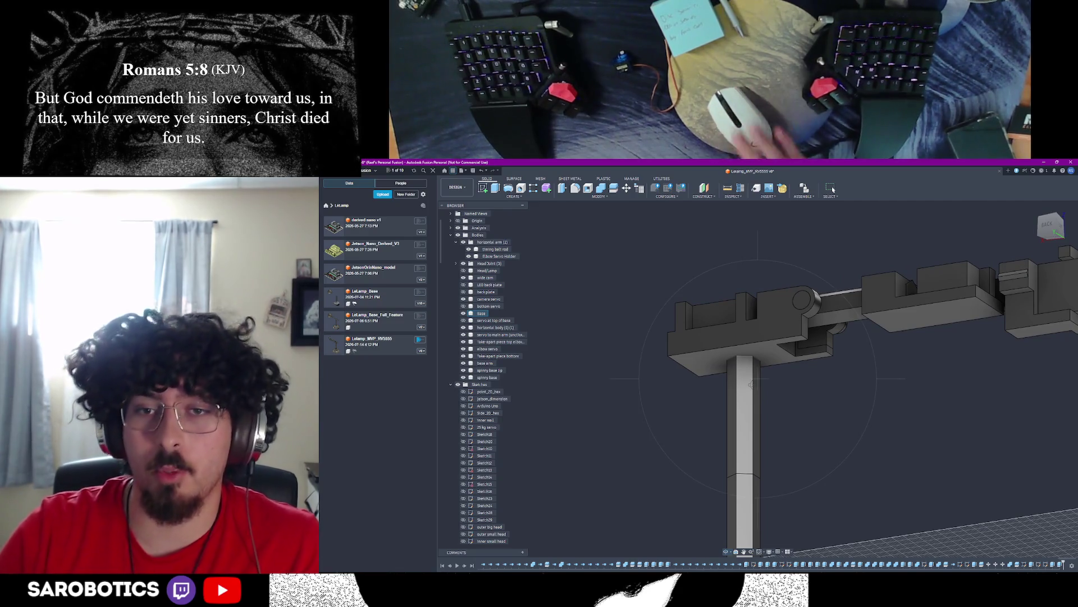
pyautogui.scroll(-5, 759, 379)
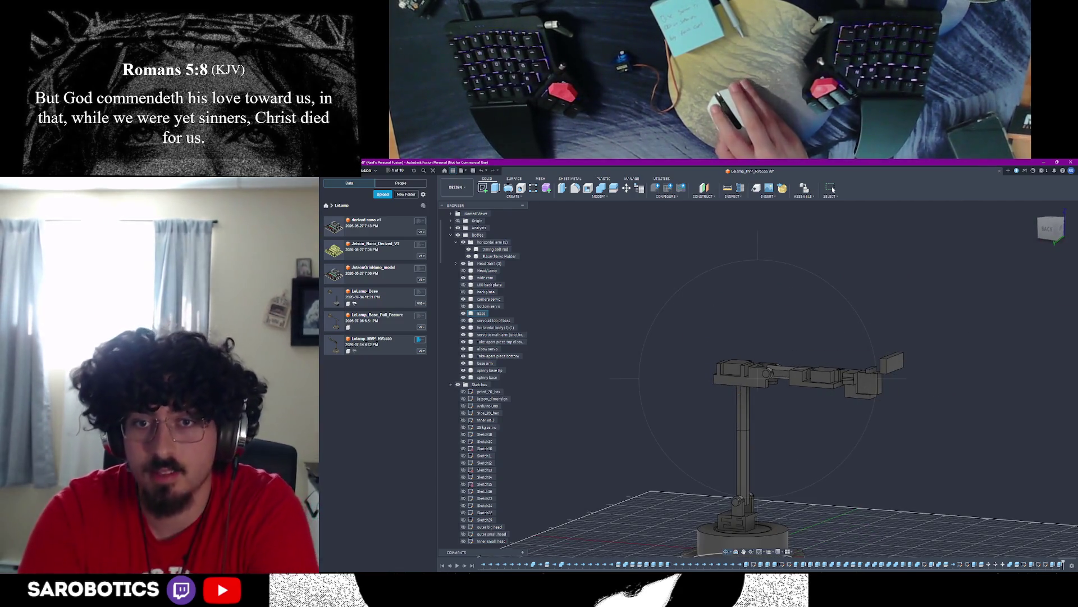
pyautogui.scroll(3, 747, 498)
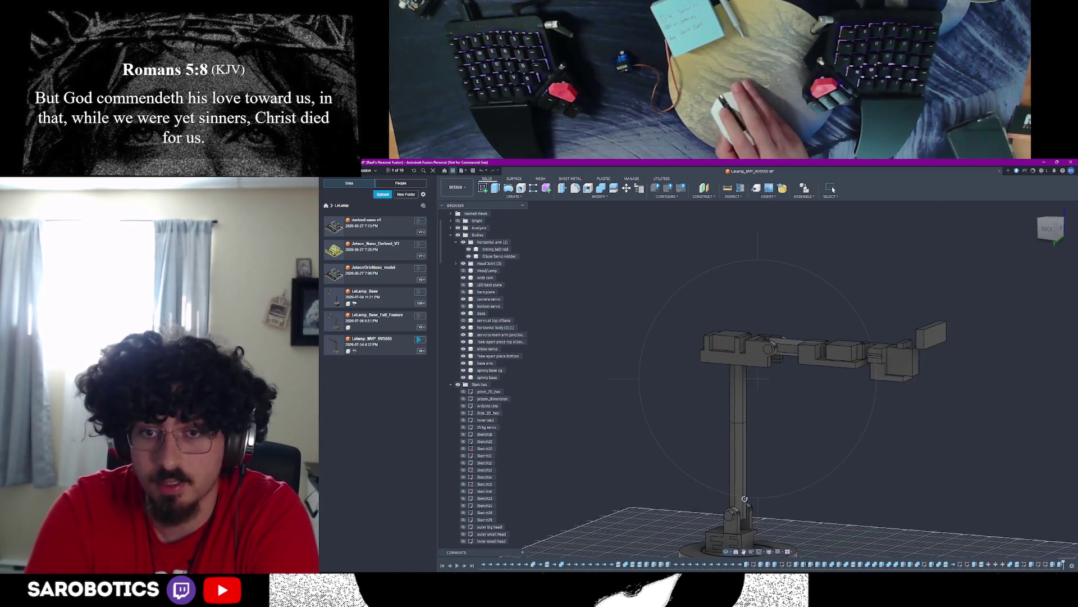
pyautogui.keyDown('shift'); pyautogui.moveTo(758, 438); pyautogui.dragTo(758, 362, button='middle'); pyautogui.keyUp('shift')
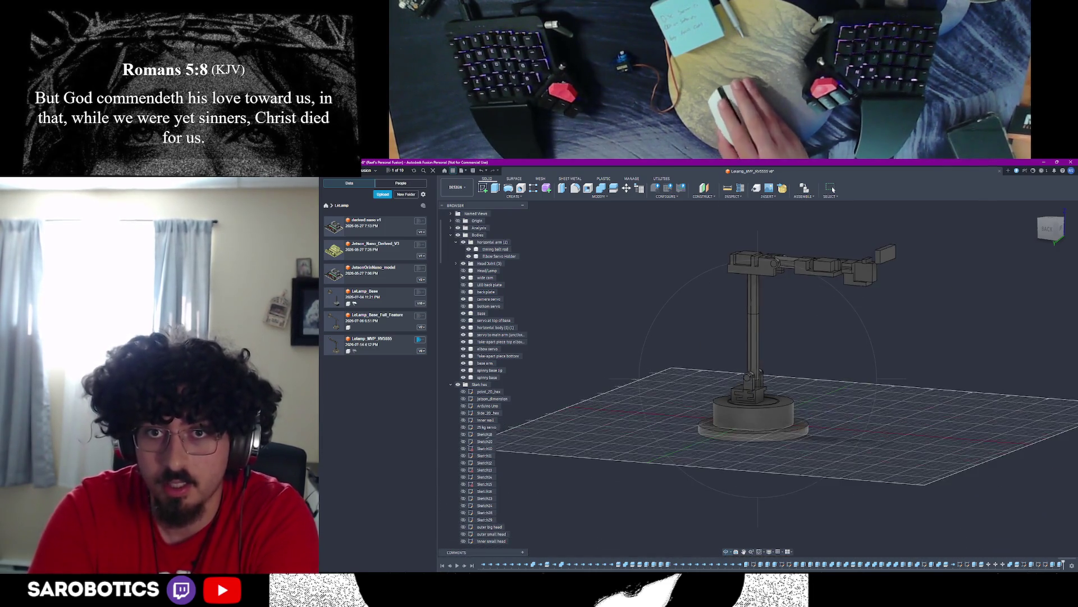
pyautogui.scroll(5, 759, 337)
pyautogui.moveTo(758, 295)
pyautogui.mouseDown(button='middle')
pyautogui.moveTo(759, 405)
pyautogui.moveTo(548, 363)
pyautogui.mouseUp(button='middle')
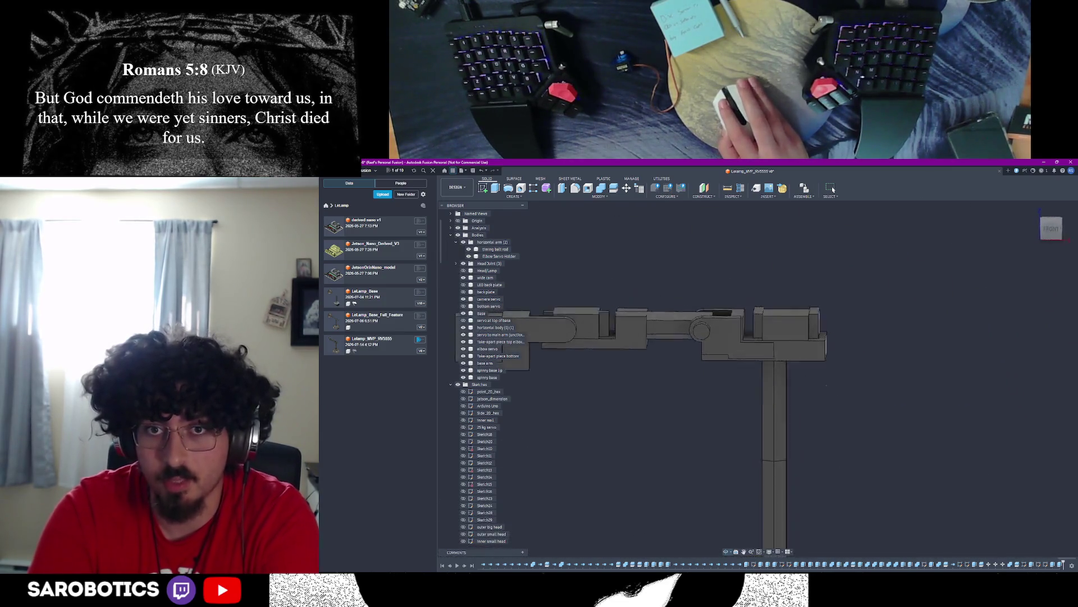
pyautogui.keyDown('shift'); pyautogui.moveTo(840, 383); pyautogui.dragTo(764, 390, button='middle'); pyautogui.keyUp('shift')
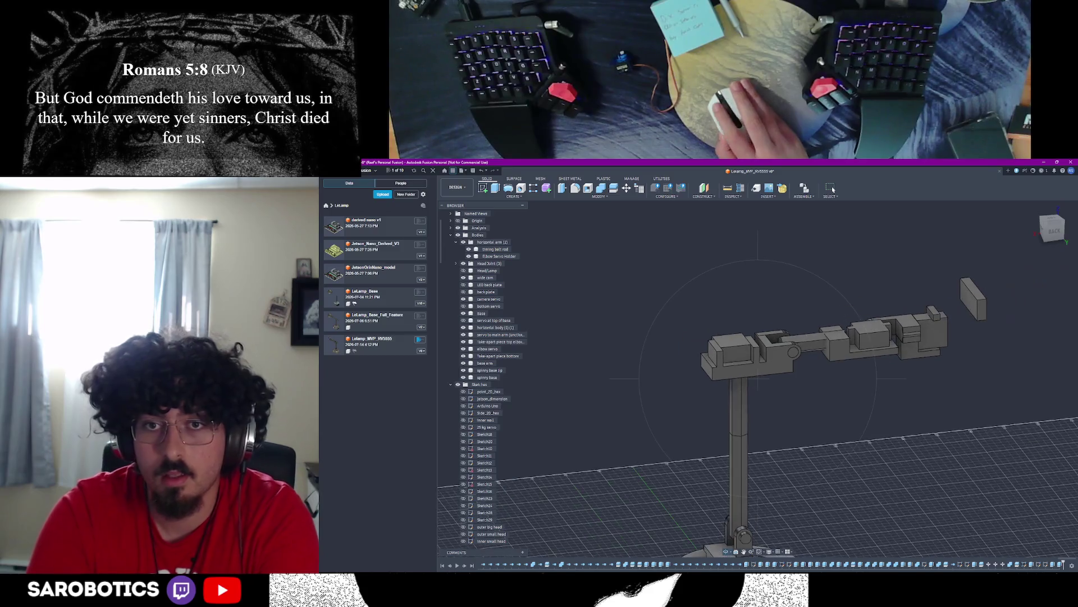
pyautogui.scroll(5, 763, 390)
pyautogui.moveTo(763, 390)
pyautogui.keyDown('shift'); pyautogui.mouseDown(button='middle')
pyautogui.moveTo(763, 321)
pyautogui.moveTo(691, 371)
pyautogui.moveTo(640, 371)
pyautogui.moveTo(640, 303)
pyautogui.moveTo(589, 337)
pyautogui.moveTo(709, 379)
pyautogui.moveTo(658, 379)
pyautogui.moveTo(589, 355)
pyautogui.mouseUp(button='middle'); pyautogui.keyUp('shift')
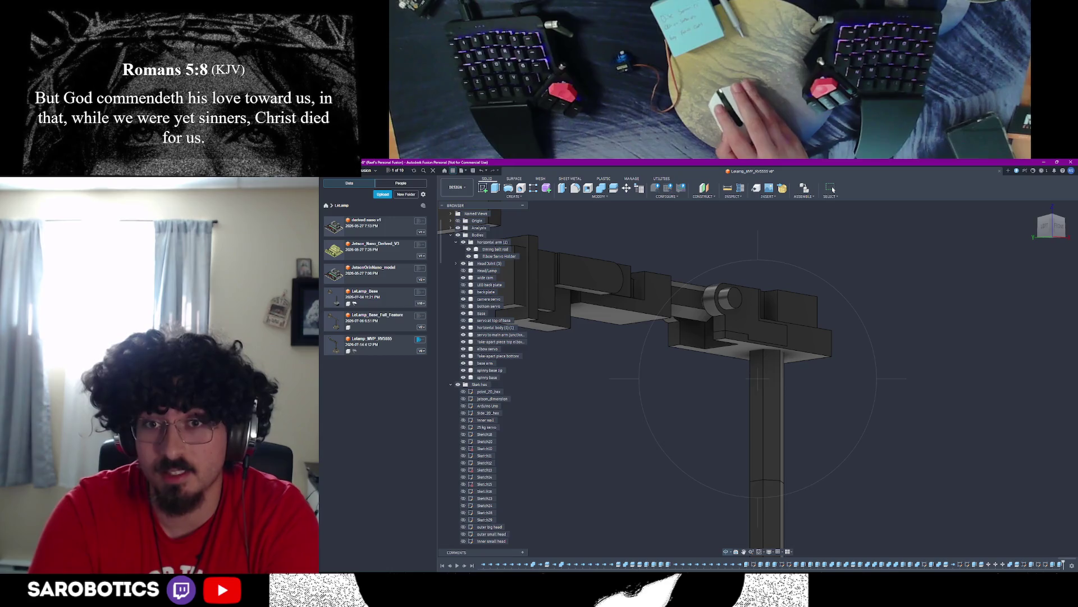
pyautogui.scroll(-5, 759, 379)
pyautogui.scroll(-4, 759, 380)
pyautogui.moveTo(759, 379)
pyautogui.keyDown('shift'); pyautogui.mouseDown(button='middle')
pyautogui.moveTo(758, 421)
pyautogui.moveTo(742, 455)
pyautogui.moveTo(758, 294)
pyautogui.mouseUp(button='middle'); pyautogui.keyUp('shift')
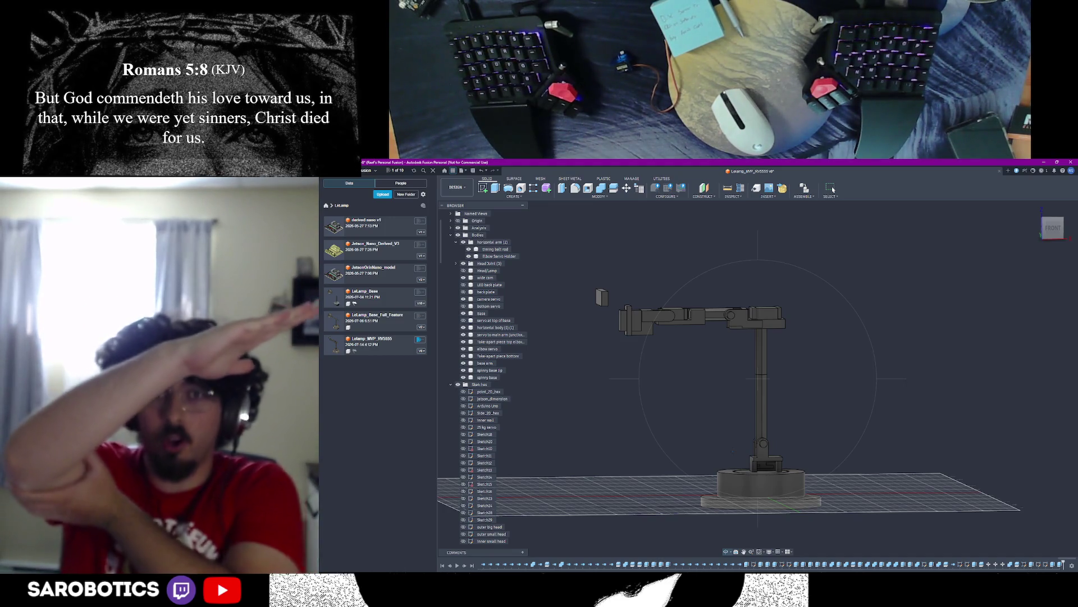
pyautogui.keyDown('shift'); pyautogui.moveTo(717, 379); pyautogui.dragTo(640, 337, button='middle'); pyautogui.keyUp('shift')
pyautogui.rightClick(624, 278)
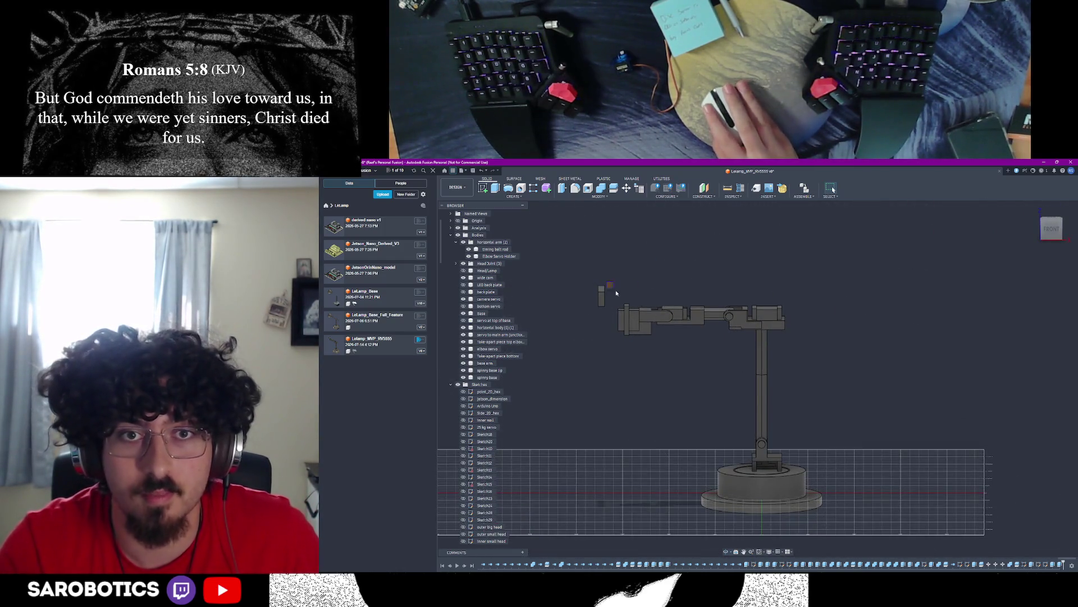
pyautogui.moveTo(760, 339); pyautogui.dragTo(762, 337)
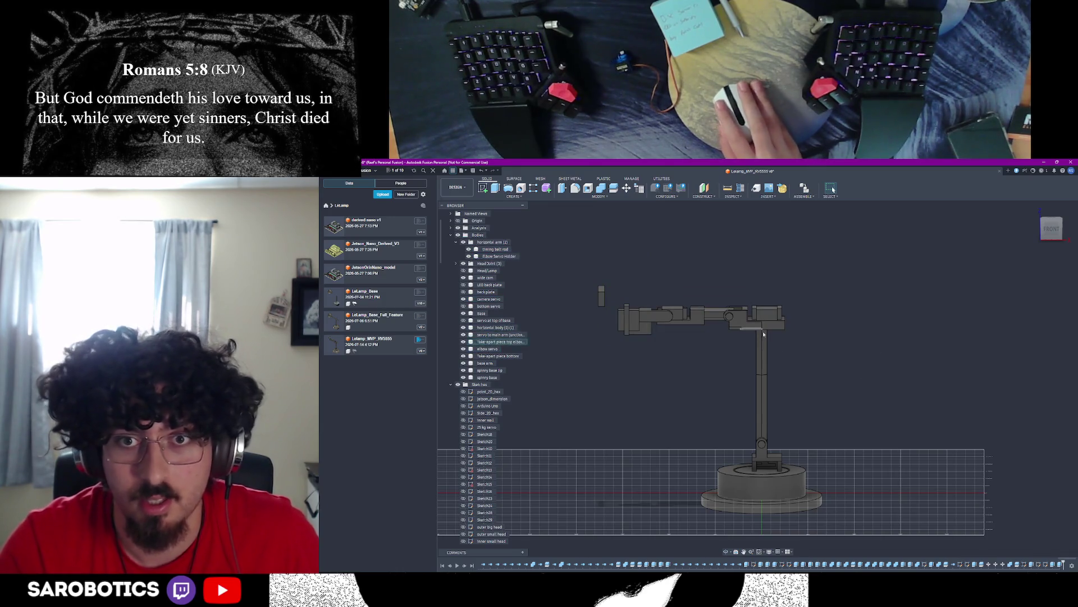
pyautogui.scroll(4, 755, 332)
pyautogui.moveTo(758, 377)
pyautogui.keyDown('shift'); pyautogui.mouseDown(button='middle')
pyautogui.moveTo(708, 321)
pyautogui.moveTo(758, 363)
pyautogui.moveTo(758, 346)
pyautogui.moveTo(759, 379)
pyautogui.mouseUp(button='middle'); pyautogui.keyUp('shift')
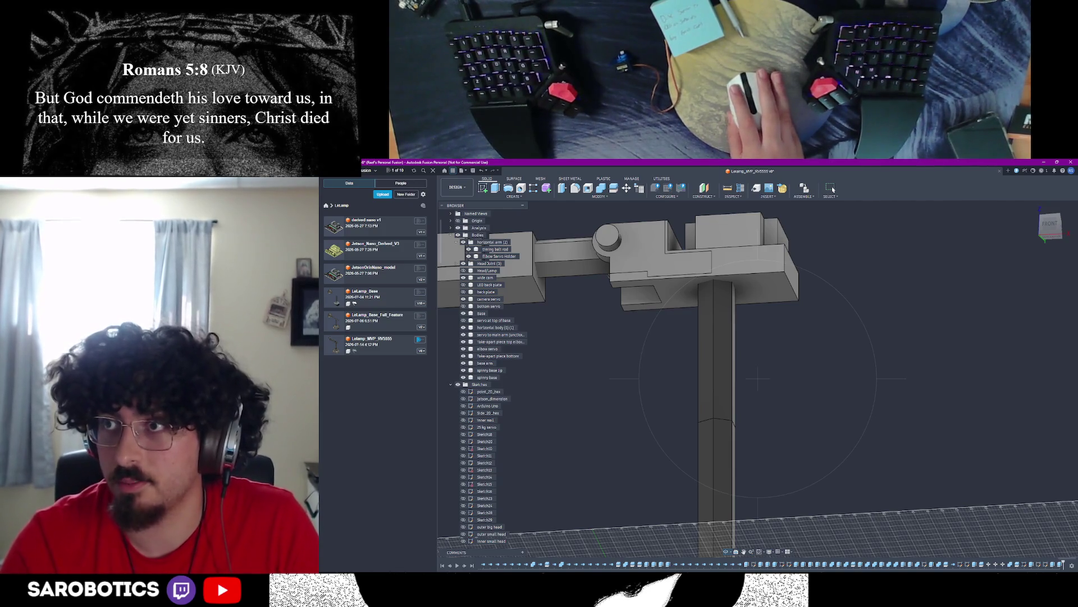
pyautogui.keyDown('shift'); pyautogui.moveTo(752, 310); pyautogui.dragTo(708, 372, button='middle'); pyautogui.keyUp('shift')
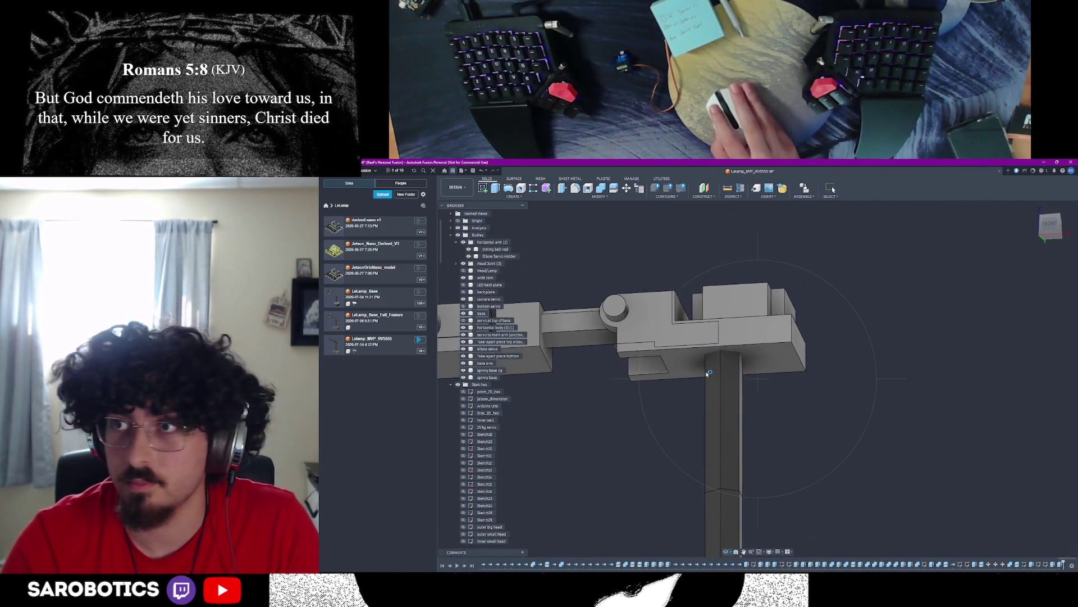
pyautogui.scroll(4, 735, 405)
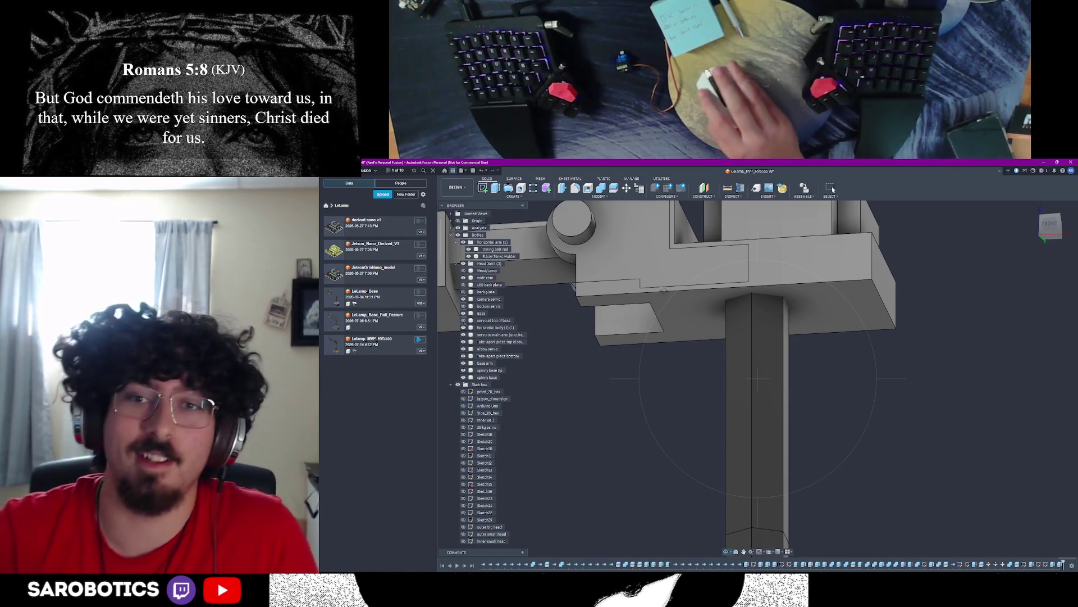
pyautogui.moveTo(752, 388)
pyautogui.keyDown('shift'); pyautogui.mouseDown(button='middle')
pyautogui.moveTo(755, 379)
pyautogui.moveTo(783, 408)
pyautogui.moveTo(737, 464)
pyautogui.moveTo(750, 384)
pyautogui.moveTo(729, 349)
pyautogui.moveTo(723, 243)
pyautogui.moveTo(728, 354)
pyautogui.mouseUp(button='middle'); pyautogui.keyUp('shift')
pyautogui.scroll(3, 796, 389)
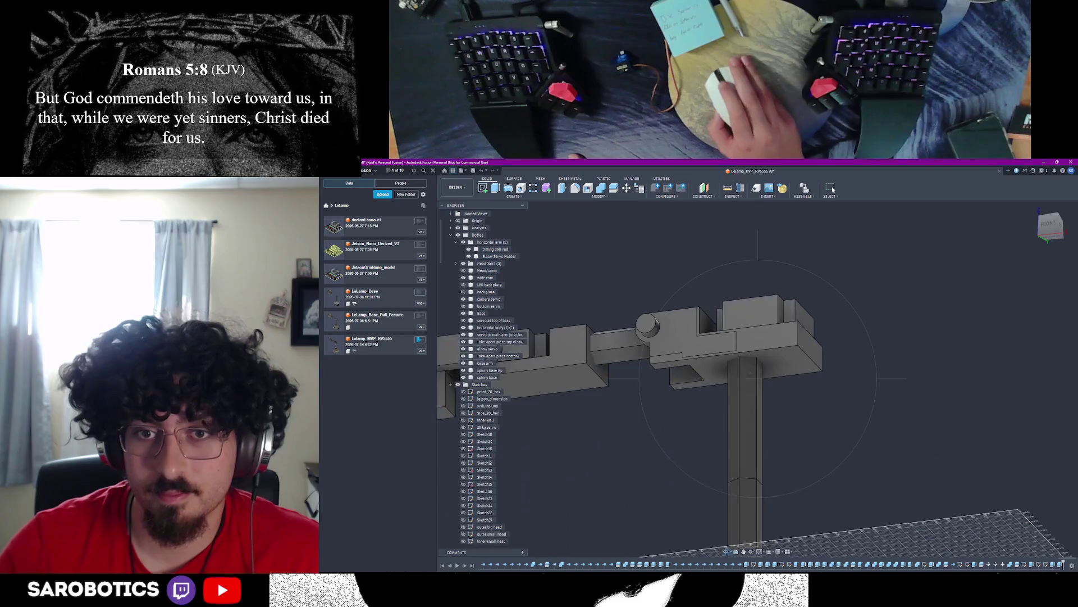
pyautogui.scroll(3, 795, 389)
pyautogui.scroll(2, 795, 390)
pyautogui.keyDown('shift'); pyautogui.moveTo(674, 379); pyautogui.dragTo(674, 456, button='middle'); pyautogui.keyUp('shift')
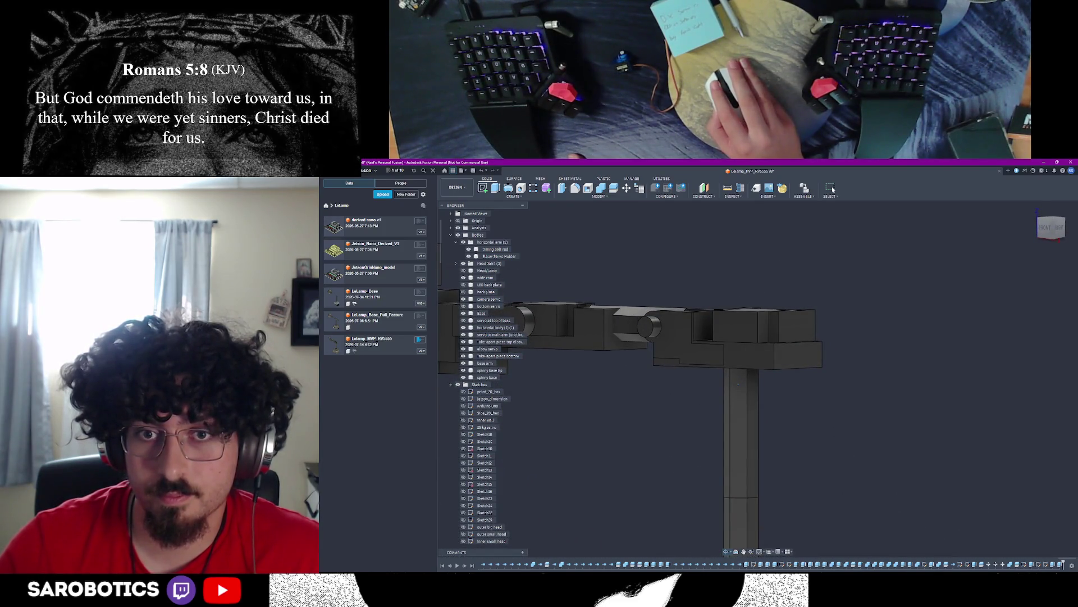
pyautogui.keyDown('shift'); pyautogui.moveTo(739, 385); pyautogui.dragTo(762, 455, button='middle'); pyautogui.keyUp('shift')
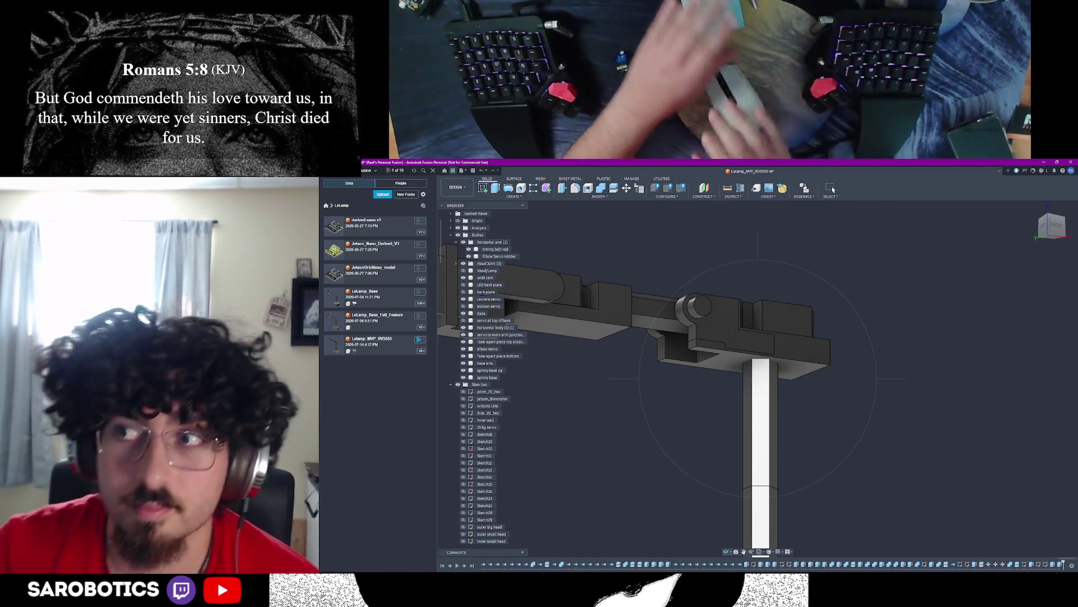
pyautogui.keyDown('shift'); pyautogui.moveTo(765, 367); pyautogui.dragTo(708, 355, button='middle'); pyautogui.keyUp('shift')
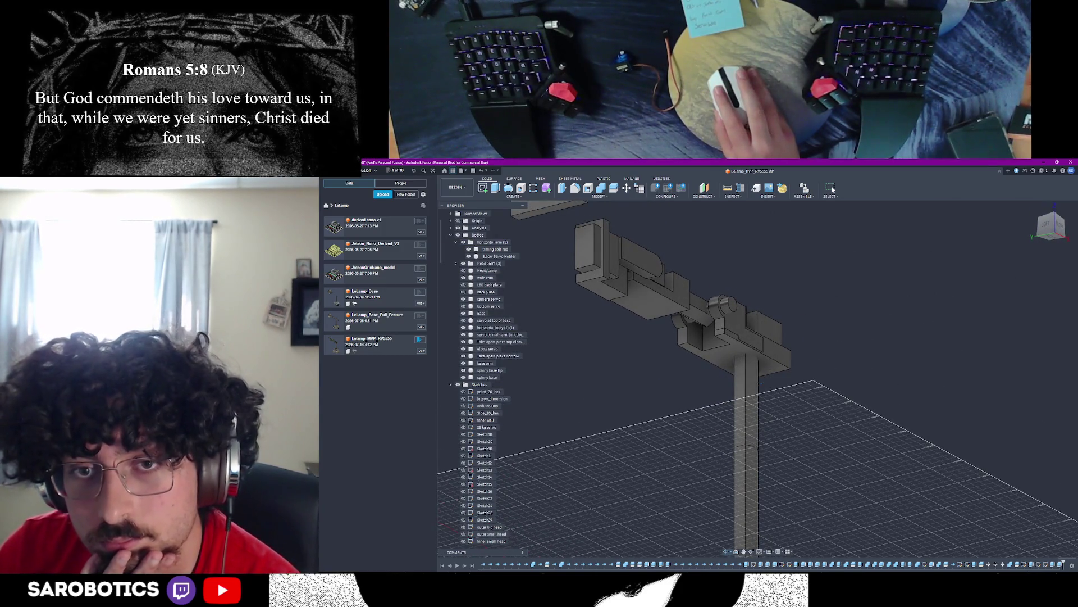
pyautogui.moveTo(709, 354)
pyautogui.keyDown('shift'); pyautogui.mouseDown(button='middle')
pyautogui.moveTo(733, 338)
pyautogui.moveTo(767, 438)
pyautogui.mouseUp(button='middle'); pyautogui.keyUp('shift')
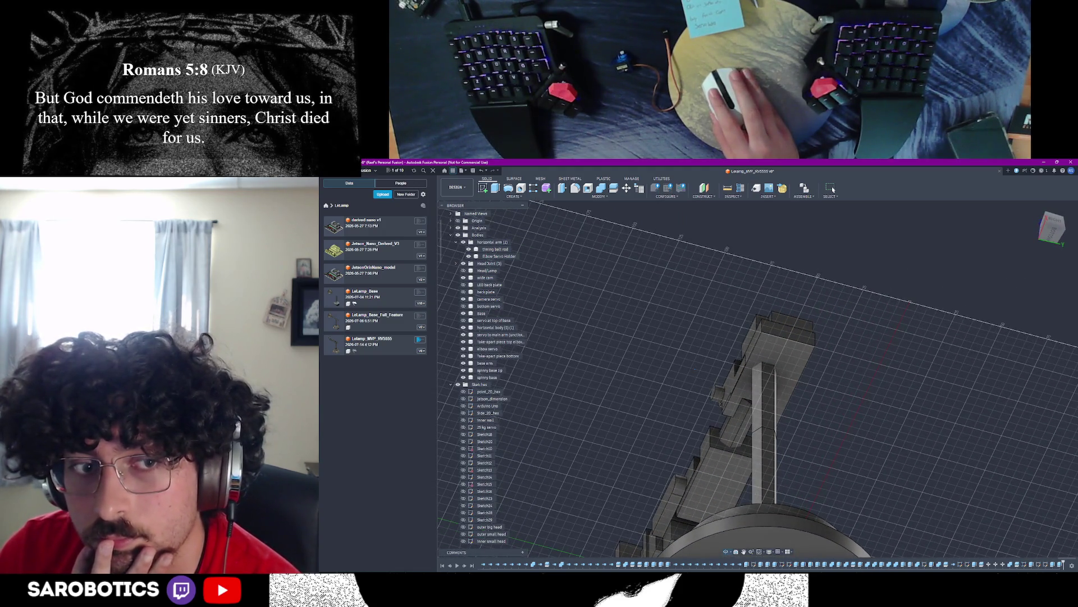
pyautogui.moveTo(746, 379)
pyautogui.keyDown('shift'); pyautogui.mouseDown(button='middle')
pyautogui.moveTo(747, 411)
pyautogui.moveTo(746, 329)
pyautogui.moveTo(746, 438)
pyautogui.mouseUp(button='middle'); pyautogui.keyUp('shift')
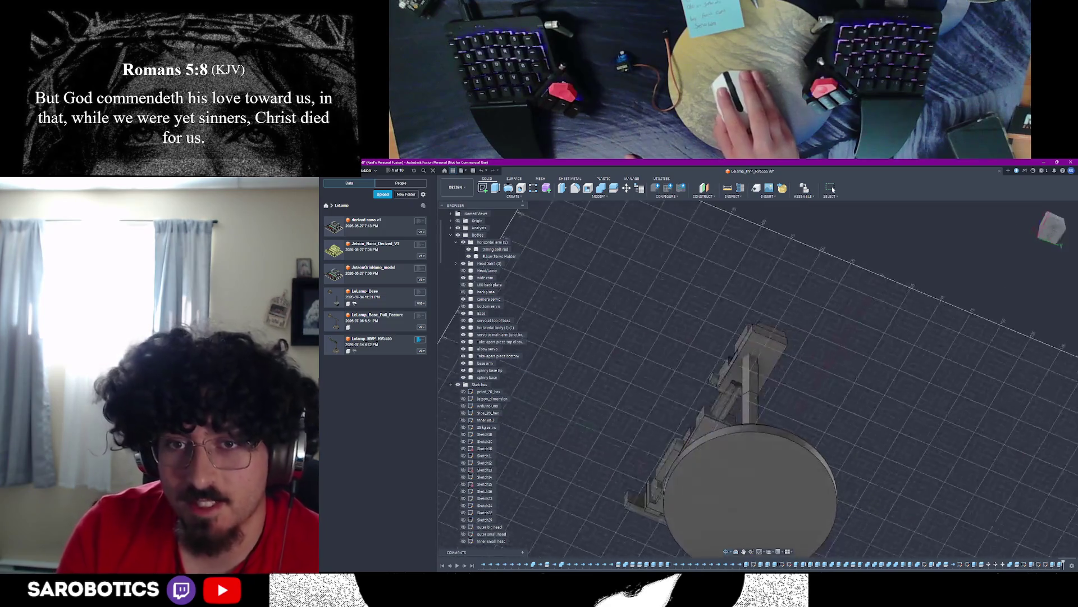
pyautogui.moveTo(747, 379)
pyautogui.keyDown('shift'); pyautogui.mouseDown(button='middle')
pyautogui.moveTo(691, 380)
pyautogui.moveTo(750, 380)
pyautogui.mouseUp(button='middle'); pyautogui.keyUp('shift')
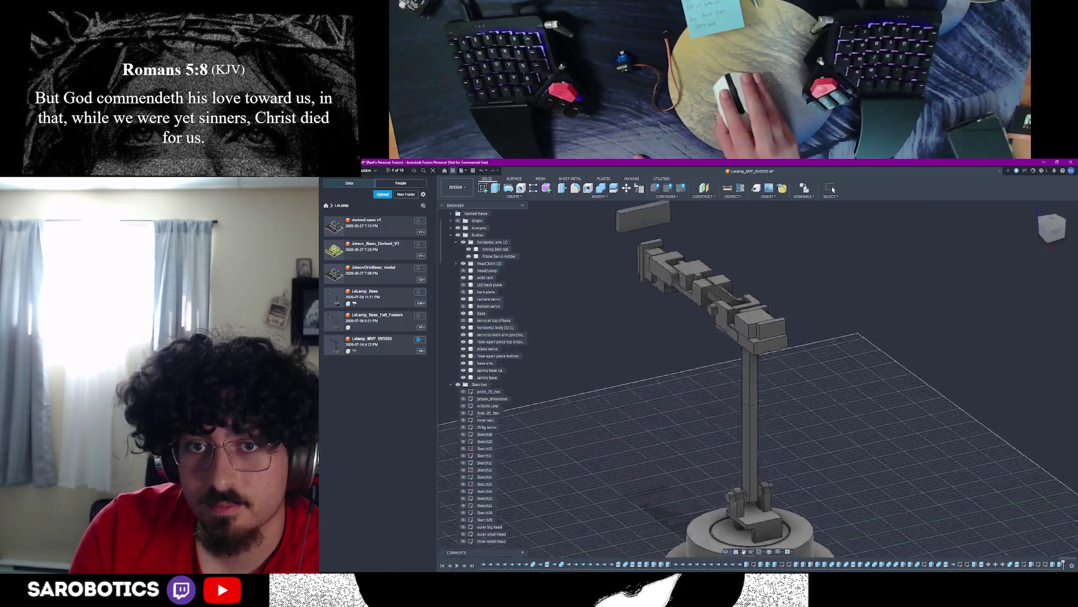
pyautogui.moveTo(747, 379)
pyautogui.keyDown('shift'); pyautogui.mouseDown(button='middle')
pyautogui.moveTo(708, 379)
pyautogui.moveTo(725, 371)
pyautogui.moveTo(699, 363)
pyautogui.mouseUp(button='middle'); pyautogui.keyUp('shift')
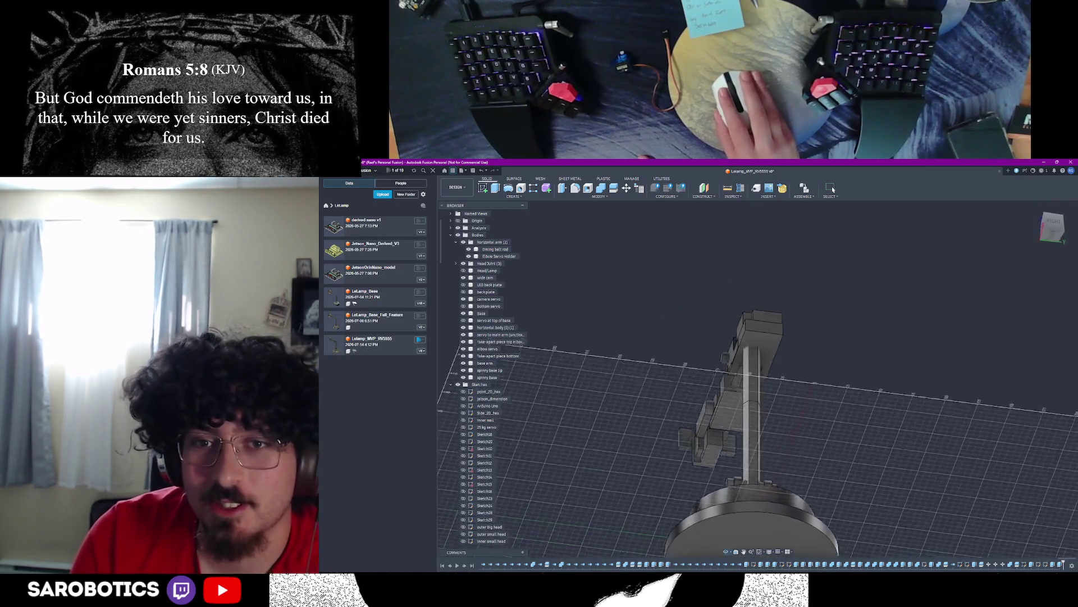
pyautogui.moveTo(725, 380)
pyautogui.keyDown('shift'); pyautogui.mouseDown(button='middle')
pyautogui.moveTo(704, 383)
pyautogui.moveTo(724, 363)
pyautogui.moveTo(700, 329)
pyautogui.mouseUp(button='middle'); pyautogui.keyUp('shift')
pyautogui.moveTo(759, 354)
pyautogui.keyDown('shift'); pyautogui.mouseDown(button='middle')
pyautogui.moveTo(725, 295)
pyautogui.moveTo(726, 337)
pyautogui.moveTo(771, 334)
pyautogui.moveTo(733, 337)
pyautogui.moveTo(726, 354)
pyautogui.moveTo(758, 337)
pyautogui.moveTo(733, 379)
pyautogui.moveTo(754, 379)
pyautogui.moveTo(731, 320)
pyautogui.moveTo(749, 362)
pyautogui.moveTo(745, 414)
pyautogui.mouseUp(button='middle'); pyautogui.keyUp('shift')
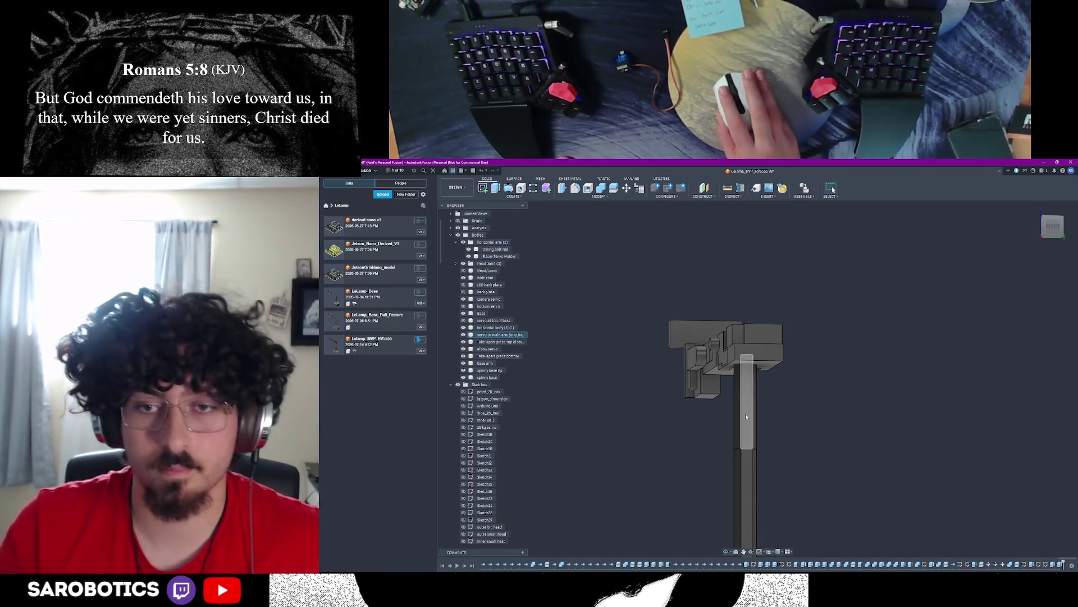
pyautogui.click(747, 404)
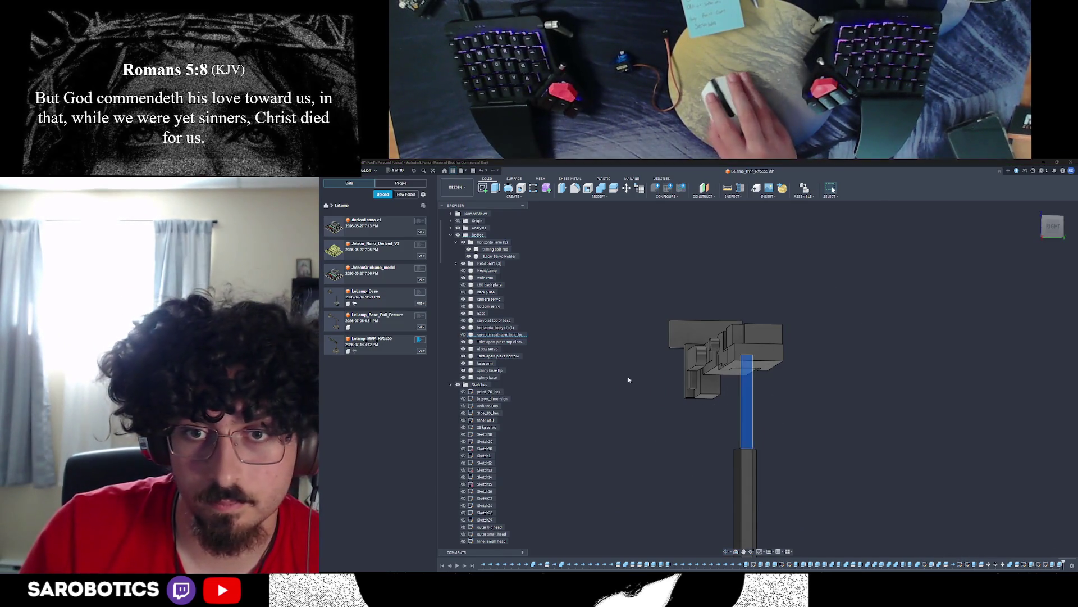
pyautogui.scroll(-3, 742, 421)
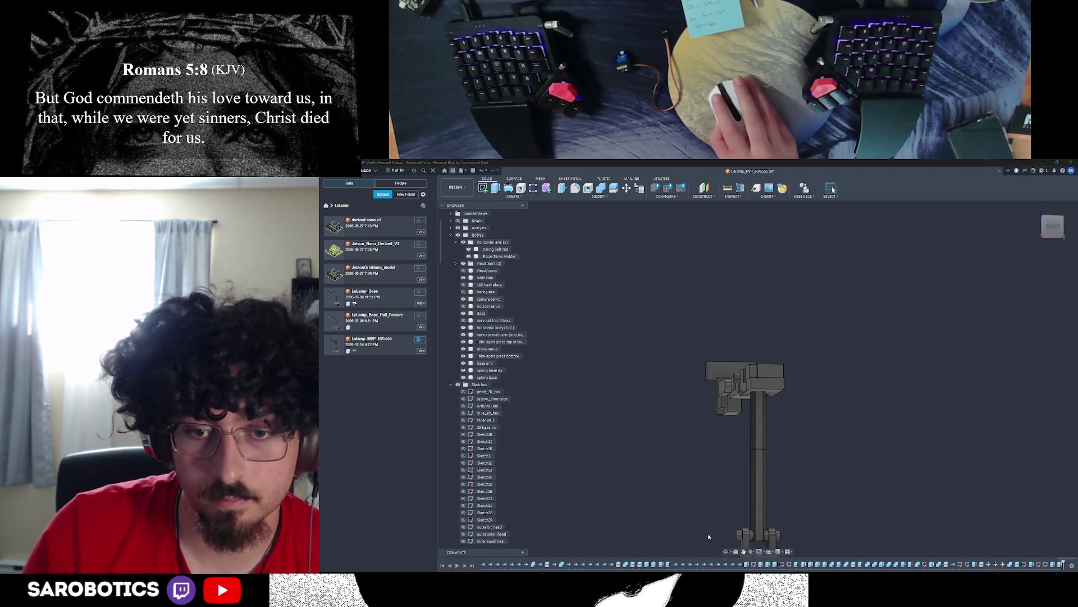
pyautogui.keyDown('shift'); pyautogui.moveTo(742, 421); pyautogui.dragTo(755, 328, button='middle'); pyautogui.keyUp('shift')
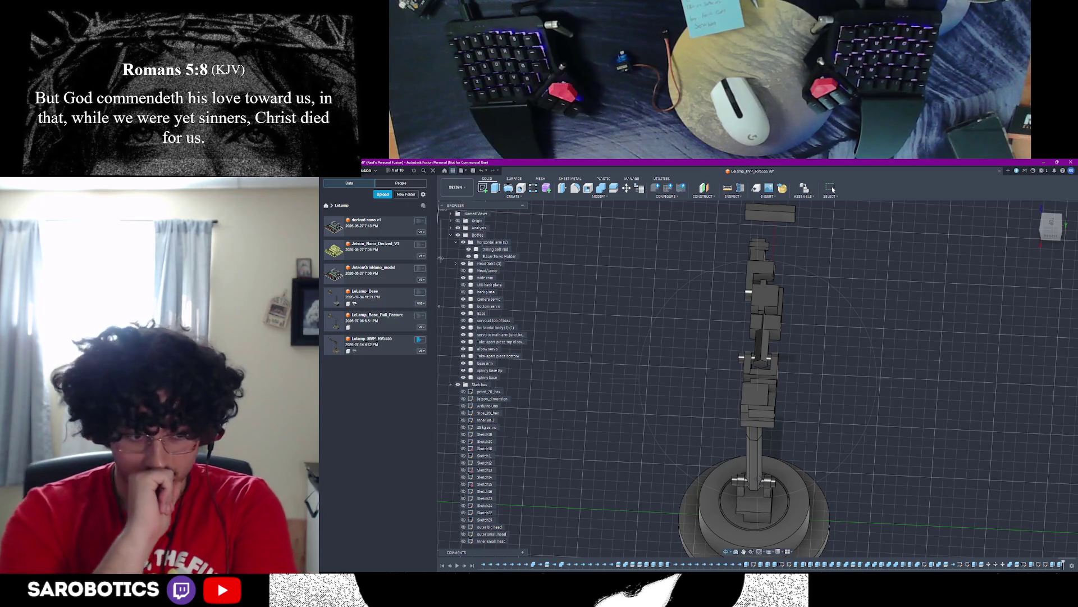
pyautogui.keyDown('shift'); pyautogui.moveTo(758, 379); pyautogui.dragTo(758, 320, button='middle'); pyautogui.keyUp('shift')
pyautogui.keyDown('shift'); pyautogui.moveTo(758, 379); pyautogui.dragTo(691, 321, button='middle'); pyautogui.keyUp('shift')
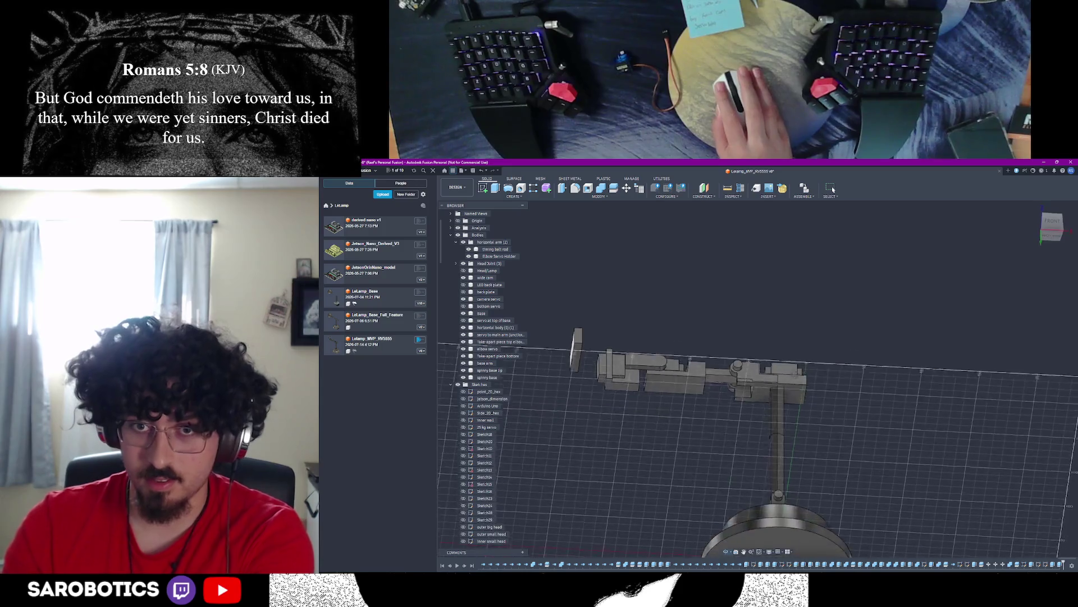
pyautogui.keyDown('shift'); pyautogui.moveTo(759, 379); pyautogui.dragTo(754, 484, button='middle'); pyautogui.keyUp('shift')
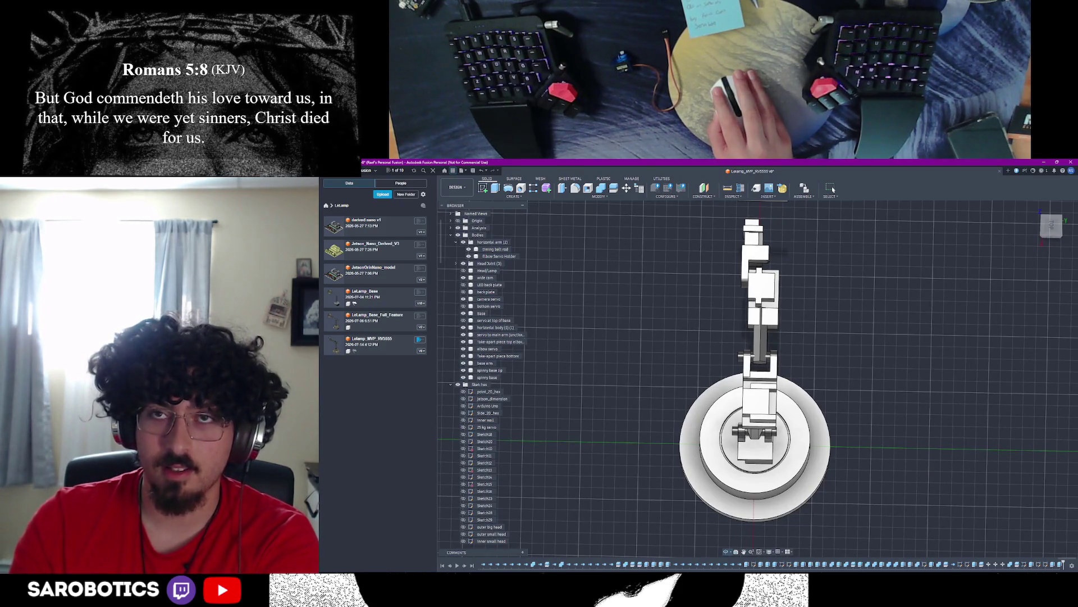
pyautogui.moveTo(758, 472); pyautogui.dragTo(771, 405, button='middle')
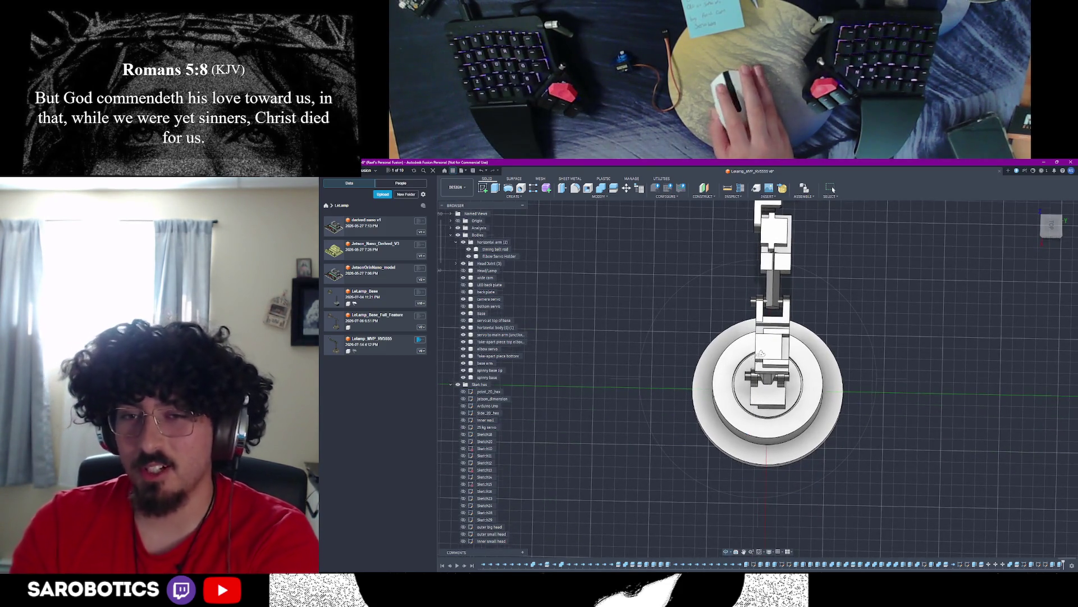
pyautogui.keyDown('shift'); pyautogui.moveTo(760, 354); pyautogui.dragTo(760, 421, button='middle'); pyautogui.keyUp('shift')
pyautogui.keyDown('shift'); pyautogui.moveTo(759, 270); pyautogui.dragTo(758, 379, button='middle'); pyautogui.keyUp('shift')
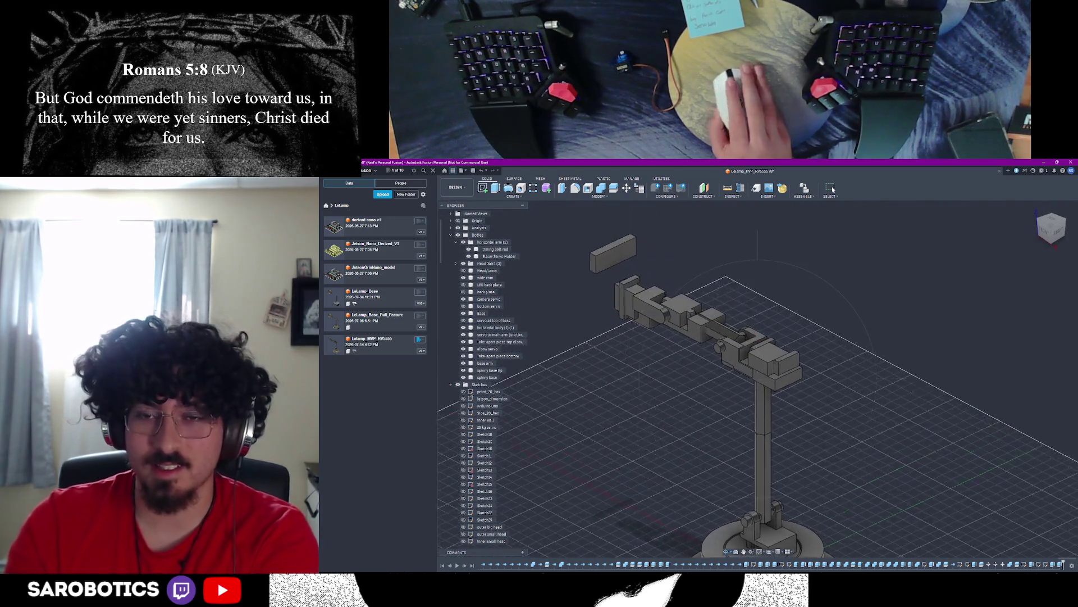
pyautogui.keyDown('shift'); pyautogui.moveTo(759, 337); pyautogui.dragTo(758, 253, button='middle'); pyautogui.keyUp('shift')
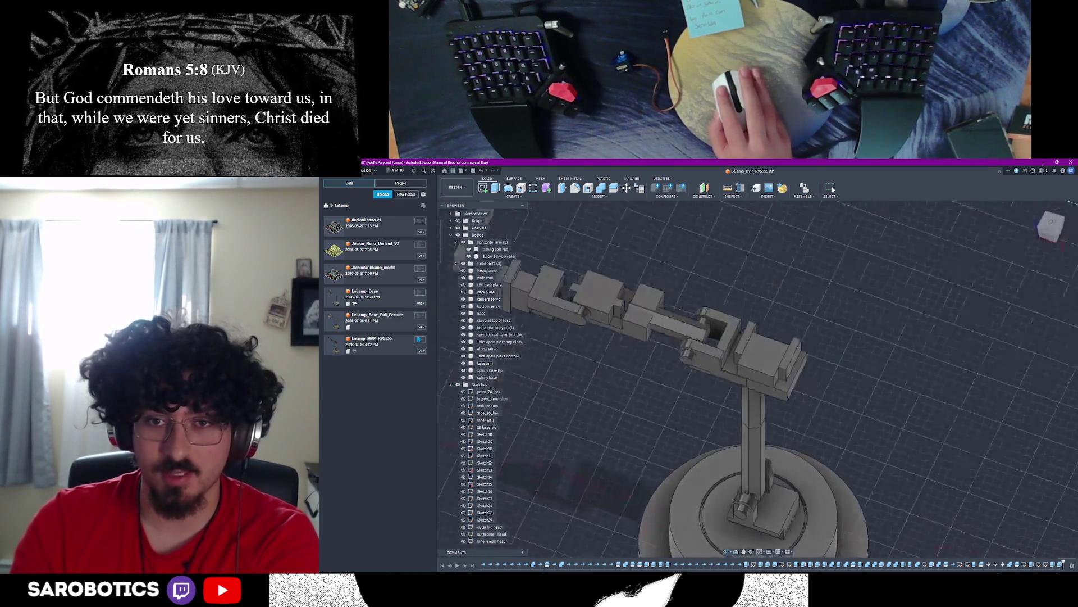
pyautogui.keyDown('shift'); pyautogui.moveTo(758, 294); pyautogui.dragTo(800, 379, button='middle'); pyautogui.keyUp('shift')
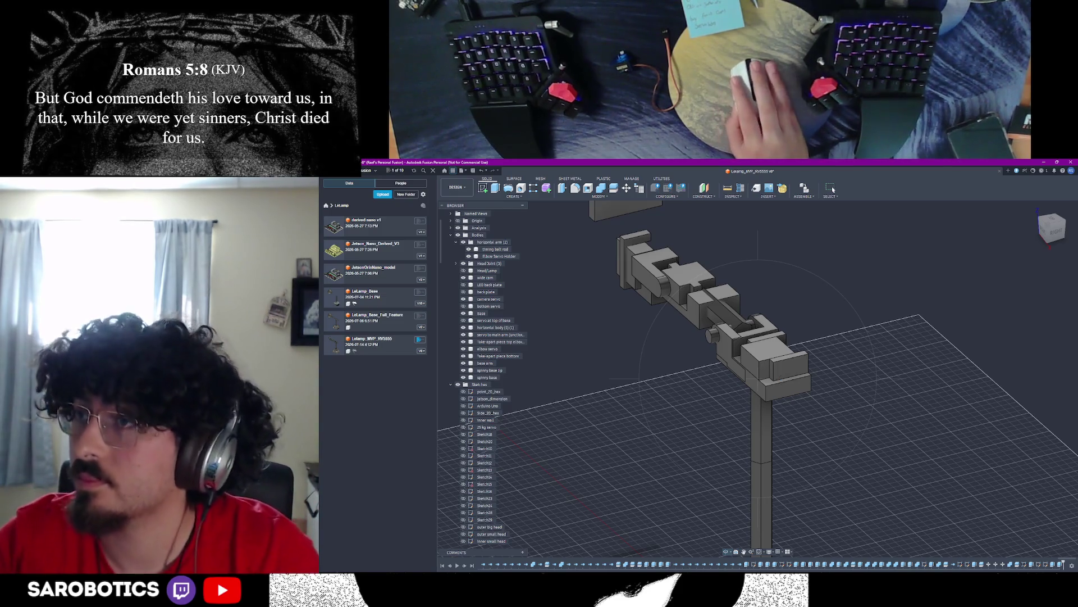
pyautogui.moveTo(758, 379)
pyautogui.keyDown('shift'); pyautogui.mouseDown(button='middle')
pyautogui.moveTo(758, 321)
pyautogui.moveTo(758, 371)
pyautogui.mouseUp(button='middle'); pyautogui.keyUp('shift')
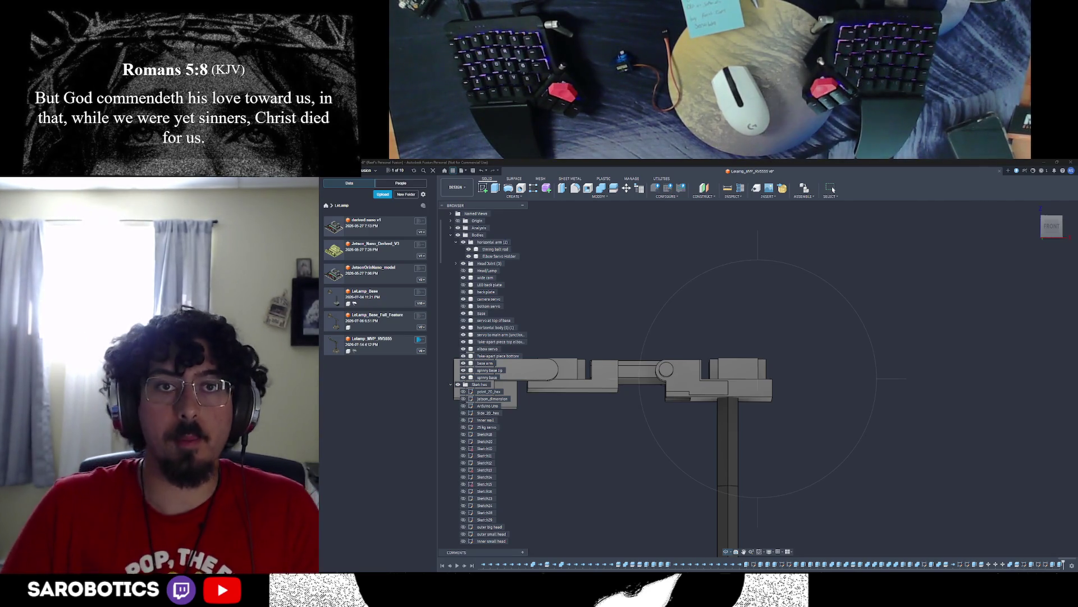
pyautogui.keyDown('shift'); pyautogui.moveTo(640, 396); pyautogui.dragTo(692, 362, button='middle'); pyautogui.keyUp('shift')
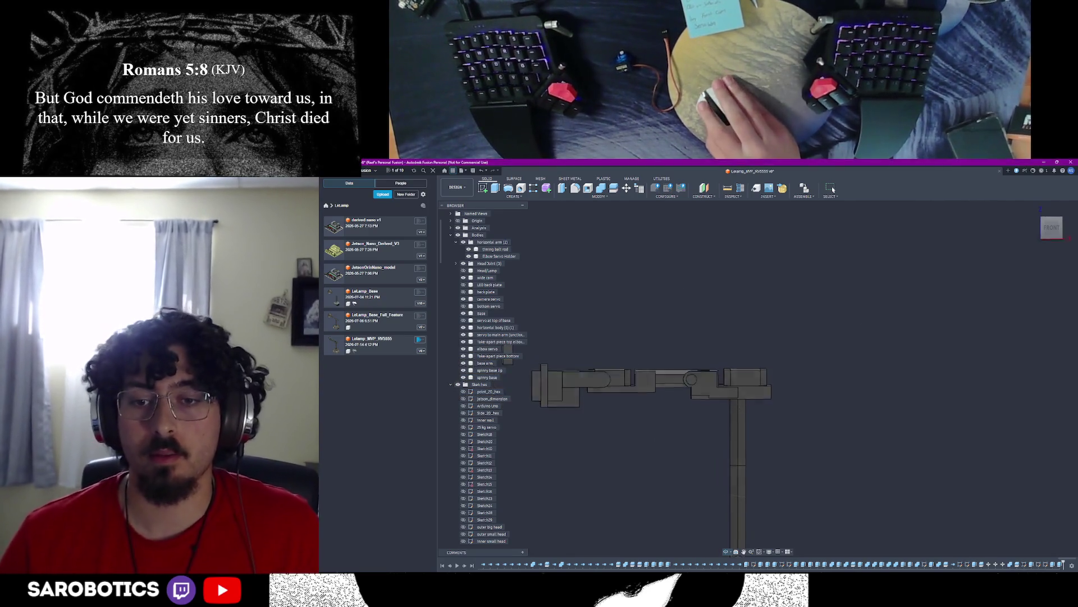
pyautogui.moveTo(717, 396)
pyautogui.keyDown('shift'); pyautogui.mouseDown(button='middle')
pyautogui.moveTo(759, 363)
pyautogui.moveTo(762, 413)
pyautogui.mouseUp(button='middle'); pyautogui.keyUp('shift')
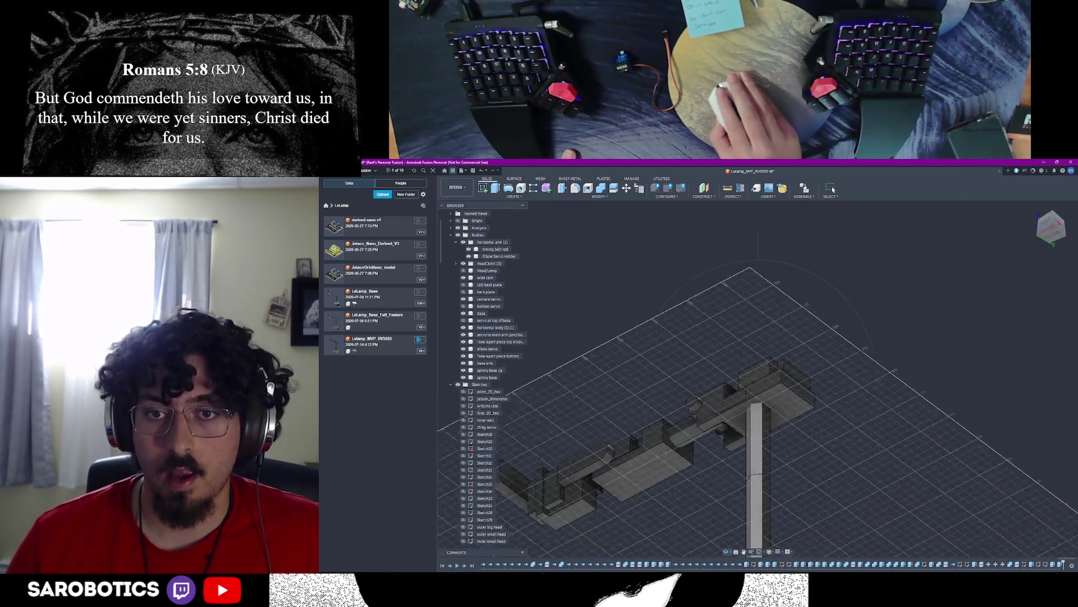
pyautogui.keyDown('shift'); pyautogui.moveTo(752, 483); pyautogui.dragTo(717, 438, button='middle'); pyautogui.keyUp('shift')
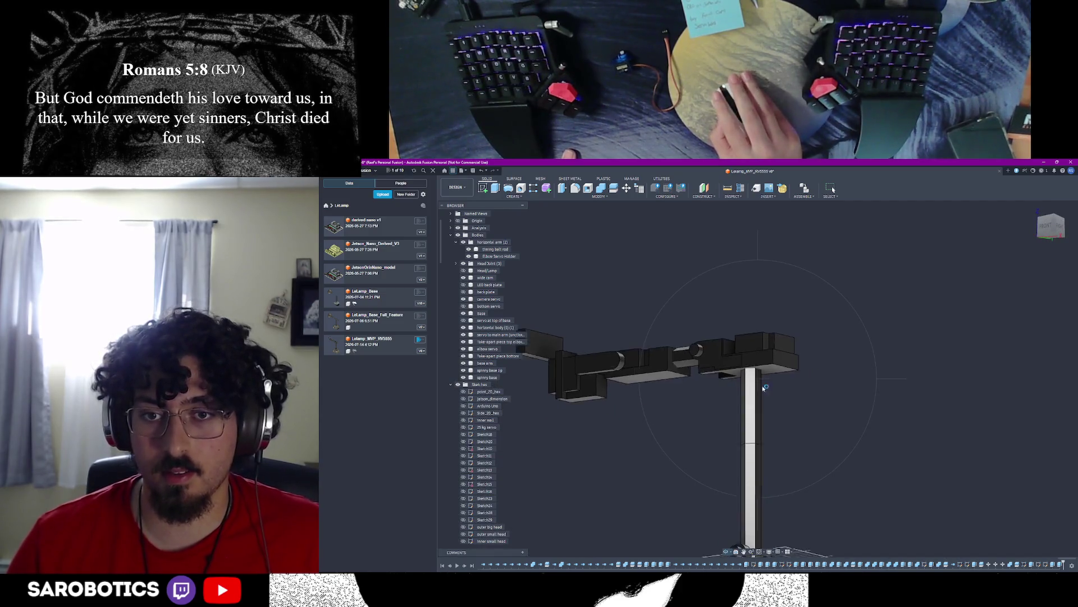
pyautogui.moveTo(716, 400)
pyautogui.keyDown('shift'); pyautogui.mouseDown(button='middle')
pyautogui.moveTo(833, 331)
pyautogui.moveTo(759, 379)
pyautogui.moveTo(742, 337)
pyautogui.moveTo(759, 355)
pyautogui.moveTo(775, 321)
pyautogui.moveTo(758, 363)
pyautogui.moveTo(785, 396)
pyautogui.mouseUp(button='middle'); pyautogui.keyUp('shift')
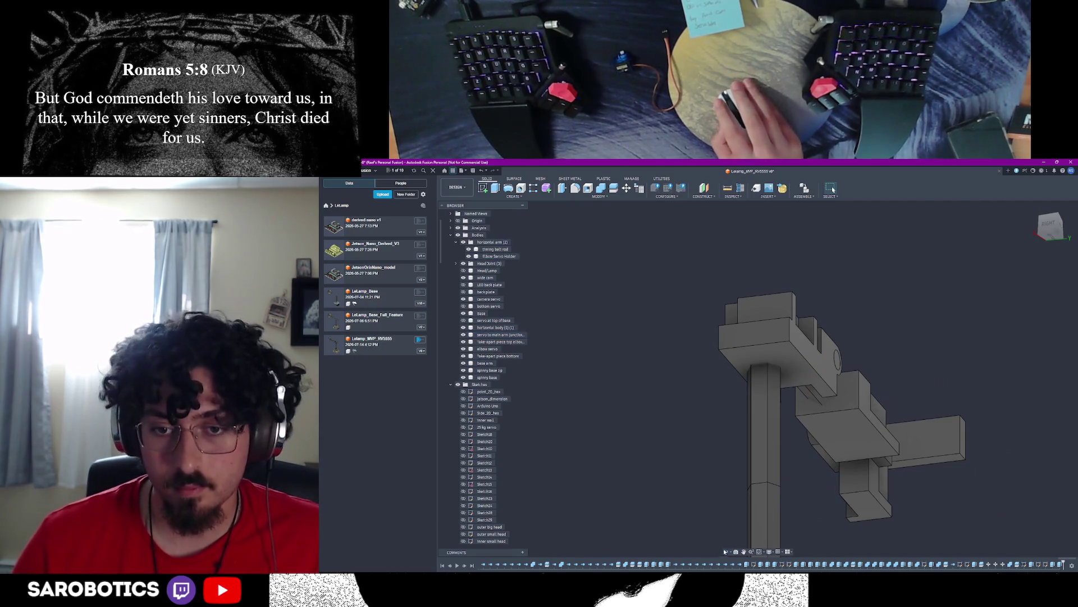
pyautogui.keyDown('shift'); pyautogui.moveTo(784, 397); pyautogui.dragTo(778, 363, button='middle'); pyautogui.keyUp('shift')
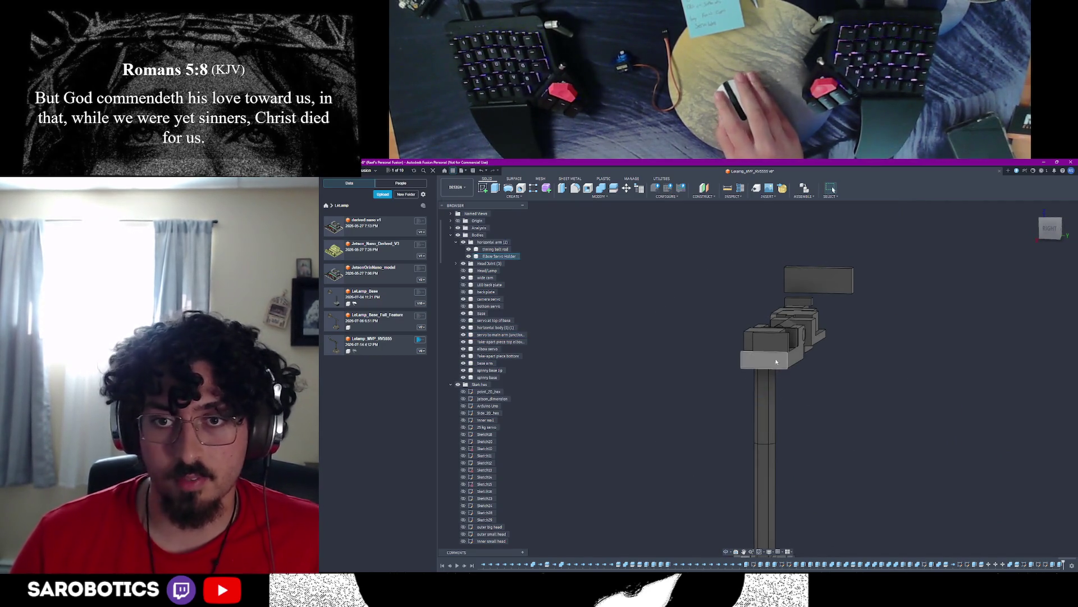
# Step: Hide the horizontal arm body and view the elbow servo holder and pole from the home view
pyautogui.click(470, 257)
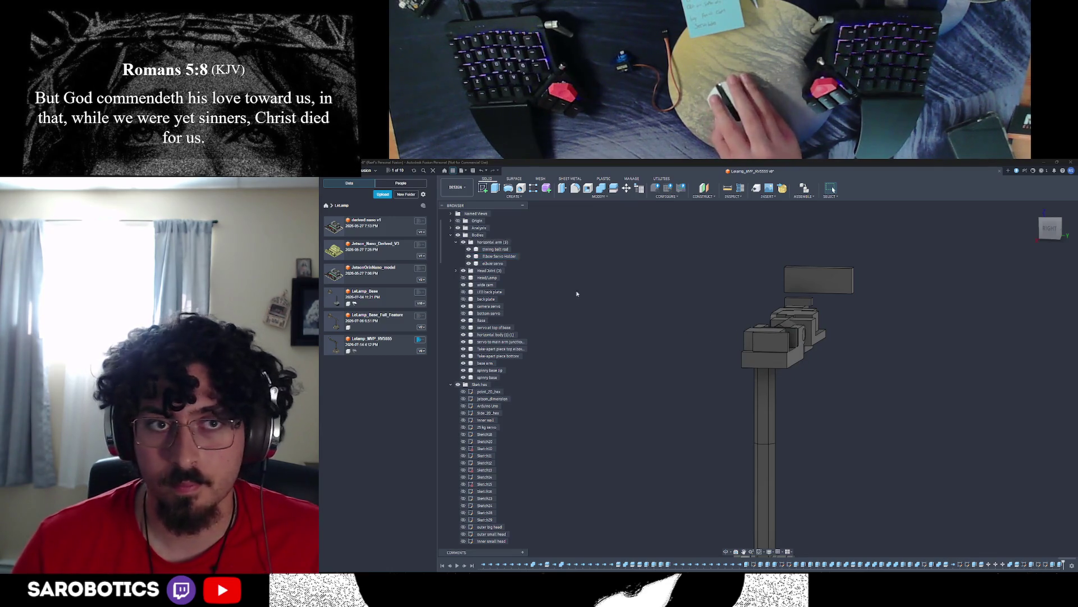
pyautogui.click(463, 242)
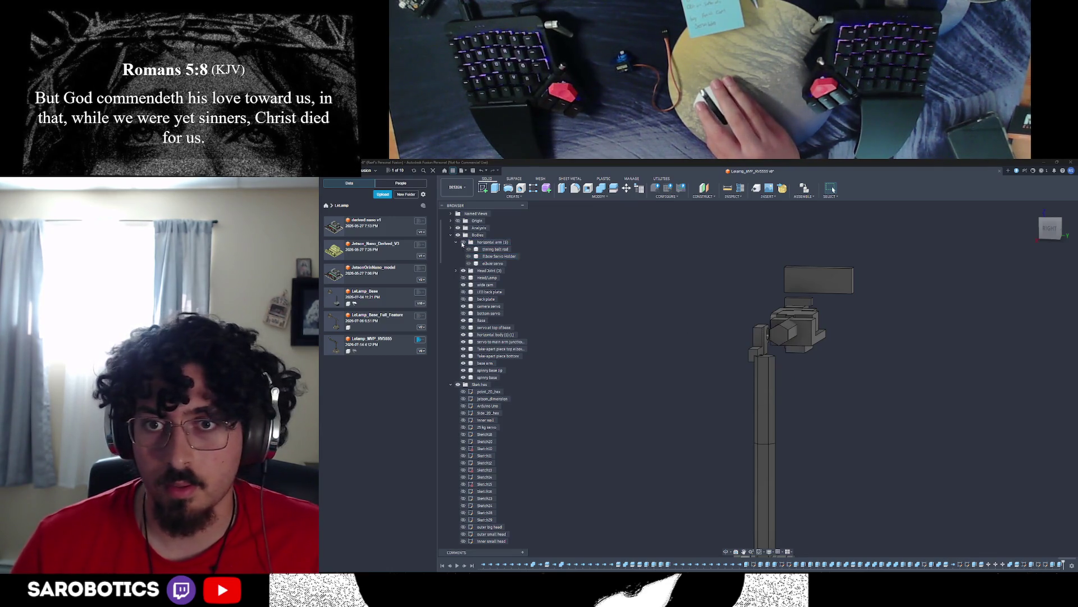
pyautogui.click(725, 550)
pyautogui.keyDown('shift'); pyautogui.moveTo(759, 380); pyautogui.dragTo(741, 337, button='middle'); pyautogui.keyUp('shift')
pyautogui.moveTo(758, 379)
pyautogui.keyDown('shift'); pyautogui.mouseDown(button='middle')
pyautogui.moveTo(717, 354)
pyautogui.moveTo(725, 337)
pyautogui.moveTo(715, 338)
pyautogui.mouseUp(button='middle'); pyautogui.keyUp('shift')
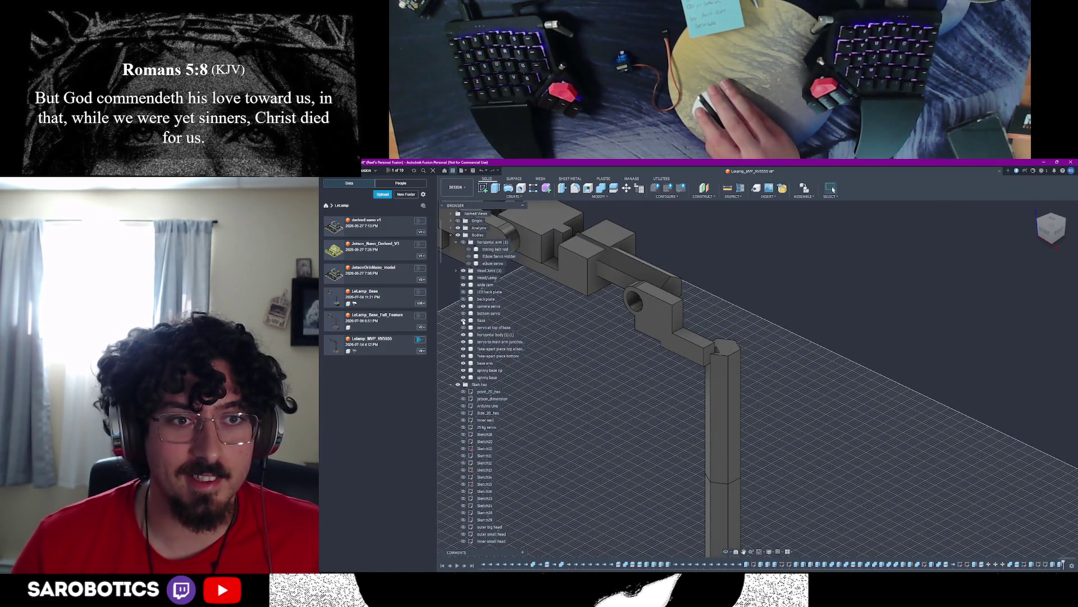
# Step: Toggle the bracket body and its assembly group, leaving the group shown, in front view
pyautogui.click(485, 347)
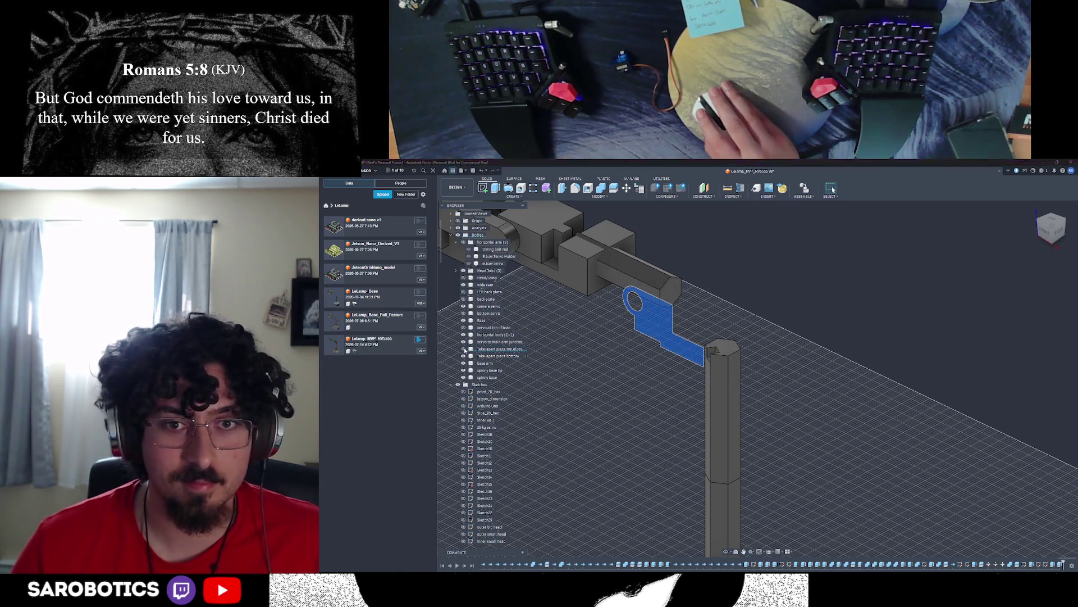
pyautogui.click(465, 349)
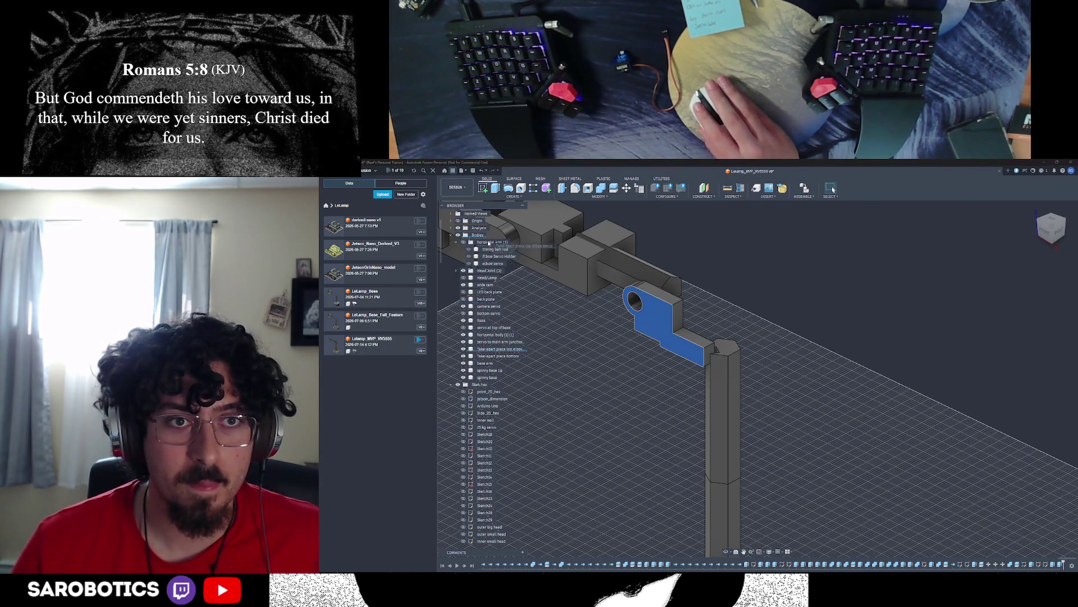
pyautogui.click(470, 270)
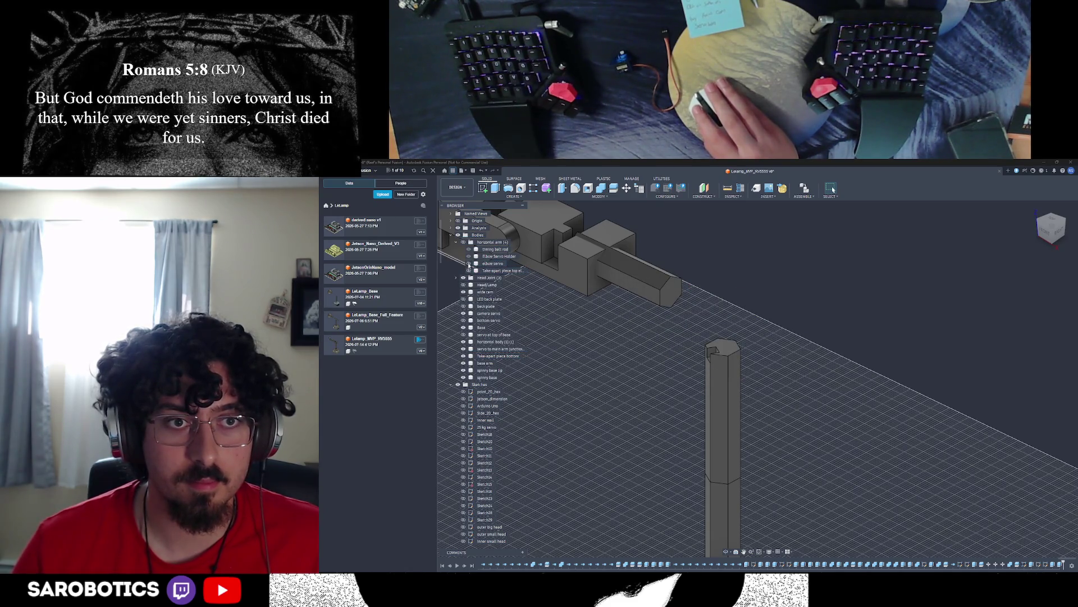
pyautogui.click(465, 242)
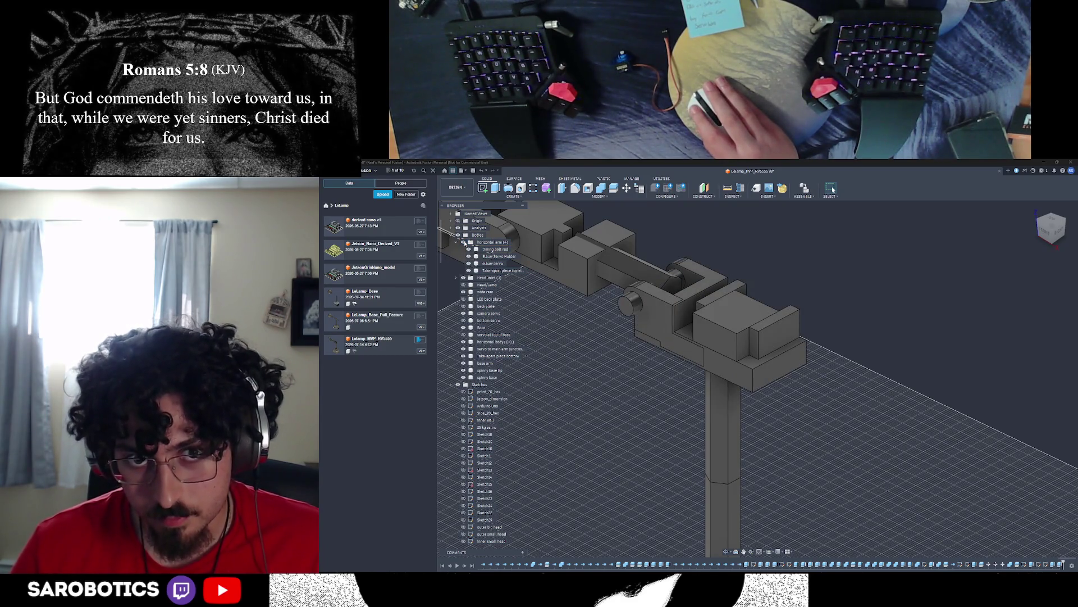
pyautogui.click(465, 243)
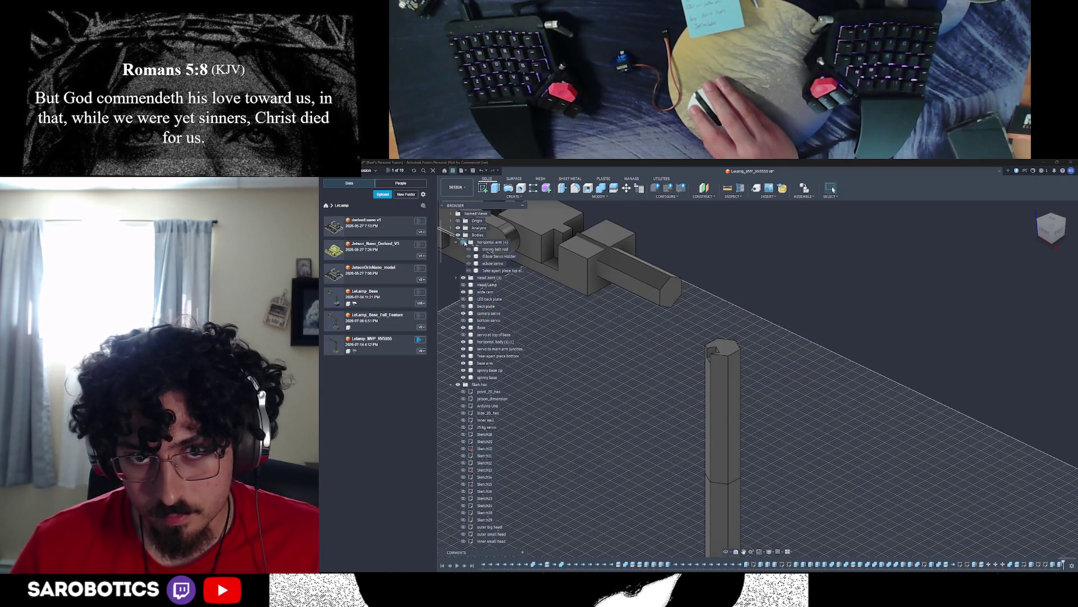
pyautogui.click(464, 243)
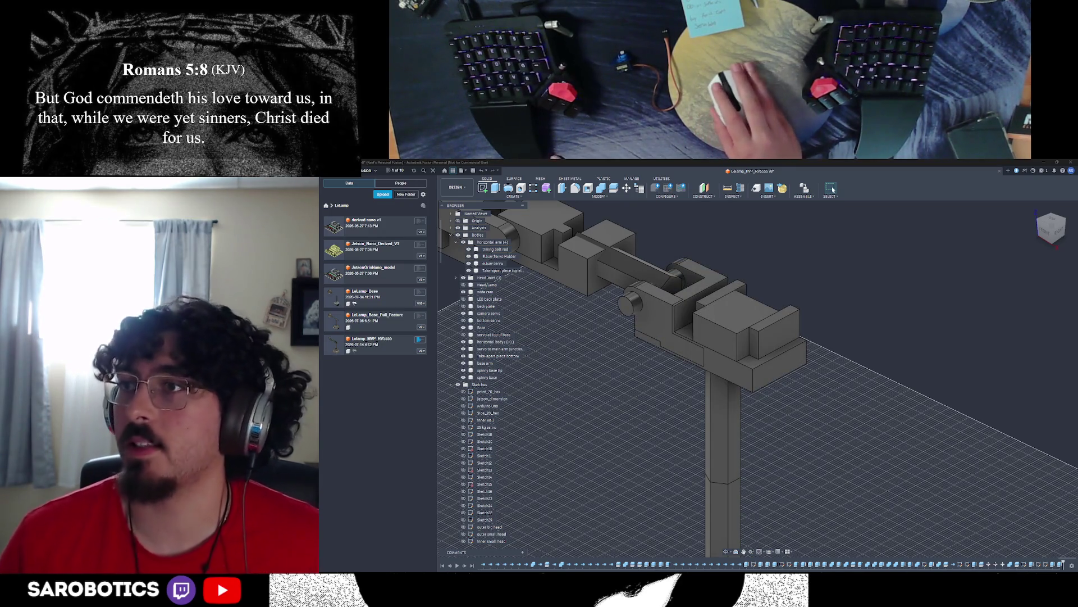
pyautogui.scroll(-3, 730, 422)
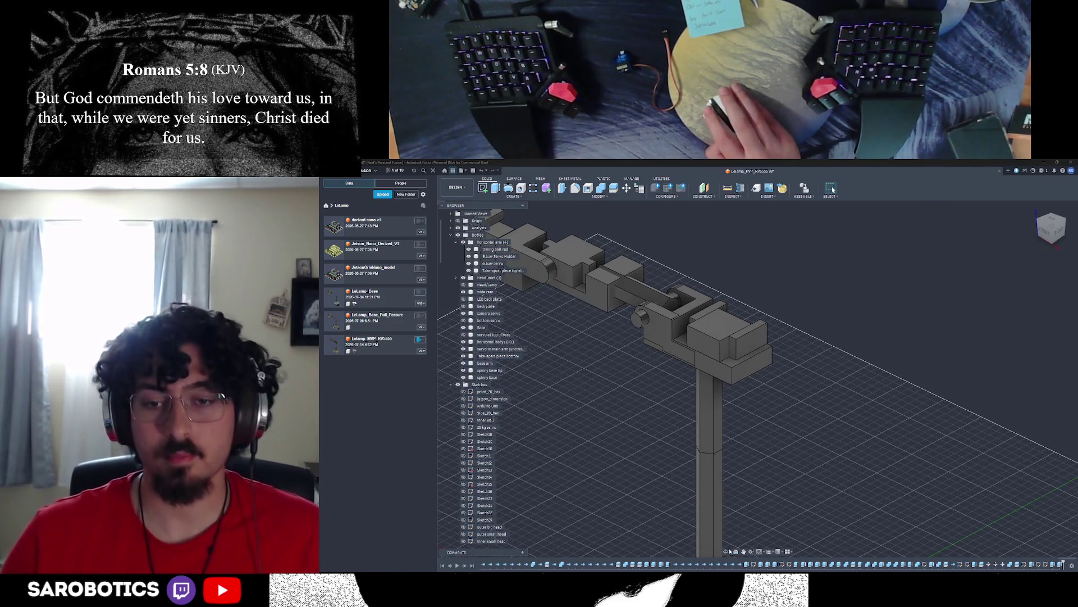
pyautogui.click(729, 549)
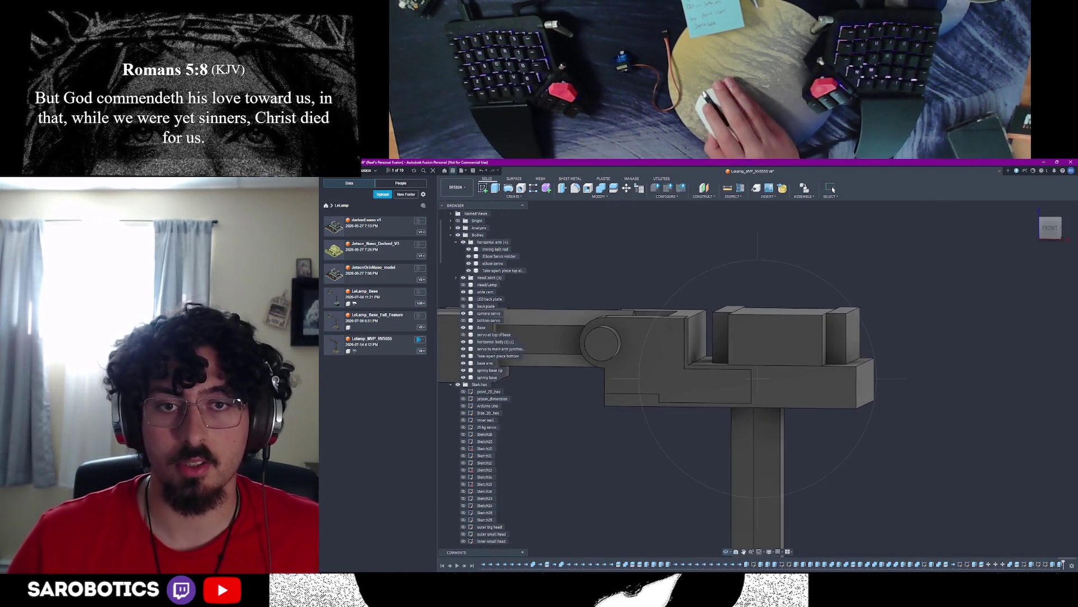
# Step: View the whole lamp from the side and start renaming the horizontal arm group
pyautogui.keyDown('shift'); pyautogui.moveTo(758, 380); pyautogui.dragTo(842, 320, button='middle'); pyautogui.keyUp('shift')
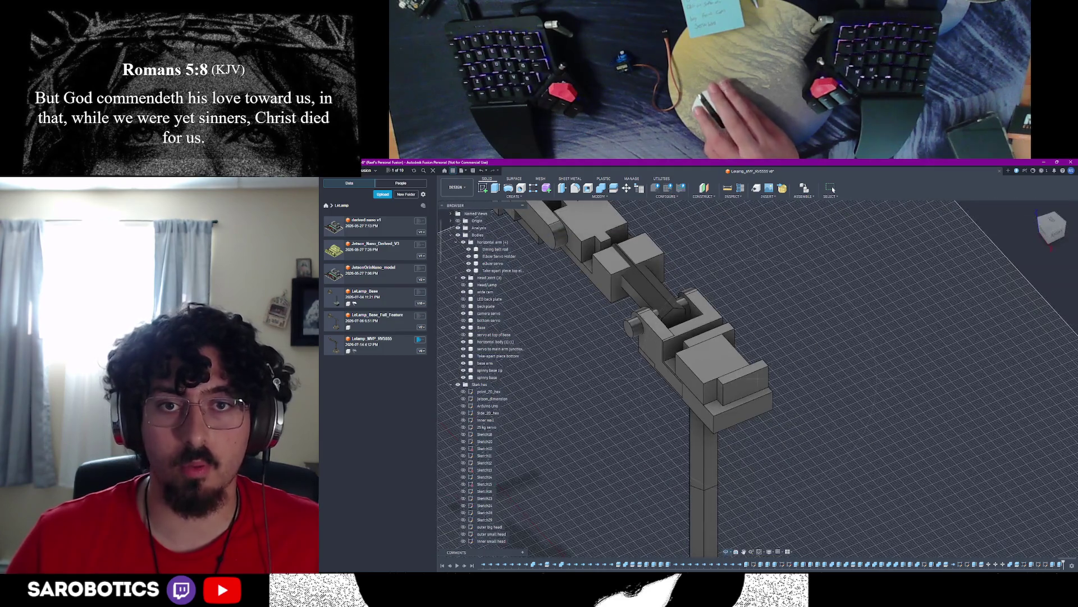
pyautogui.keyDown('shift'); pyautogui.moveTo(758, 379); pyautogui.dragTo(675, 421, button='middle'); pyautogui.keyUp('shift')
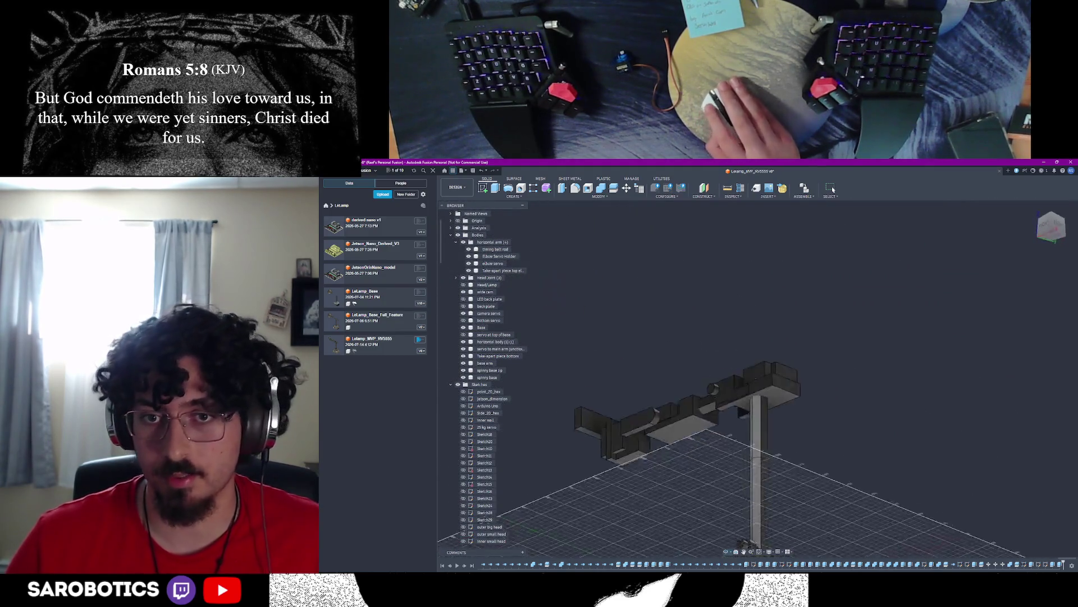
pyautogui.keyDown('shift'); pyautogui.moveTo(759, 405); pyautogui.dragTo(769, 379, button='middle'); pyautogui.keyUp('shift')
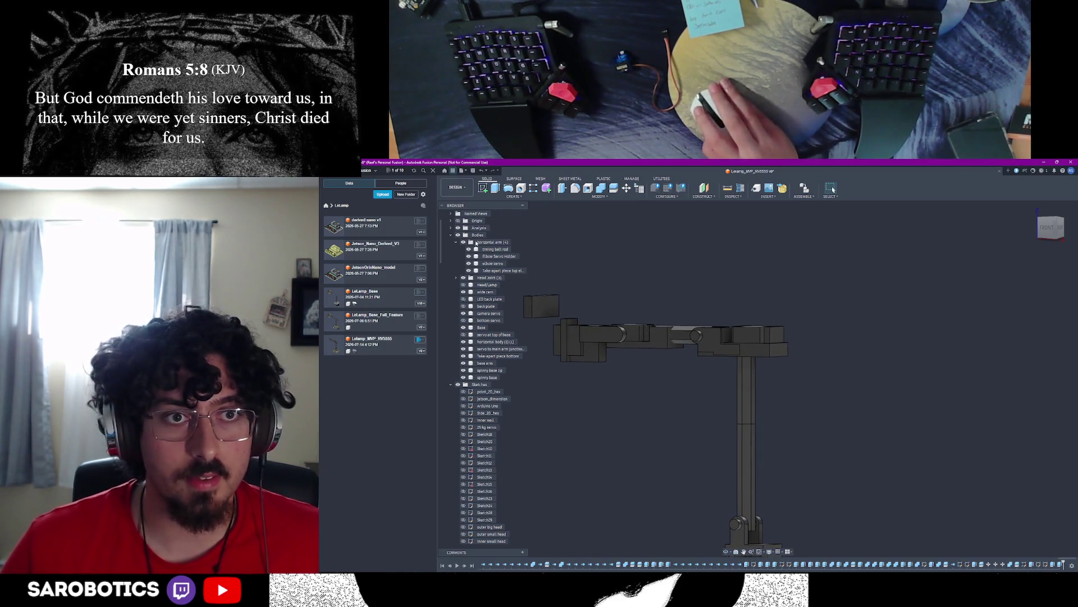
pyautogui.keyDown('shift'); pyautogui.moveTo(741, 362); pyautogui.dragTo(675, 399, button='middle'); pyautogui.keyUp('shift')
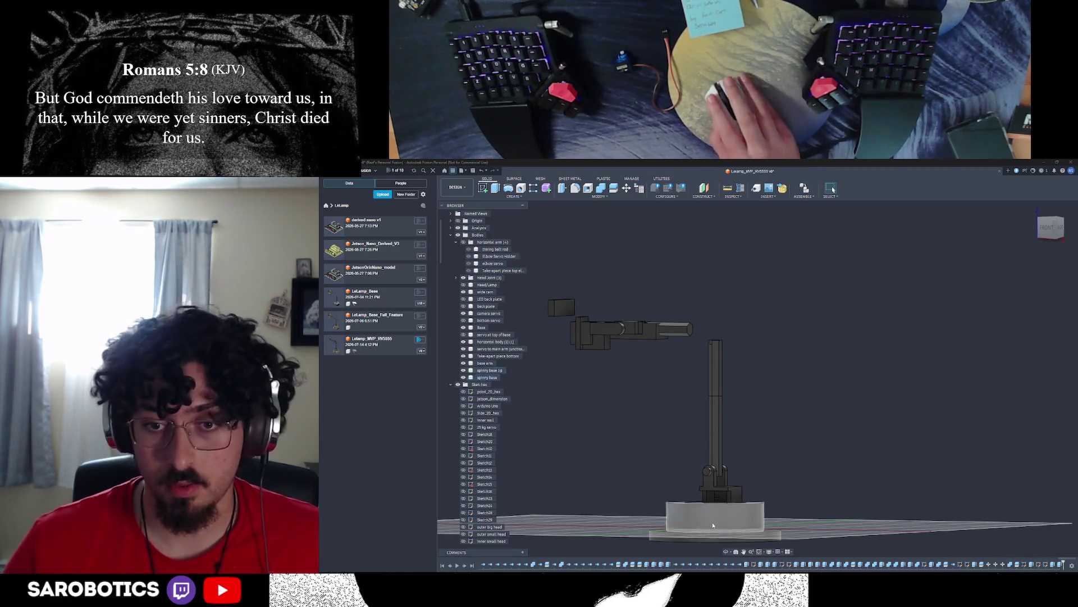
pyautogui.rightClick(619, 320)
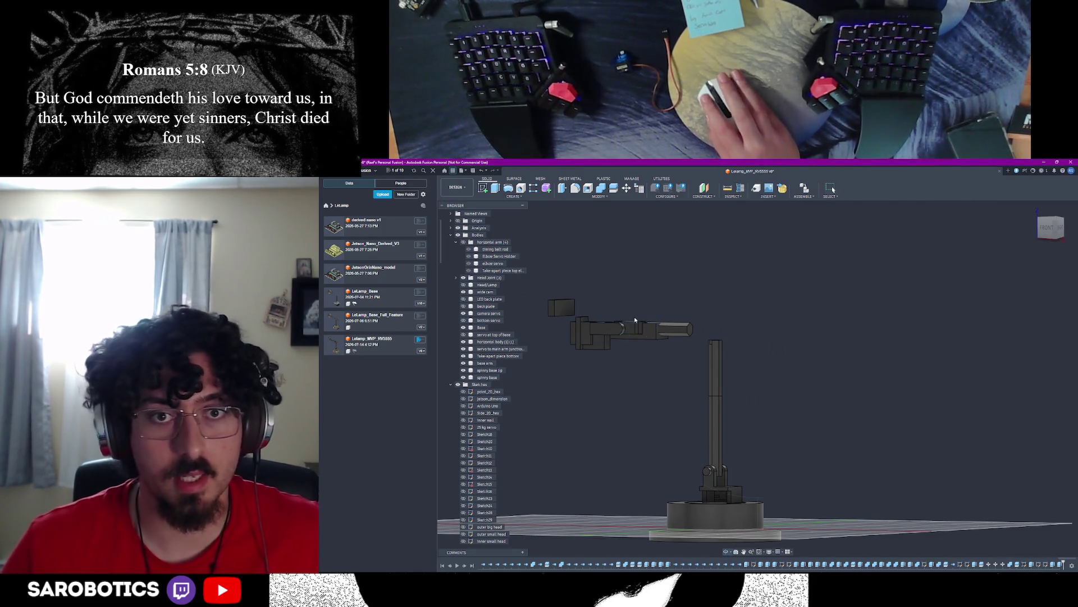
pyautogui.click(631, 322)
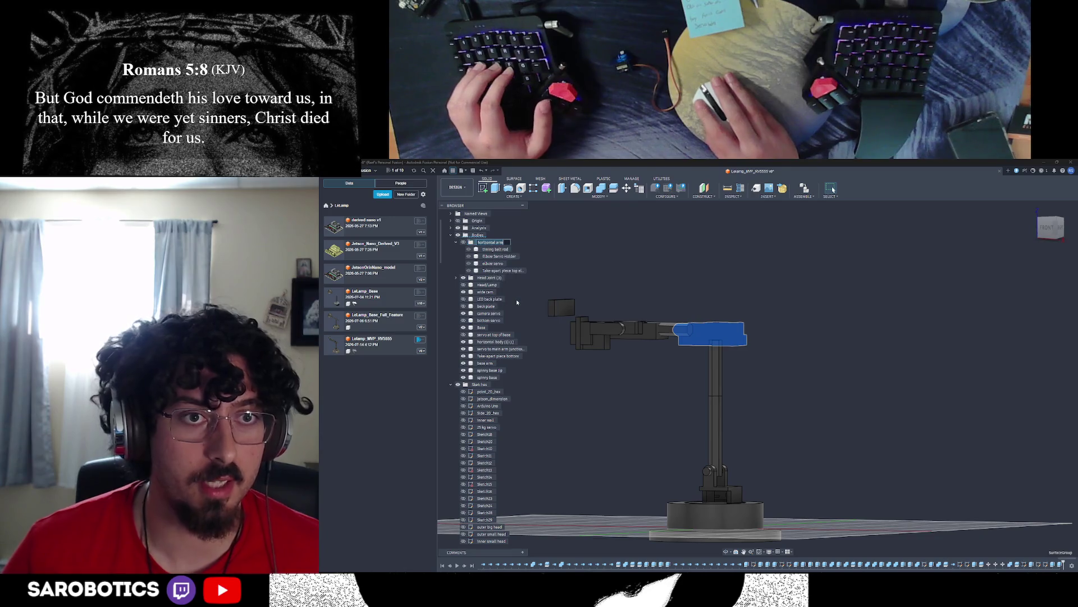
# Step: Rename the group to 'horizontal elbow', hide the bracket above the base and begin a sketch on the hexagon face
pyautogui.press('BackSpace')
pyautogui.press('BackSpace')
pyautogui.press('BackSpace')
pyautogui.write('e')
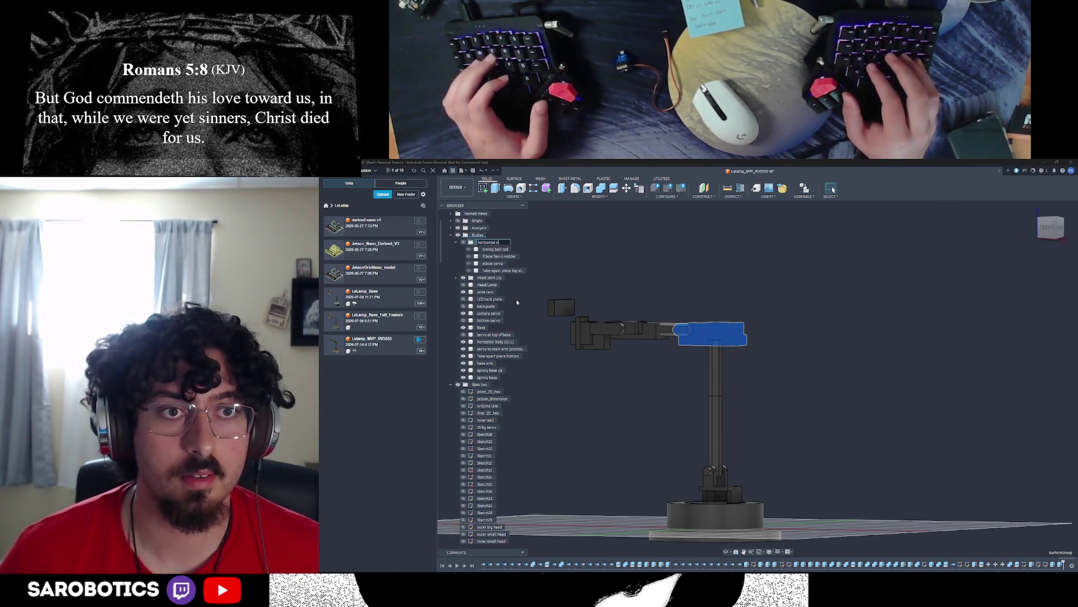
pyautogui.write('lbow')
pyautogui.press('Return')
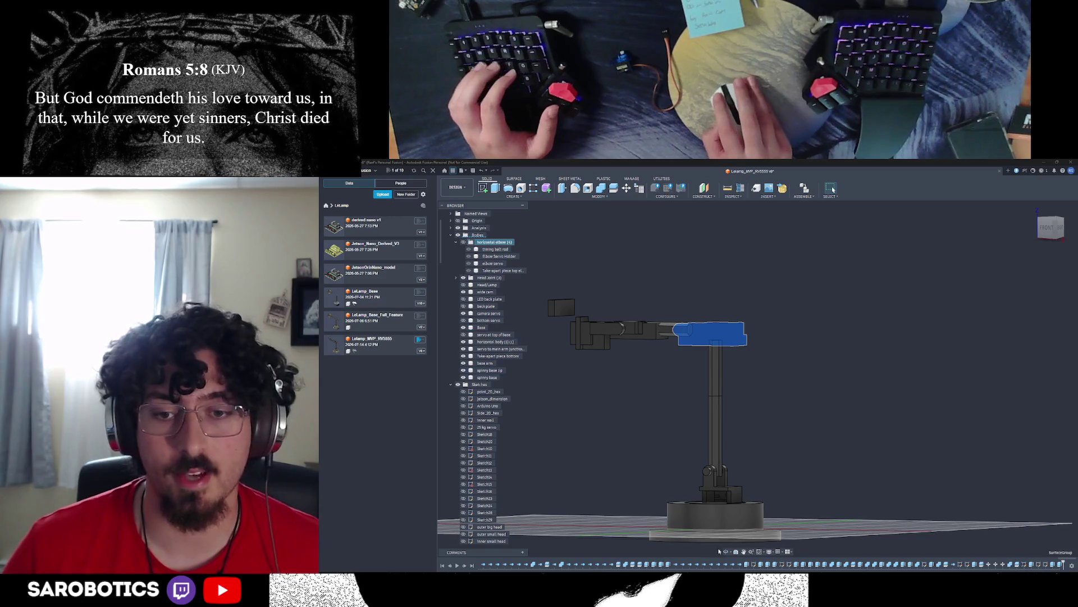
pyautogui.keyDown('shift'); pyautogui.moveTo(718, 550); pyautogui.dragTo(969, 531, button='middle'); pyautogui.keyUp('shift')
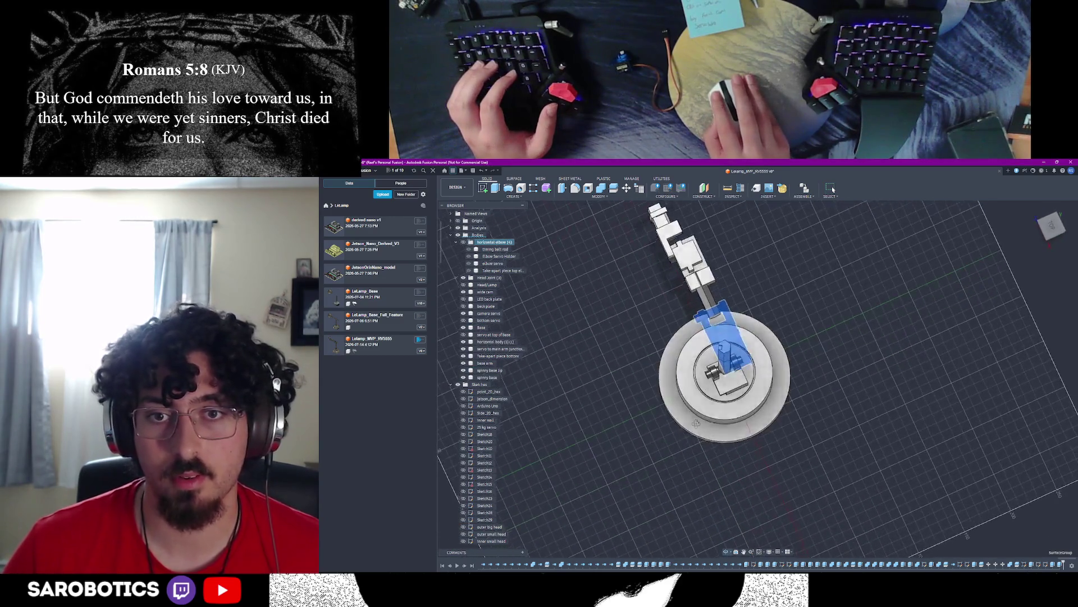
pyautogui.keyDown('shift'); pyautogui.moveTo(842, 380); pyautogui.dragTo(800, 295, button='middle'); pyautogui.keyUp('shift')
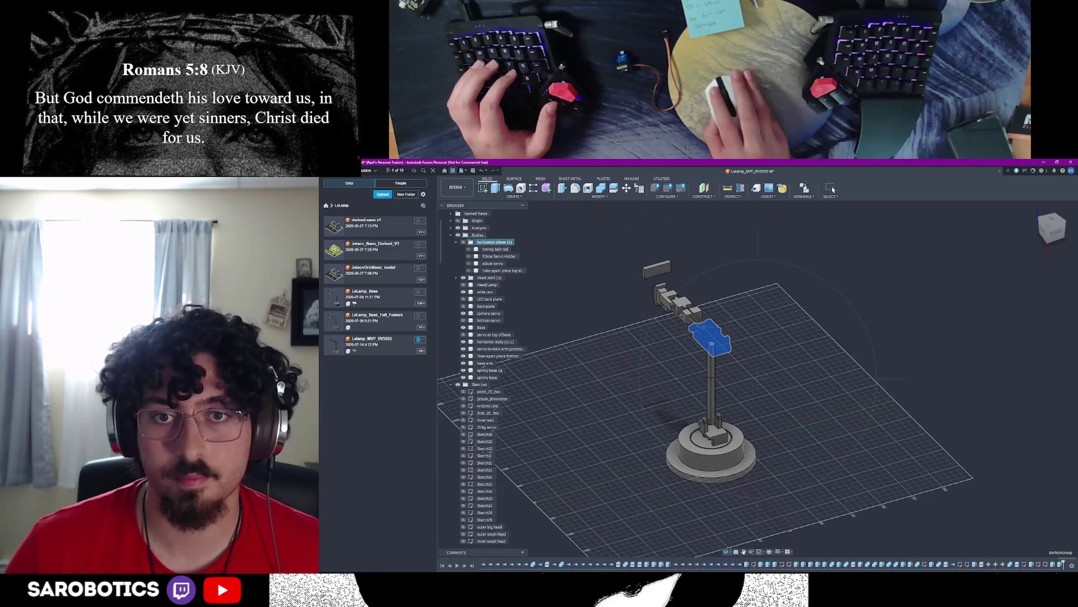
pyautogui.keyDown('shift'); pyautogui.moveTo(800, 337); pyautogui.dragTo(800, 472, button='middle'); pyautogui.keyUp('shift')
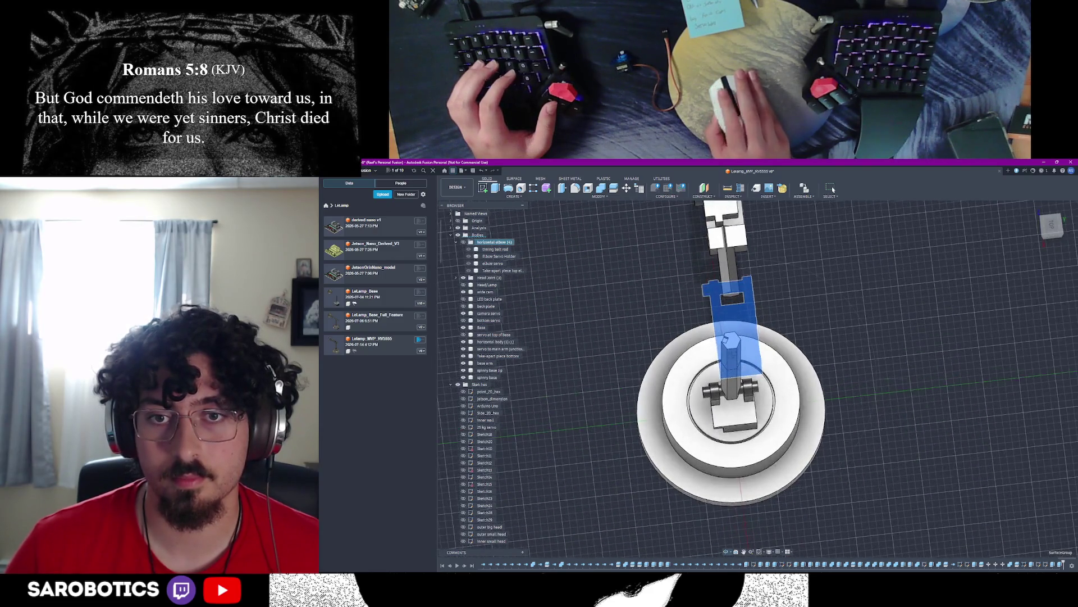
pyautogui.press('v')
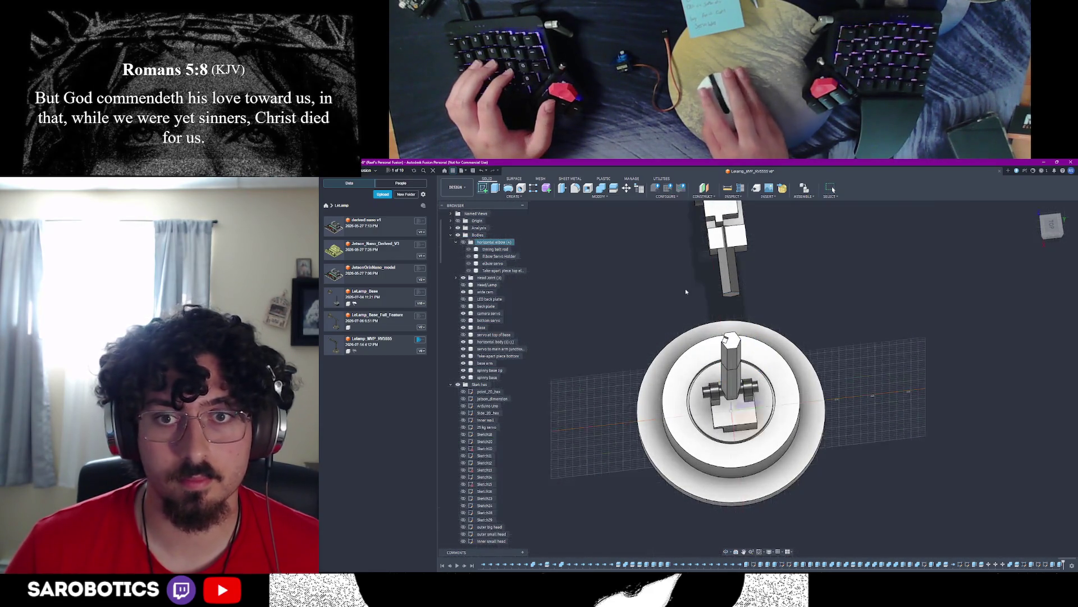
pyautogui.doubleClick(757, 379)
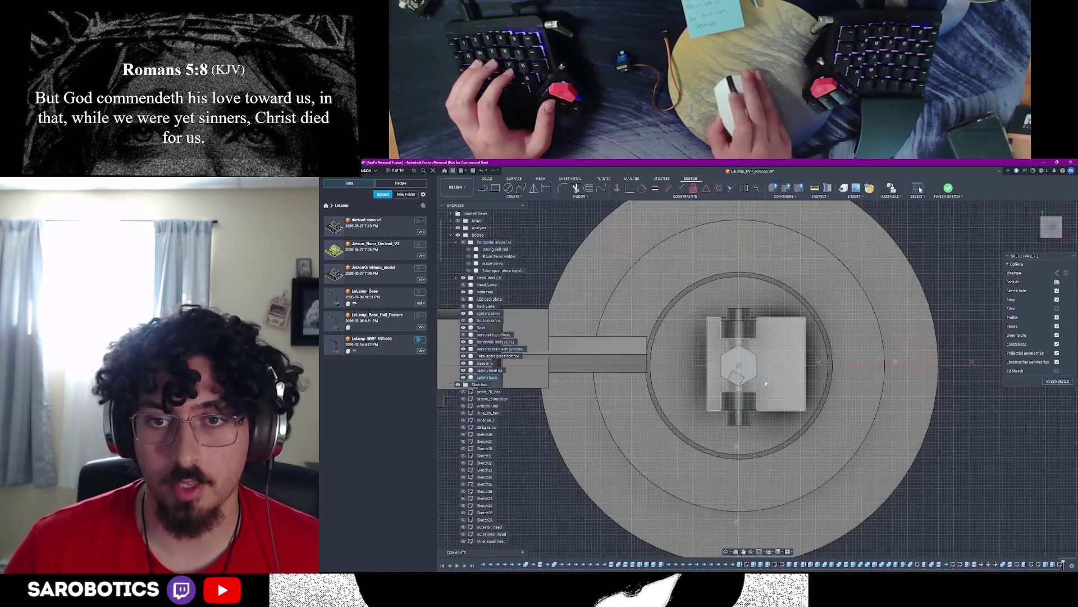
# Step: Draw a circle centred on the hexagon face and finish the sketch
pyautogui.press('c')
pyautogui.click(730, 361)
pyautogui.click(734, 338)
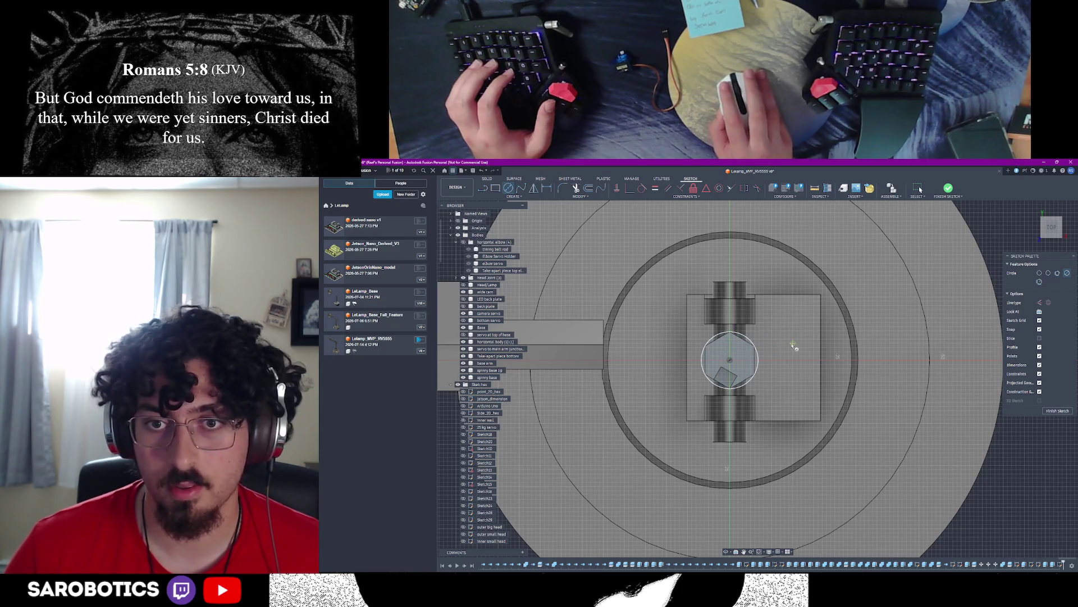
pyautogui.press('Escape')
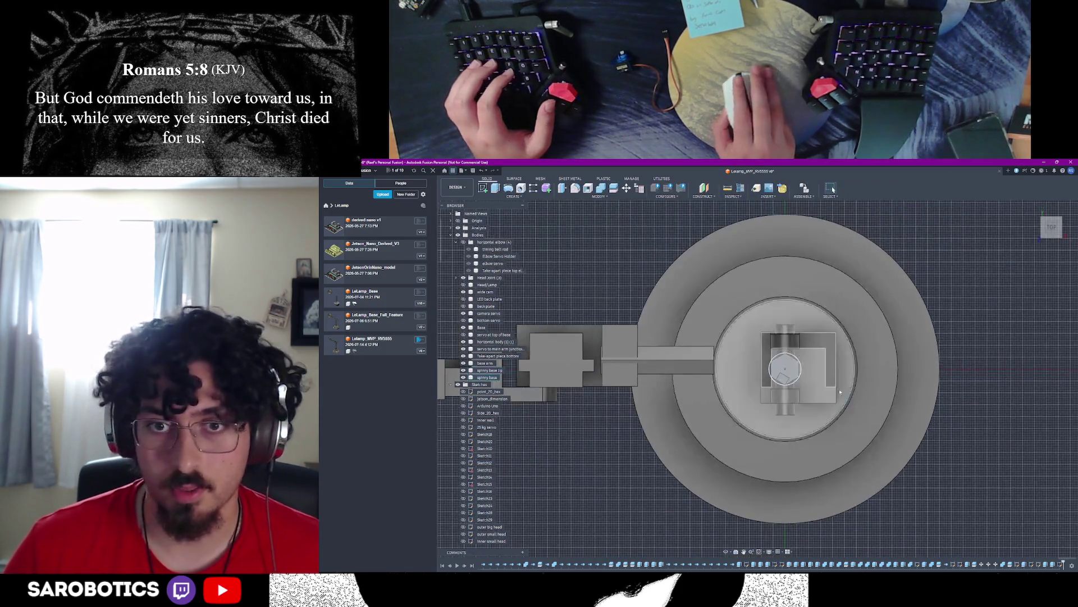
pyautogui.moveTo(847, 384)
pyautogui.keyDown('shift'); pyautogui.mouseDown(button='middle')
pyautogui.moveTo(759, 337)
pyautogui.moveTo(759, 253)
pyautogui.moveTo(674, 360)
pyautogui.mouseUp(button='middle'); pyautogui.keyUp('shift')
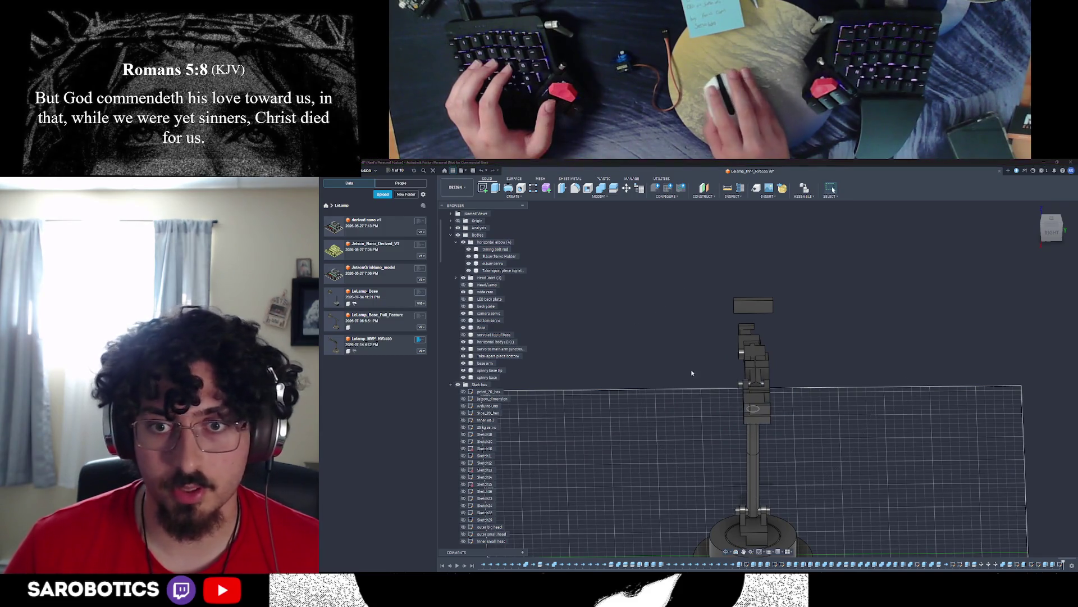
# Step: Window-select the horizontal arm bodies with the small part, clear and reselect them from a side view
pyautogui.keyDown('shift'); pyautogui.moveTo(674, 360); pyautogui.dragTo(735, 423, button='middle'); pyautogui.keyUp('shift')
pyautogui.rightClick(735, 423)
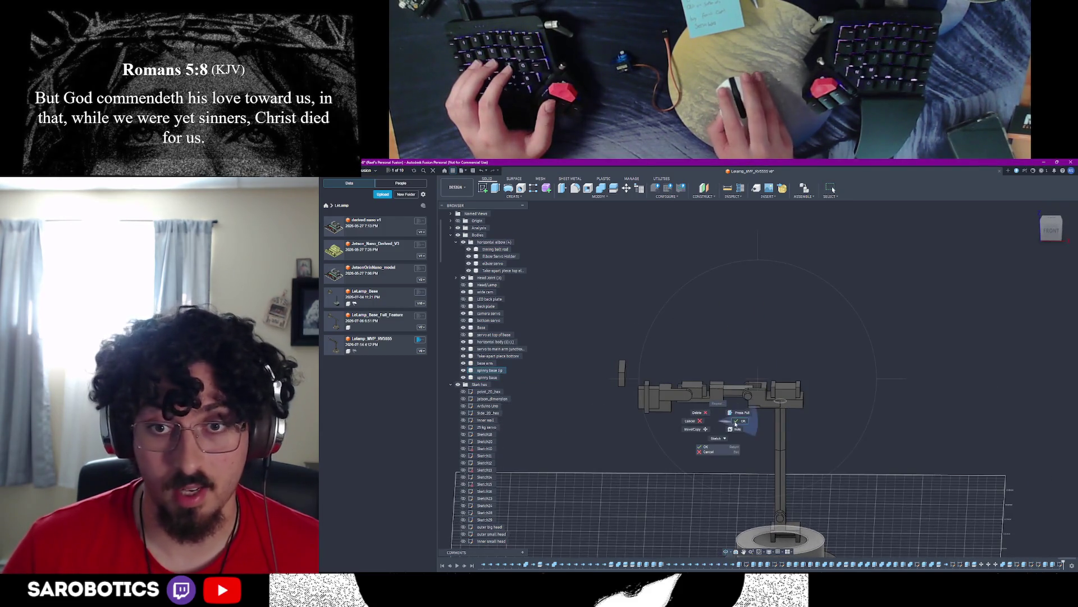
pyautogui.click(737, 423)
pyautogui.rightClick(740, 464)
pyautogui.click(613, 350)
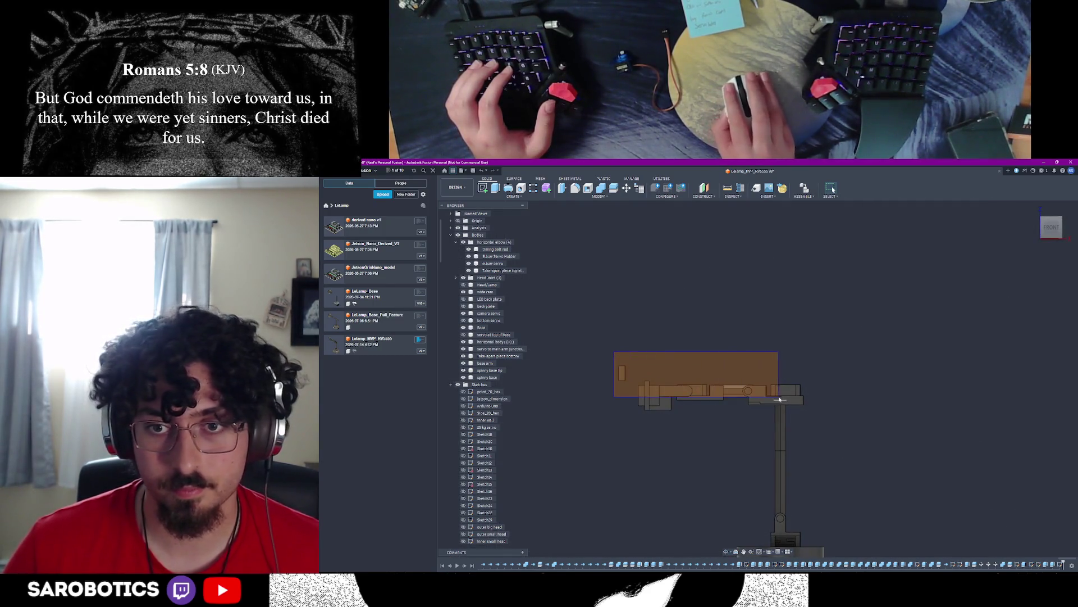
pyautogui.moveTo(801, 402); pyautogui.dragTo(800, 403)
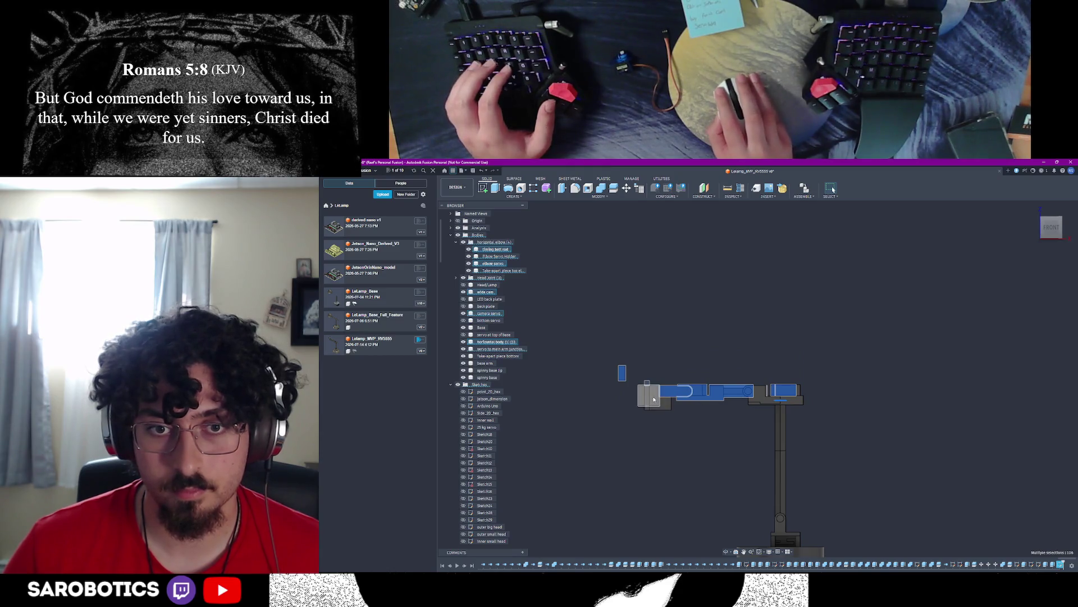
pyautogui.keyDown('ctrl'); pyautogui.click(770, 404); pyautogui.keyUp('ctrl')
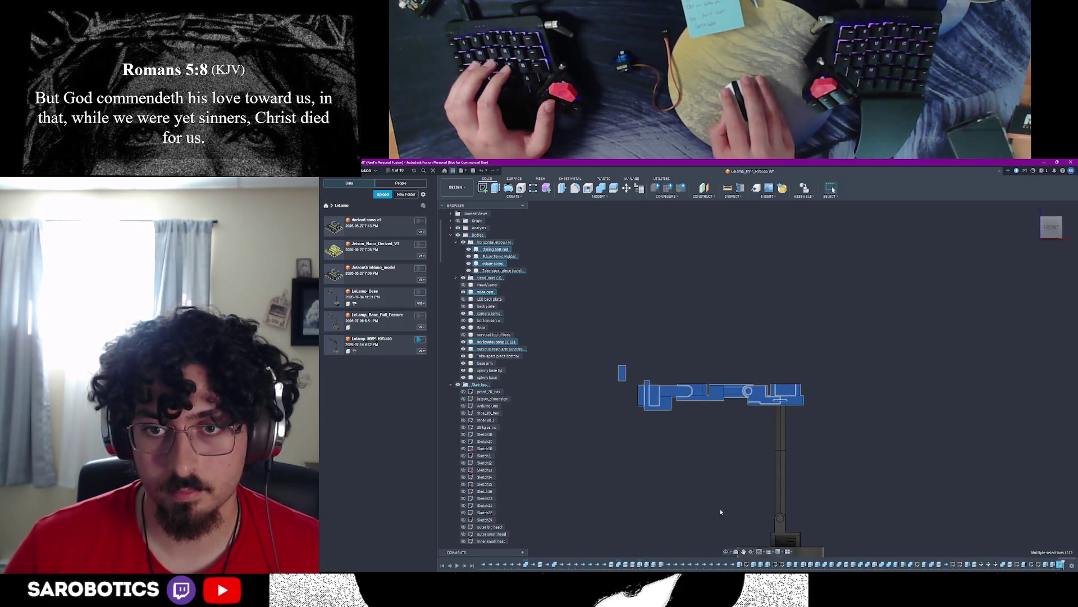
pyautogui.press('Escape')
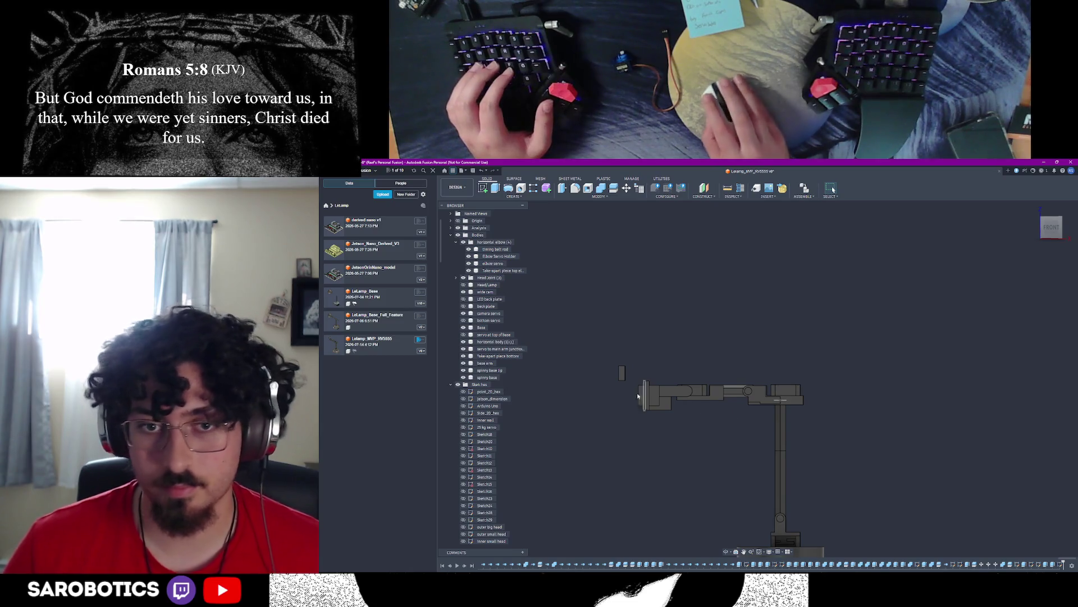
pyautogui.moveTo(606, 366)
pyautogui.mouseDown()
pyautogui.moveTo(772, 412)
pyautogui.moveTo(816, 402)
pyautogui.mouseUp()
pyautogui.press('Escape')
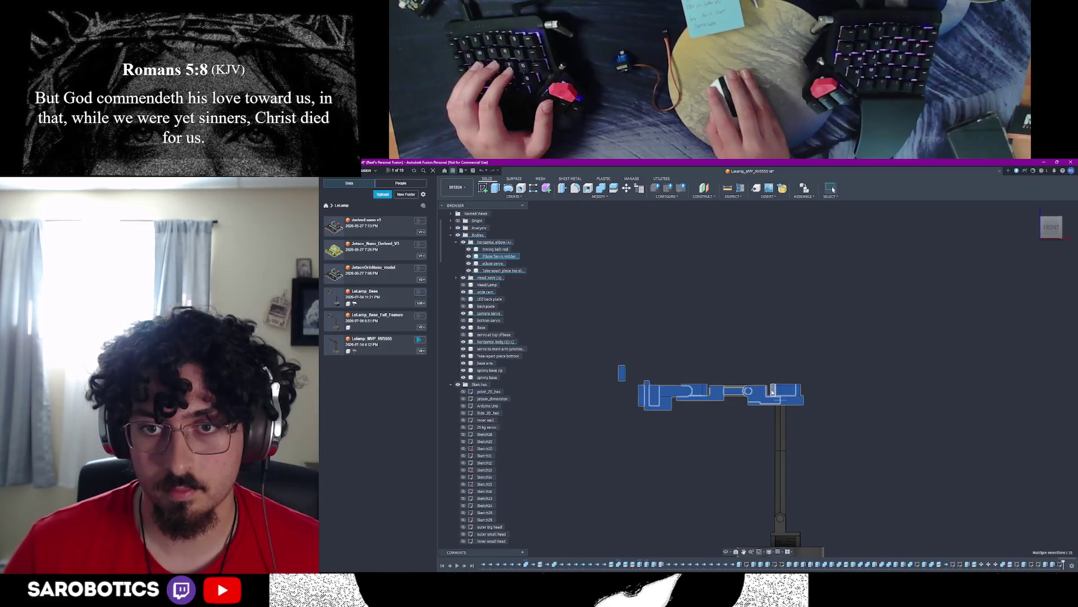
pyautogui.keyDown('shift'); pyautogui.moveTo(758, 421); pyautogui.dragTo(800, 379, button='middle'); pyautogui.keyUp('shift')
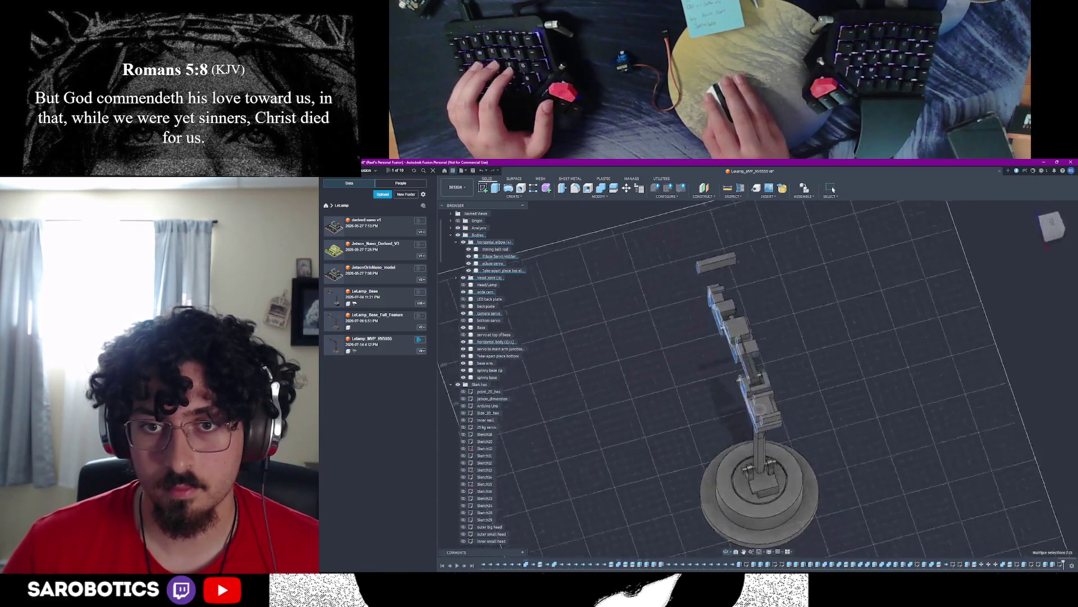
pyautogui.keyDown('shift'); pyautogui.moveTo(742, 397); pyautogui.dragTo(674, 354, button='middle'); pyautogui.keyUp('shift')
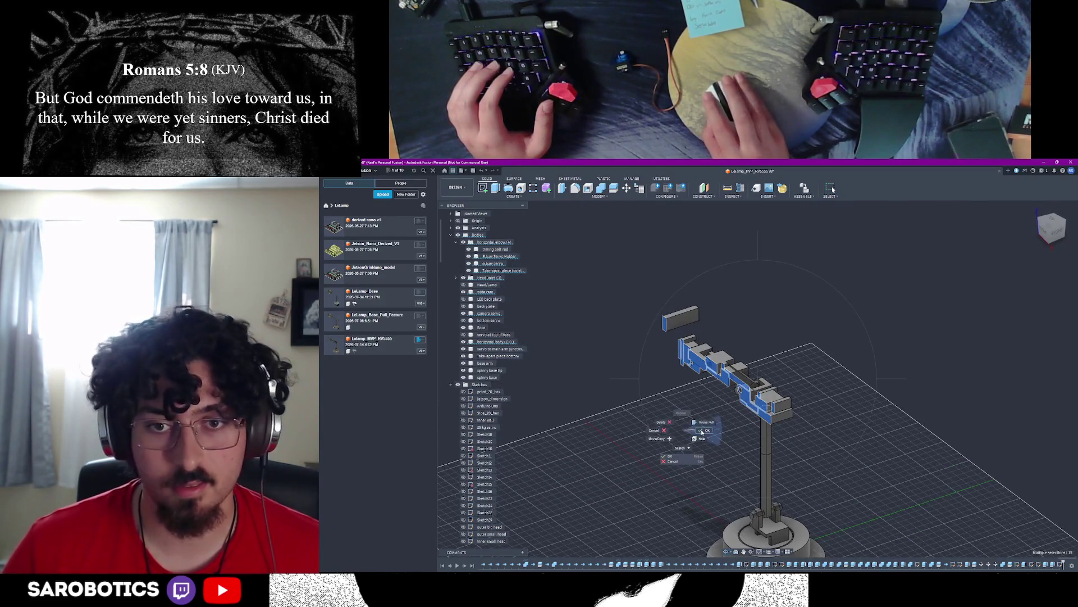
pyautogui.click(627, 188)
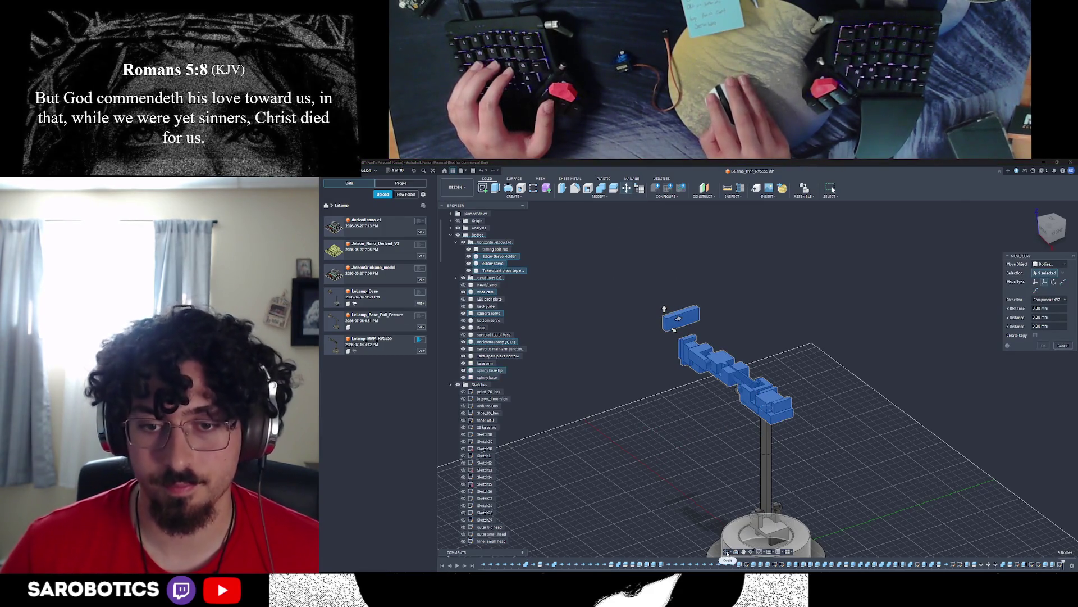
pyautogui.moveTo(734, 384)
pyautogui.keyDown('shift'); pyautogui.mouseDown(button='middle')
pyautogui.moveTo(801, 396)
pyautogui.moveTo(742, 386)
pyautogui.mouseUp(button='middle'); pyautogui.keyUp('shift')
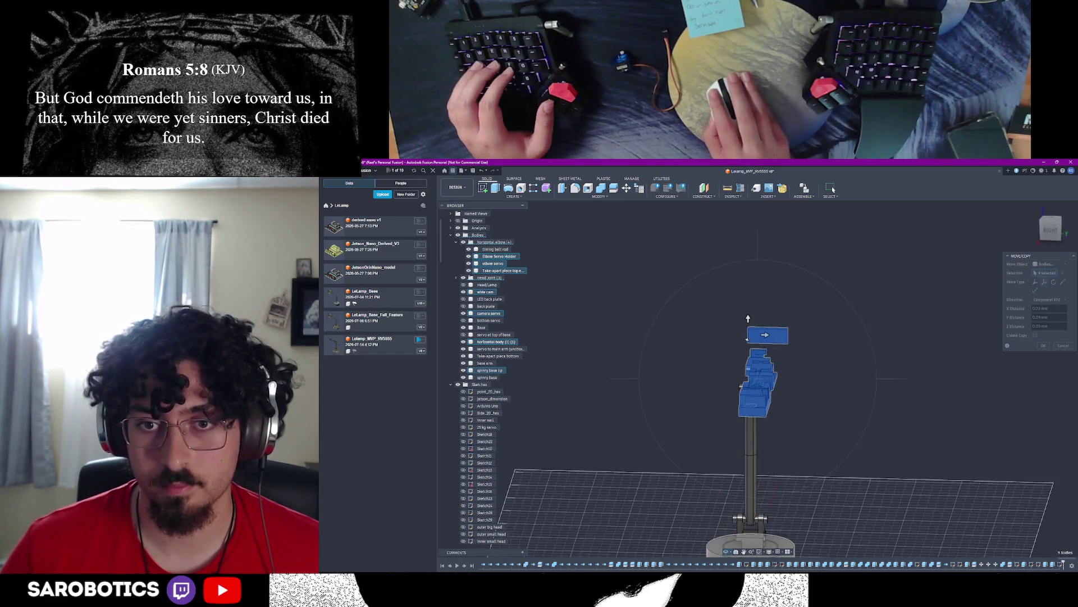
pyautogui.click(813, 446)
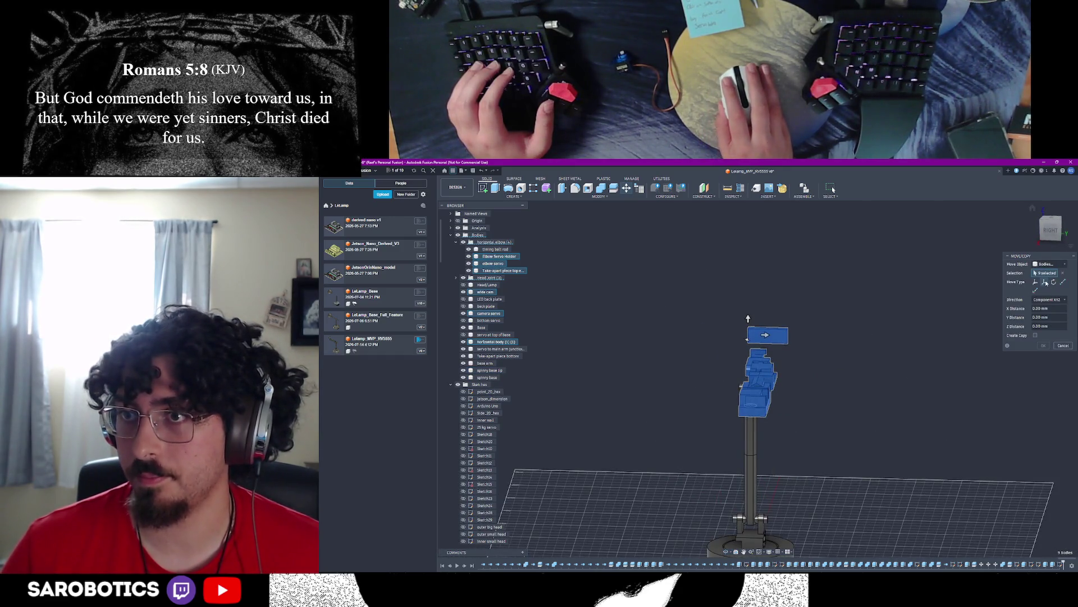
pyautogui.click(1053, 282)
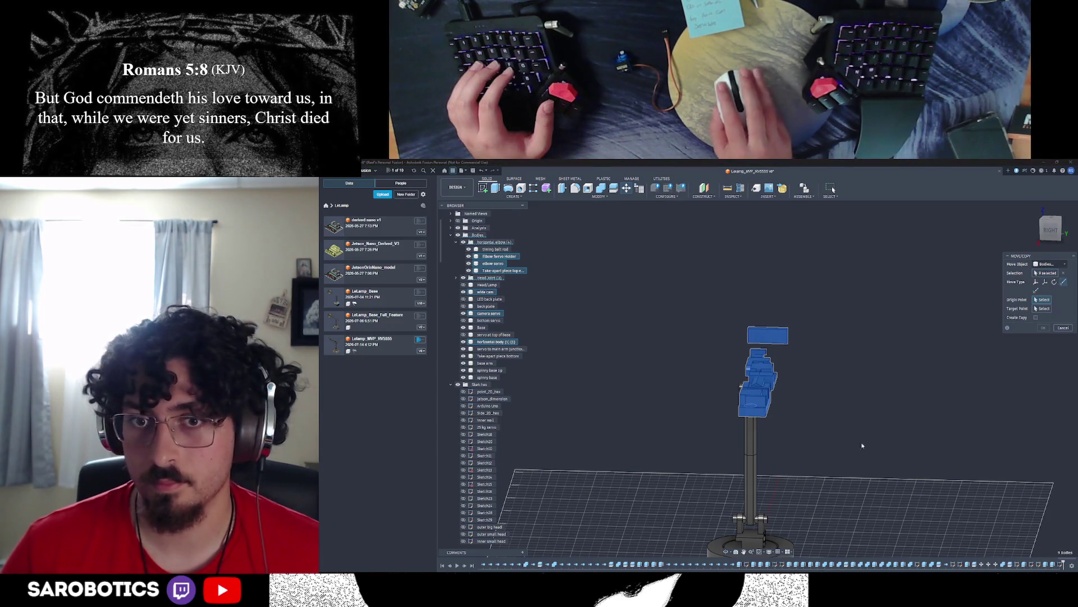
pyautogui.click(727, 552)
pyautogui.moveTo(759, 422); pyautogui.dragTo(808, 406)
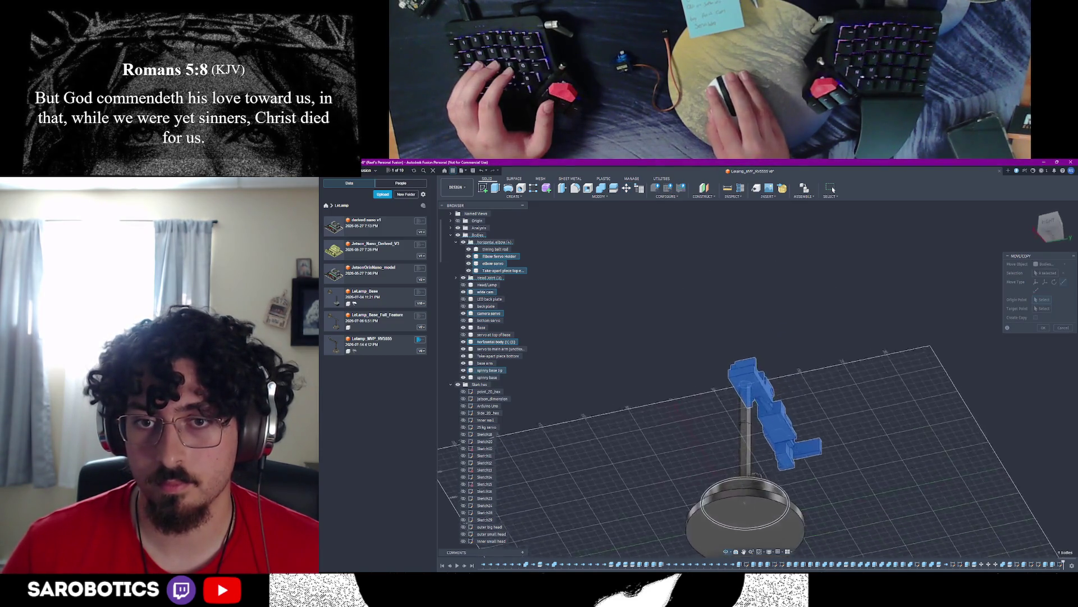
pyautogui.moveTo(810, 406); pyautogui.dragTo(758, 438, button='middle')
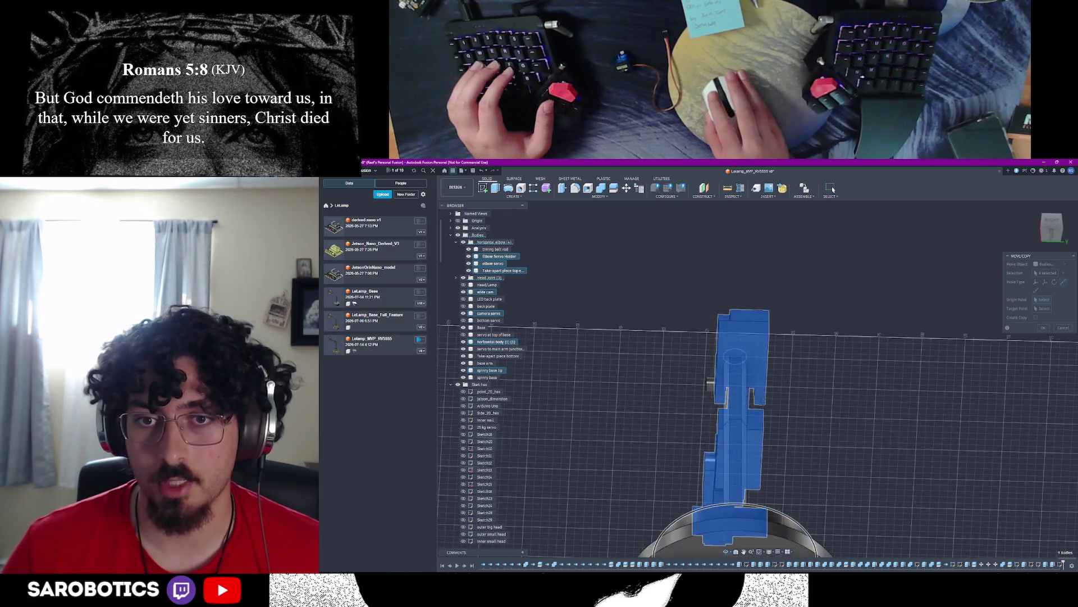
pyautogui.scroll(3, 742, 405)
pyautogui.click(808, 422)
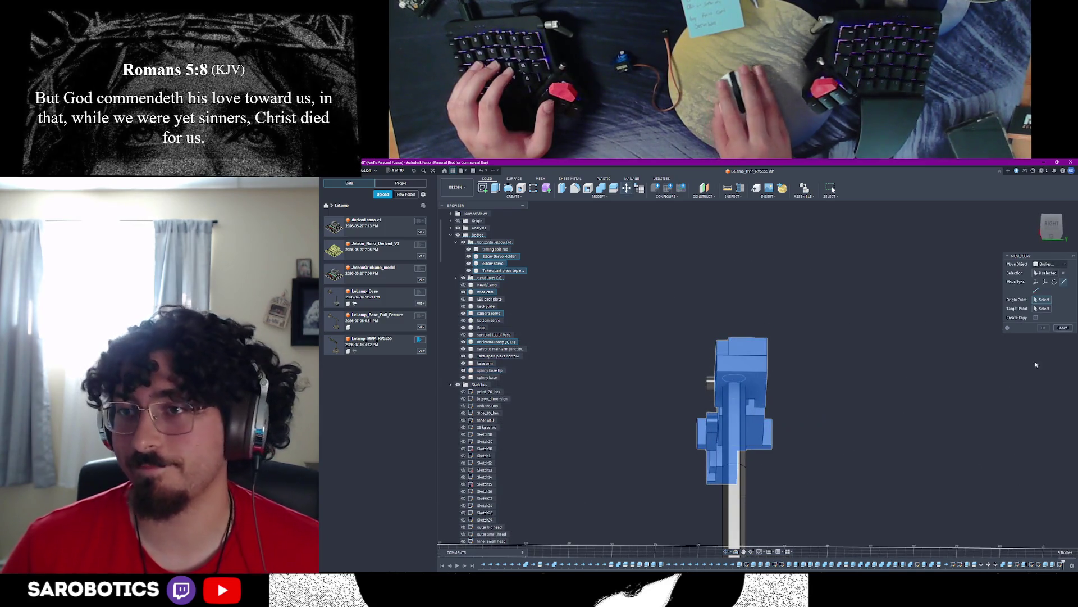
pyautogui.press('Escape')
pyautogui.click(742, 394)
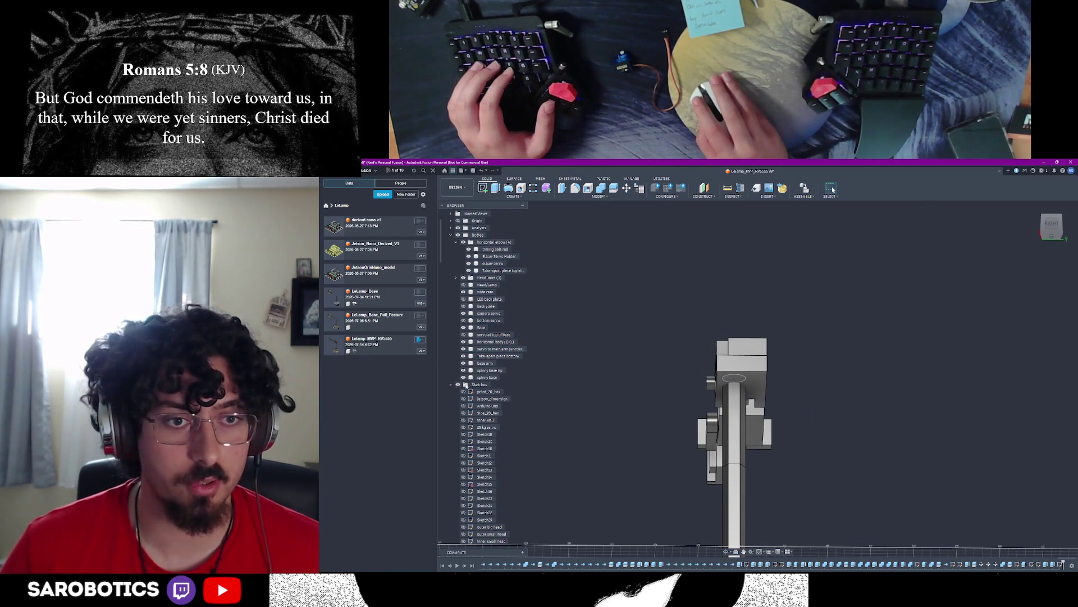
pyautogui.click(734, 421)
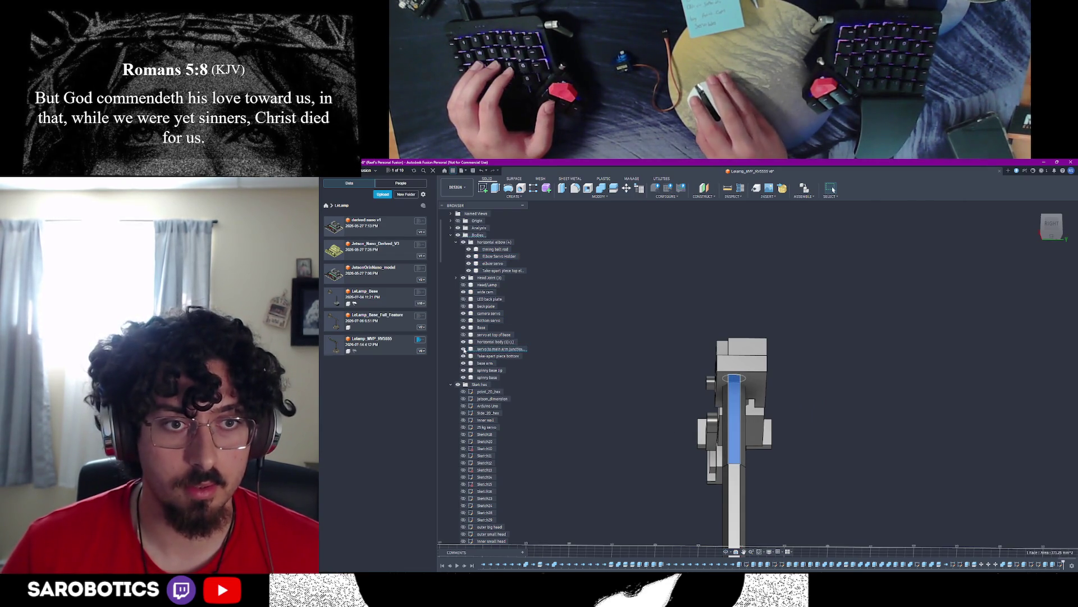
pyautogui.click(925, 443)
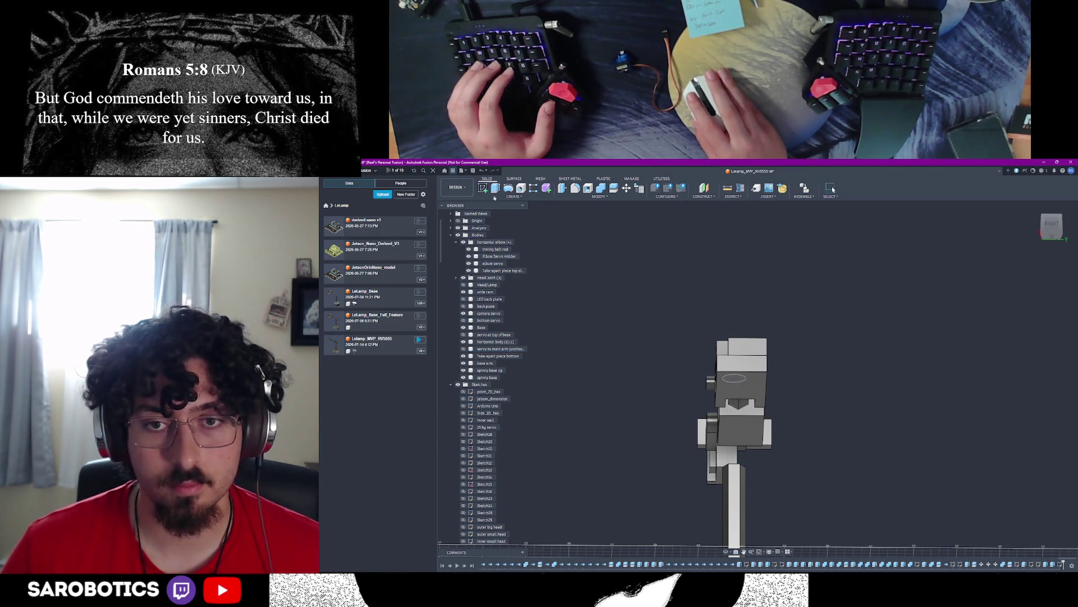
pyautogui.keyDown('shift'); pyautogui.moveTo(750, 383); pyautogui.dragTo(756, 389, button='middle'); pyautogui.keyUp('shift')
# Step: Draw a vertical reference line from the arm's top down through the circle sketch
pyautogui.doubleClick(755, 390)
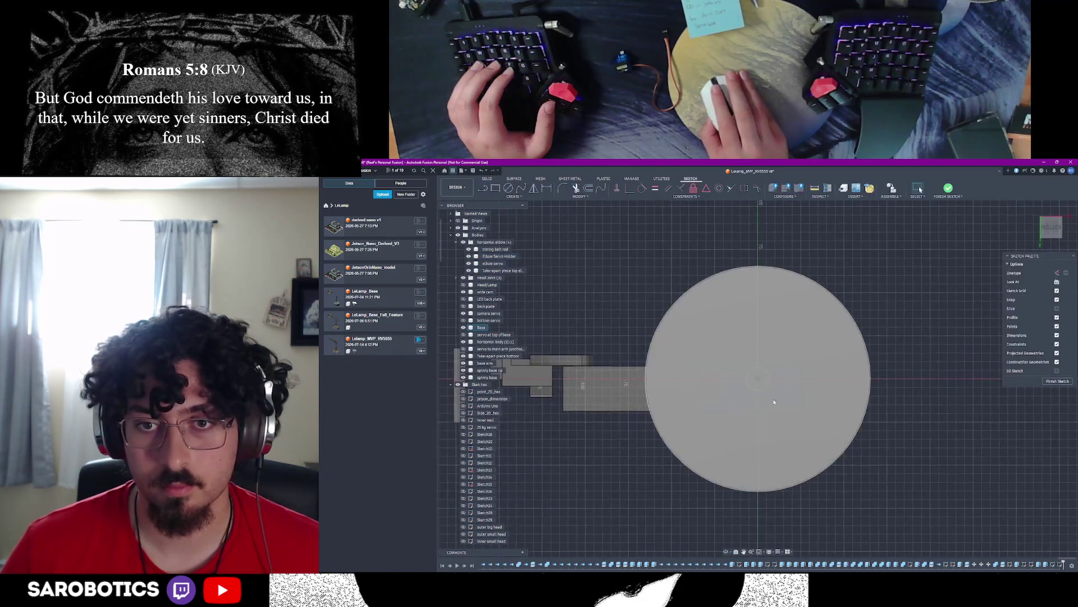
pyautogui.keyDown('shift'); pyautogui.moveTo(751, 380); pyautogui.dragTo(770, 375, button='middle'); pyautogui.keyUp('shift')
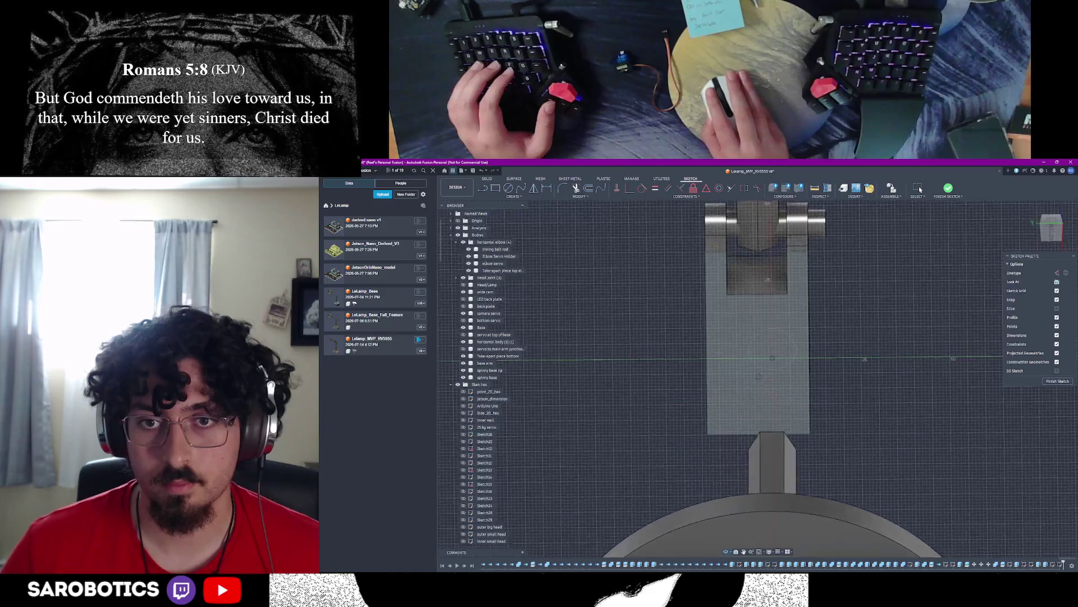
pyautogui.rightClick(776, 379)
pyautogui.click(759, 401)
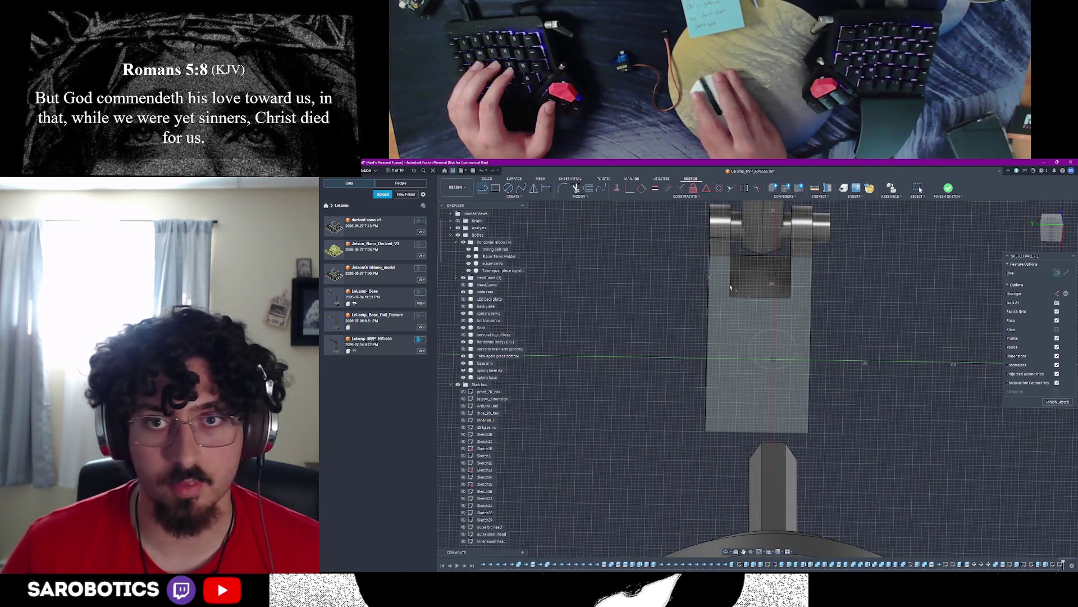
pyautogui.click(758, 297)
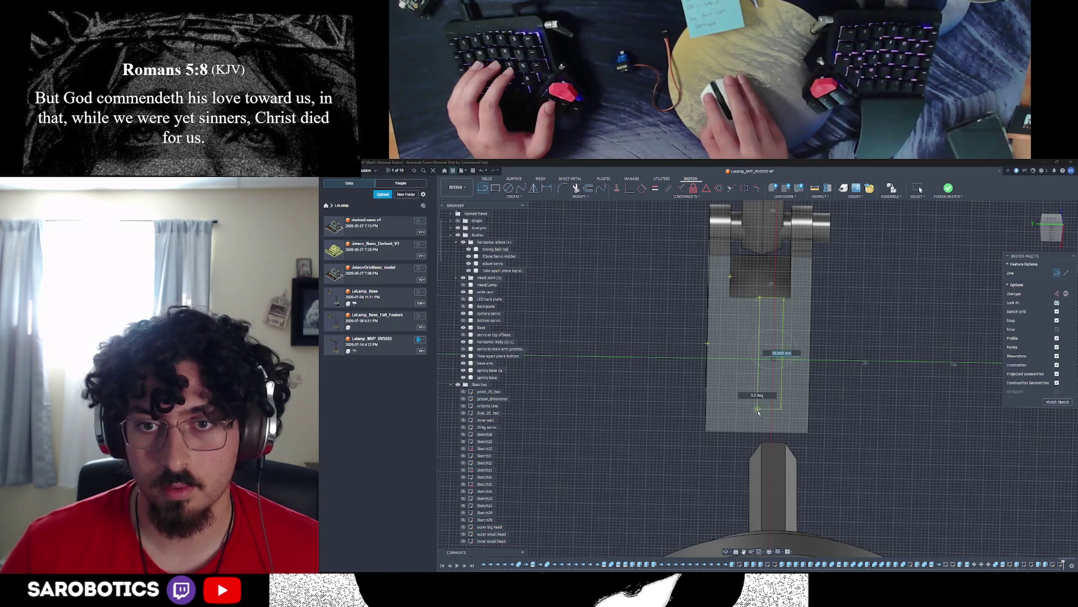
pyautogui.click(759, 432)
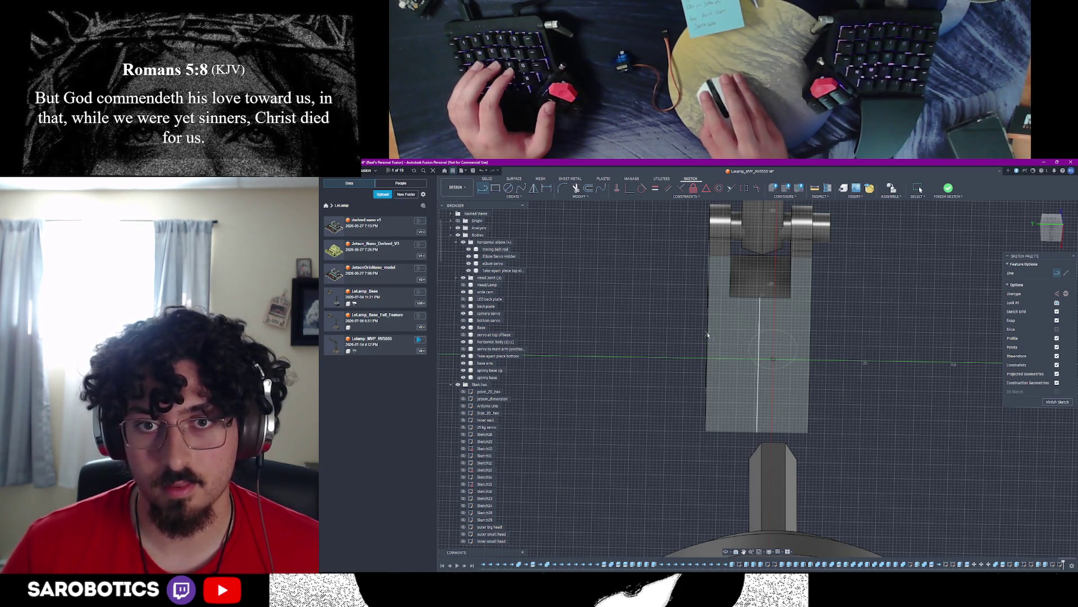
# Step: Start a second line on the arm, check it from several angles, and finish the sketch
pyautogui.click(706, 343)
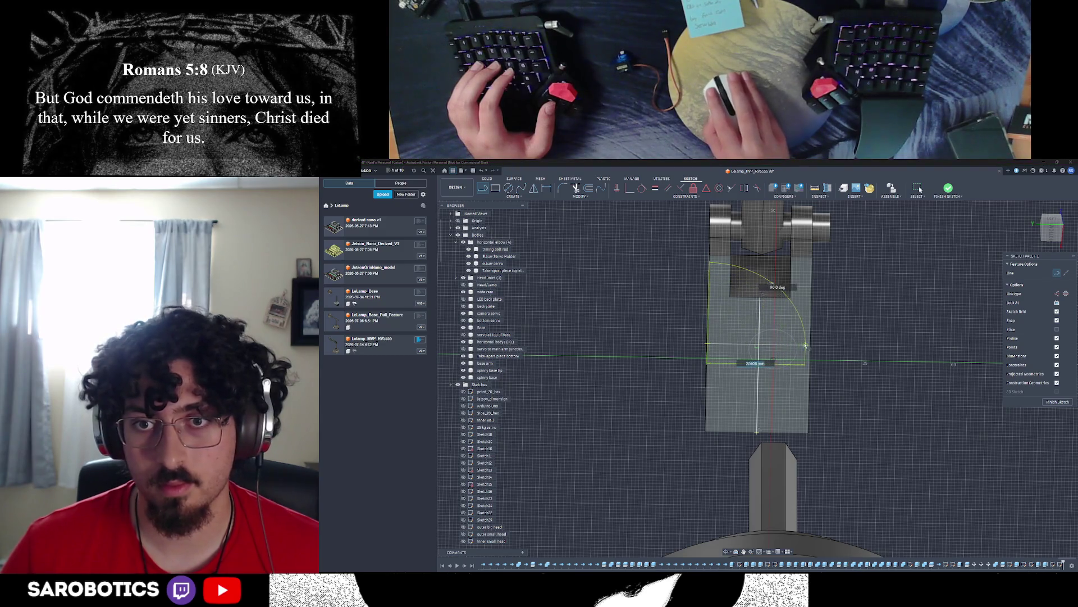
pyautogui.scroll(-3, 786, 348)
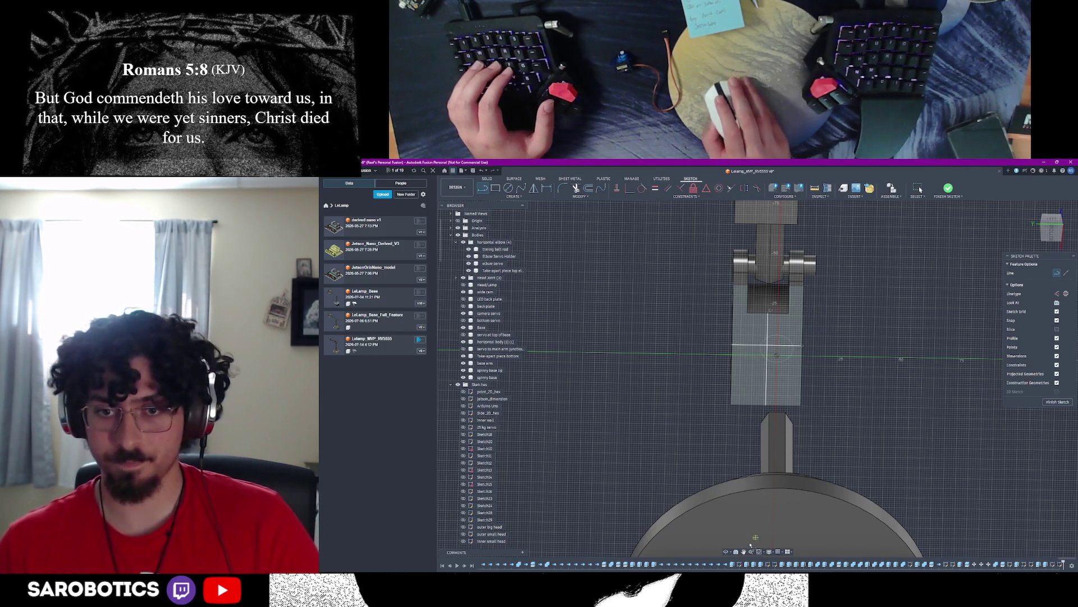
pyautogui.keyDown('shift'); pyautogui.moveTo(755, 506); pyautogui.dragTo(754, 379, button='middle'); pyautogui.keyUp('shift')
pyautogui.moveTo(792, 325)
pyautogui.keyDown('shift'); pyautogui.mouseDown(button='middle')
pyautogui.moveTo(843, 355)
pyautogui.moveTo(957, 361)
pyautogui.moveTo(965, 386)
pyautogui.moveTo(900, 253)
pyautogui.moveTo(931, 415)
pyautogui.moveTo(918, 479)
pyautogui.mouseUp(button='middle'); pyautogui.keyUp('shift')
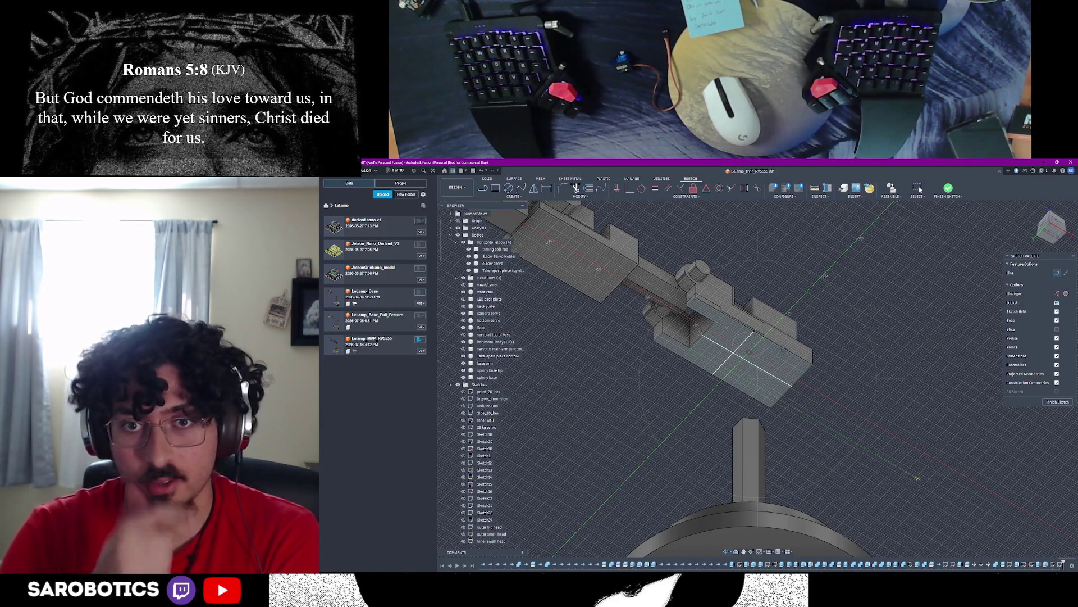
pyautogui.moveTo(758, 354)
pyautogui.keyDown('shift'); pyautogui.mouseDown(button='middle')
pyautogui.moveTo(966, 387)
pyautogui.moveTo(963, 395)
pyautogui.mouseUp(button='middle'); pyautogui.keyUp('shift')
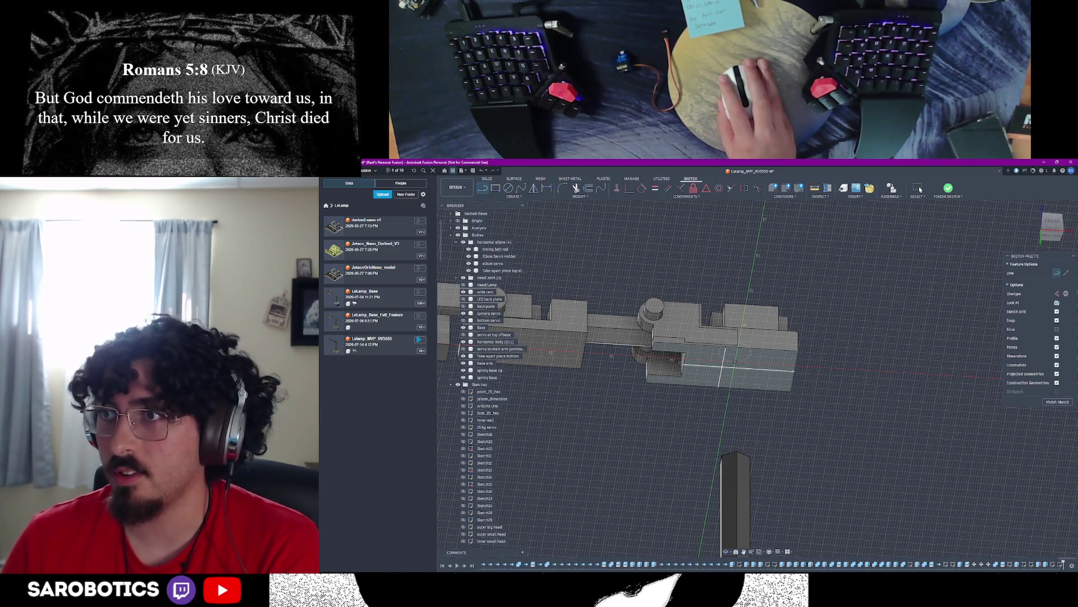
pyautogui.click(1056, 402)
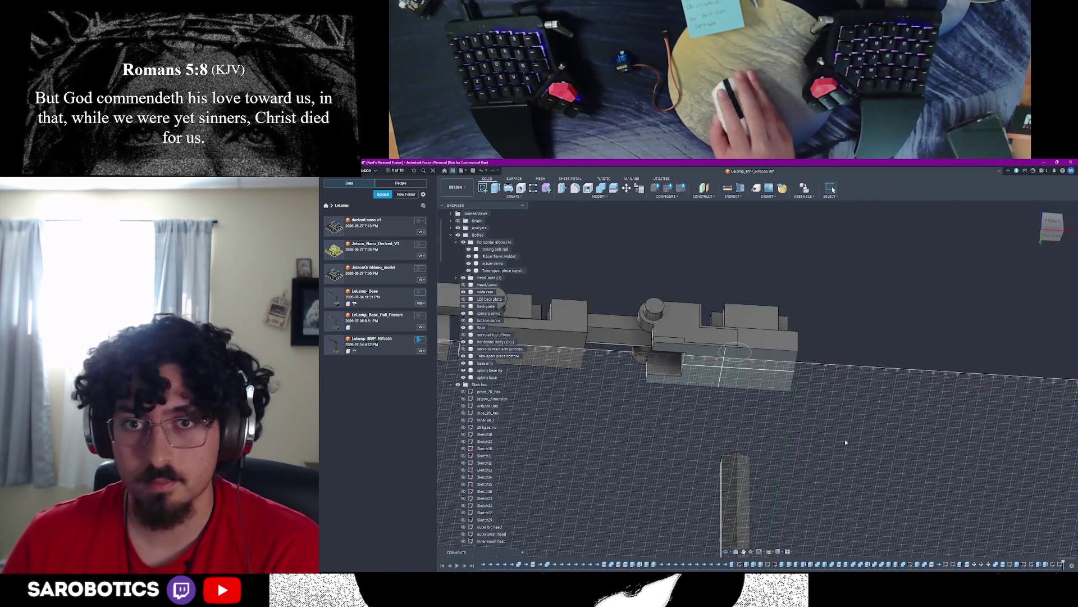
# Step: Hide the servo-to-main-arm body with V and start Move/Copy on the sketch line
pyautogui.keyDown('shift'); pyautogui.moveTo(849, 441); pyautogui.dragTo(877, 421, button='middle'); pyautogui.keyUp('shift')
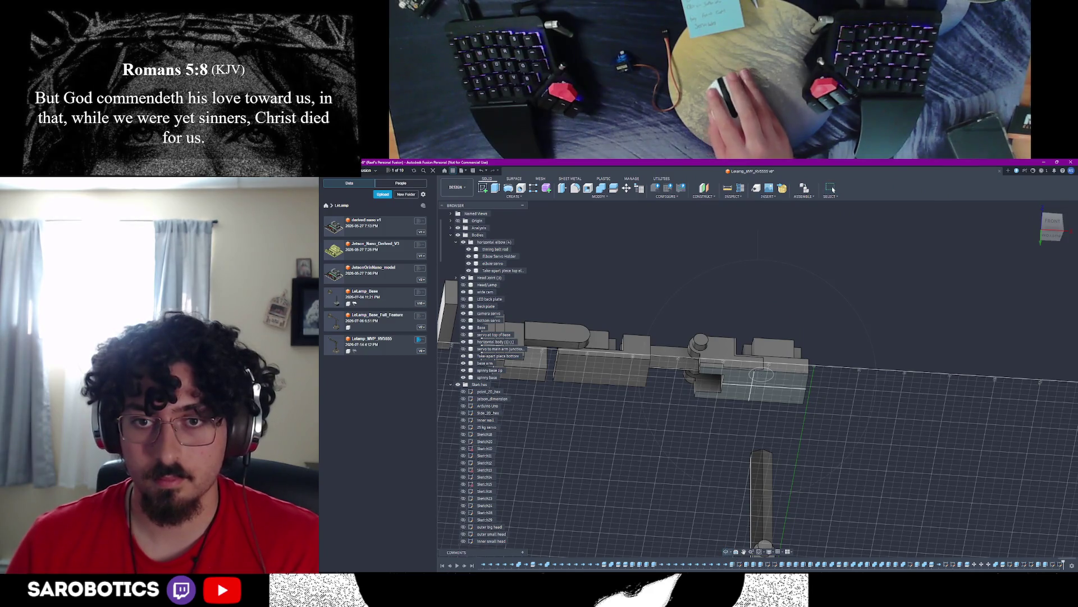
pyautogui.keyDown('shift'); pyautogui.moveTo(758, 472); pyautogui.dragTo(757, 387, button='middle'); pyautogui.keyUp('shift')
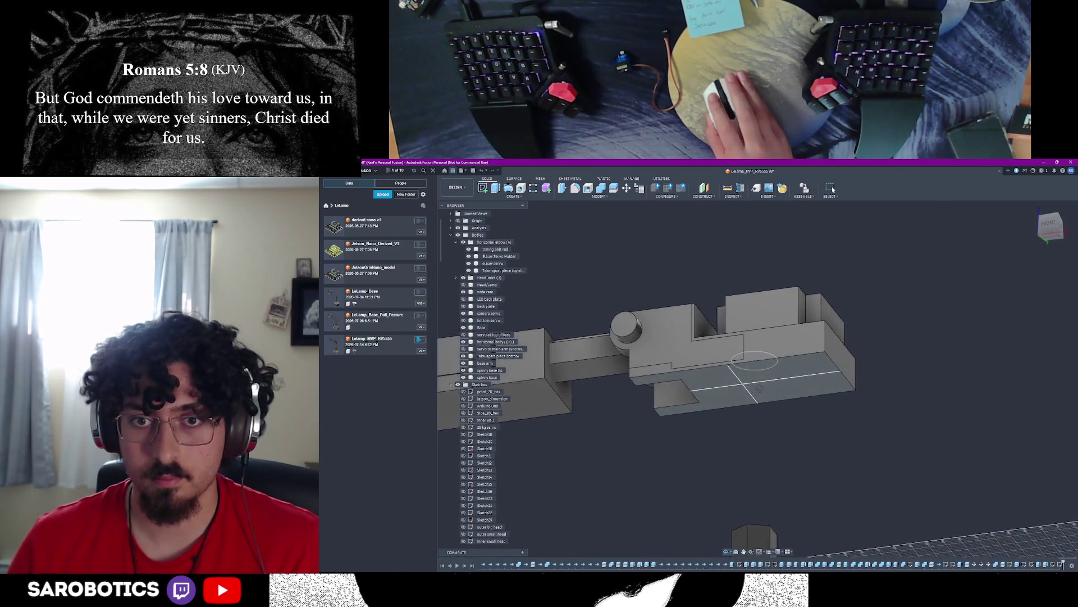
pyautogui.scroll(-3, 759, 390)
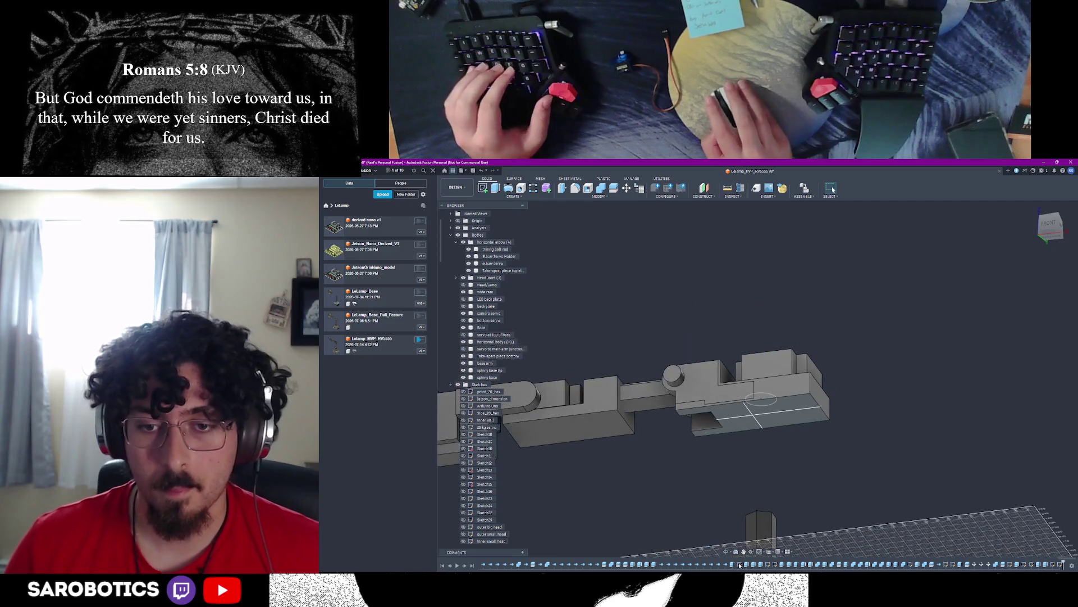
pyautogui.moveTo(759, 438)
pyautogui.keyDown('shift'); pyautogui.mouseDown(button='middle')
pyautogui.moveTo(750, 404)
pyautogui.moveTo(760, 401)
pyautogui.mouseUp(button='middle'); pyautogui.keyUp('shift')
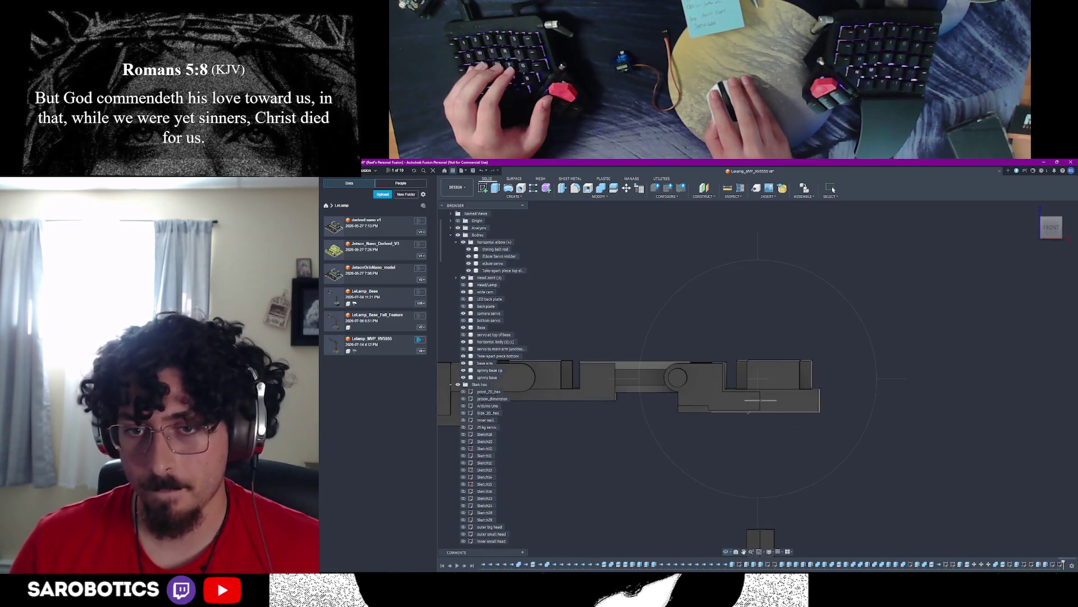
pyautogui.click(493, 349)
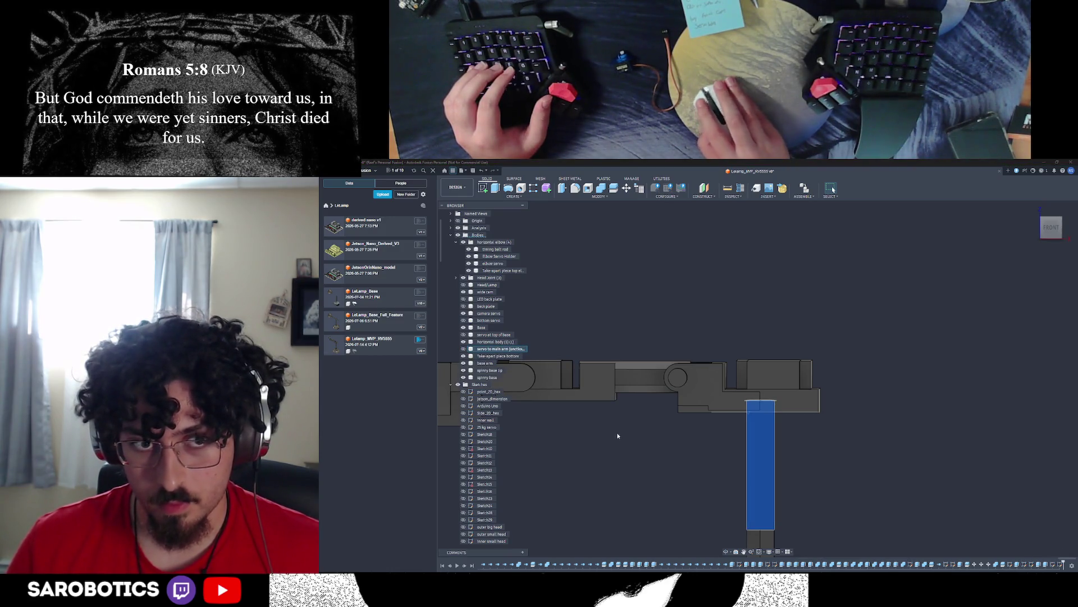
pyautogui.press('v')
pyautogui.scroll(2, 724, 472)
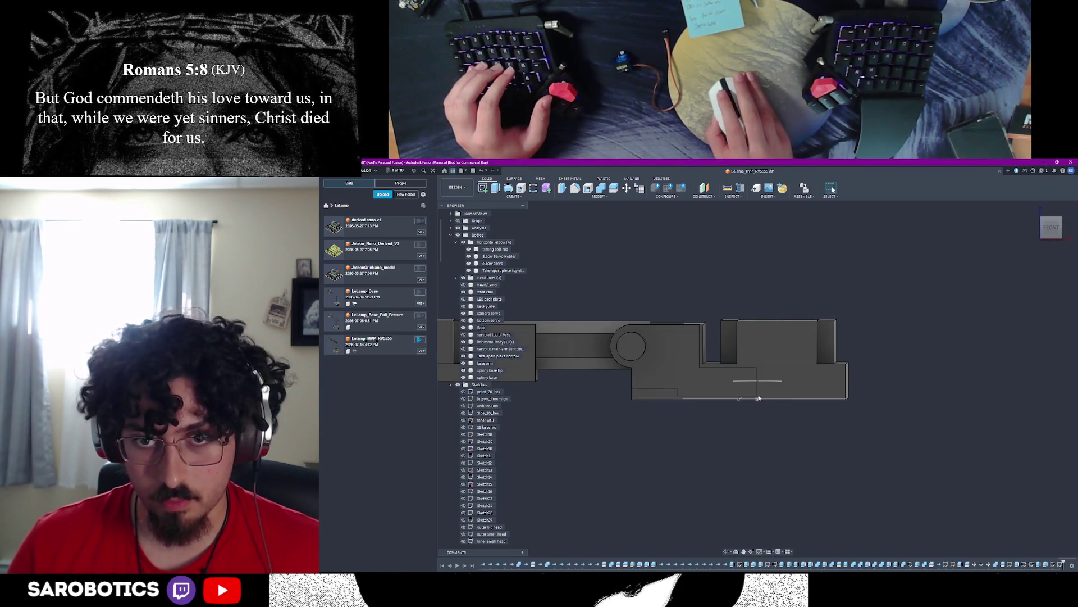
pyautogui.scroll(-2, 760, 384)
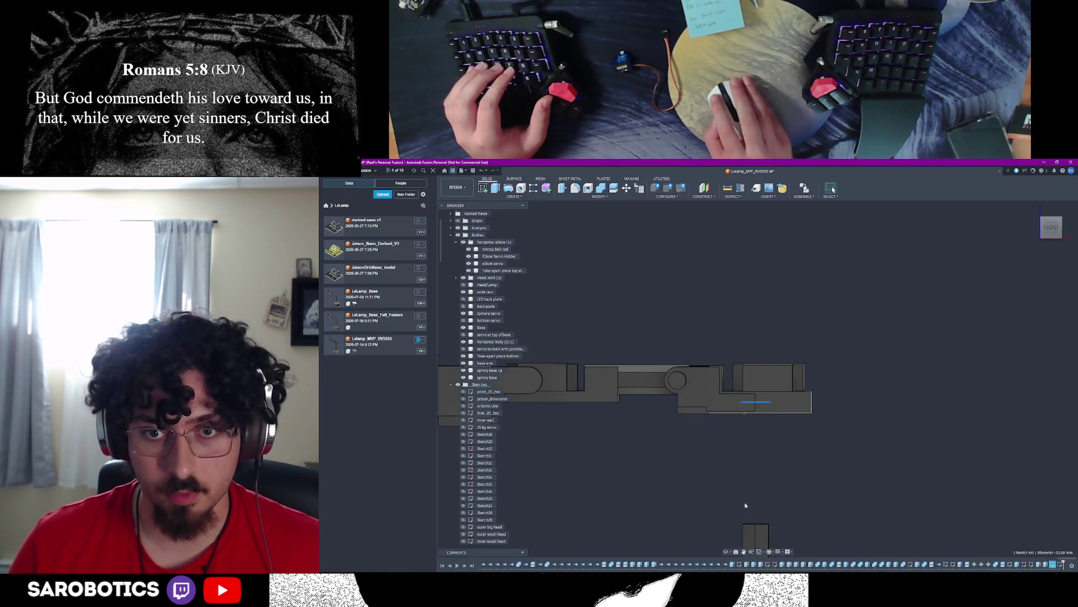
pyautogui.press('m')
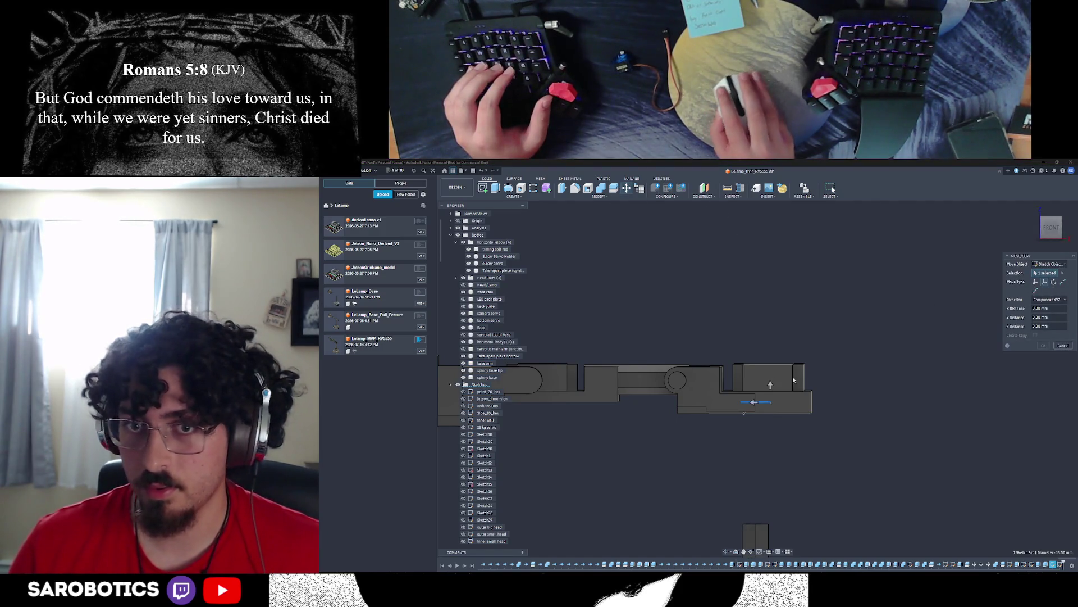
# Step: Abandon a Free Move of the line and take a quick edge measurement on the arm
pyautogui.click(769, 396)
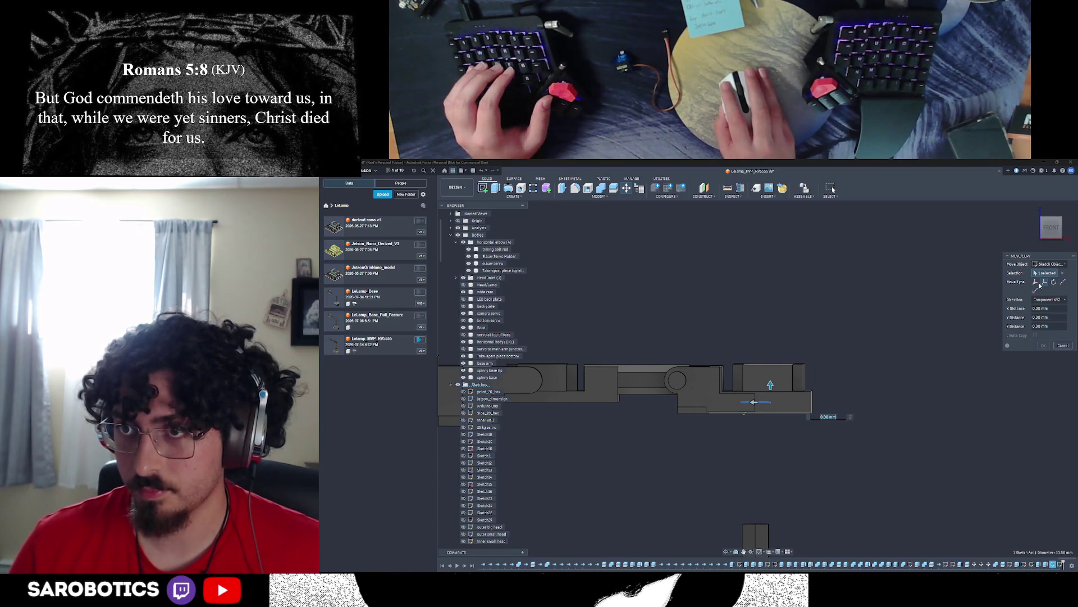
pyautogui.click(1036, 283)
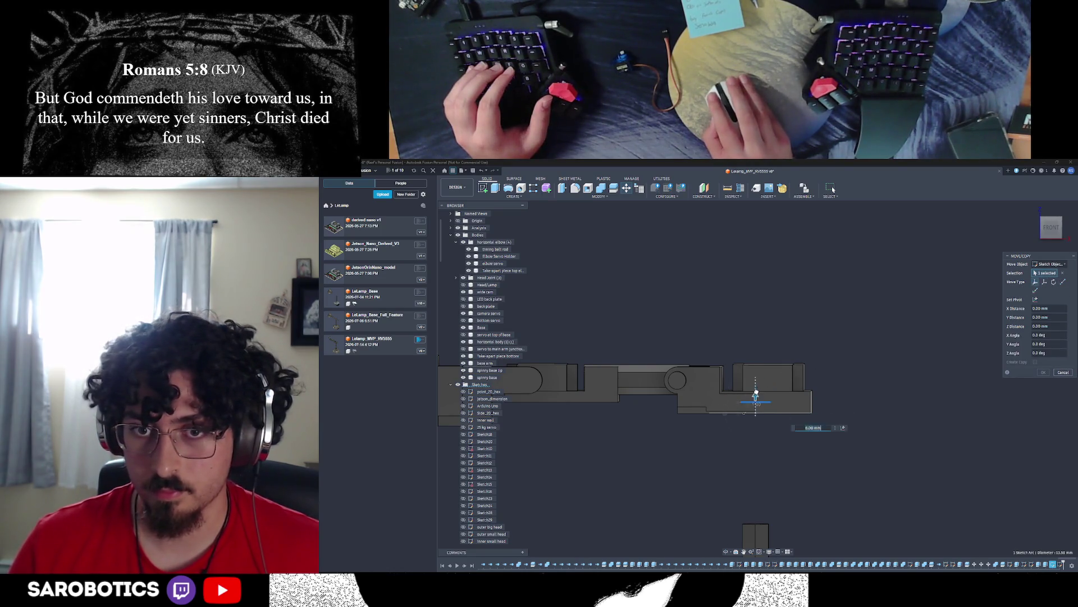
pyautogui.press('Escape')
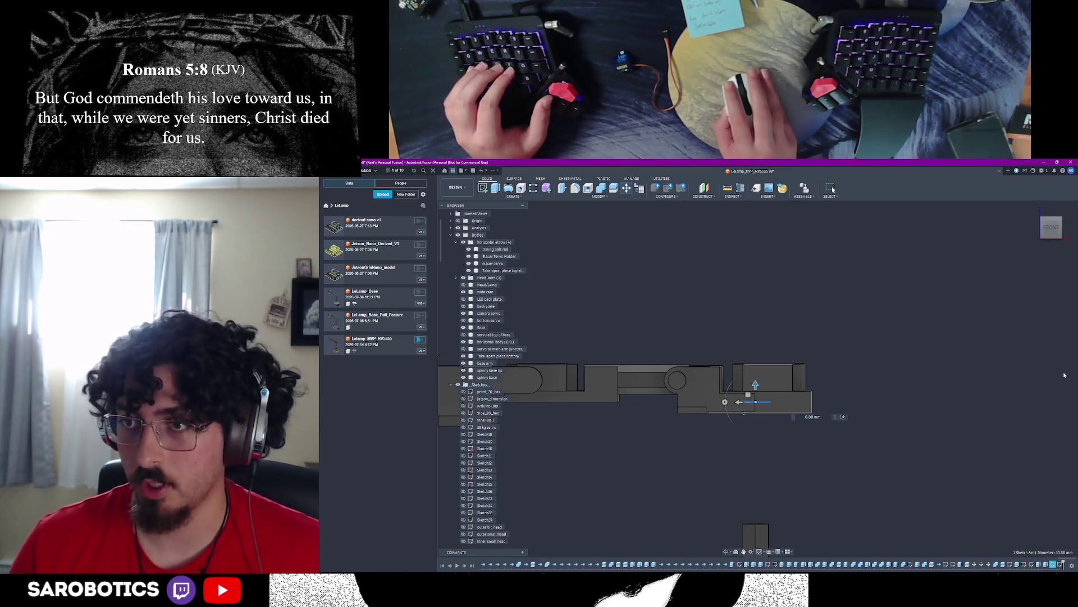
pyautogui.moveTo(756, 386); pyautogui.dragTo(778, 429, button='middle')
pyautogui.scroll(1, 777, 430)
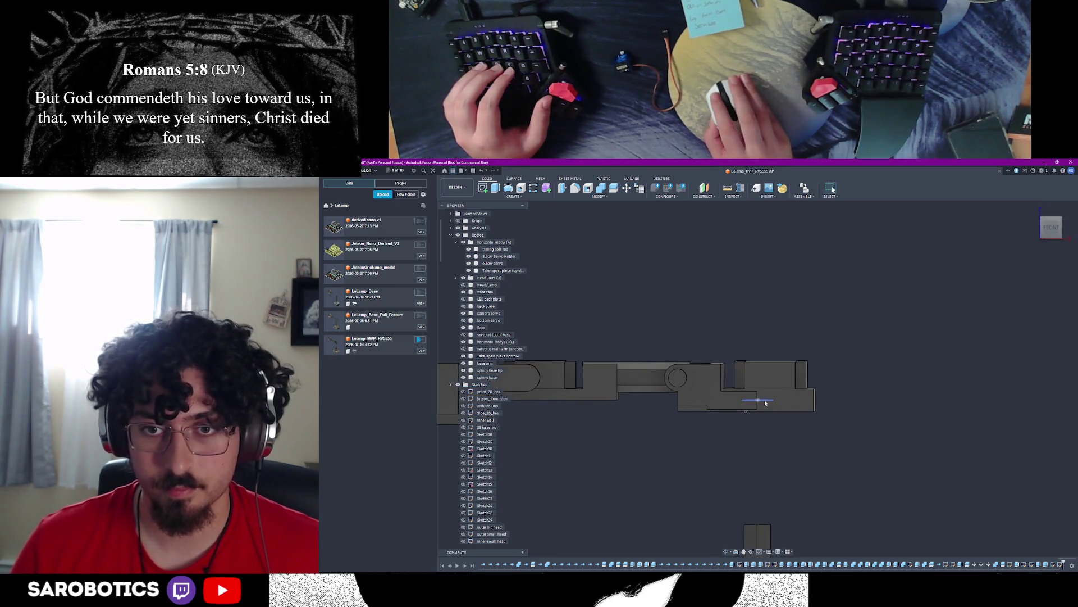
pyautogui.press('i')
pyautogui.click(747, 403)
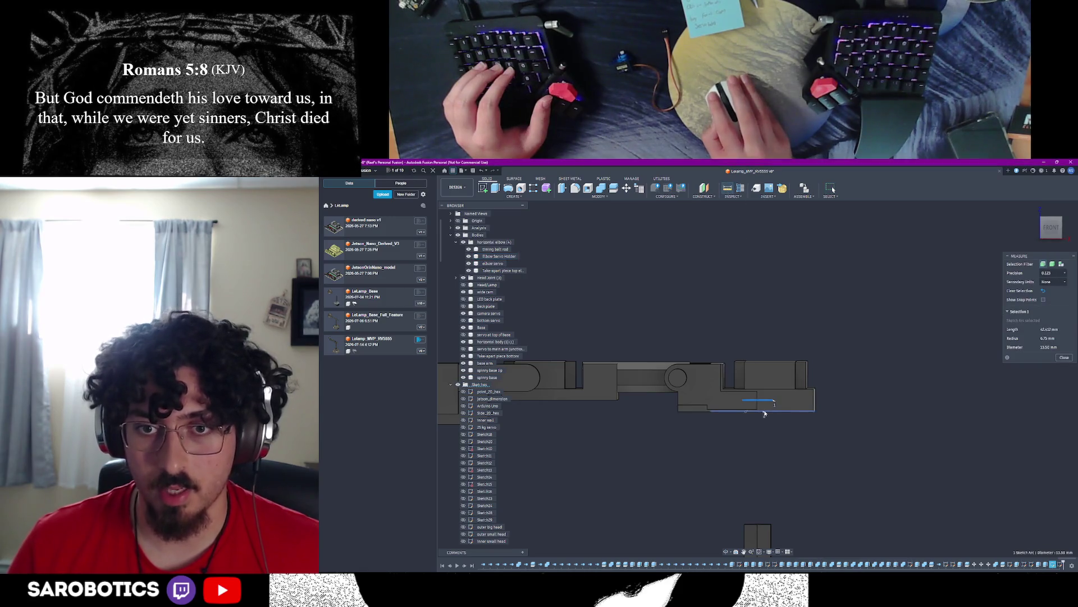
pyautogui.click(1065, 407)
# Step: Start Move/Copy and box-select the arm bodies, Base and neighbouring small bodies from the front view
pyautogui.moveTo(759, 405); pyautogui.dragTo(793, 413, button='middle')
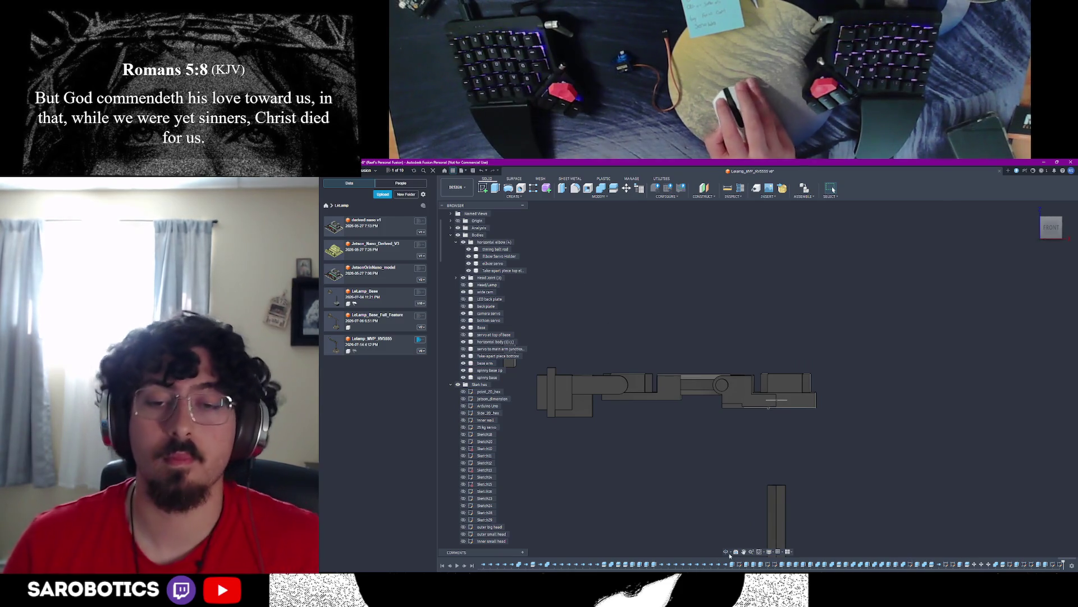
pyautogui.moveTo(675, 379)
pyautogui.keyDown('shift'); pyautogui.mouseDown(button='middle')
pyautogui.moveTo(716, 337)
pyautogui.moveTo(717, 404)
pyautogui.mouseUp(button='middle'); pyautogui.keyUp('shift')
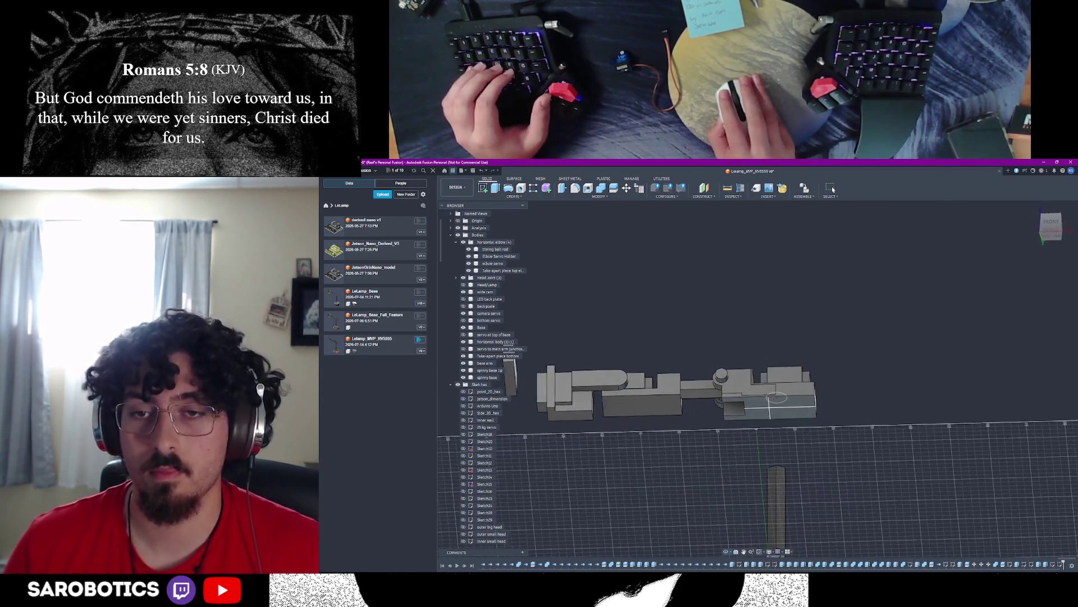
pyautogui.scroll(4, 758, 396)
pyautogui.rightClick(807, 415)
pyautogui.press('Escape')
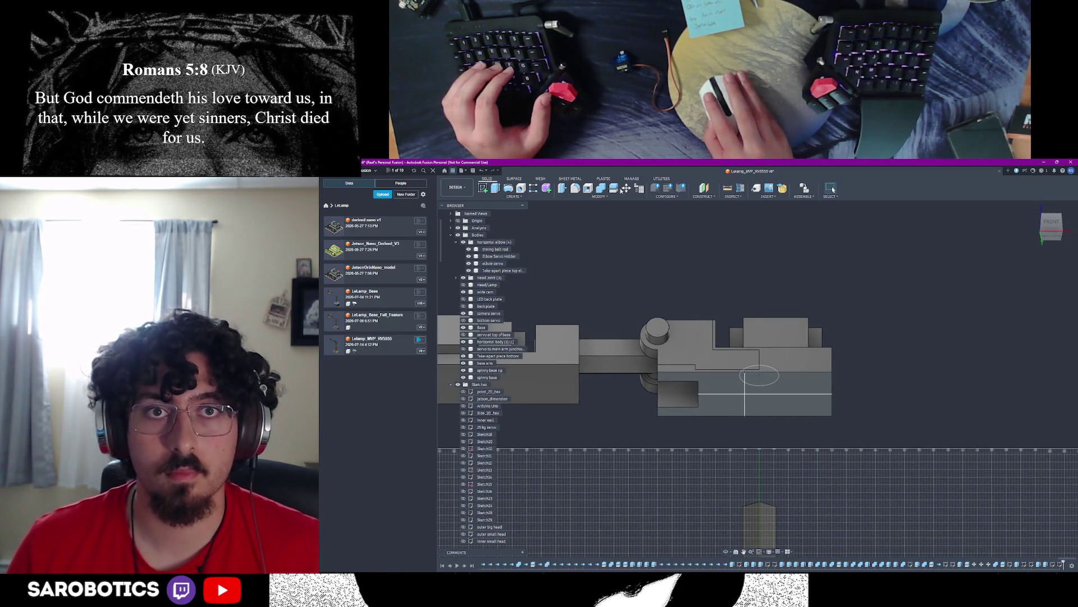
pyautogui.press('m')
pyautogui.click(807, 372)
pyautogui.scroll(-5, 816, 367)
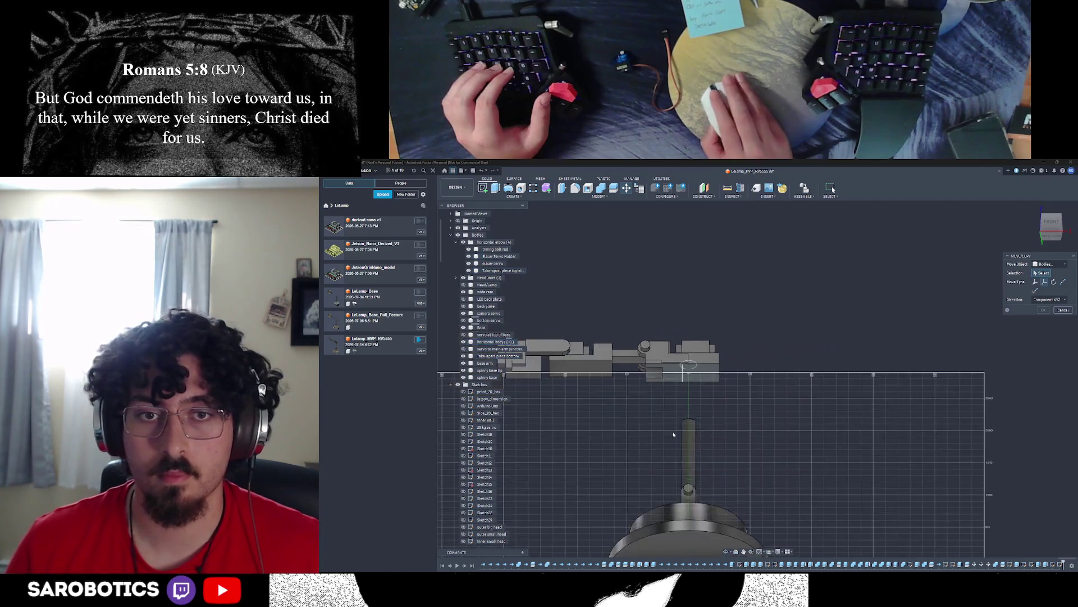
pyautogui.click(691, 530)
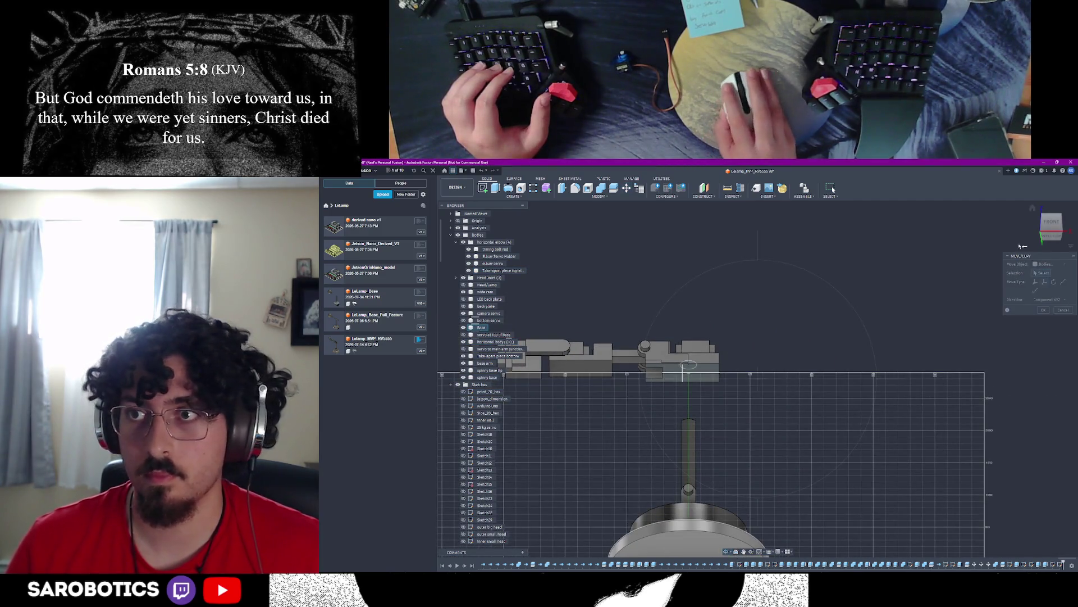
pyautogui.click(1052, 223)
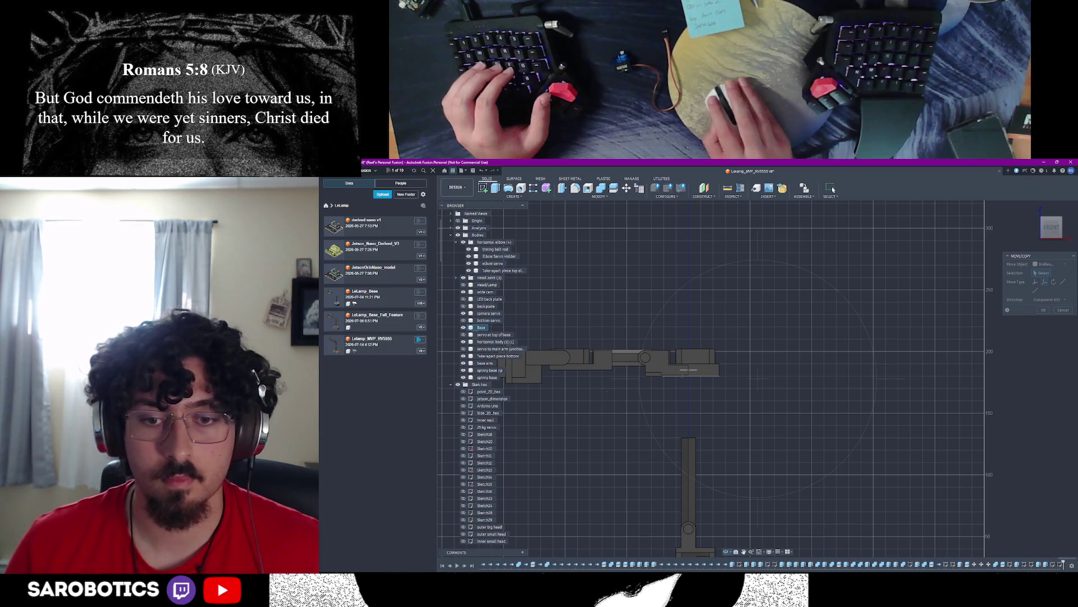
pyautogui.moveTo(691, 371); pyautogui.dragTo(868, 392, button='middle')
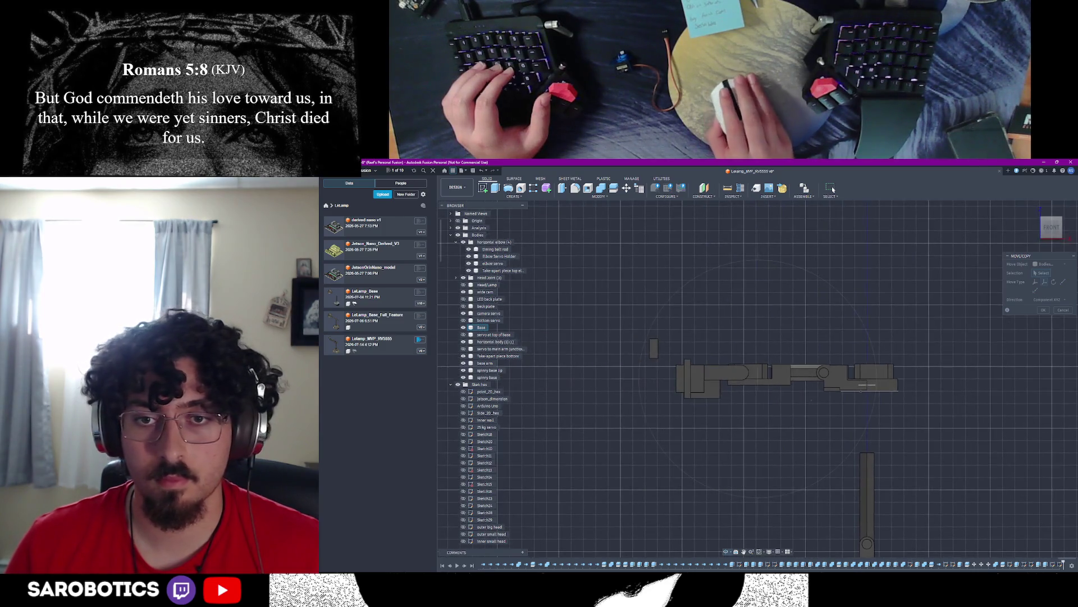
pyautogui.click(653, 348)
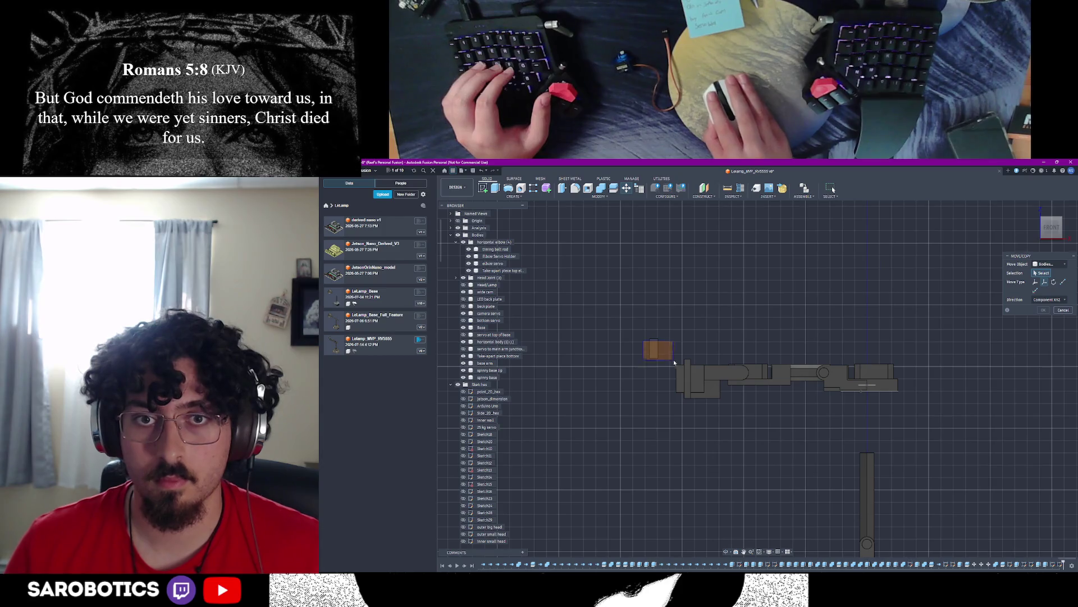
pyautogui.moveTo(645, 341); pyautogui.dragTo(832, 388)
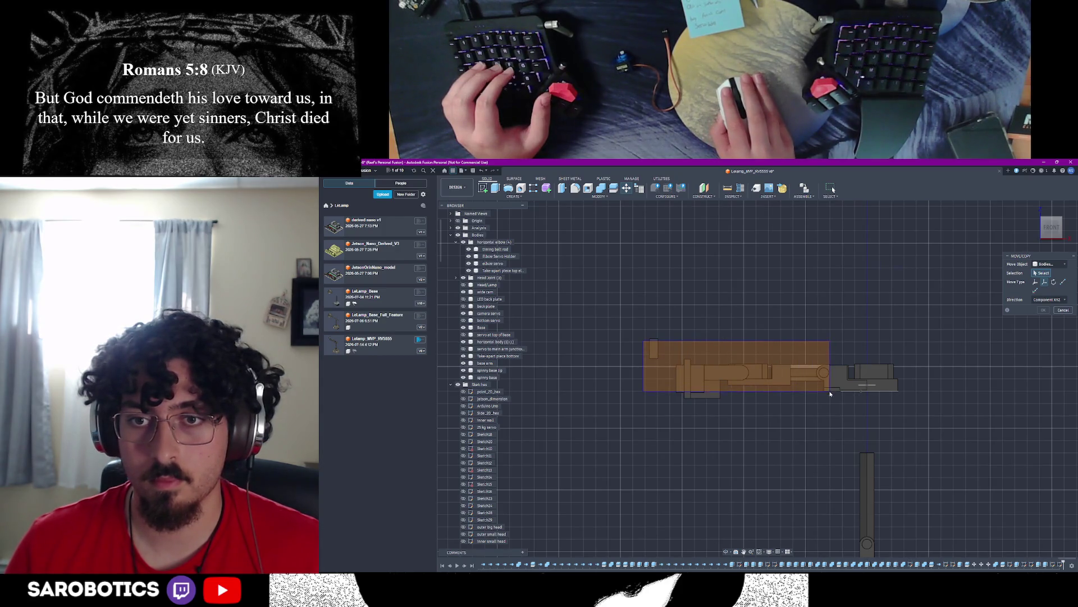
pyautogui.click(871, 372)
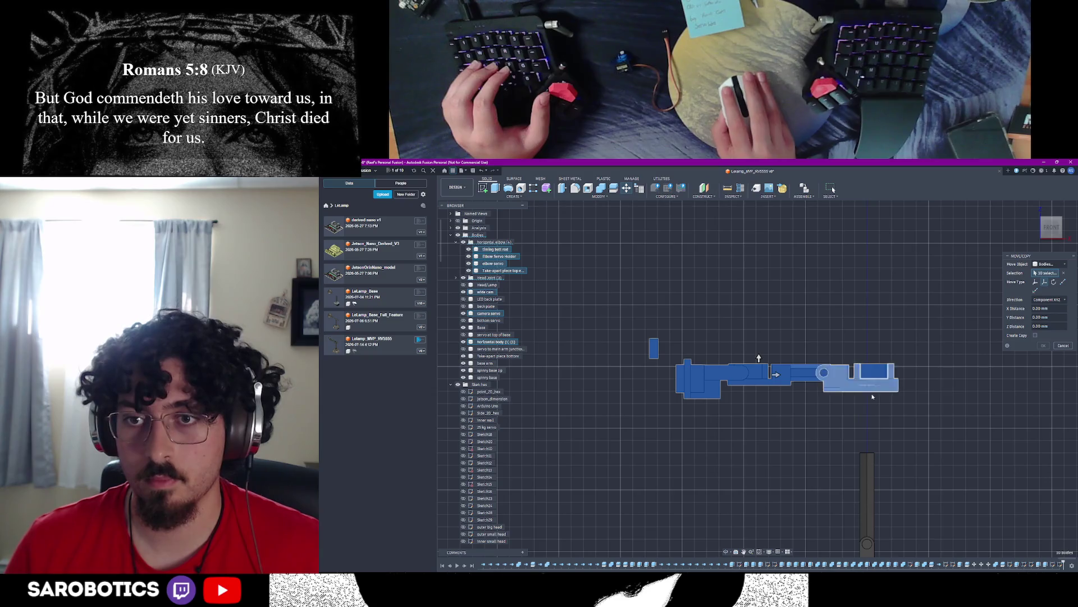
# Step: Set Point to Point with the circle centre as origin, then cancel the move unchanged
pyautogui.moveTo(801, 422)
pyautogui.keyDown('shift'); pyautogui.mouseDown(button='middle')
pyautogui.moveTo(758, 379)
pyautogui.moveTo(843, 413)
pyautogui.mouseUp(button='middle'); pyautogui.keyUp('shift')
pyautogui.rightClick(849, 417)
pyautogui.click(866, 417)
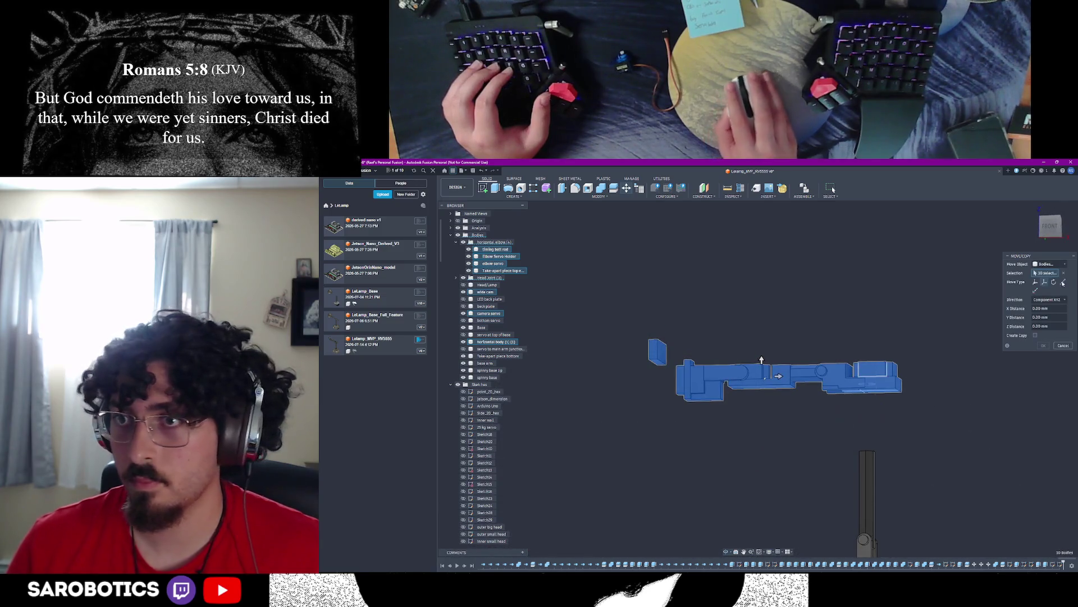
pyautogui.scroll(3, 870, 398)
pyautogui.scroll(3, 870, 398)
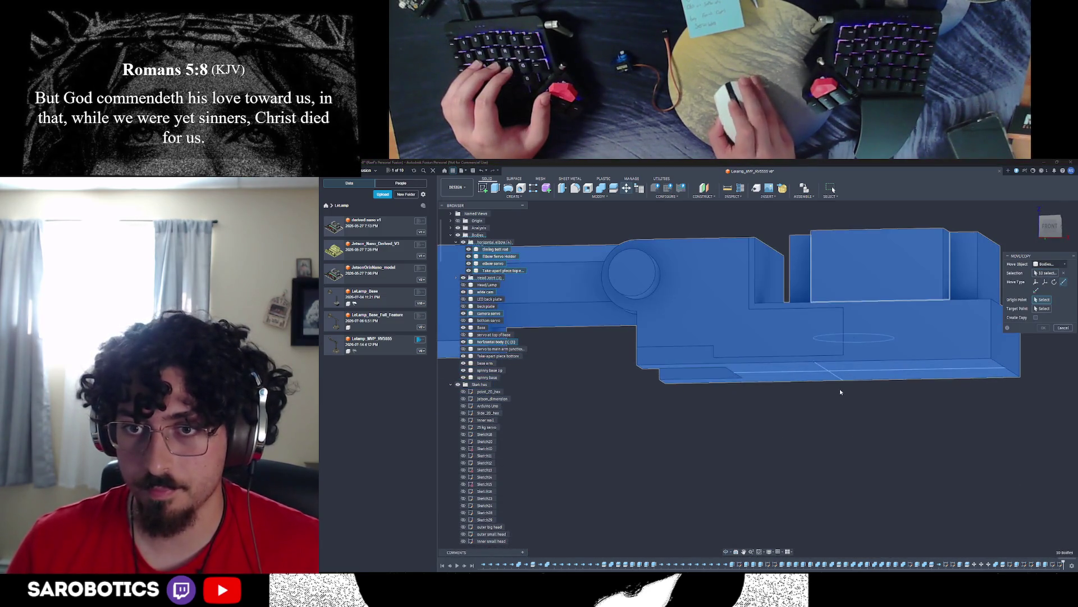
pyautogui.moveTo(828, 446)
pyautogui.keyDown('shift'); pyautogui.mouseDown(button='middle')
pyautogui.moveTo(759, 379)
pyautogui.moveTo(729, 412)
pyautogui.mouseUp(button='middle'); pyautogui.keyUp('shift')
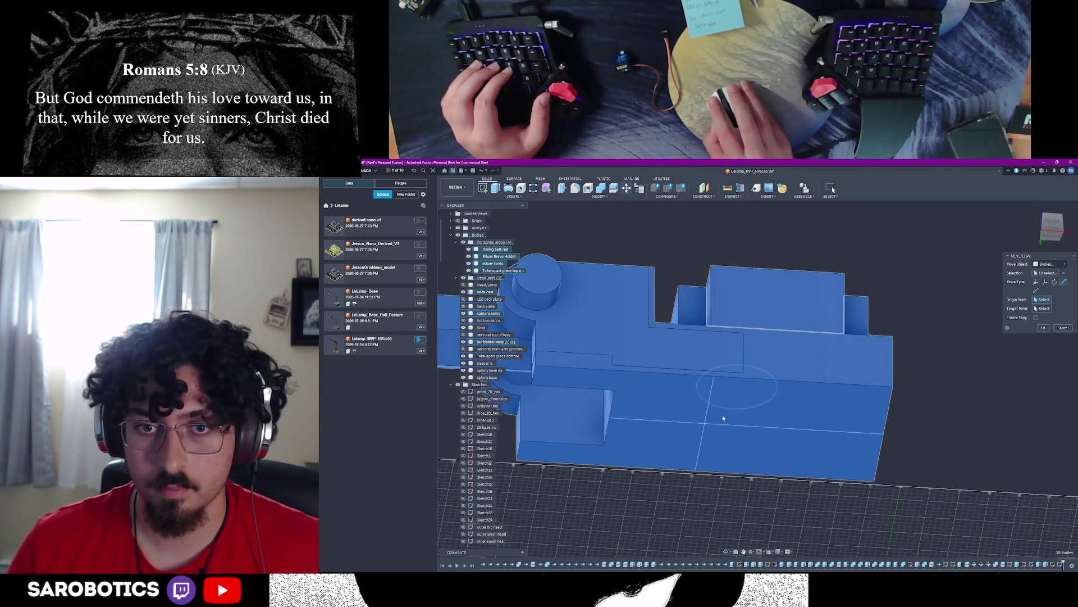
pyautogui.scroll(4, 705, 422)
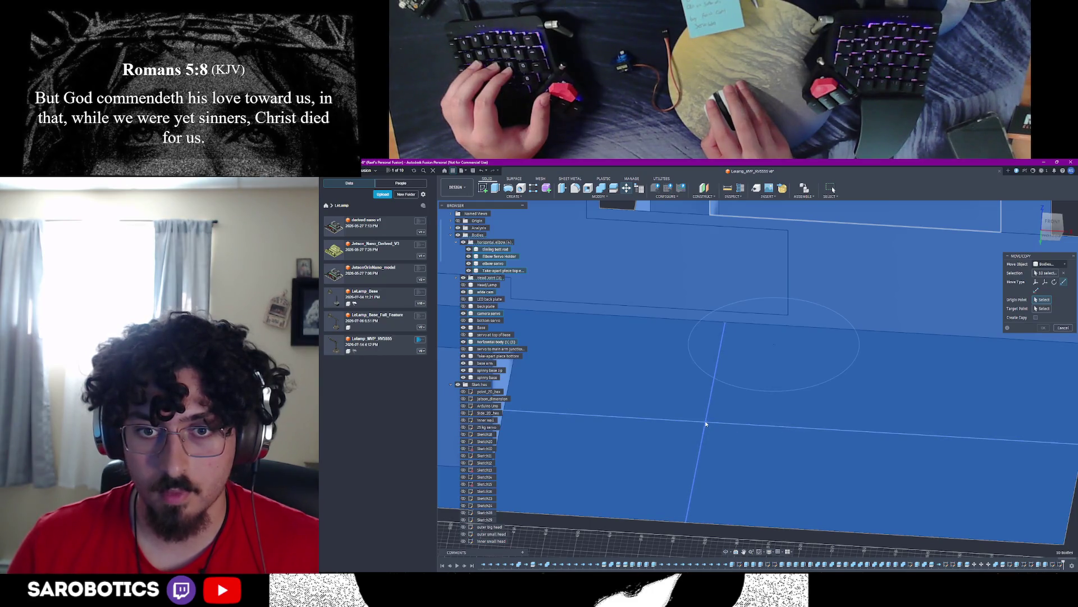
pyautogui.scroll(5, 706, 424)
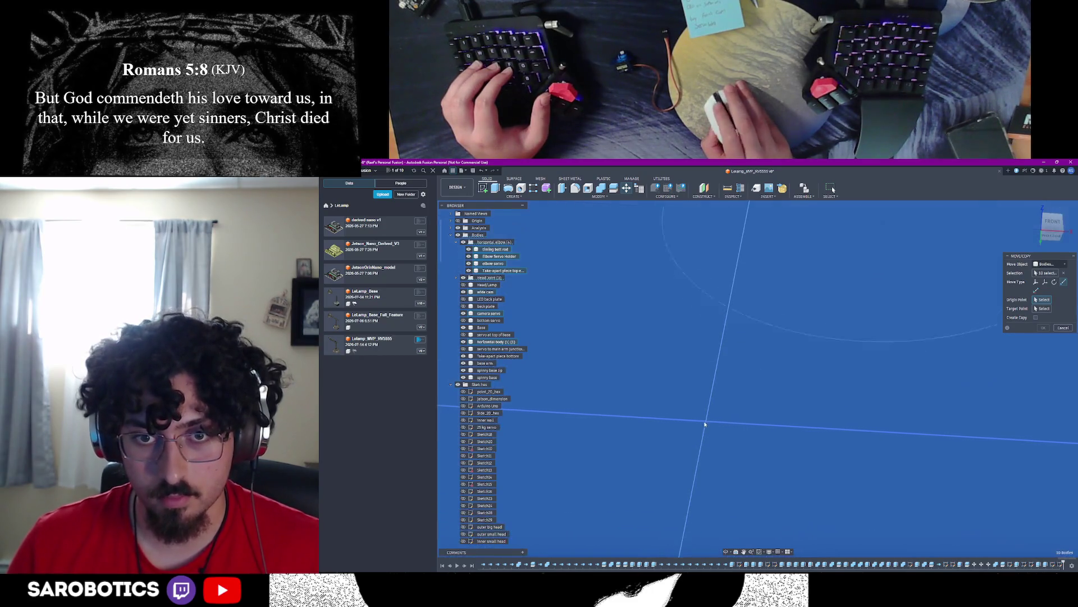
pyautogui.click(707, 419)
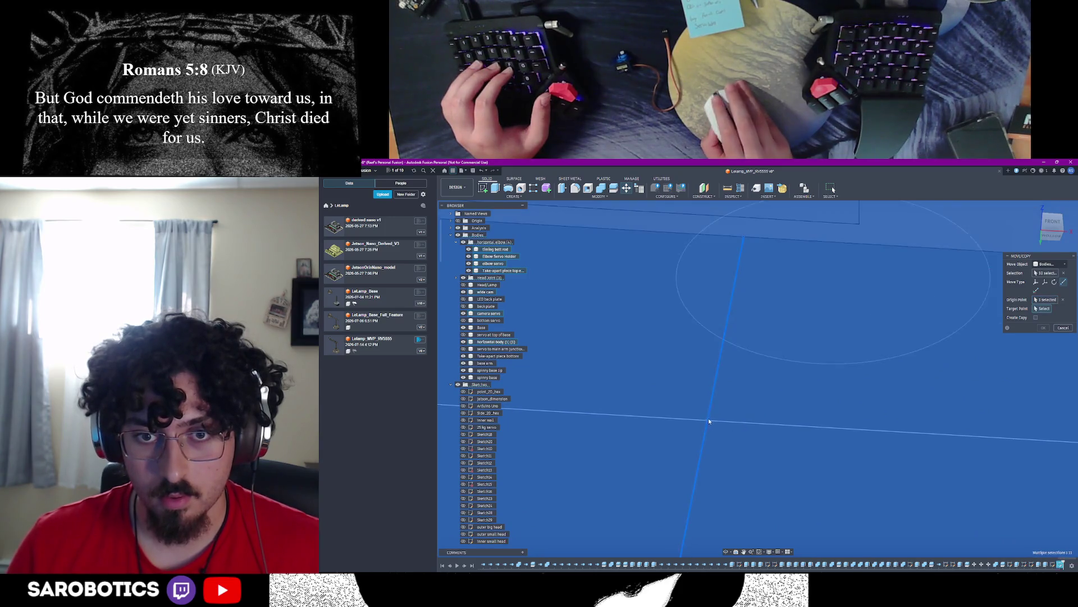
pyautogui.scroll(-8, 707, 420)
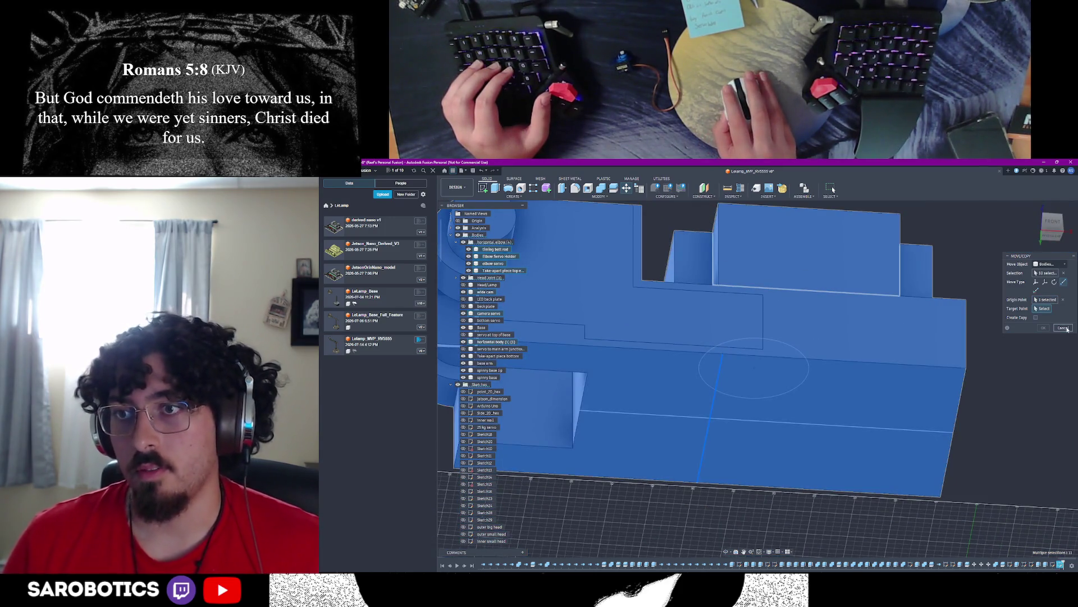
pyautogui.click(1063, 328)
pyautogui.scroll(-4, 707, 337)
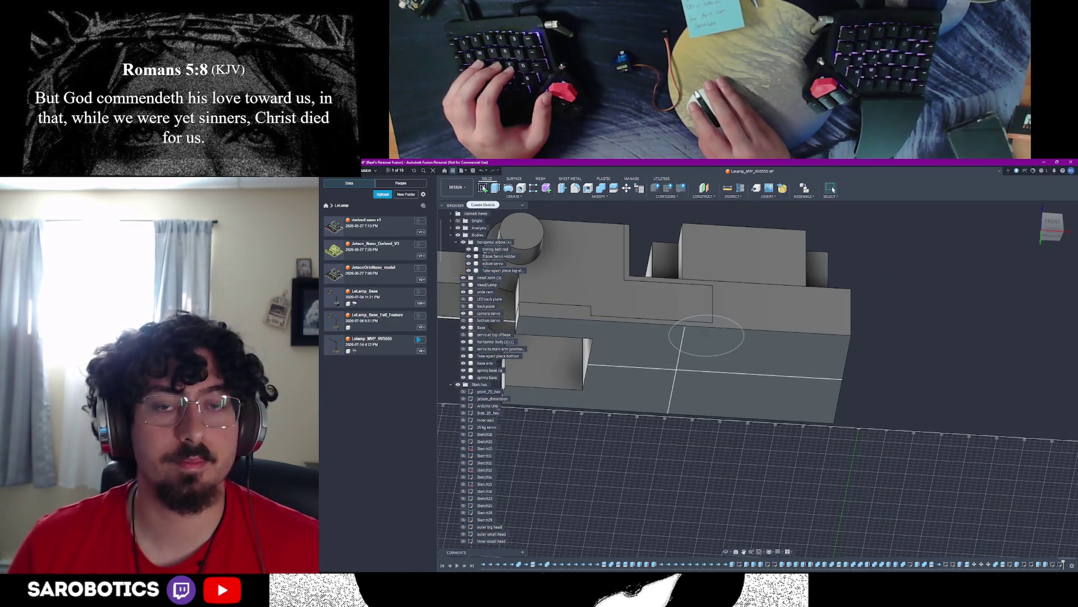
pyautogui.scroll(-5, 503, 375)
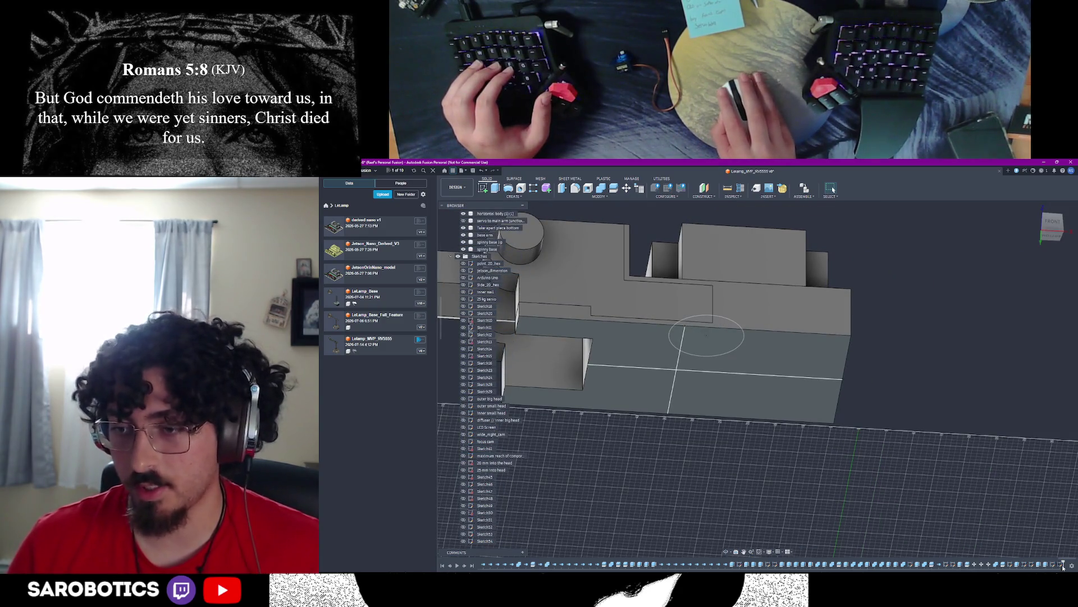
# Step: Add a new circle centred at the sketch origin on the elbow face and close the sketch
pyautogui.doubleClick(706, 337)
pyautogui.scroll(-6, 705, 424)
pyautogui.scroll(-4, 706, 387)
pyautogui.scroll(6, 700, 363)
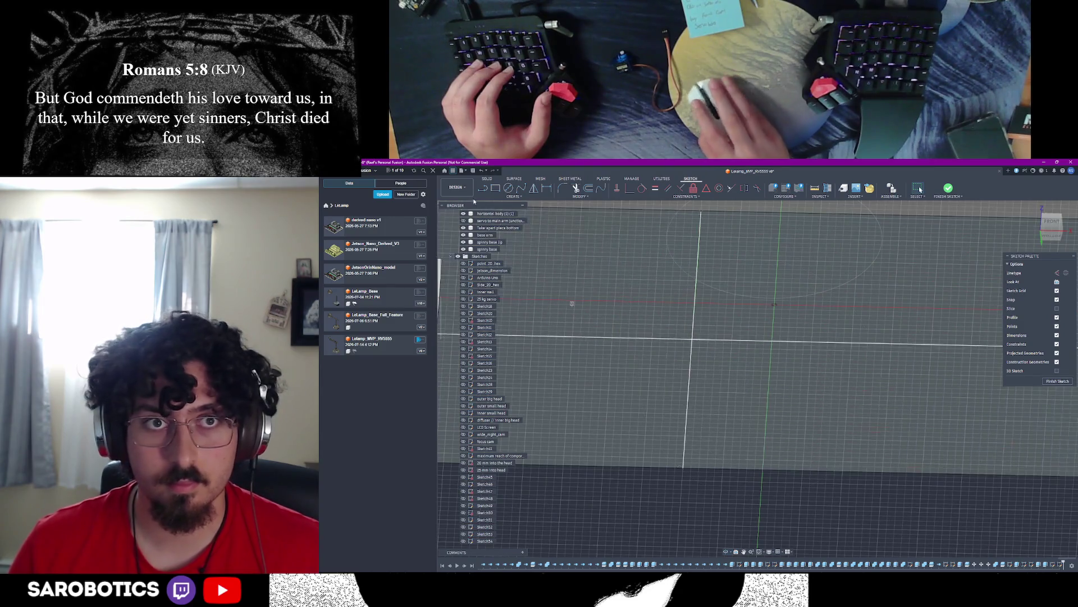
pyautogui.press('c')
pyautogui.click(695, 342)
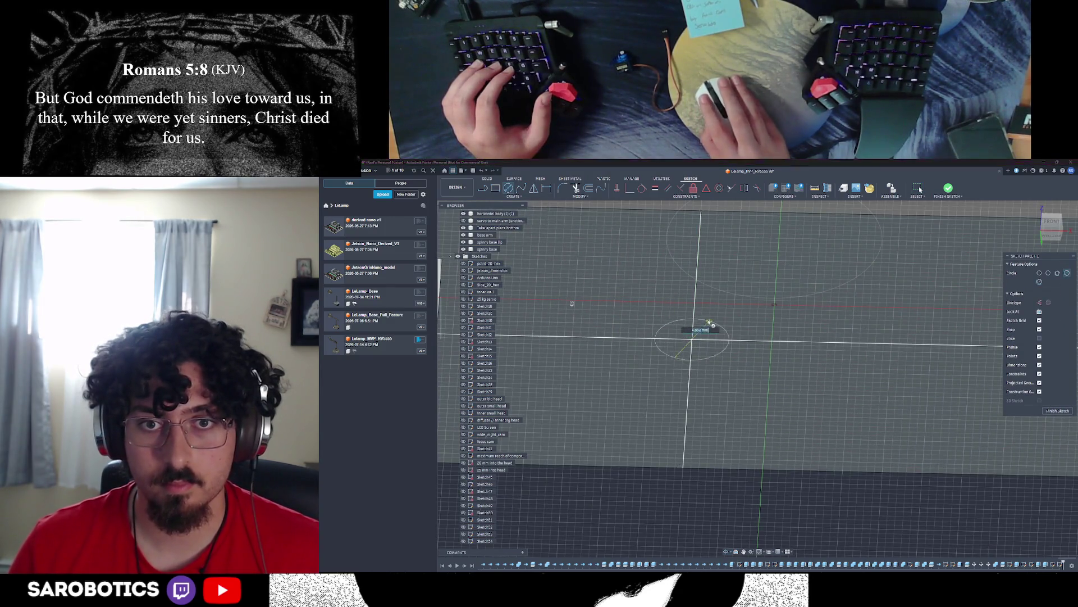
pyautogui.click(710, 324)
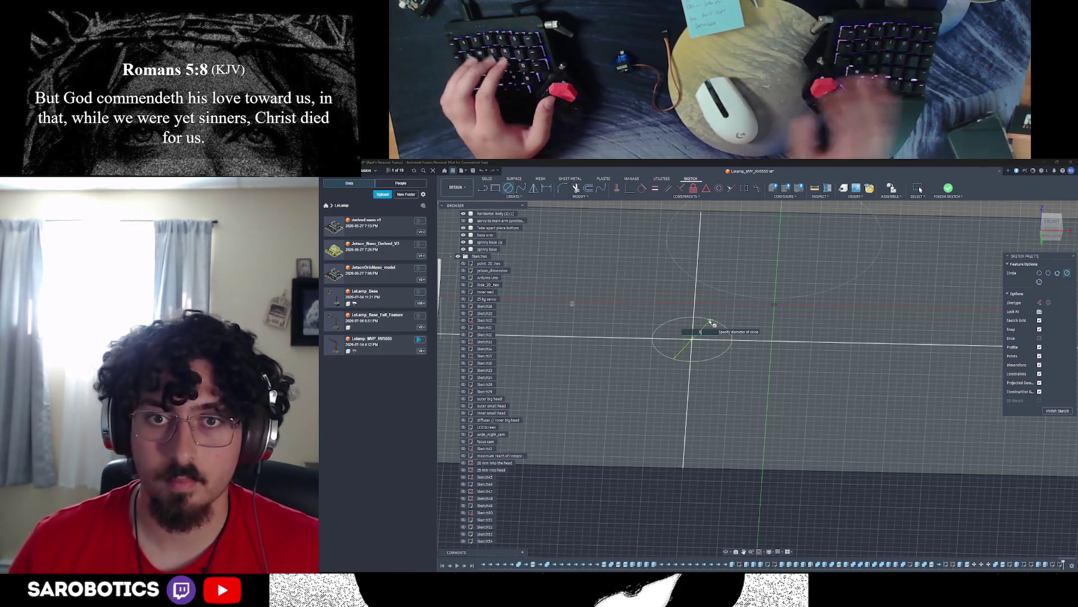
pyautogui.press('Escape')
pyautogui.moveTo(681, 339); pyautogui.dragTo(877, 434)
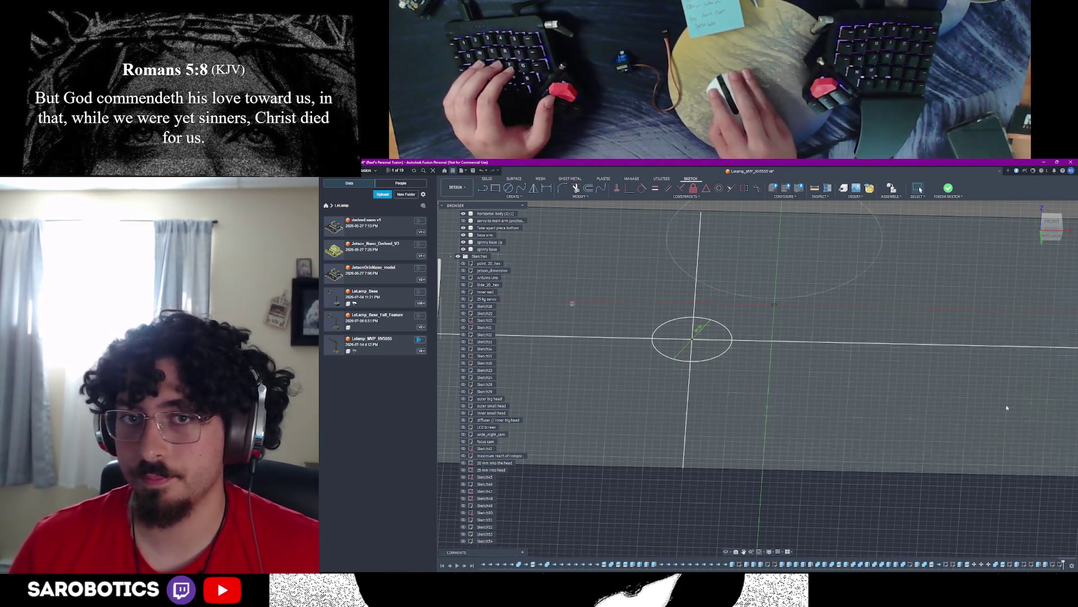
pyautogui.press('Escape')
pyautogui.scroll(-3, 878, 434)
pyautogui.keyDown('shift'); pyautogui.moveTo(639, 372); pyautogui.dragTo(606, 375, button='middle'); pyautogui.keyUp('shift')
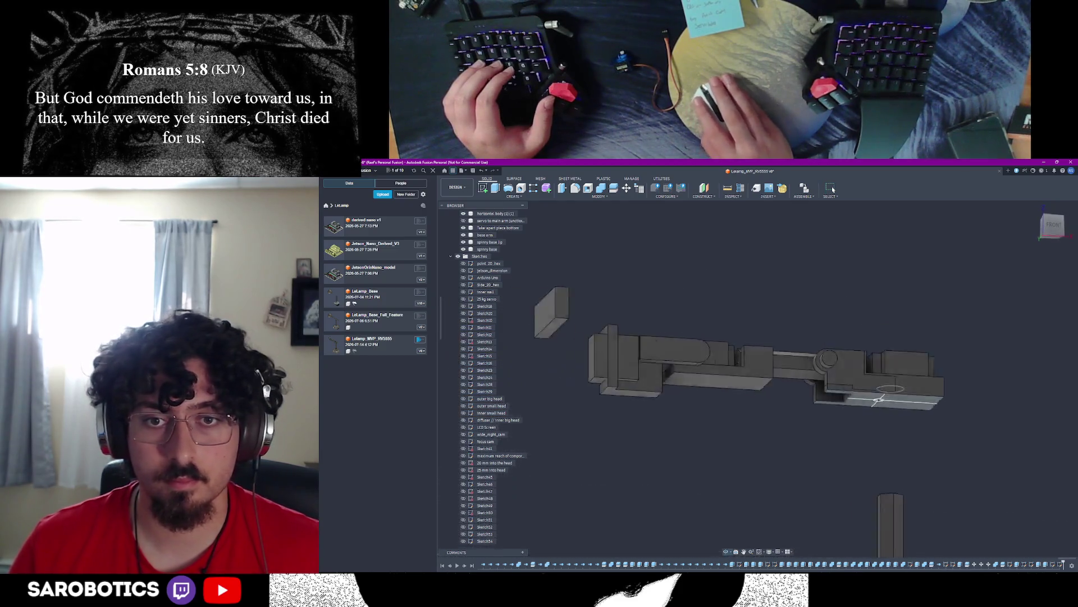
# Step: Start Move/Copy and select all the arm bodies through to the gripper at the right end
pyautogui.keyDown('shift'); pyautogui.moveTo(758, 371); pyautogui.dragTo(763, 354, button='middle'); pyautogui.keyUp('shift')
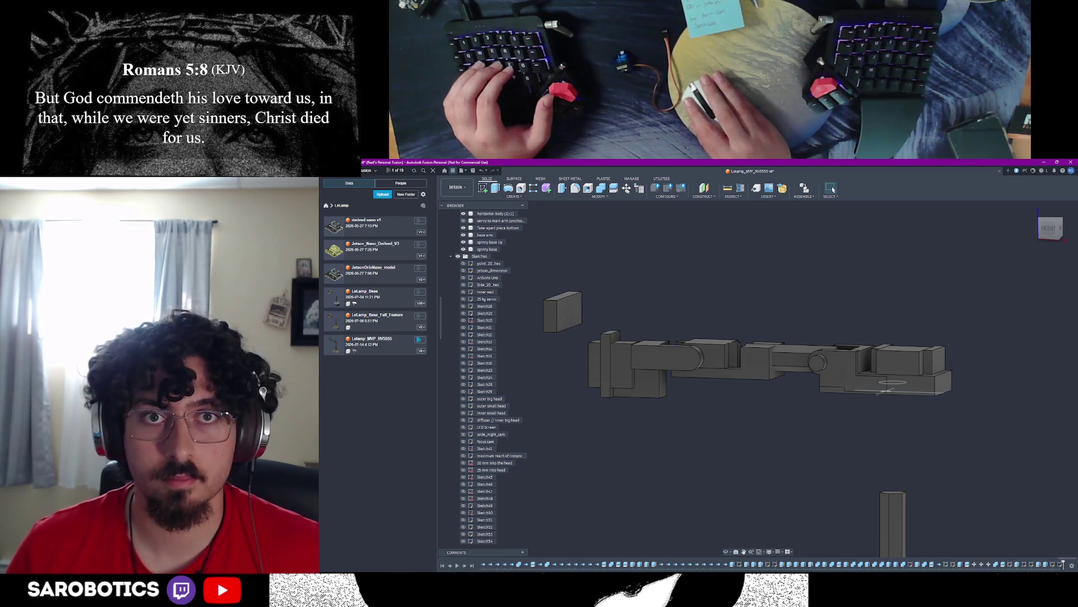
pyautogui.press('m')
pyautogui.click(563, 312)
pyautogui.keyDown('ctrl'); pyautogui.click(607, 363); pyautogui.keyUp('ctrl')
pyautogui.keyDown('ctrl'); pyautogui.click(649, 367); pyautogui.keyUp('ctrl')
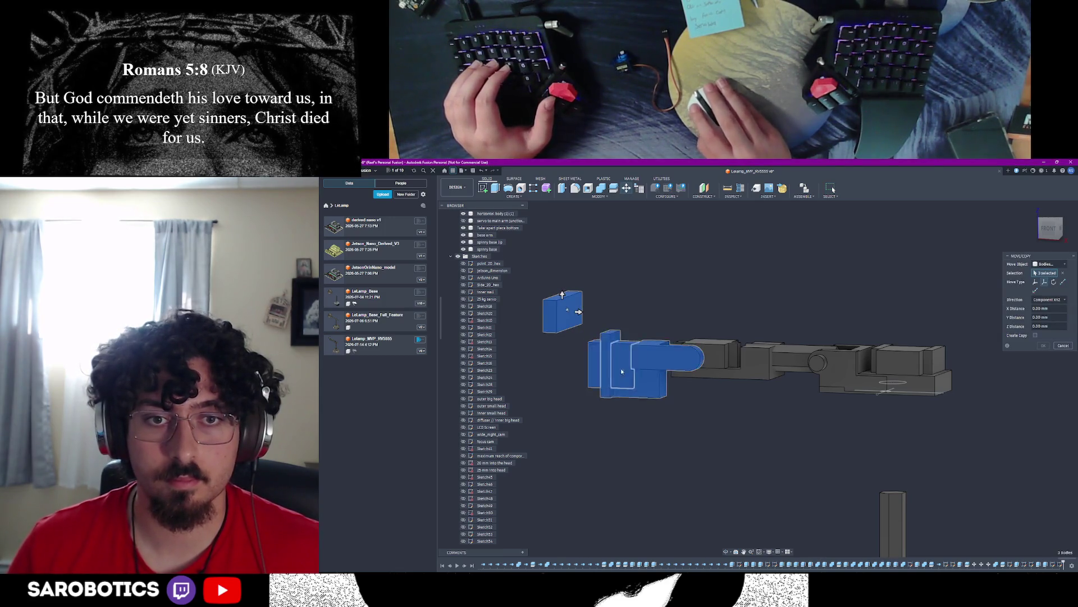
pyautogui.keyDown('ctrl'); pyautogui.click(666, 357); pyautogui.keyUp('ctrl')
pyautogui.keyDown('ctrl'); pyautogui.click(712, 354); pyautogui.keyUp('ctrl')
pyautogui.keyDown('ctrl'); pyautogui.click(762, 358); pyautogui.keyUp('ctrl')
pyautogui.keyDown('ctrl'); pyautogui.click(809, 358); pyautogui.keyUp('ctrl')
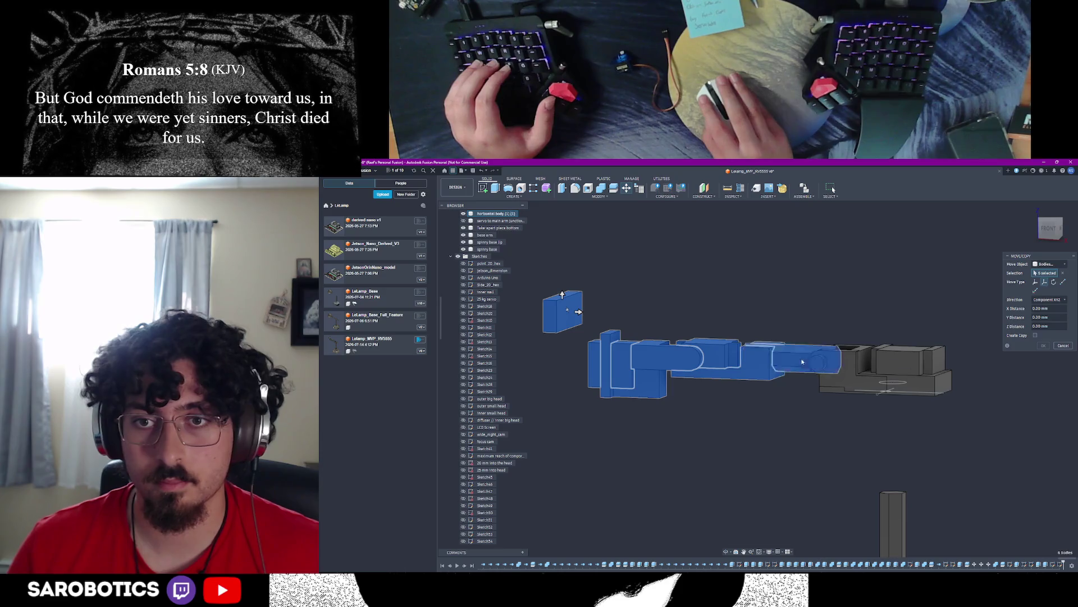
pyautogui.keyDown('ctrl'); pyautogui.click(820, 364); pyautogui.keyUp('ctrl')
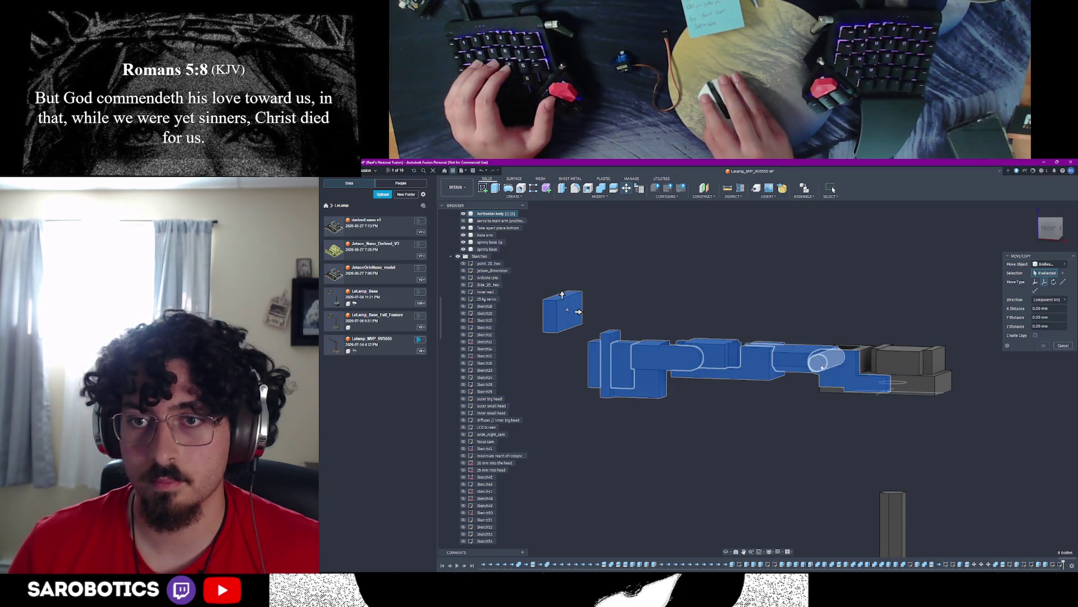
pyautogui.keyDown('ctrl'); pyautogui.click(867, 363); pyautogui.keyUp('ctrl')
pyautogui.keyDown('ctrl'); pyautogui.click(897, 363); pyautogui.keyUp('ctrl')
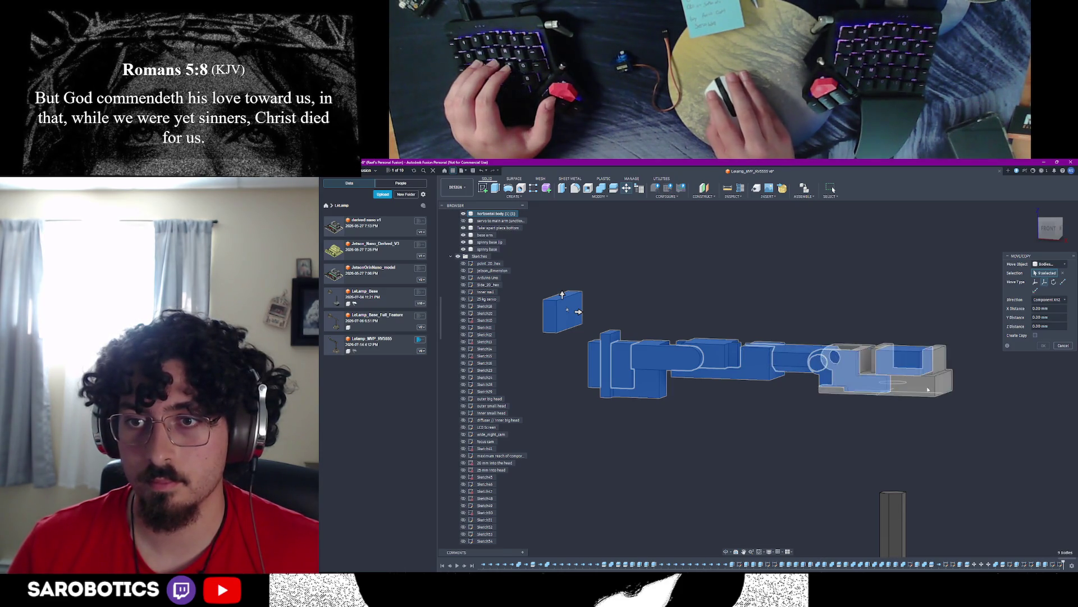
pyautogui.keyDown('ctrl'); pyautogui.click(928, 370); pyautogui.keyUp('ctrl')
pyautogui.scroll(-2, 779, 468)
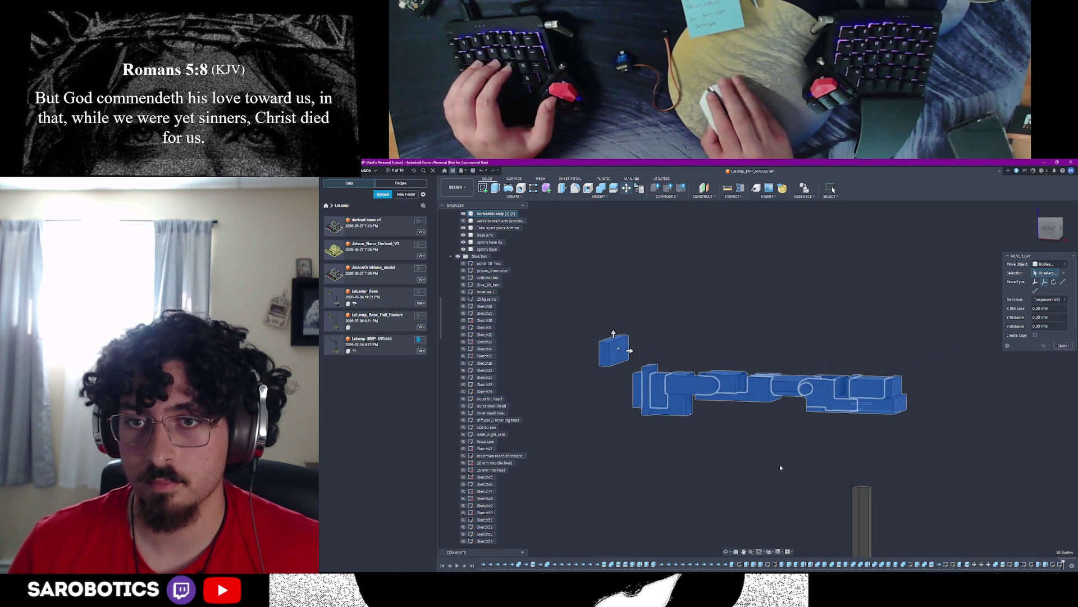
# Step: Move them Point to Point onto the reference circle centre, confirm, and show the front view
pyautogui.rightClick(1024, 388)
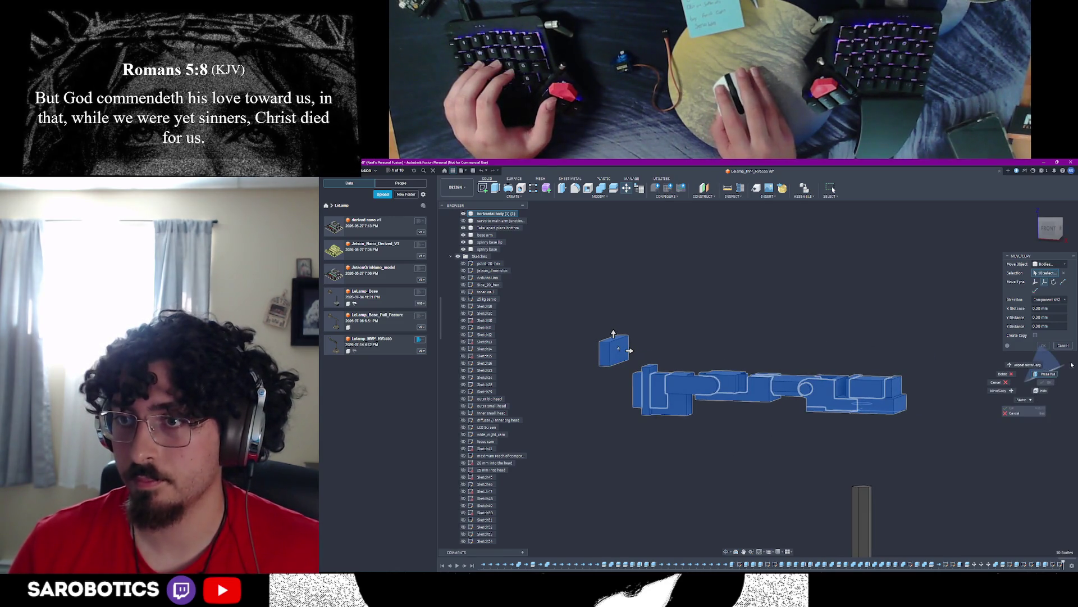
pyautogui.click(1060, 388)
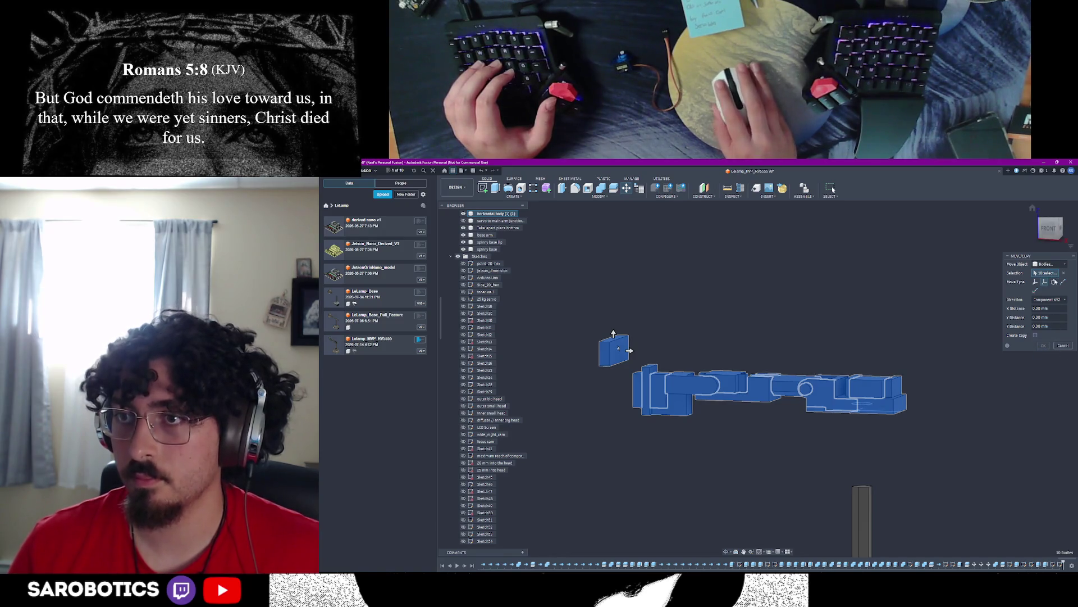
pyautogui.click(1061, 283)
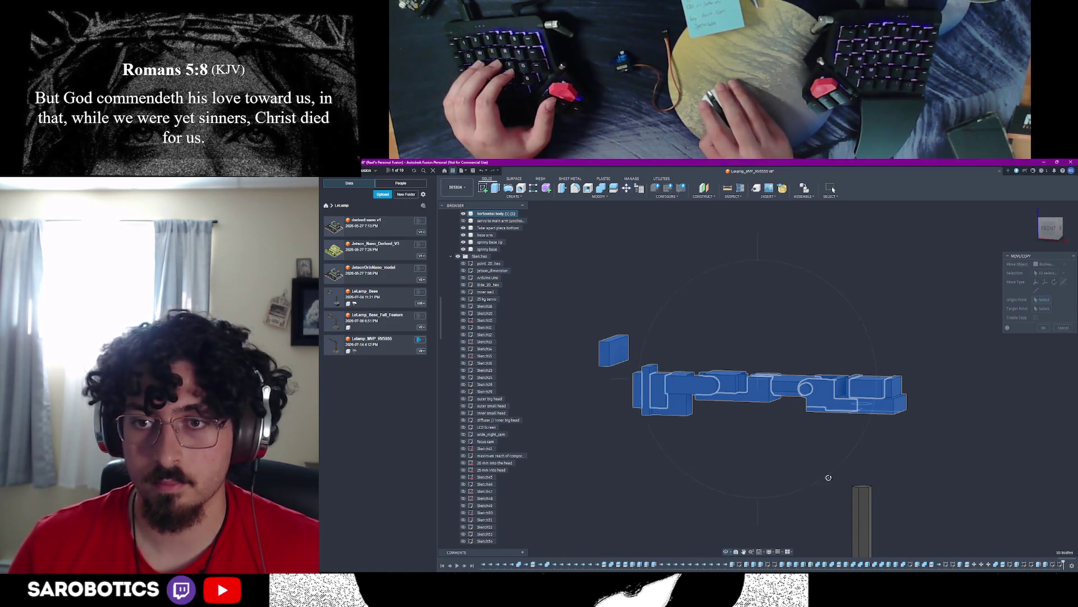
pyautogui.scroll(5, 792, 354)
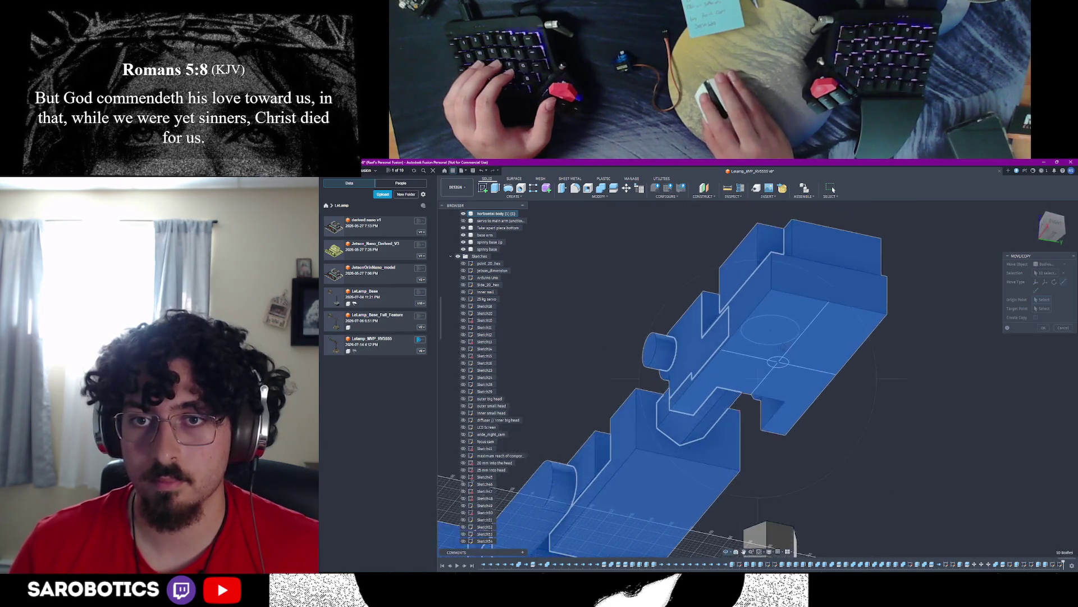
pyautogui.scroll(3, 792, 354)
pyautogui.scroll(3, 775, 373)
pyautogui.scroll(3, 778, 379)
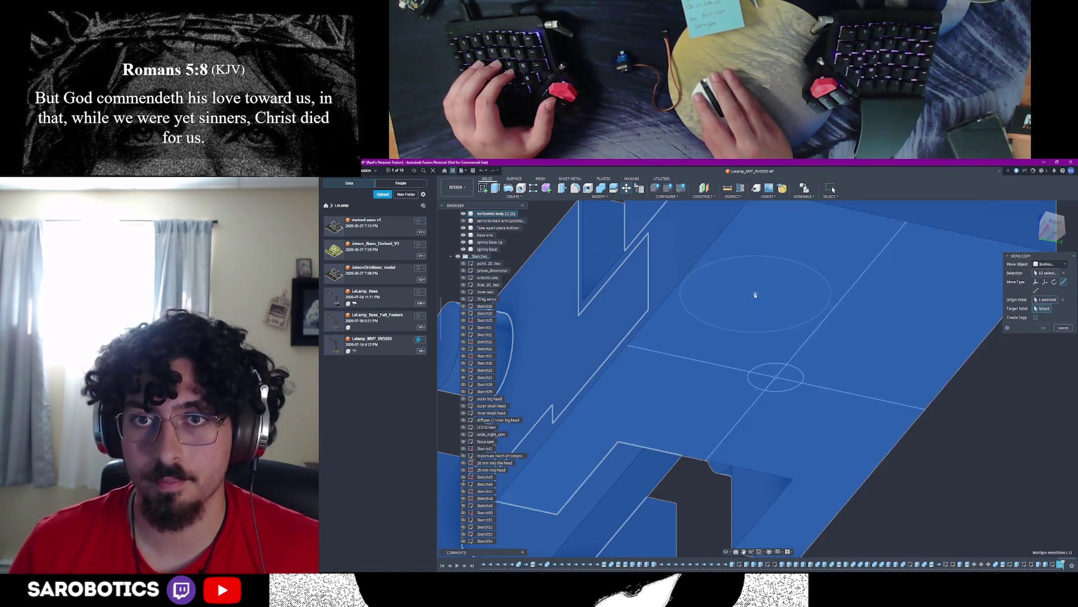
pyautogui.click(762, 291)
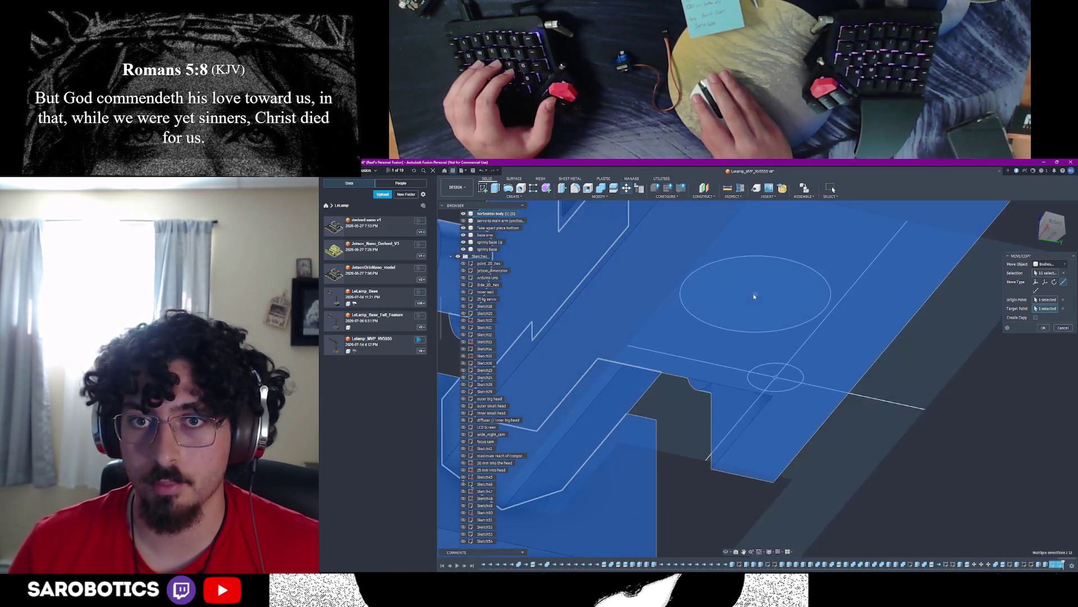
pyautogui.scroll(-5, 843, 354)
pyautogui.press('Return')
pyautogui.keyDown('shift'); pyautogui.moveTo(842, 354); pyautogui.dragTo(759, 422, button='middle'); pyautogui.keyUp('shift')
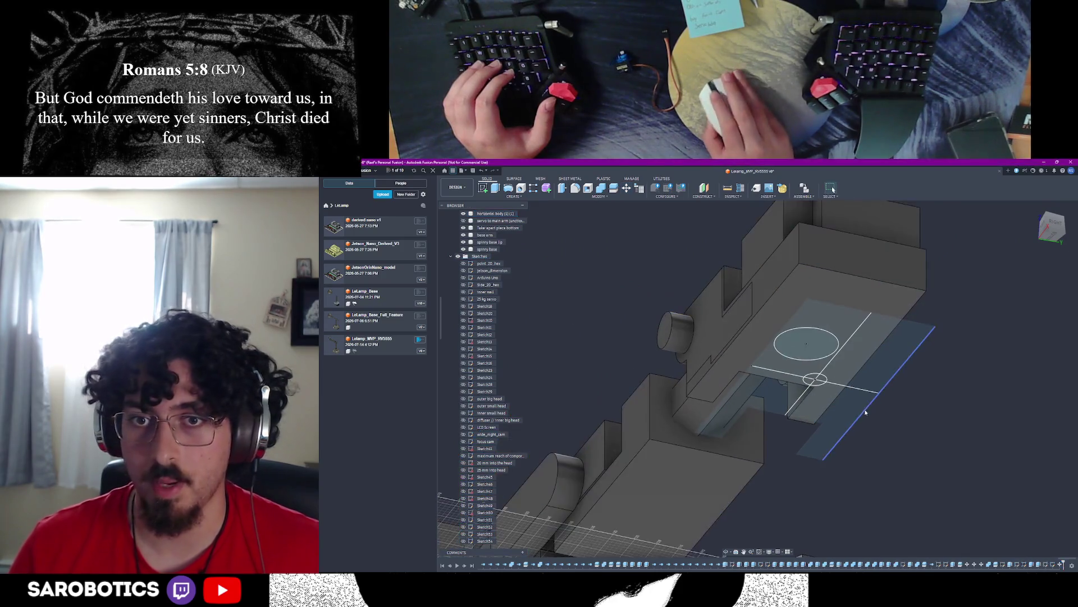
pyautogui.click(1052, 229)
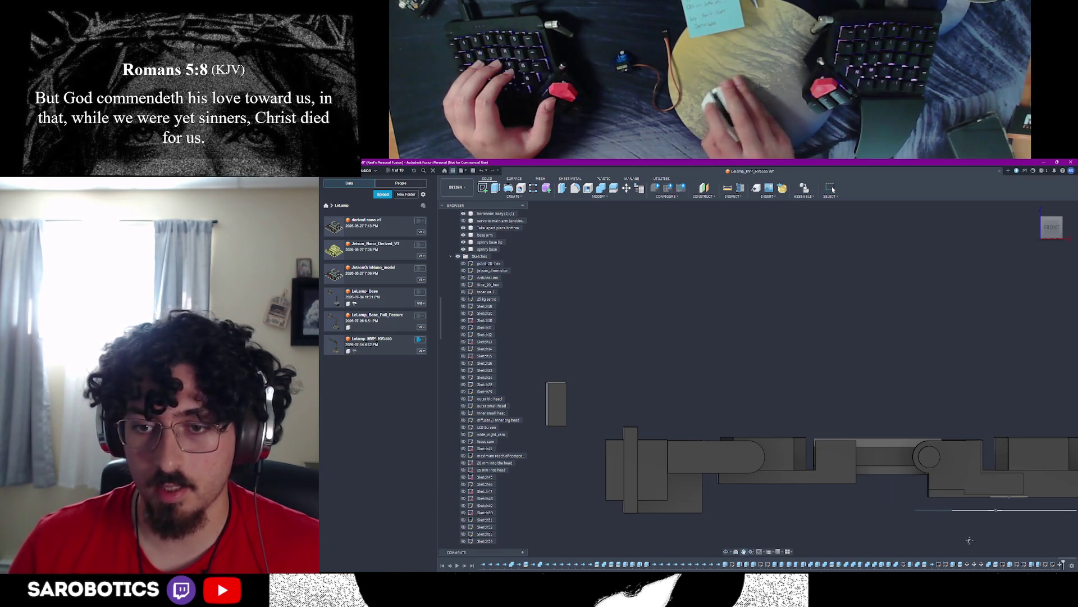
pyautogui.scroll(-3, 968, 541)
# Step: Edit the earlier Move feature in the timeline to a straight Translate and apply it
pyautogui.rightClick(931, 507)
pyautogui.click(931, 489)
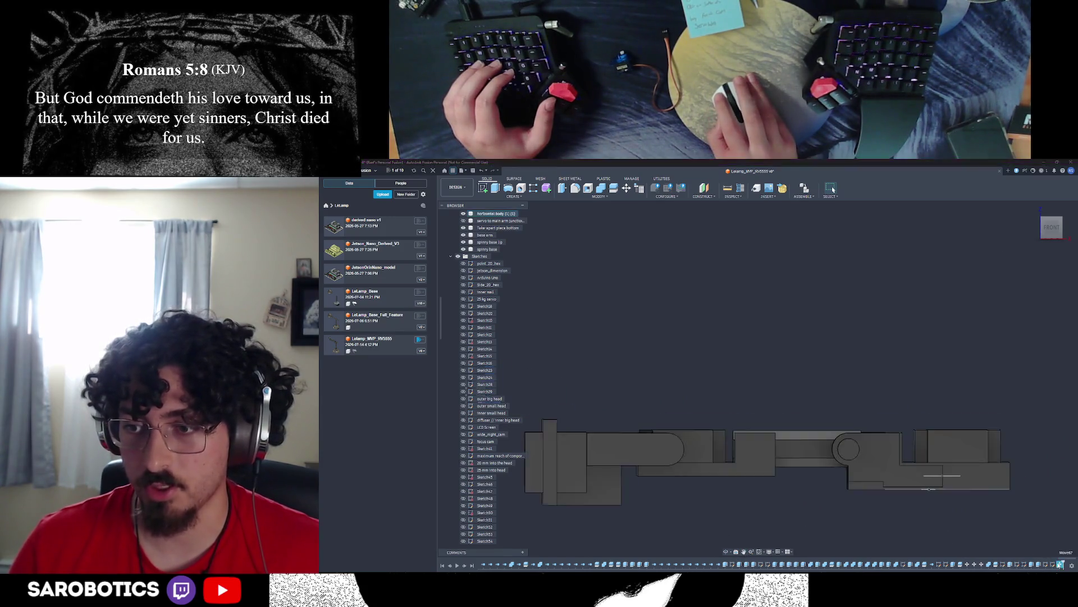
pyautogui.doubleClick(1060, 564)
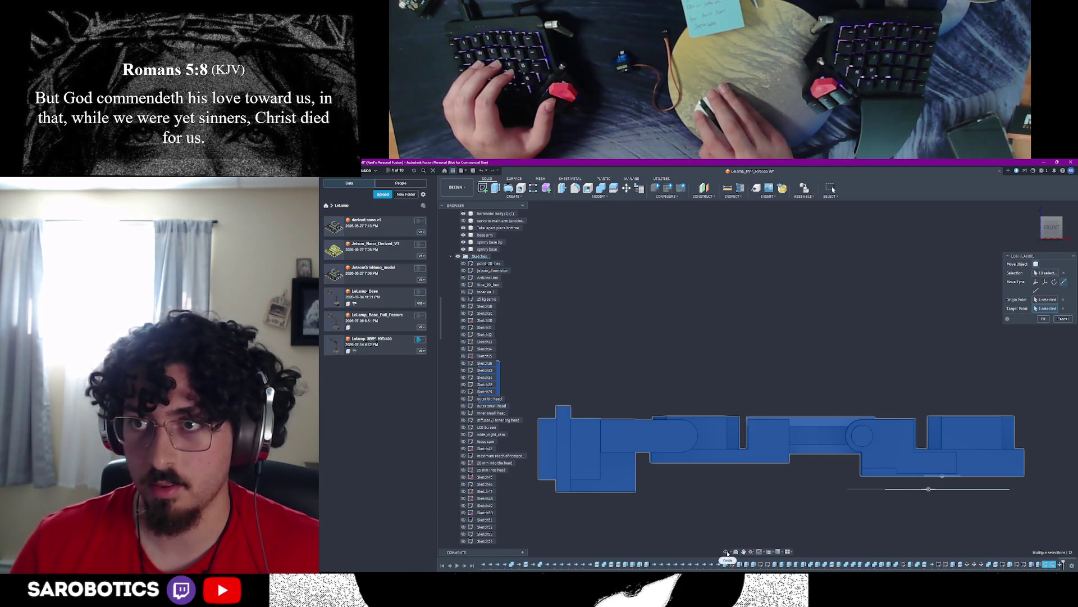
pyautogui.click(1045, 283)
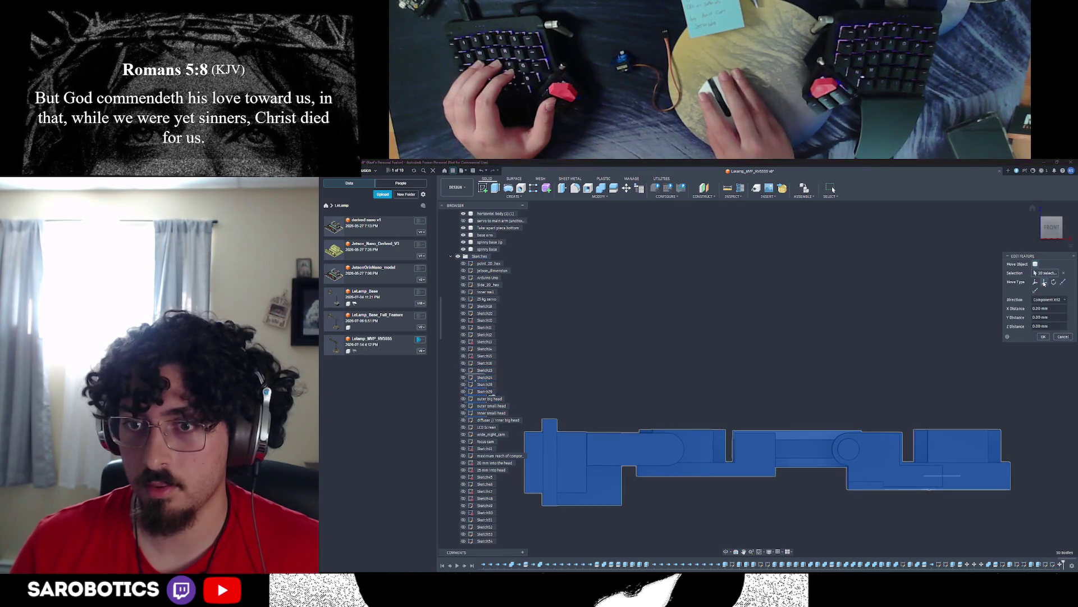
pyautogui.click(1062, 335)
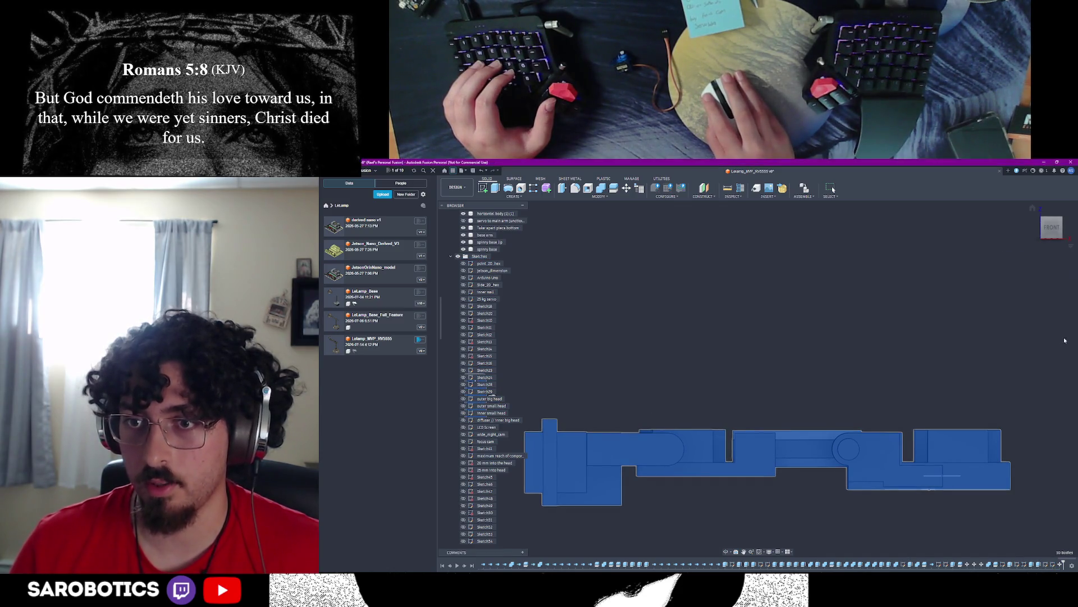
pyautogui.scroll(-3, 649, 314)
# Step: Move/Copy the arm bodies by -5 mm along Z and confirm the shift
pyautogui.press('m')
pyautogui.click(563, 358)
pyautogui.click(615, 394)
pyautogui.click(666, 390)
pyautogui.click(745, 389)
pyautogui.click(838, 403)
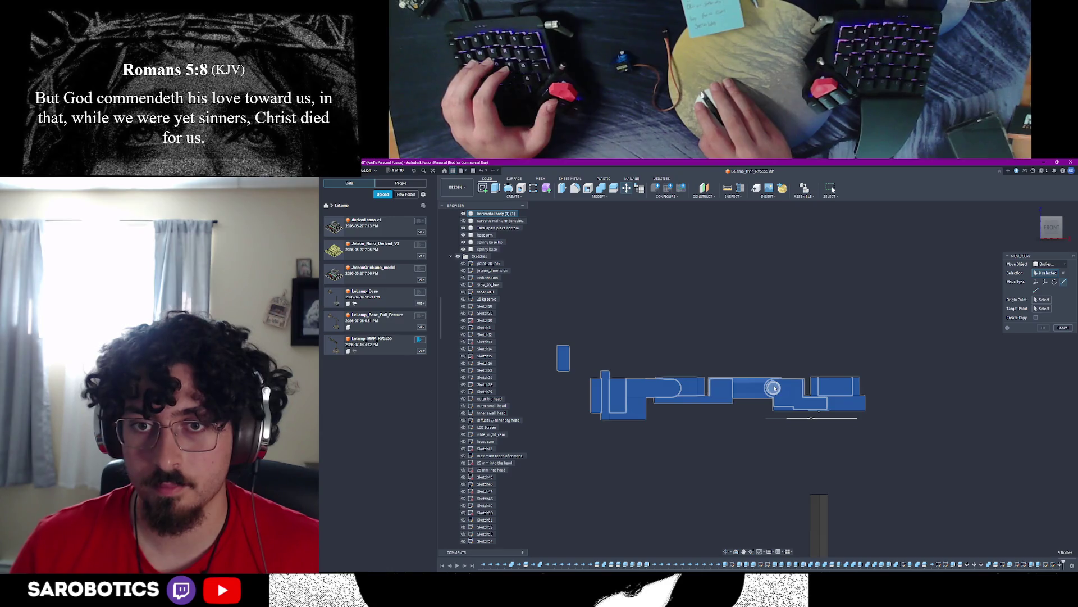
pyautogui.keyDown('shift'); pyautogui.moveTo(761, 478); pyautogui.dragTo(813, 421, button='middle'); pyautogui.keyUp('shift')
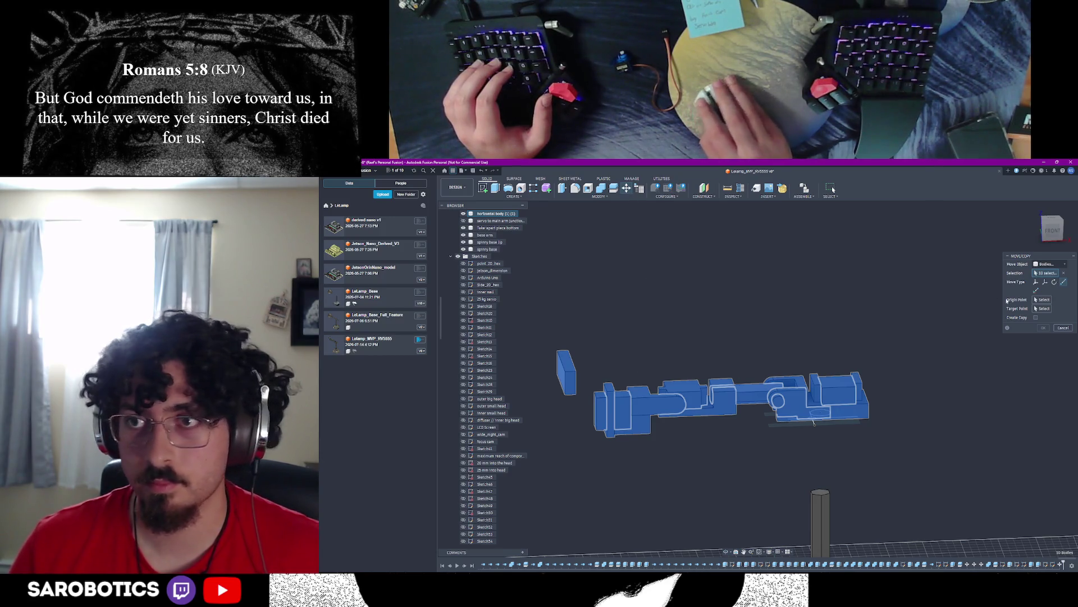
pyautogui.click(1047, 282)
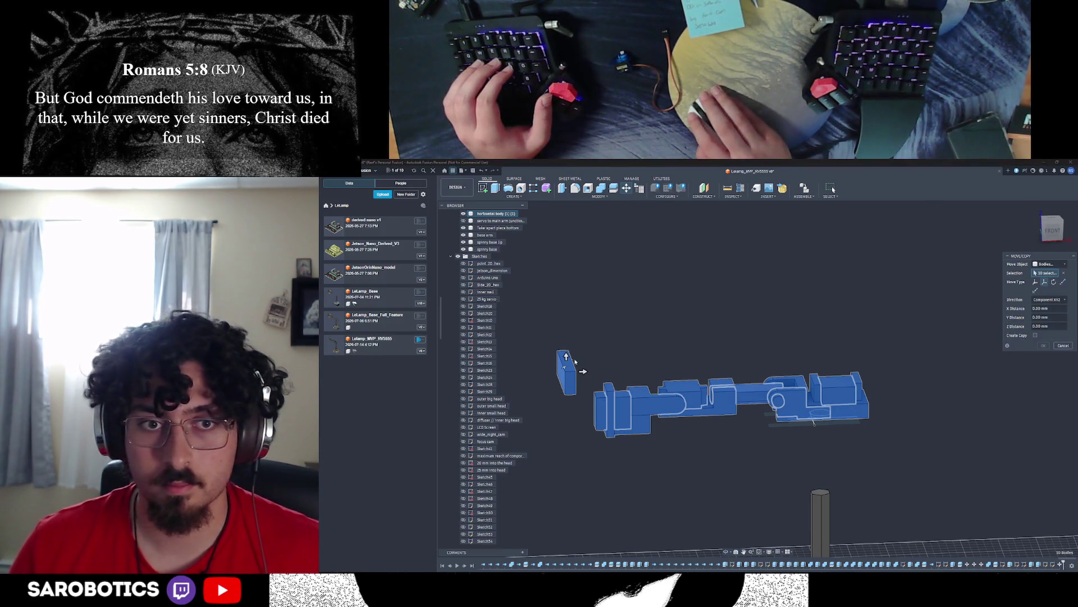
pyautogui.moveTo(566, 358); pyautogui.dragTo(566, 363)
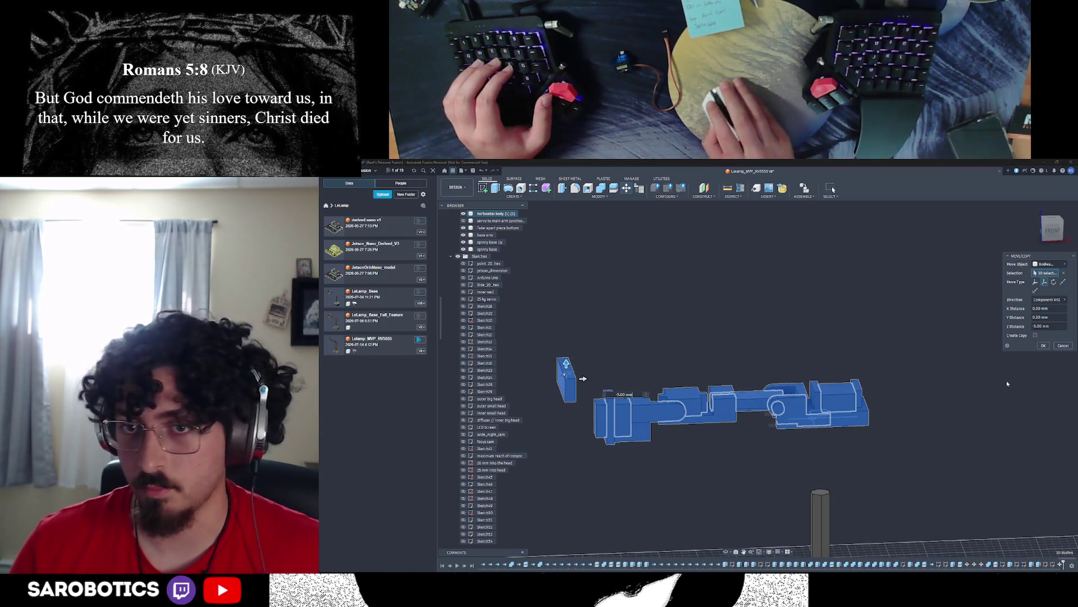
pyautogui.press('Return')
pyautogui.moveTo(981, 419); pyautogui.dragTo(927, 447, button='middle')
pyautogui.scroll(-5, 481, 506)
pyautogui.click(480, 535)
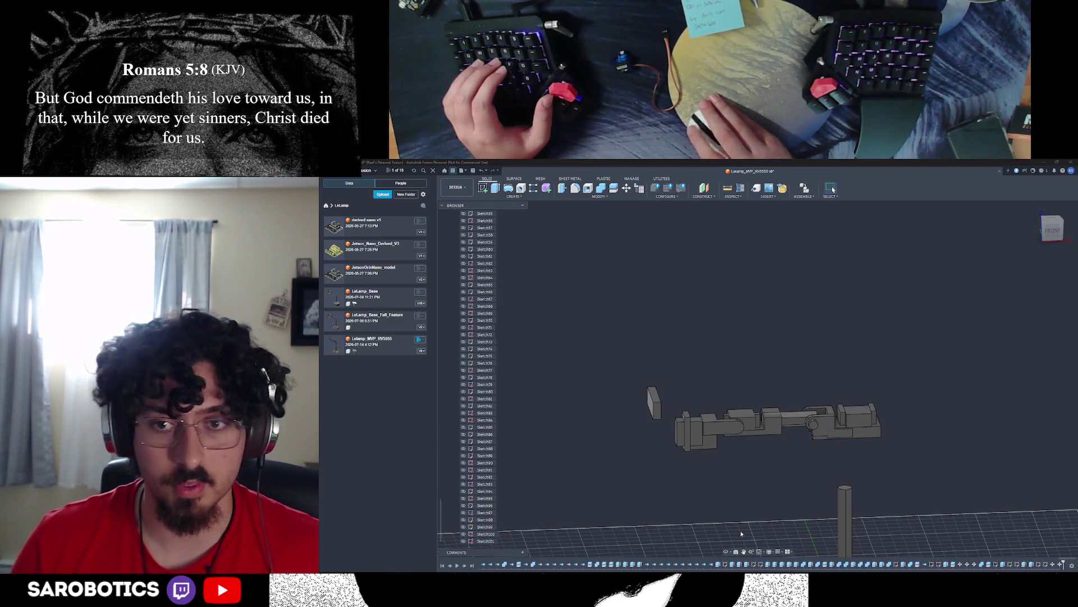
pyautogui.scroll(5, 496, 354)
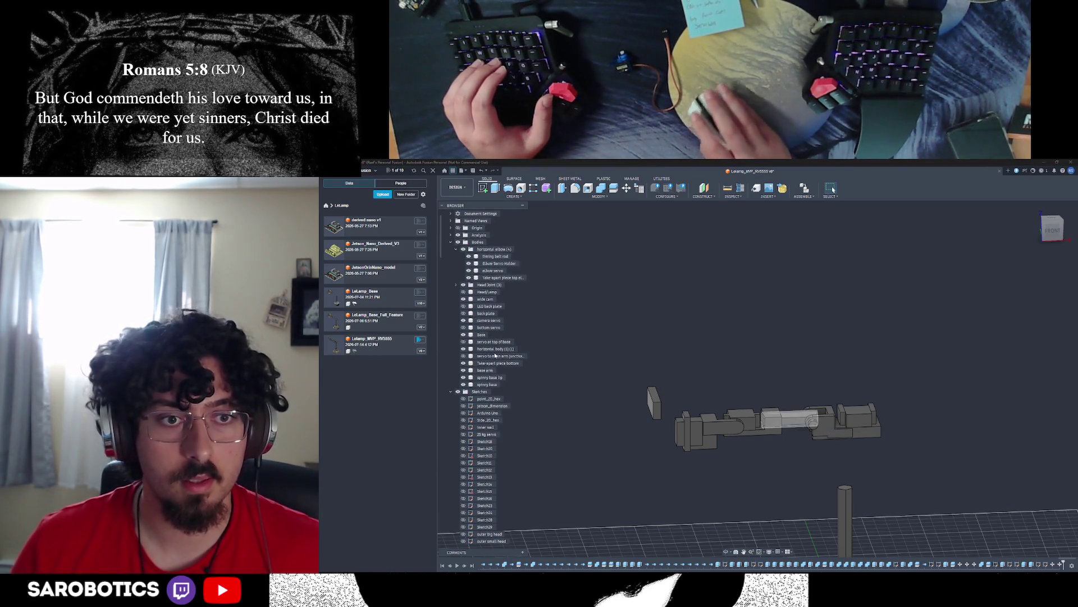
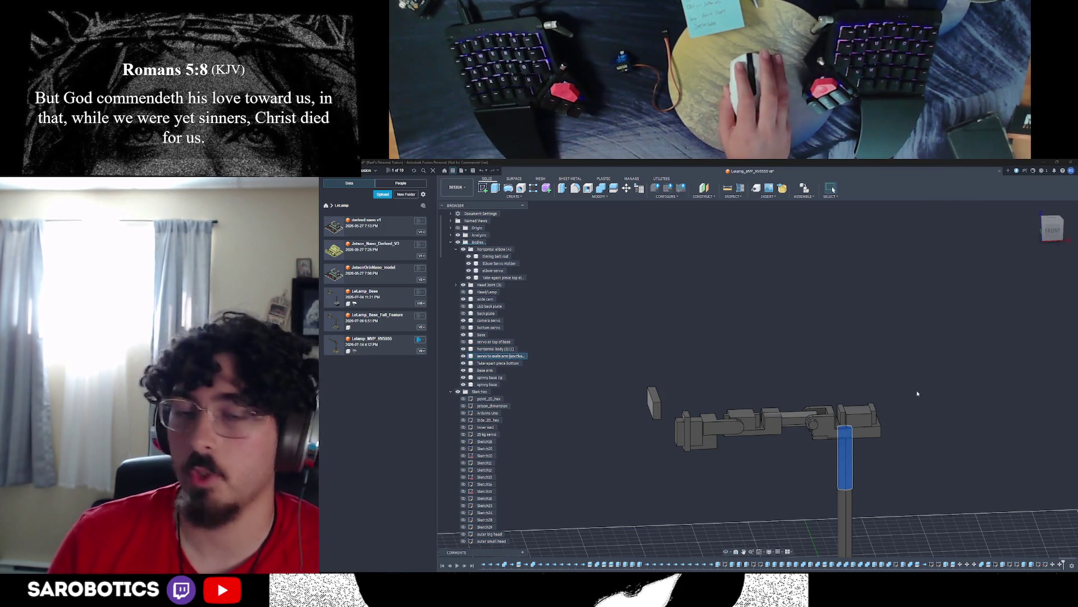
# Step: Orbit to look down on the lamp base and start a new sketch over it
pyautogui.keyDown('shift'); pyautogui.moveTo(959, 364); pyautogui.dragTo(959, 278, button='middle'); pyautogui.keyUp('shift')
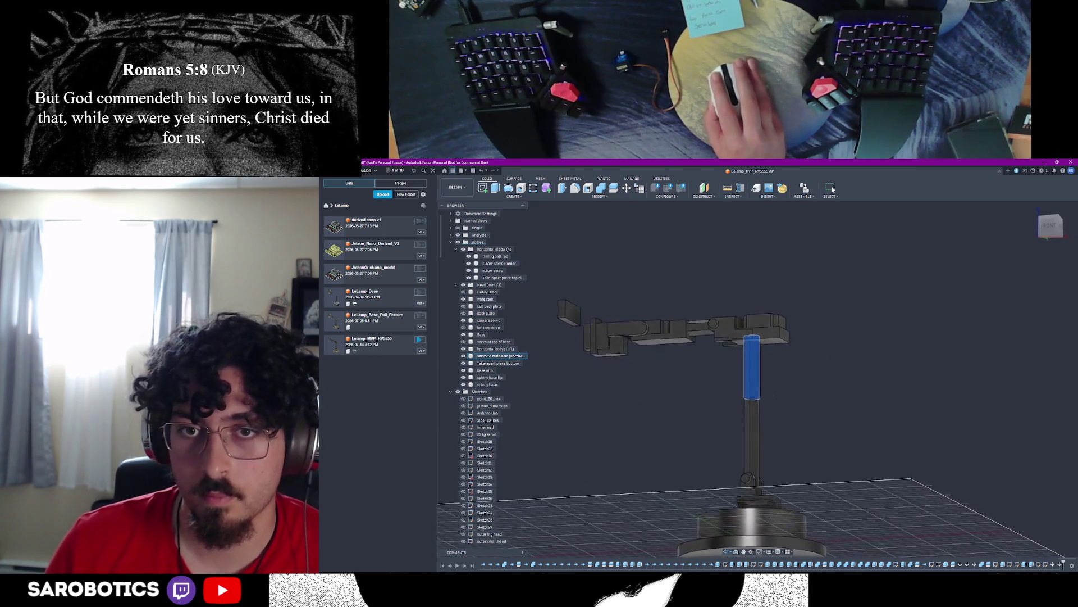
pyautogui.scroll(4, 750, 379)
pyautogui.keyDown('shift'); pyautogui.moveTo(750, 380); pyautogui.dragTo(750, 438, button='middle'); pyautogui.keyUp('shift')
pyautogui.keyDown('shift'); pyautogui.moveTo(774, 331); pyautogui.dragTo(725, 371, button='middle'); pyautogui.keyUp('shift')
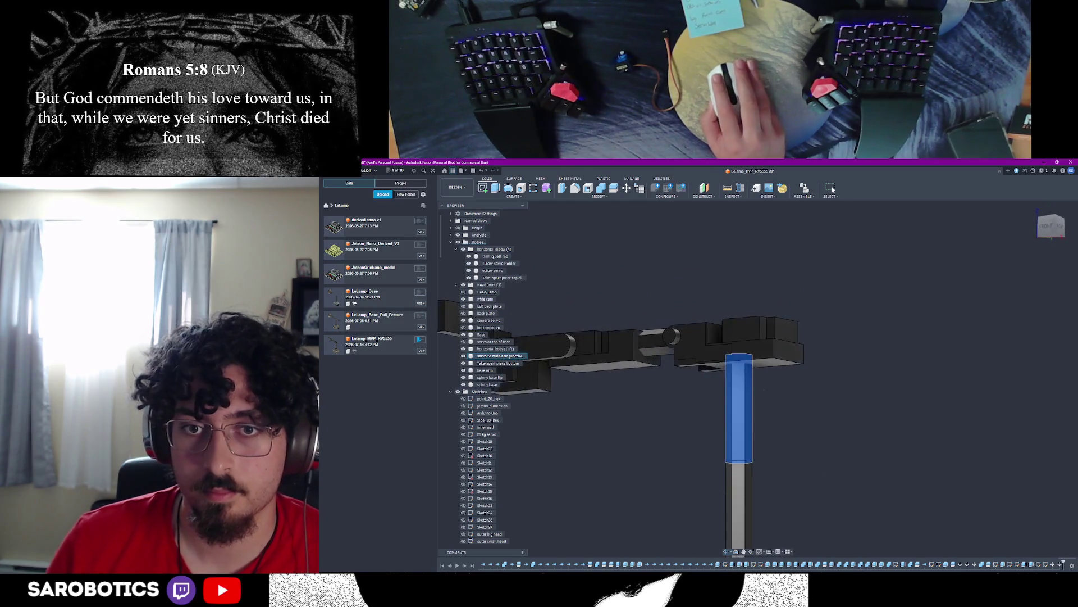
pyautogui.scroll(-3, 788, 421)
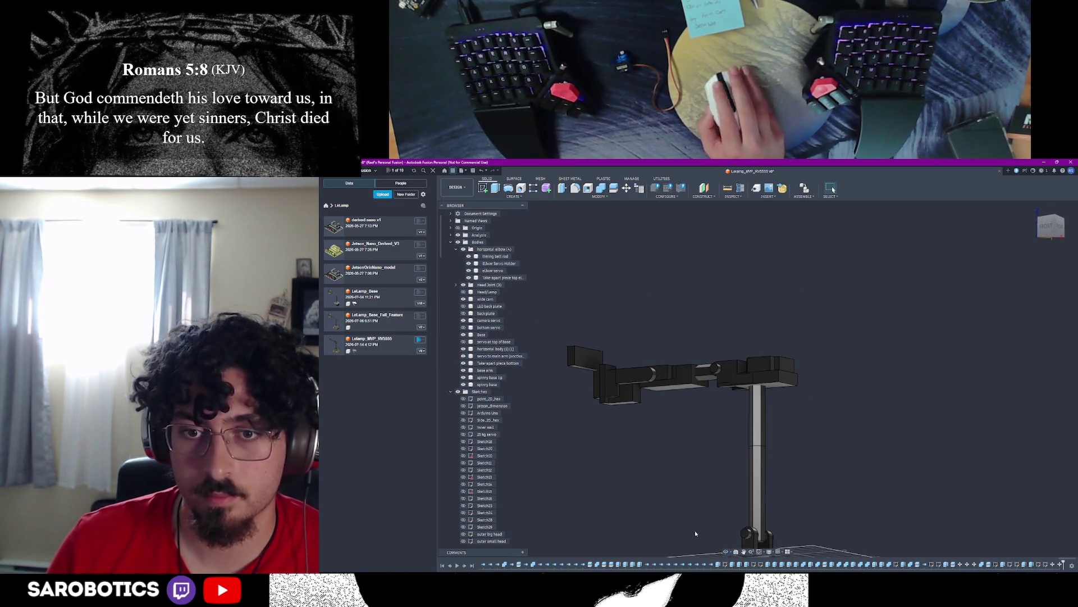
pyautogui.scroll(-3, 694, 530)
pyautogui.scroll(3, 751, 494)
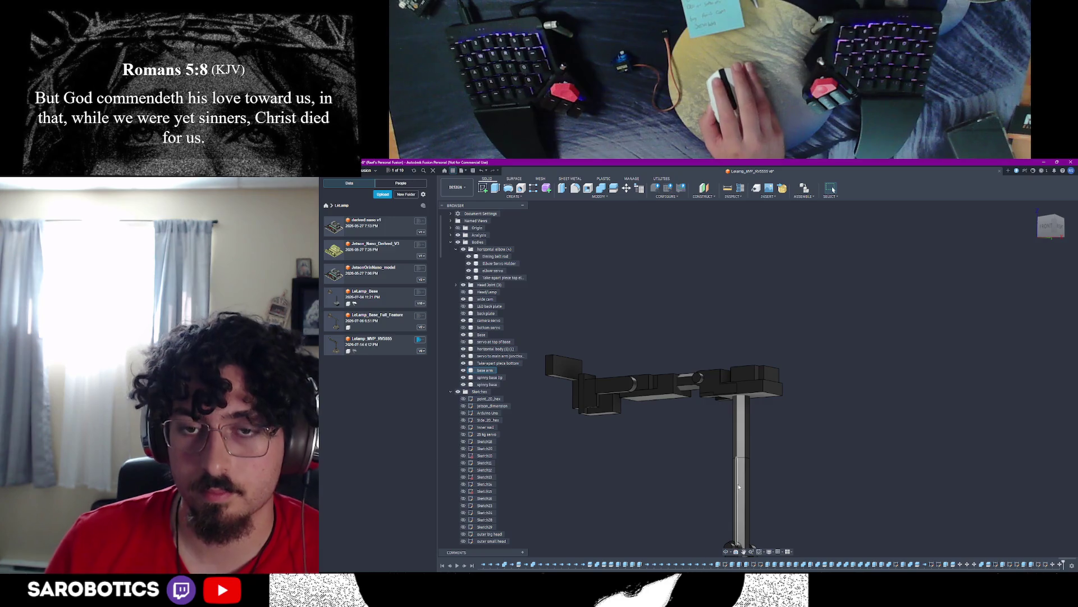
pyautogui.press('shift')
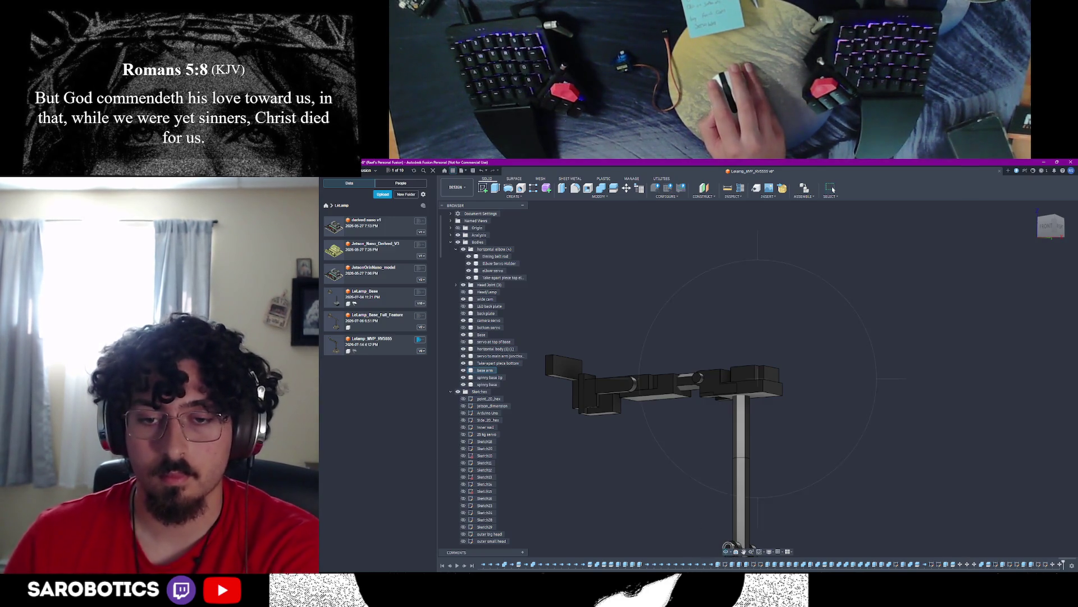
pyautogui.moveTo(728, 546)
pyautogui.keyDown('shift'); pyautogui.mouseDown(button='middle')
pyautogui.moveTo(751, 537)
pyautogui.moveTo(726, 405)
pyautogui.moveTo(708, 397)
pyautogui.moveTo(698, 411)
pyautogui.moveTo(698, 312)
pyautogui.mouseUp(button='middle'); pyautogui.keyUp('shift')
pyautogui.scroll(4, 725, 405)
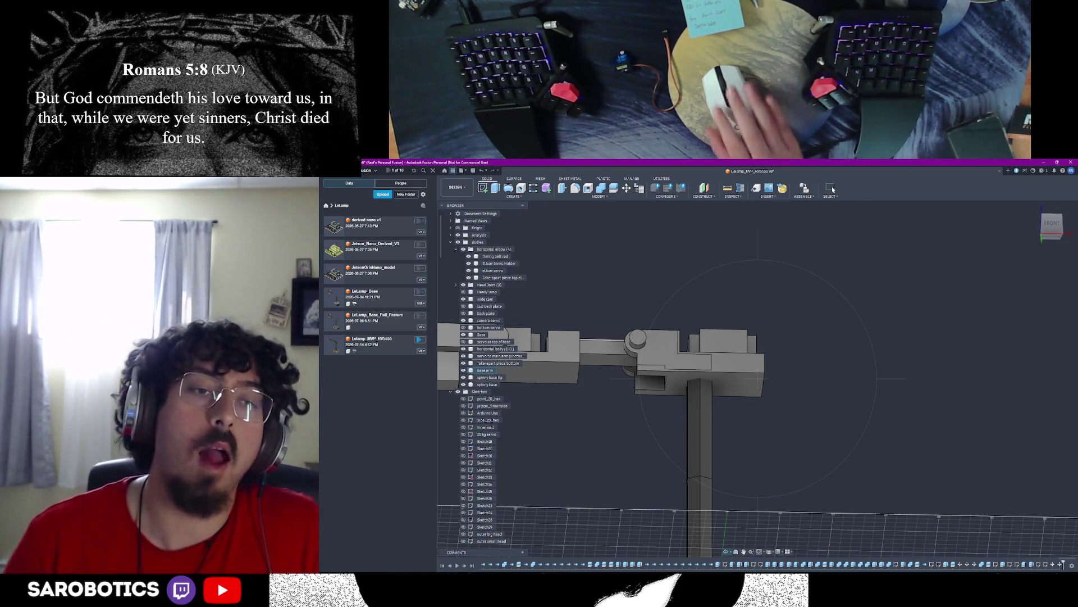
pyautogui.keyDown('shift'); pyautogui.moveTo(758, 379); pyautogui.dragTo(759, 405, button='middle'); pyautogui.keyUp('shift')
pyautogui.scroll(-3, 759, 379)
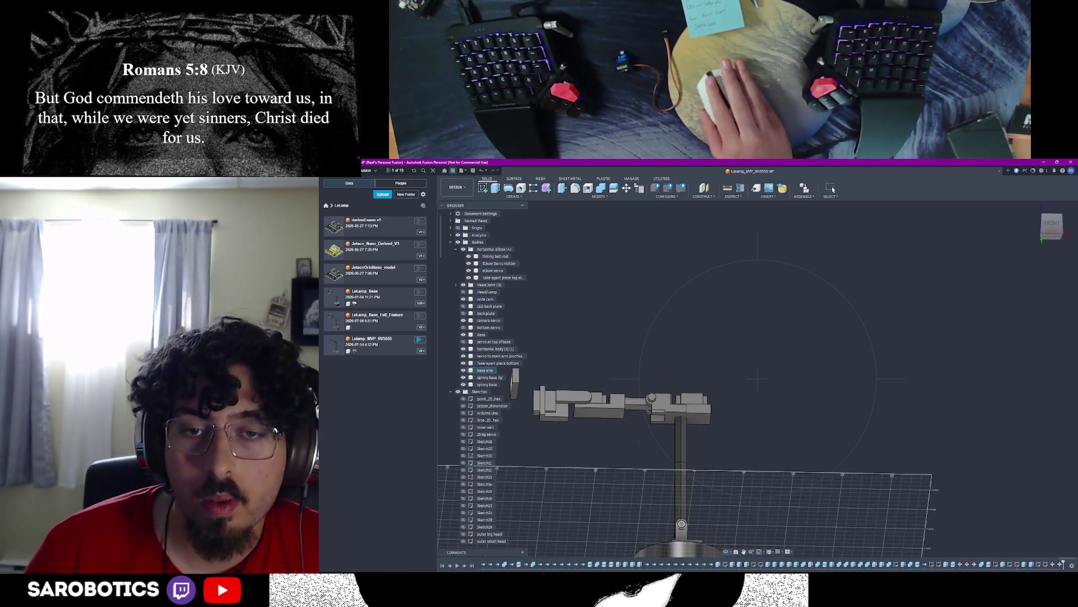
pyautogui.keyDown('shift'); pyautogui.moveTo(759, 379); pyautogui.dragTo(691, 338, button='middle'); pyautogui.keyUp('shift')
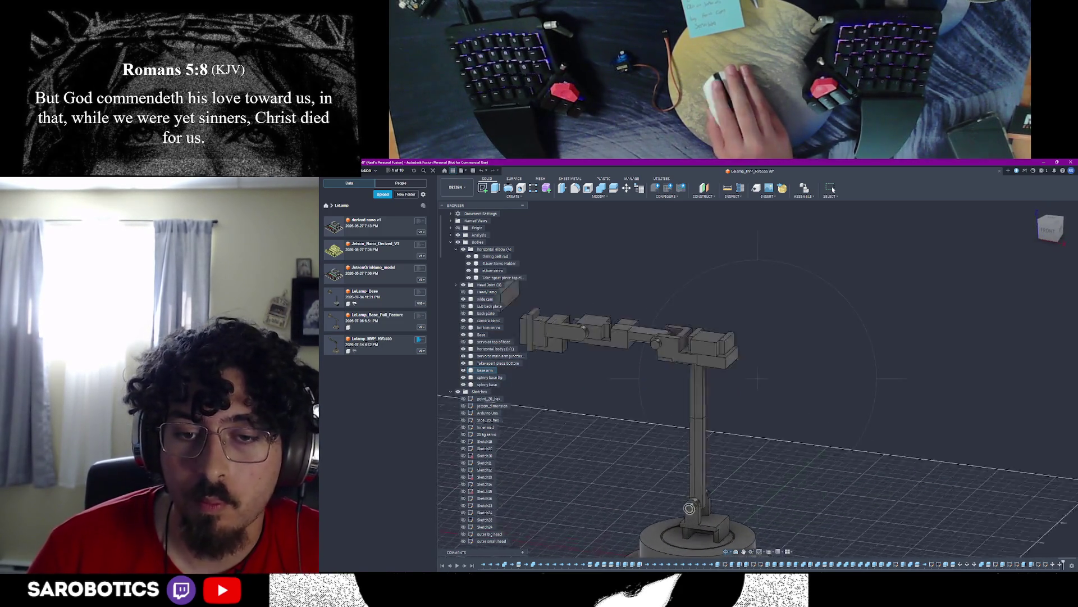
pyautogui.scroll(4, 758, 380)
pyautogui.keyDown('shift'); pyautogui.moveTo(758, 380); pyautogui.dragTo(741, 370, button='middle'); pyautogui.keyUp('shift')
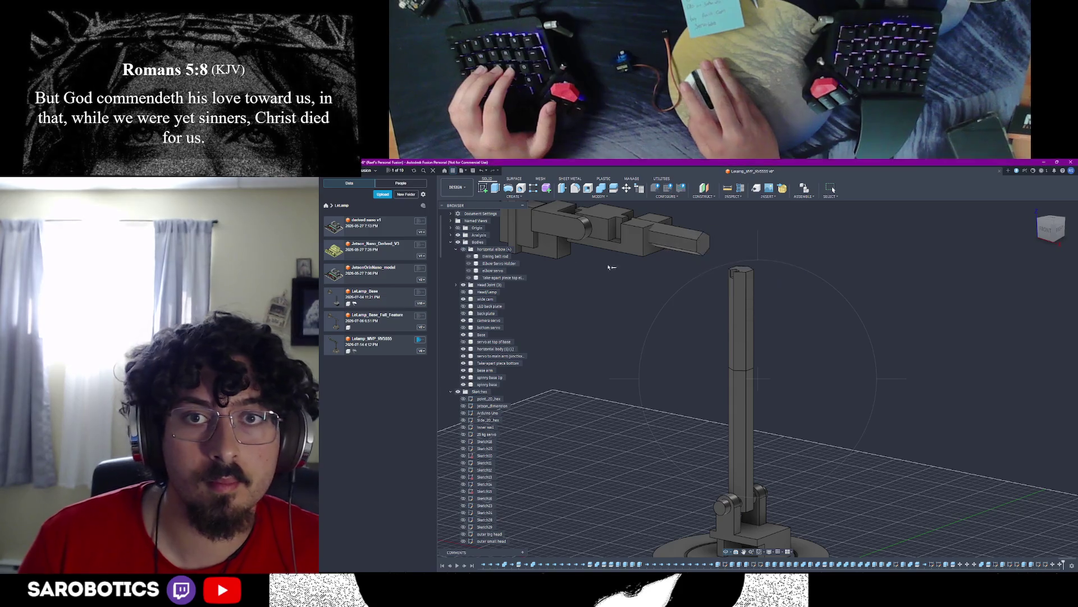
pyautogui.scroll(-4, 759, 379)
pyautogui.keyDown('shift'); pyautogui.moveTo(763, 270); pyautogui.dragTo(762, 380, button='middle'); pyautogui.keyUp('shift')
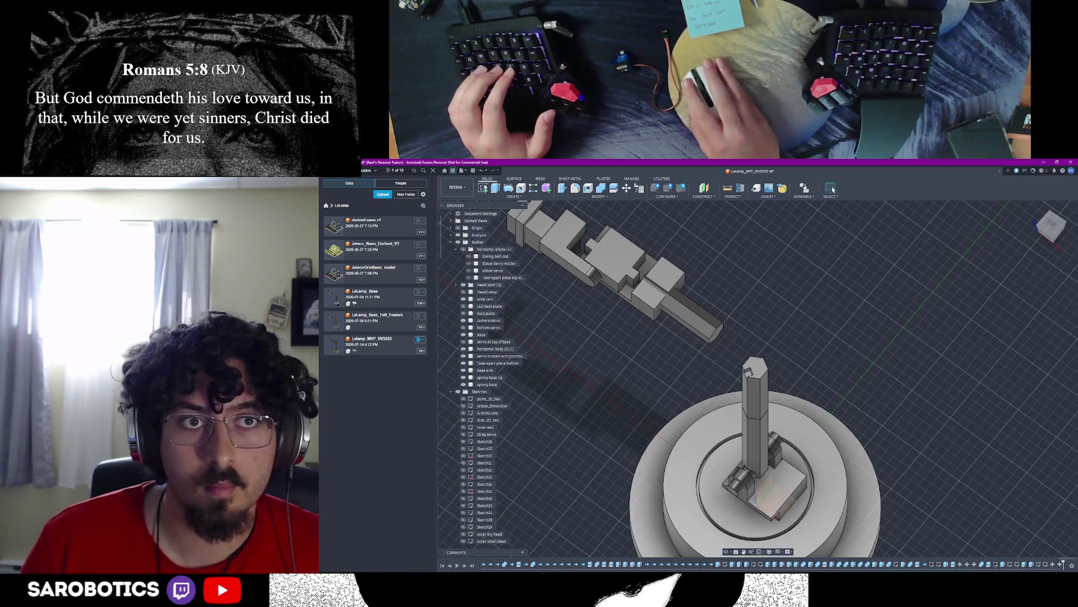
pyautogui.scroll(3, 713, 342)
pyautogui.click(754, 367)
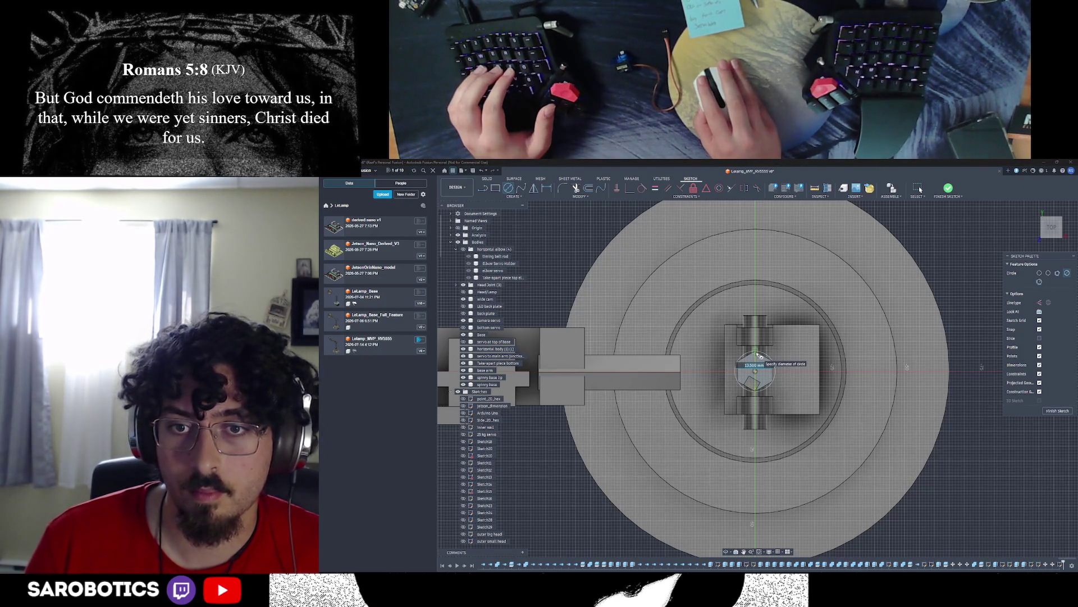
pyautogui.scroll(5, 759, 358)
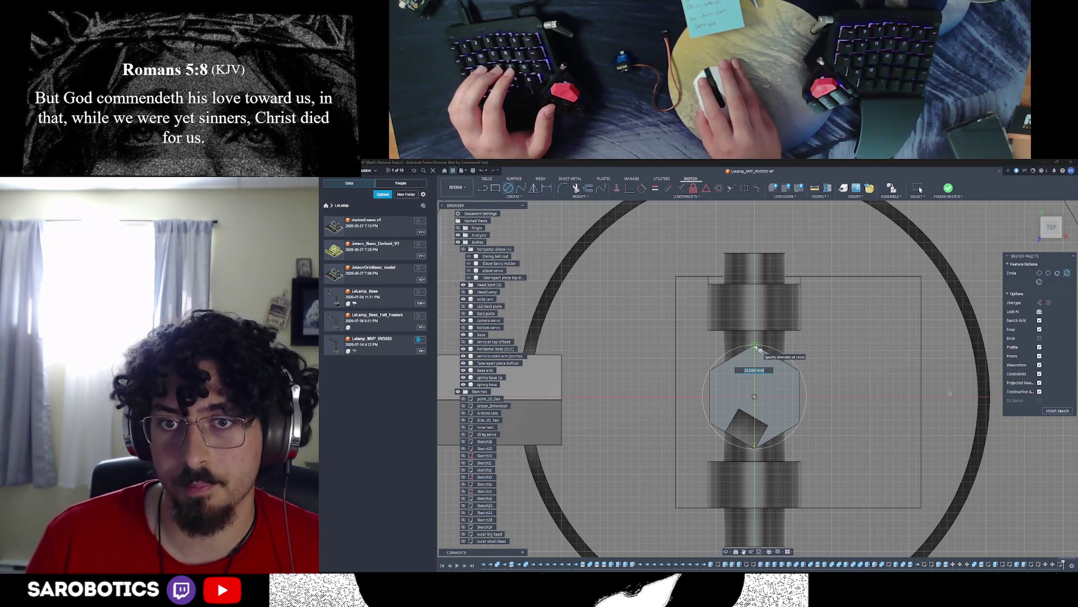
# Step: Place the 12 mm circle around the hexagonal post and return to a 3D view
pyautogui.click(757, 350)
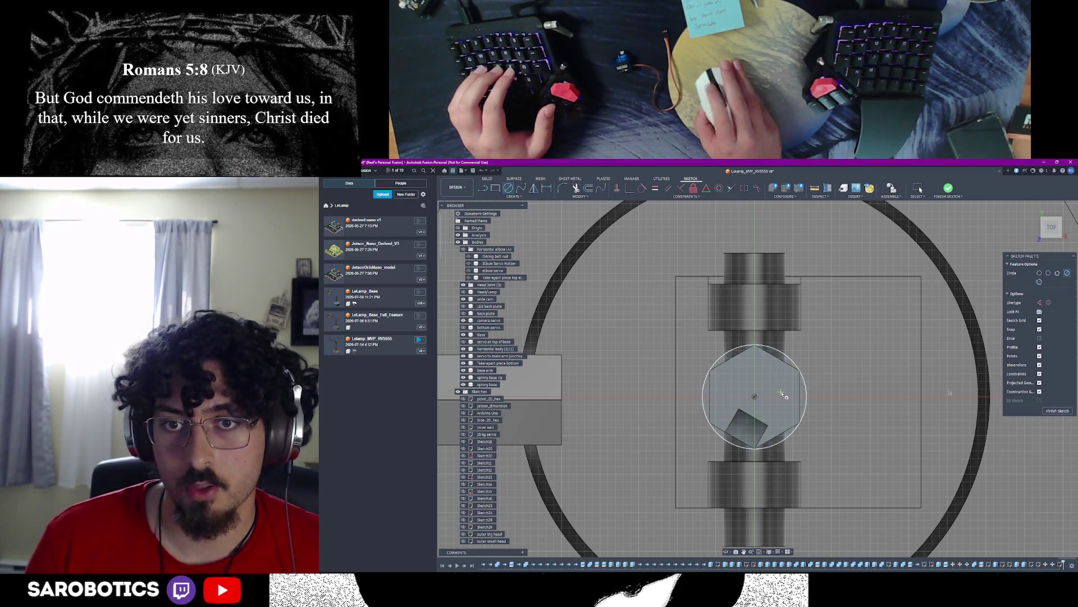
pyautogui.scroll(-2, 888, 390)
pyautogui.scroll(-2, 887, 390)
pyautogui.moveTo(887, 391)
pyautogui.keyDown('shift'); pyautogui.mouseDown(button='middle')
pyautogui.moveTo(758, 337)
pyautogui.moveTo(842, 295)
pyautogui.mouseUp(button='middle'); pyautogui.keyUp('shift')
pyautogui.scroll(-3, 758, 337)
pyautogui.scroll(-4, 758, 379)
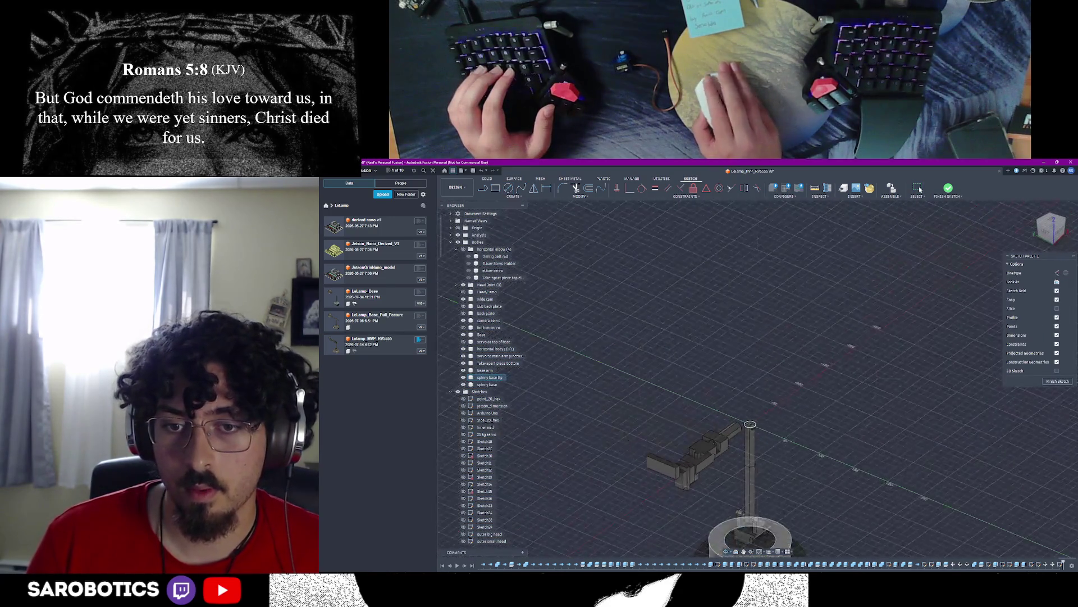
# Step: Finish the sketch and start an Extrude (E) on the new circle
pyautogui.moveTo(759, 463); pyautogui.dragTo(758, 379, button='middle')
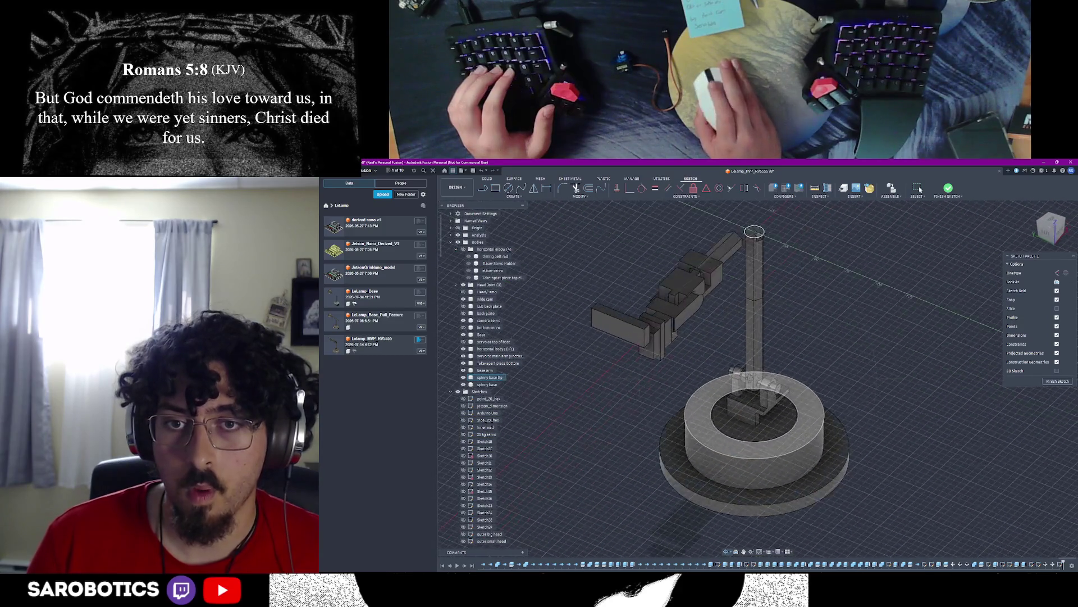
pyautogui.scroll(2, 765, 357)
pyautogui.scroll(2, 765, 358)
pyautogui.scroll(1, 765, 357)
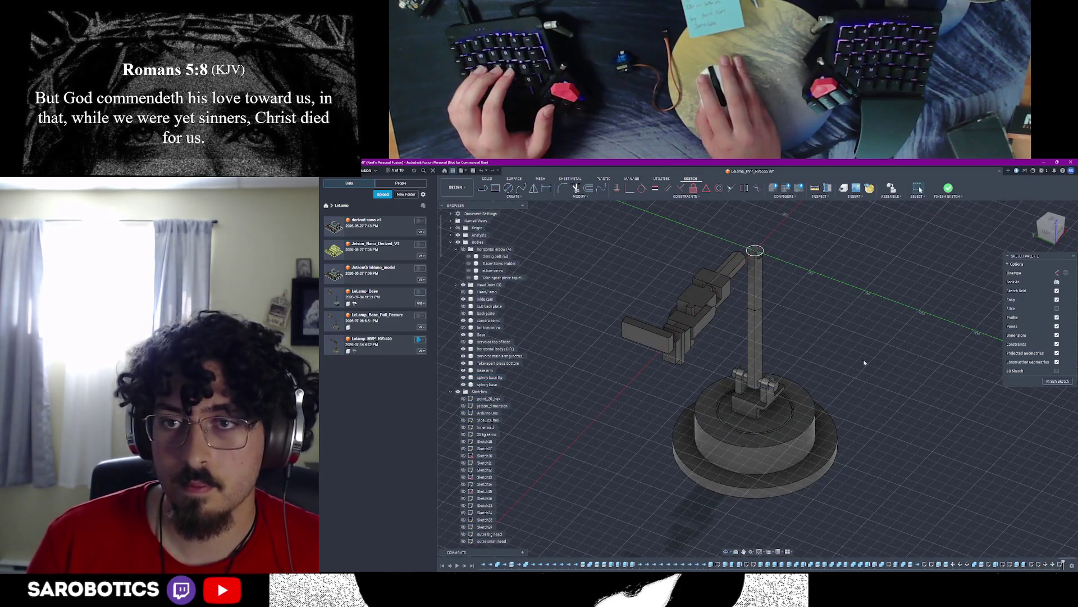
pyautogui.press('Escape')
pyautogui.scroll(1, 773, 355)
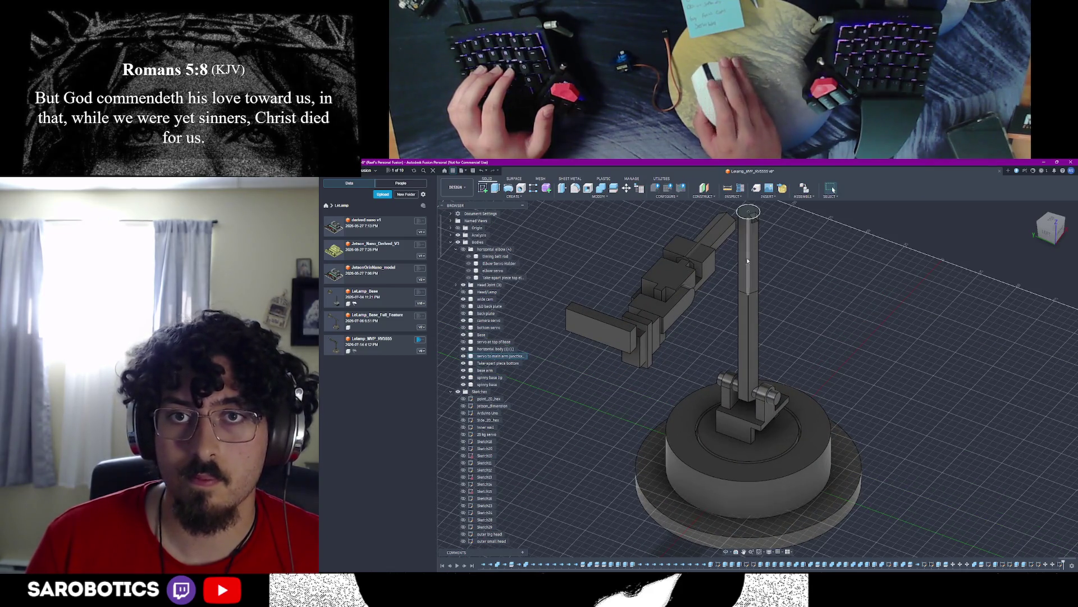
pyautogui.scroll(2, 772, 355)
pyautogui.scroll(1, 773, 355)
pyautogui.press('e')
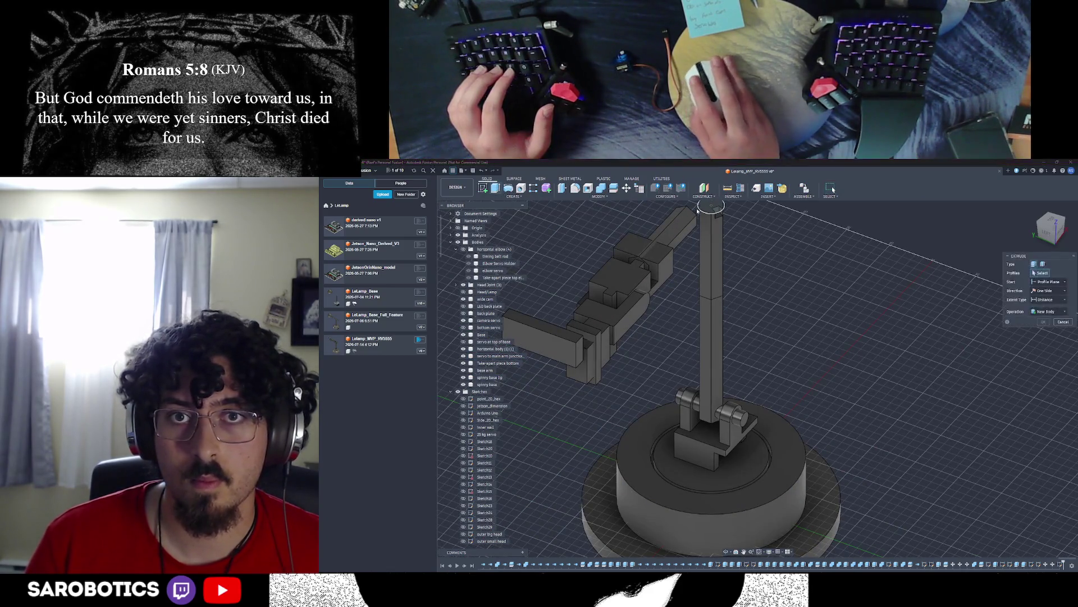
# Step: Select the circular profile atop the post and pull the extrusion down to the base
pyautogui.click(714, 211)
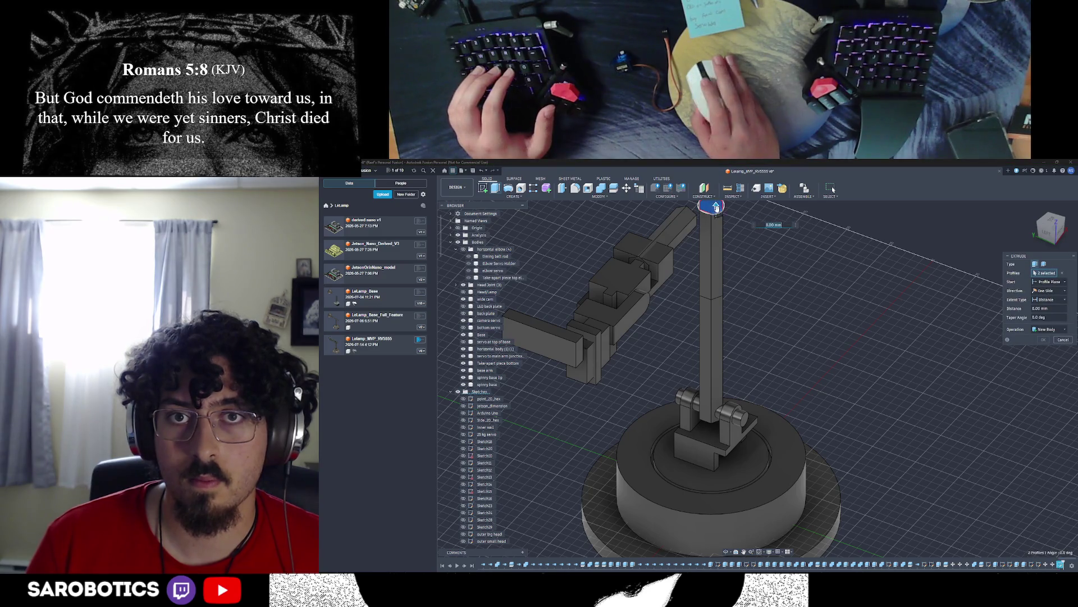
pyautogui.scroll(1, 714, 208)
pyautogui.scroll(3, 724, 211)
pyautogui.scroll(2, 733, 214)
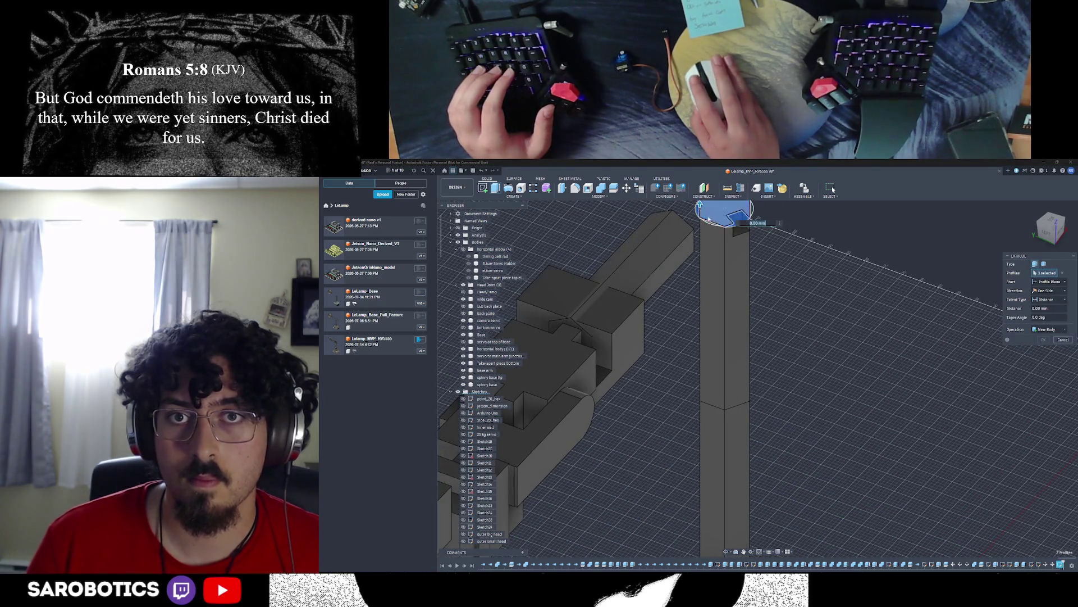
pyautogui.moveTo(757, 293); pyautogui.dragTo(729, 353, button='middle')
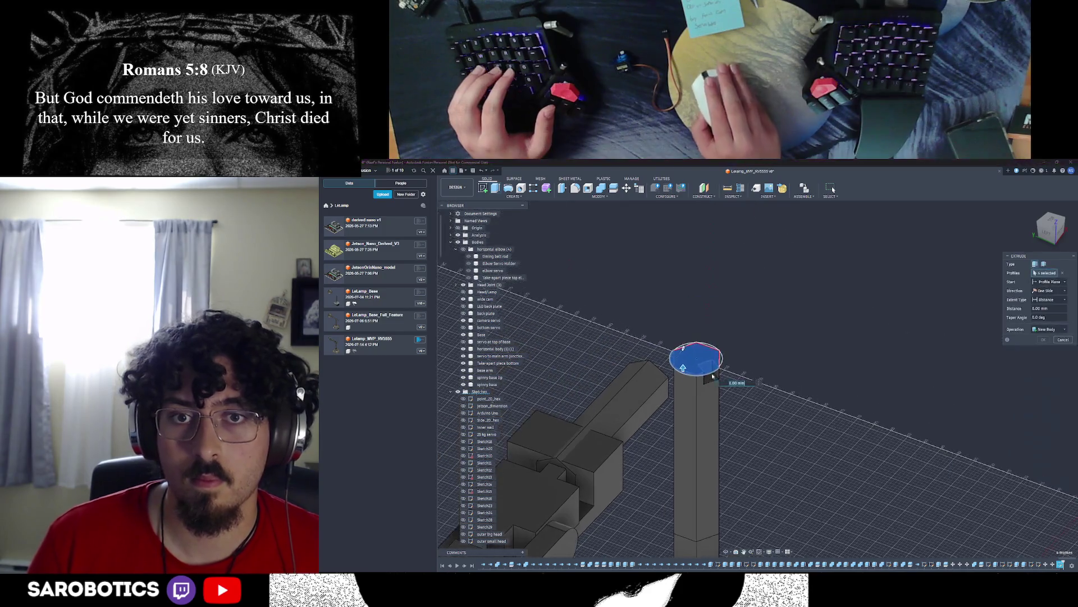
pyautogui.scroll(-2, 730, 353)
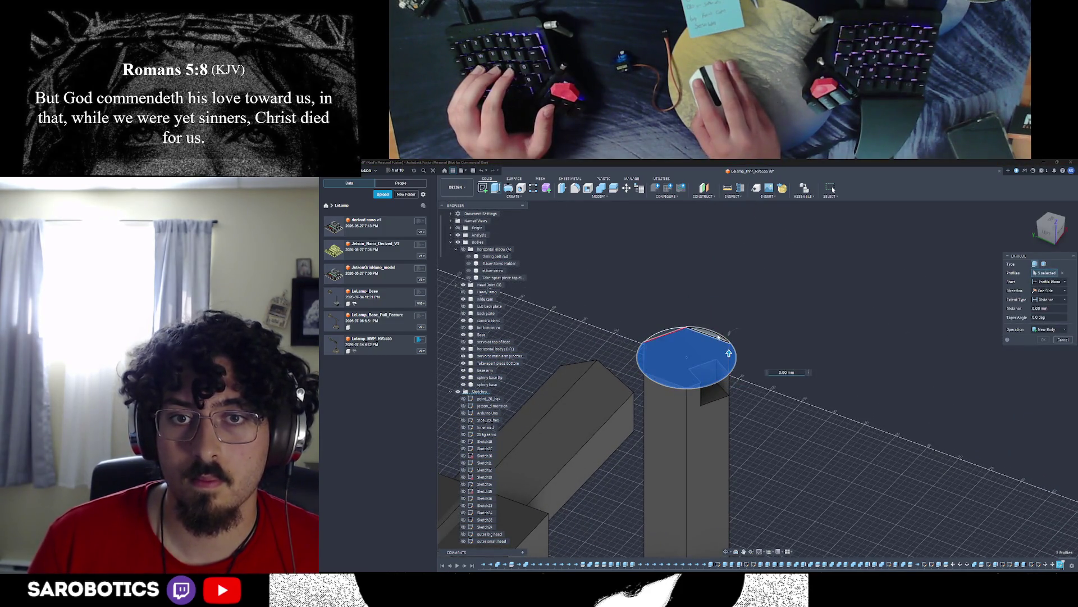
pyautogui.moveTo(700, 473); pyautogui.dragTo(697, 332, button='middle')
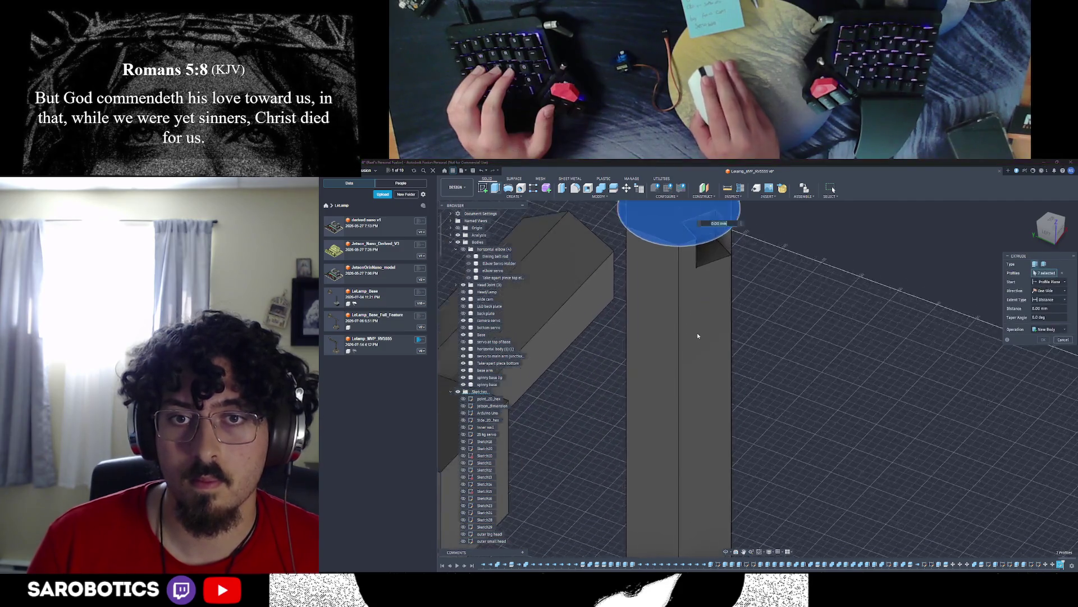
pyautogui.scroll(-4, 697, 332)
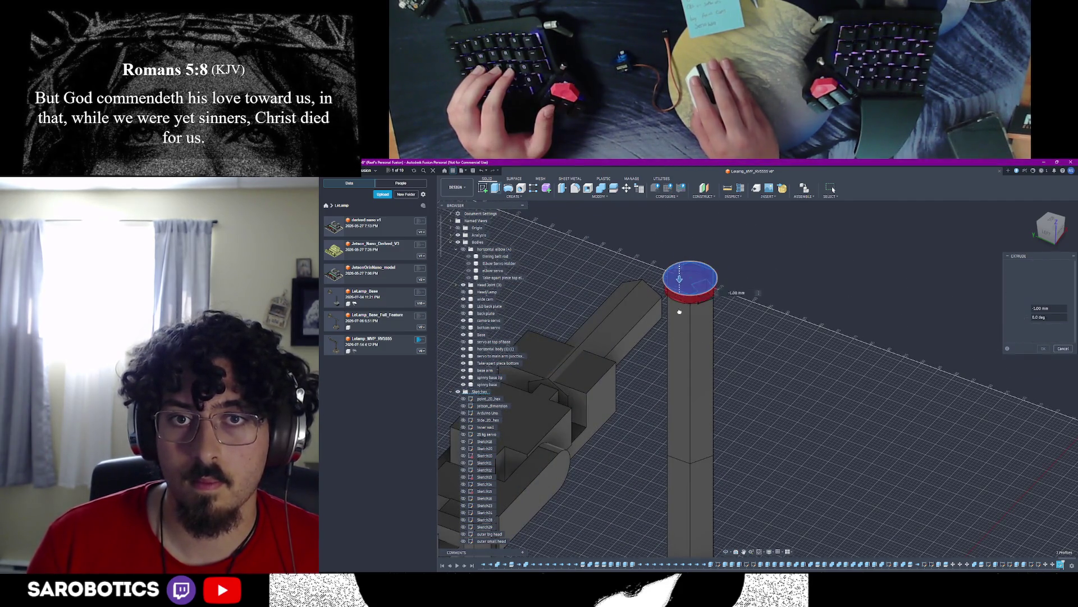
pyautogui.moveTo(680, 262); pyautogui.dragTo(691, 421)
pyautogui.keyDown('shift'); pyautogui.moveTo(742, 405); pyautogui.dragTo(736, 309, button='middle'); pyautogui.keyUp('shift')
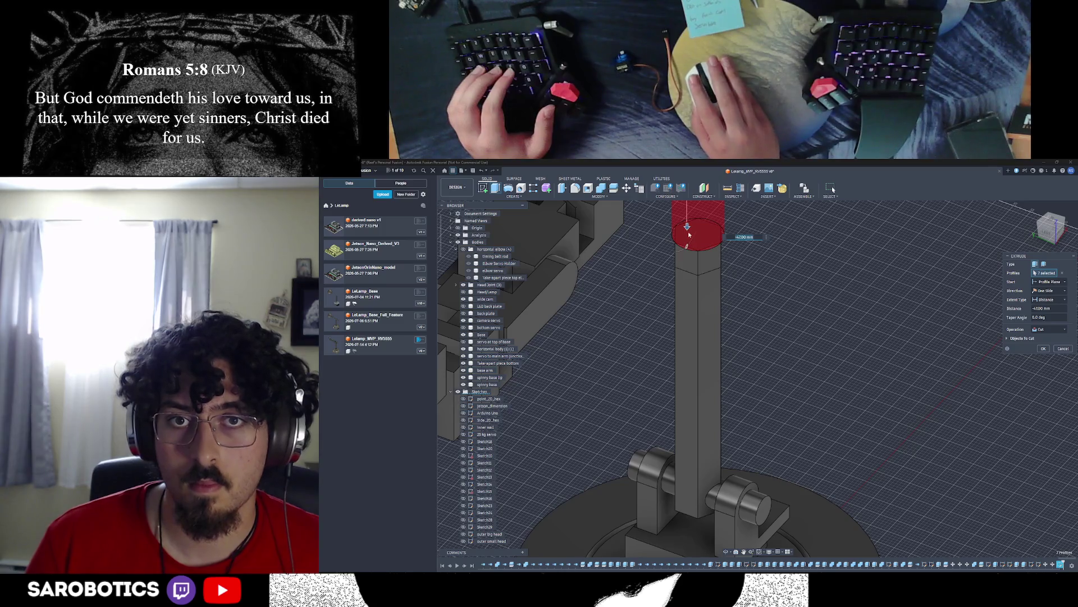
pyautogui.moveTo(689, 228); pyautogui.dragTo(689, 479)
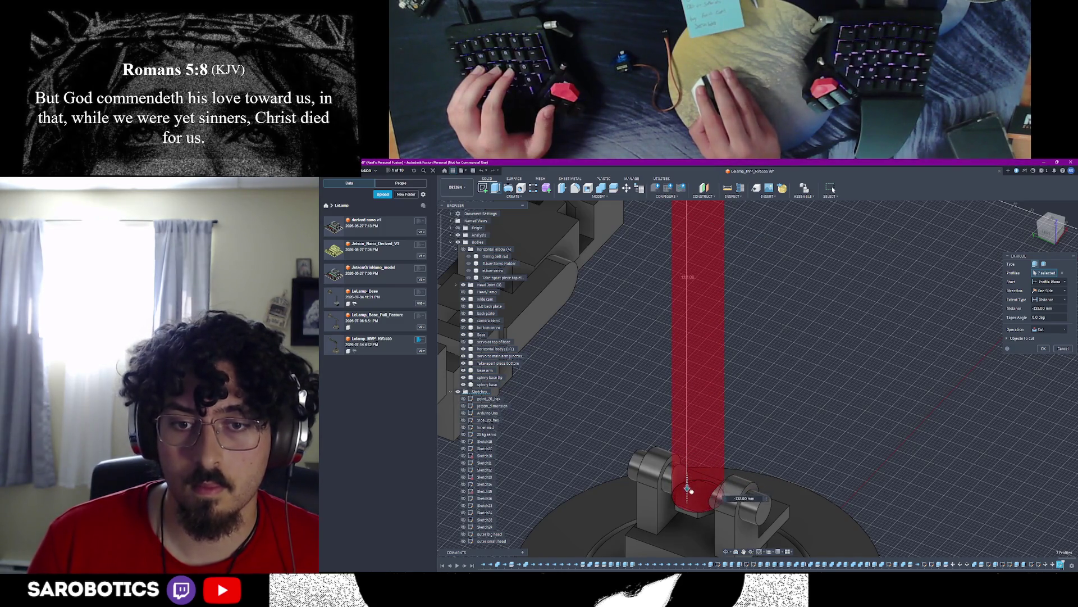
# Step: Set the extrusion to New Body, confirm it, and adjust the base bodies' display
pyautogui.click(1039, 329)
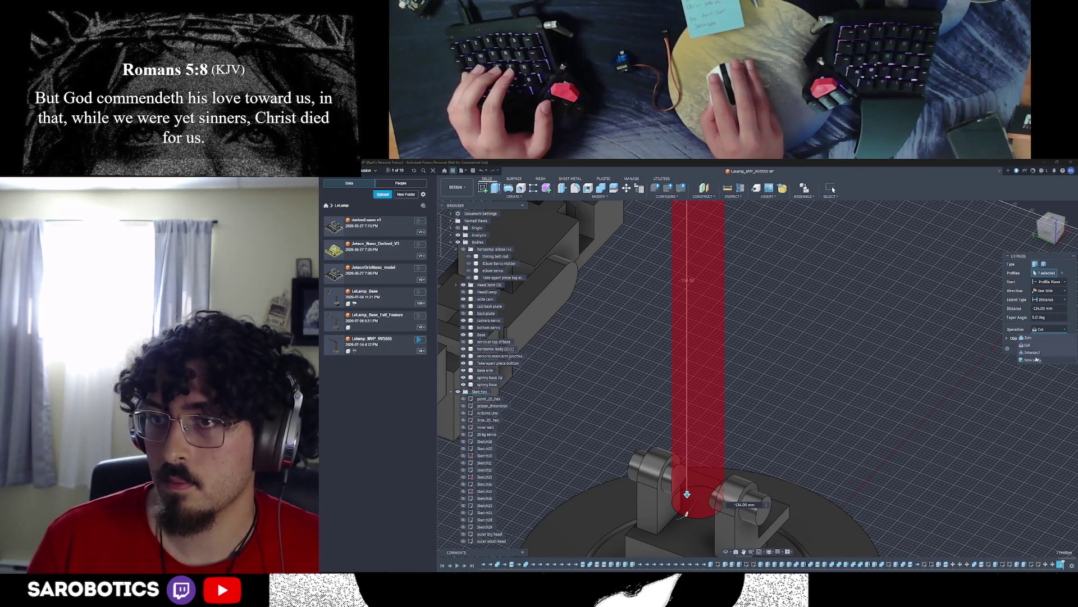
pyautogui.click(968, 363)
pyautogui.keyDown('shift'); pyautogui.moveTo(929, 404); pyautogui.dragTo(967, 374, button='middle'); pyautogui.keyUp('shift')
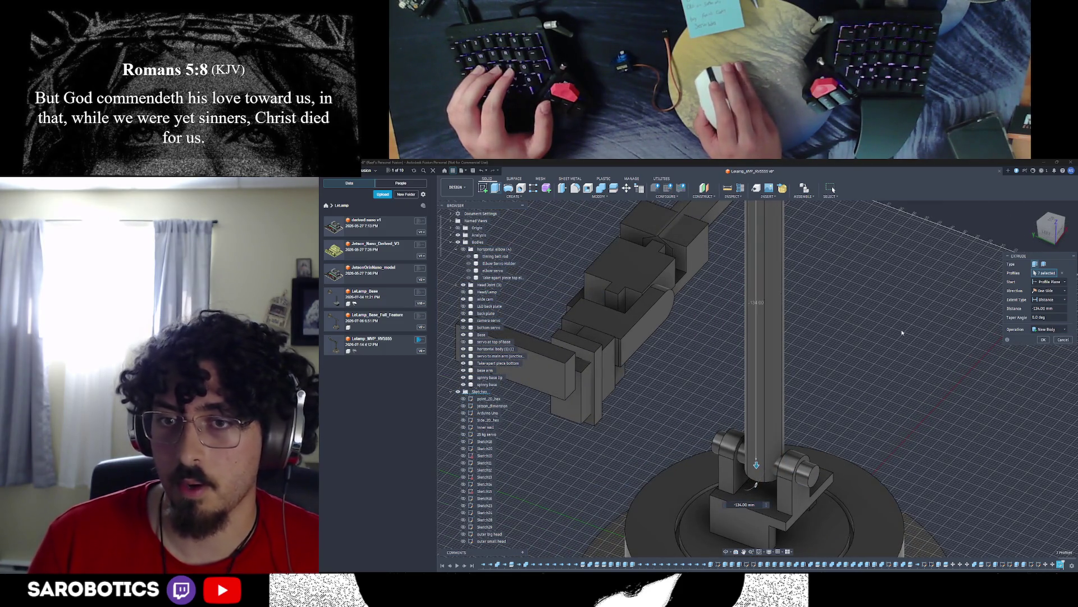
pyautogui.click(1043, 340)
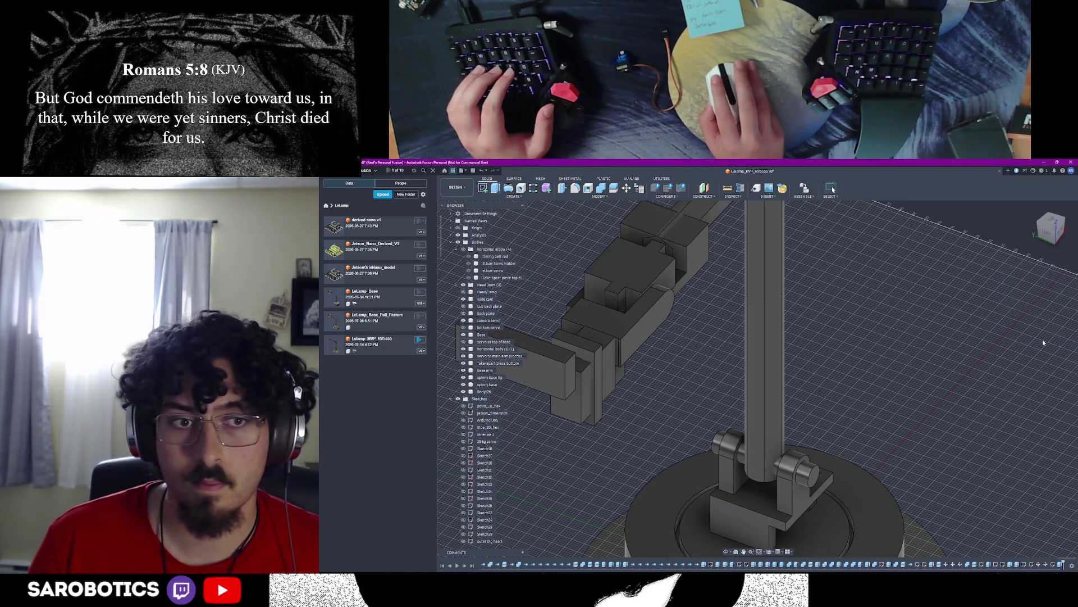
pyautogui.click(471, 376)
# Step: Restore the base and bracket bodies to solid and collapse the horizontal elbow group
pyautogui.click(464, 370)
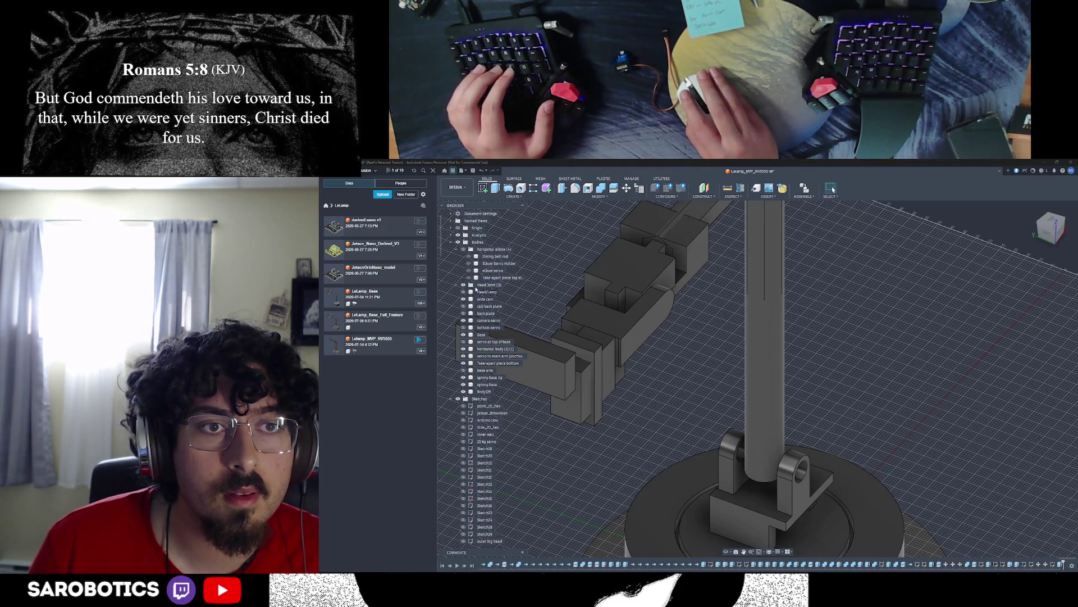
pyautogui.click(457, 251)
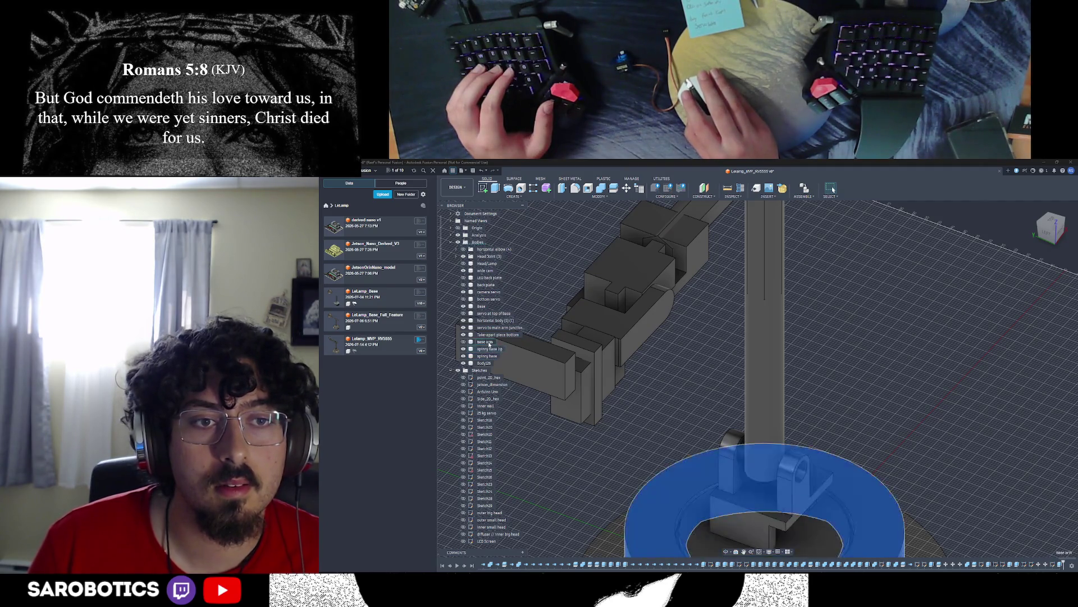
# Step: Hide the thick column cover bodies and orbit to a side view of the exposed rod
pyautogui.click(468, 328)
pyautogui.scroll(-3, 758, 337)
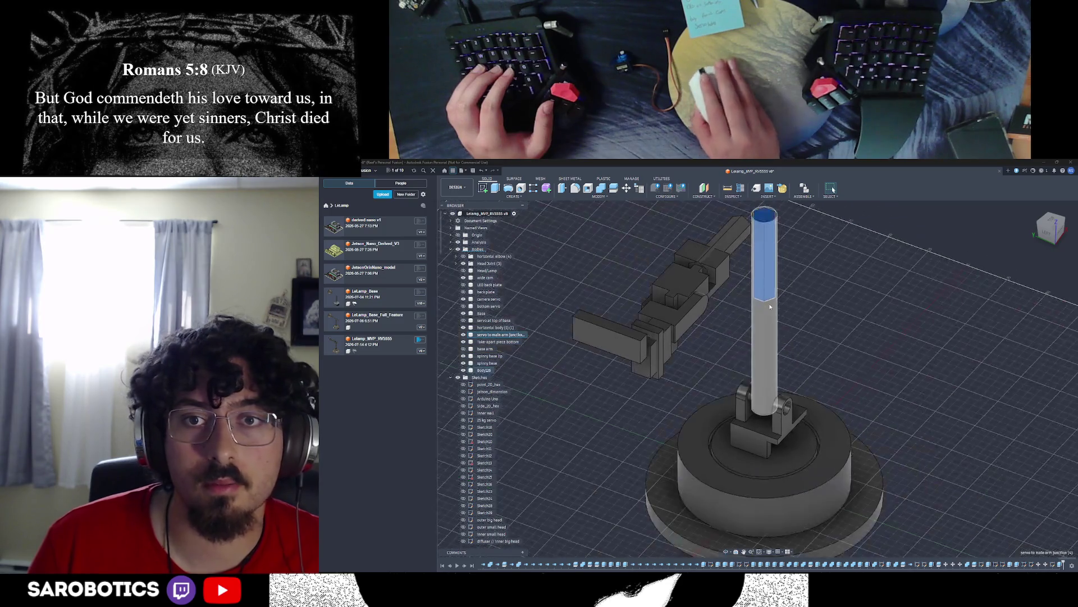
pyautogui.press('Escape')
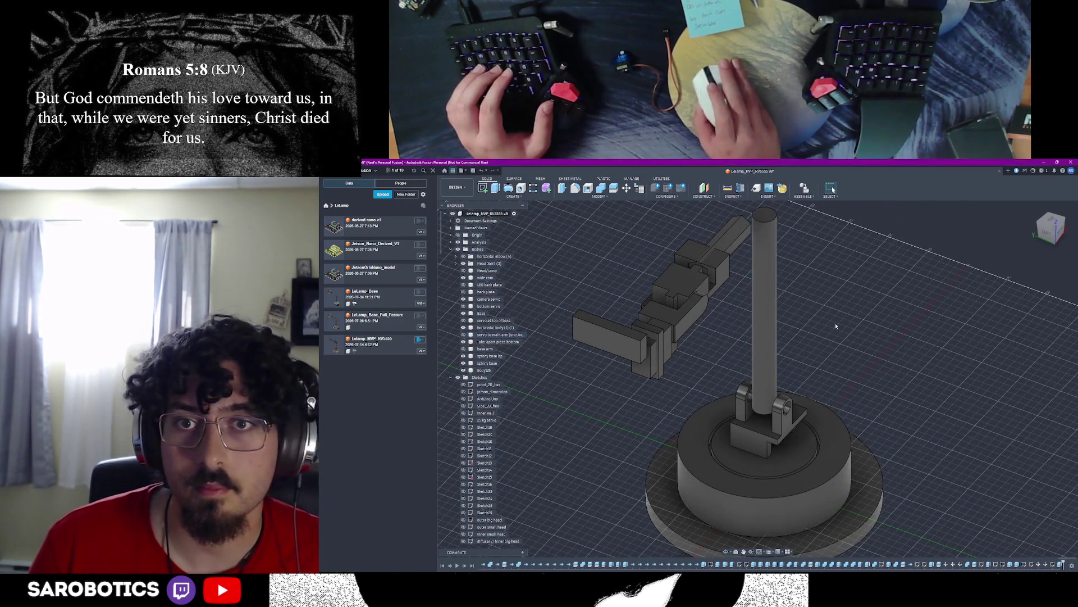
pyautogui.click(470, 258)
pyautogui.moveTo(758, 380)
pyautogui.keyDown('shift'); pyautogui.mouseDown(button='middle')
pyautogui.moveTo(759, 278)
pyautogui.moveTo(758, 379)
pyautogui.mouseUp(button='middle'); pyautogui.keyUp('shift')
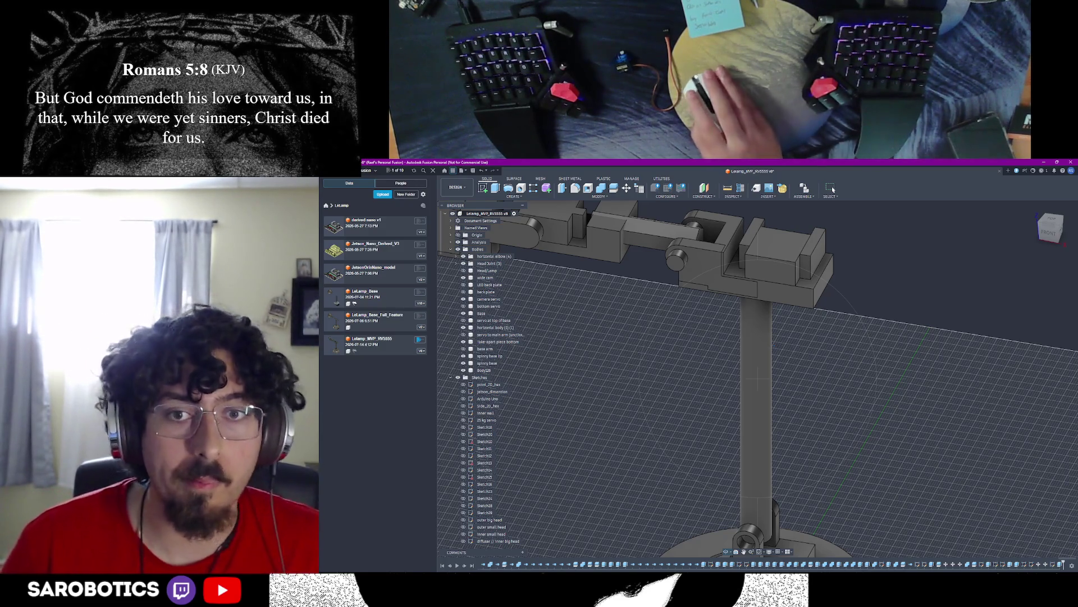
pyautogui.keyDown('shift'); pyautogui.moveTo(758, 380); pyautogui.dragTo(759, 337, button='middle'); pyautogui.keyUp('shift')
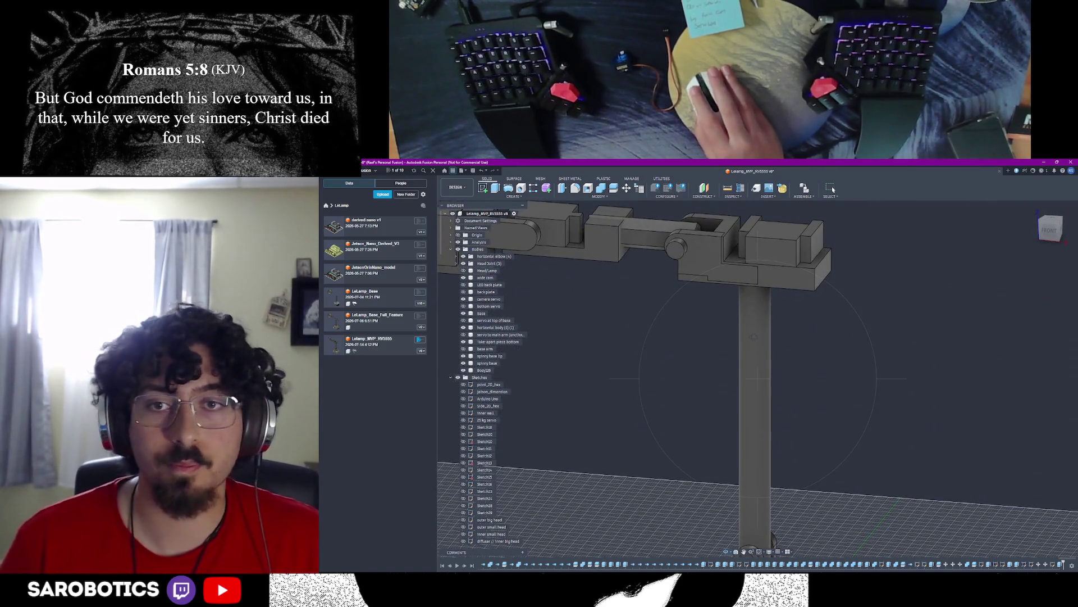
pyautogui.scroll(-5, 484, 455)
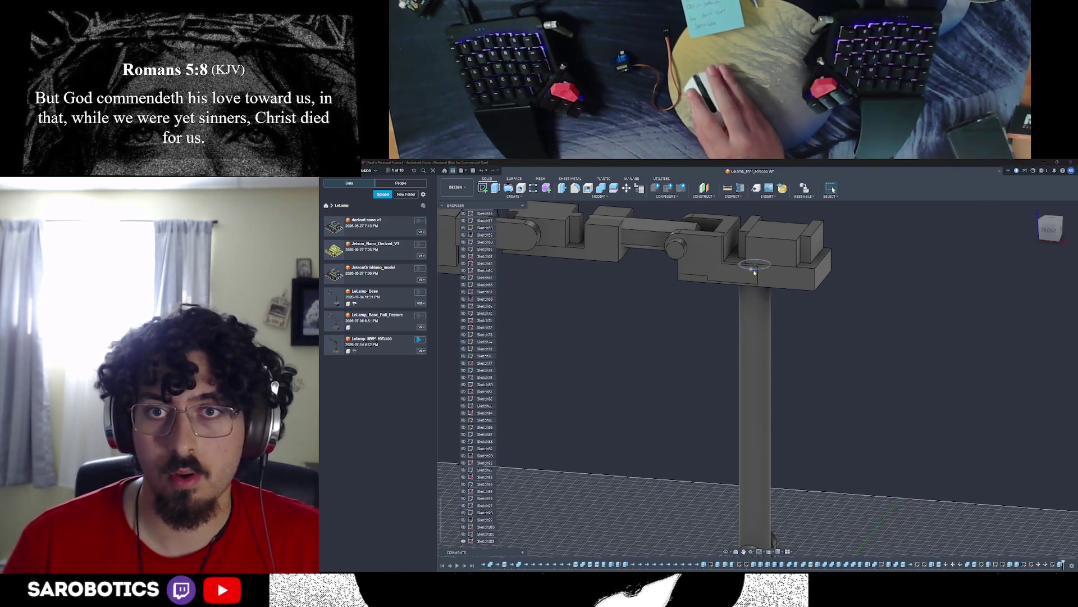
# Step: Start an extrude on the circle inside the column and hide the large surrounding arm body
pyautogui.press('e')
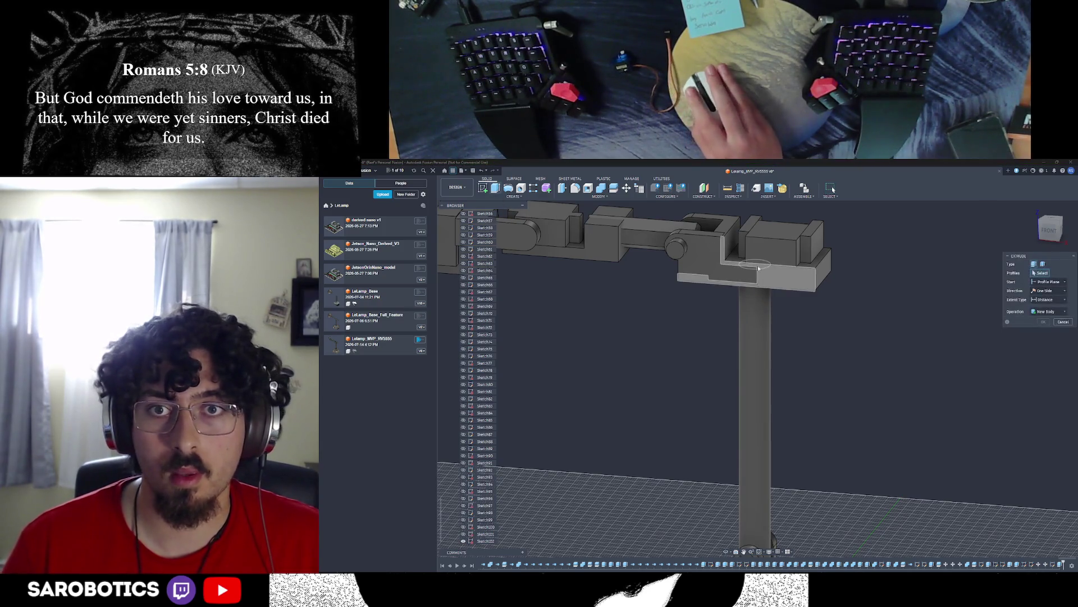
pyautogui.scroll(4, 760, 275)
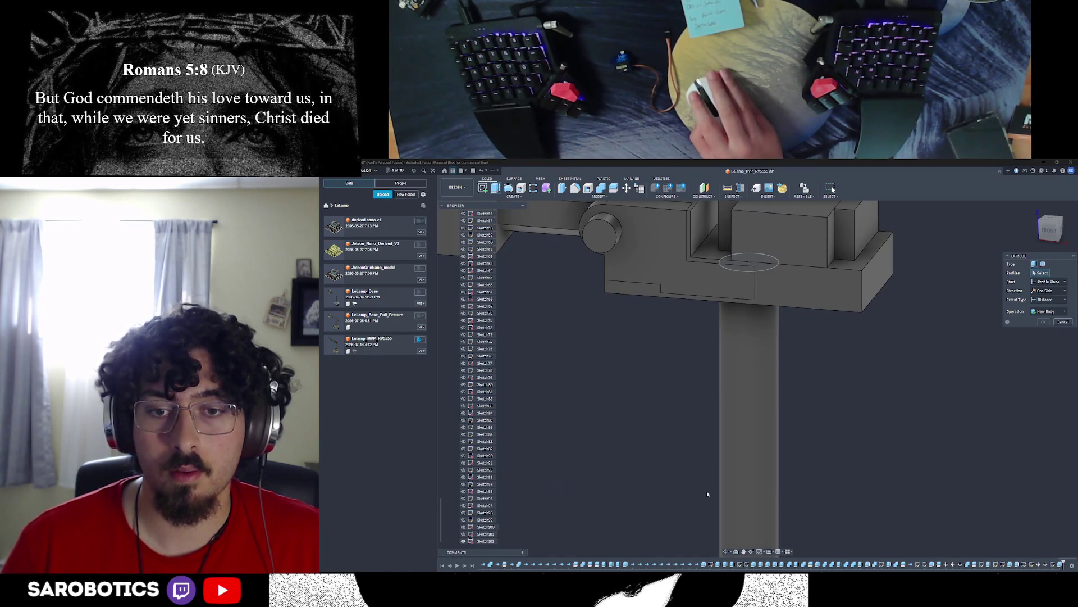
pyautogui.keyDown('shift'); pyautogui.moveTo(710, 471); pyautogui.dragTo(640, 404, button='middle'); pyautogui.keyUp('shift')
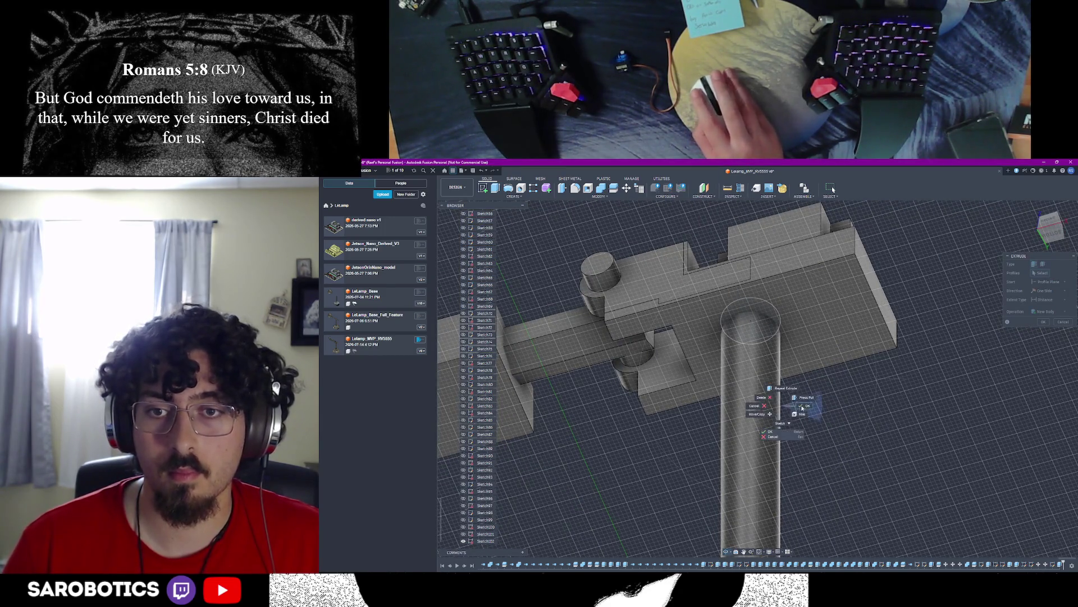
pyautogui.click(756, 331)
pyautogui.scroll(5, 761, 314)
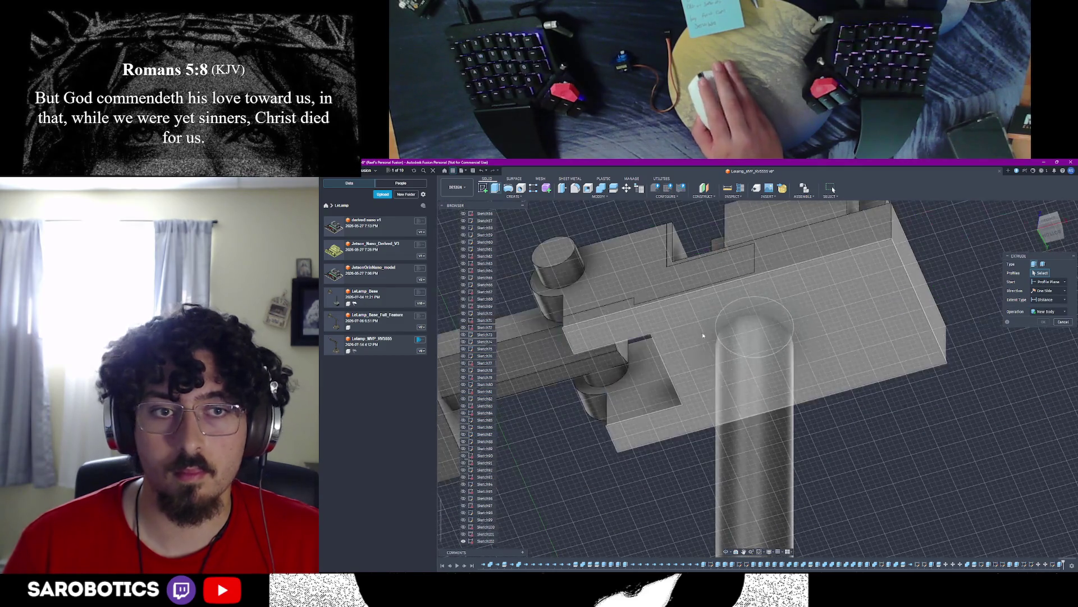
pyautogui.scroll(-3, 760, 313)
pyautogui.click(468, 320)
pyautogui.scroll(3, 484, 341)
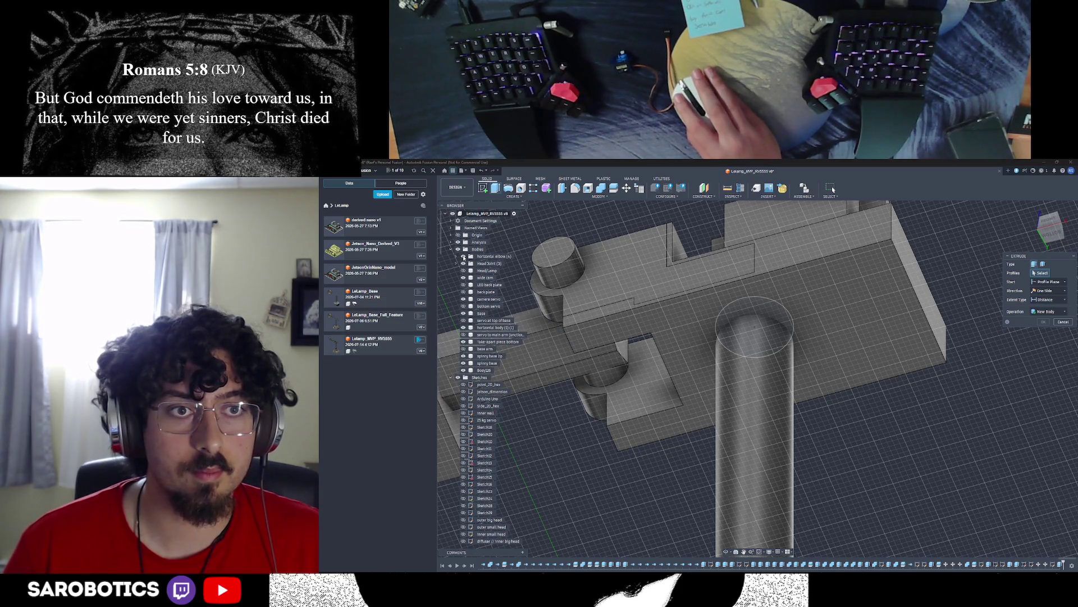
pyautogui.click(463, 263)
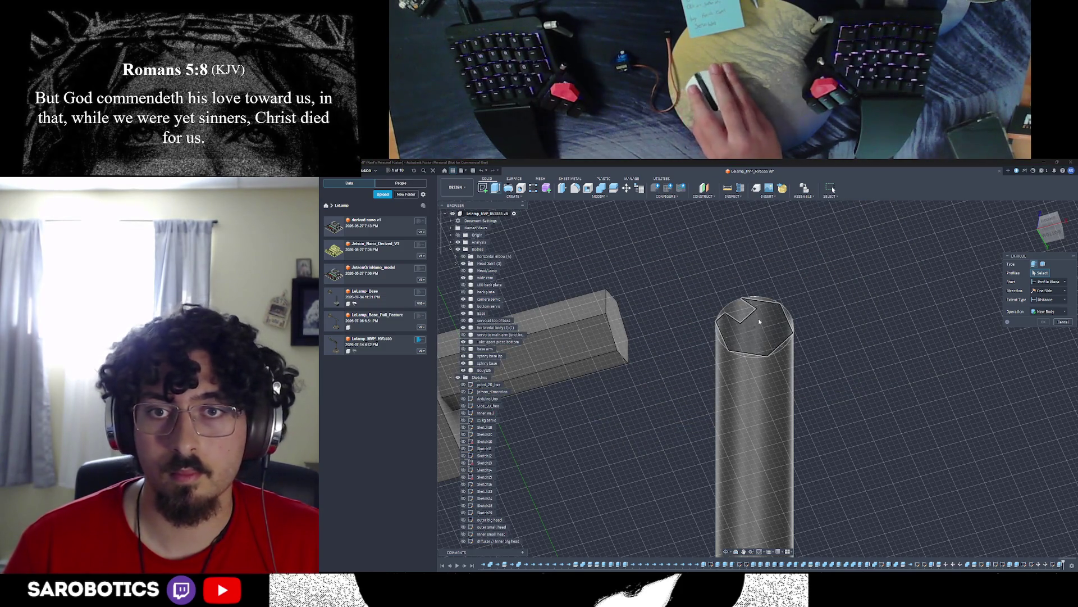
pyautogui.press('Return')
# Step: Select the rod's top cap as the profile and pull it down into the rod as a cut
pyautogui.keyDown('shift'); pyautogui.moveTo(733, 421); pyautogui.dragTo(758, 379, button='middle'); pyautogui.keyUp('shift')
pyautogui.click(762, 348)
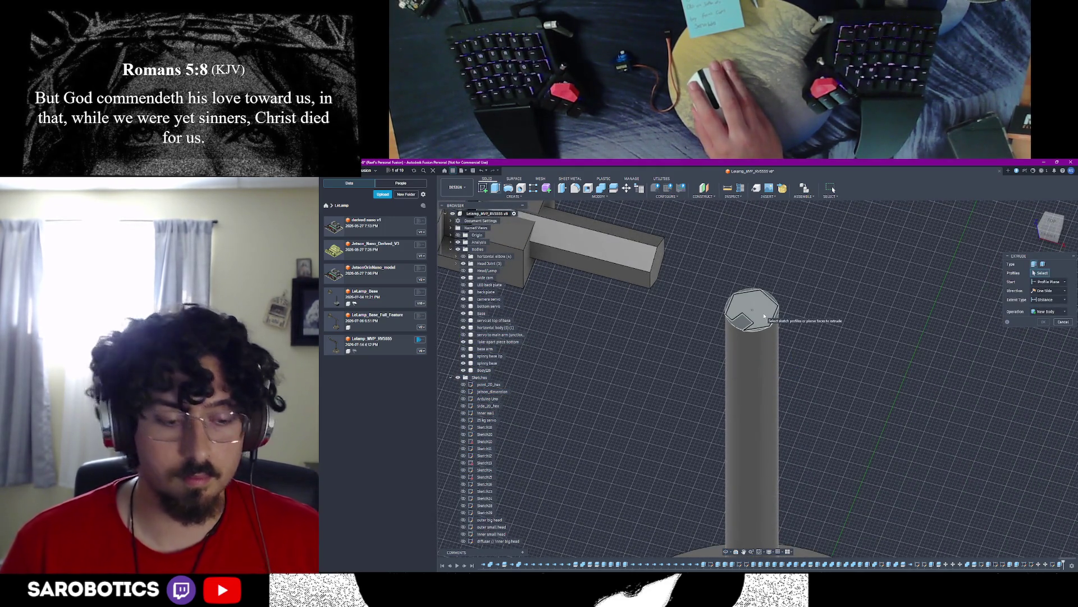
pyautogui.click(745, 321)
pyautogui.click(752, 307)
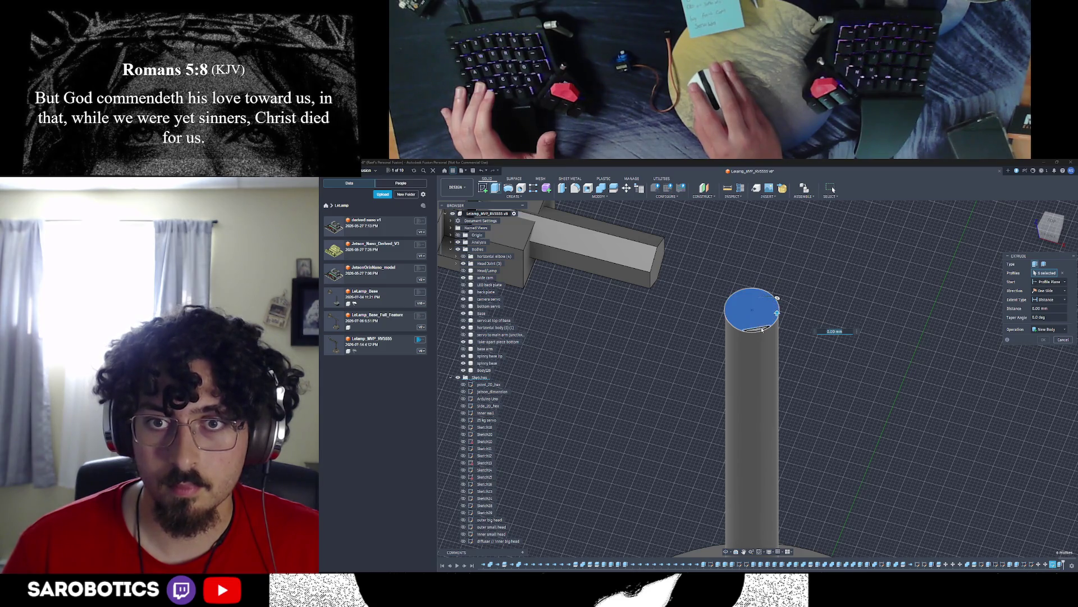
pyautogui.moveTo(756, 310); pyautogui.dragTo(757, 375)
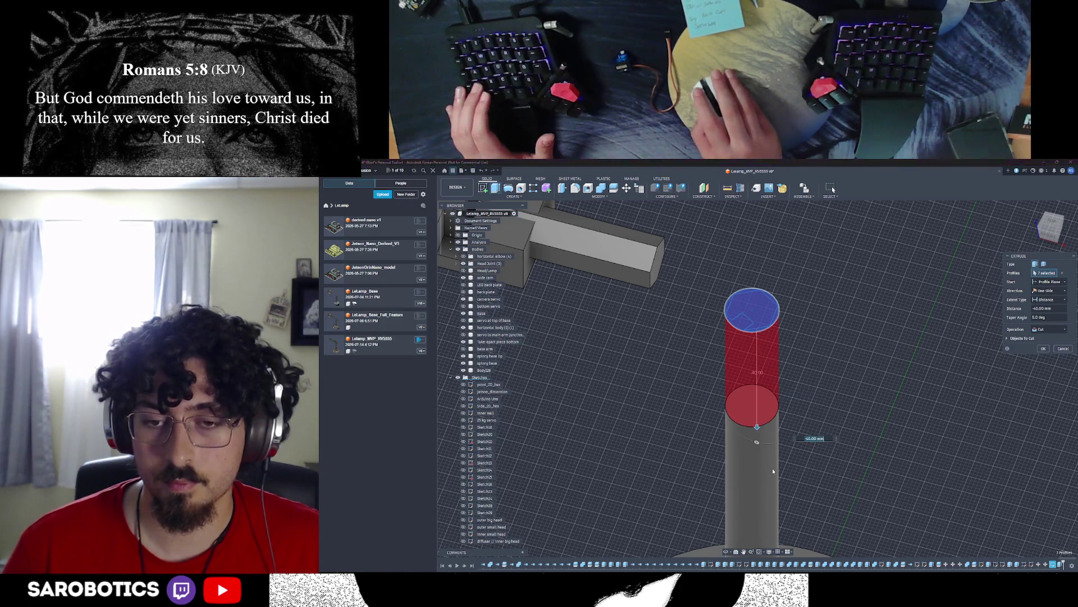
pyautogui.moveTo(764, 422)
pyautogui.mouseDown(button='middle')
pyautogui.moveTo(758, 464)
pyautogui.moveTo(758, 363)
pyautogui.mouseUp(button='middle')
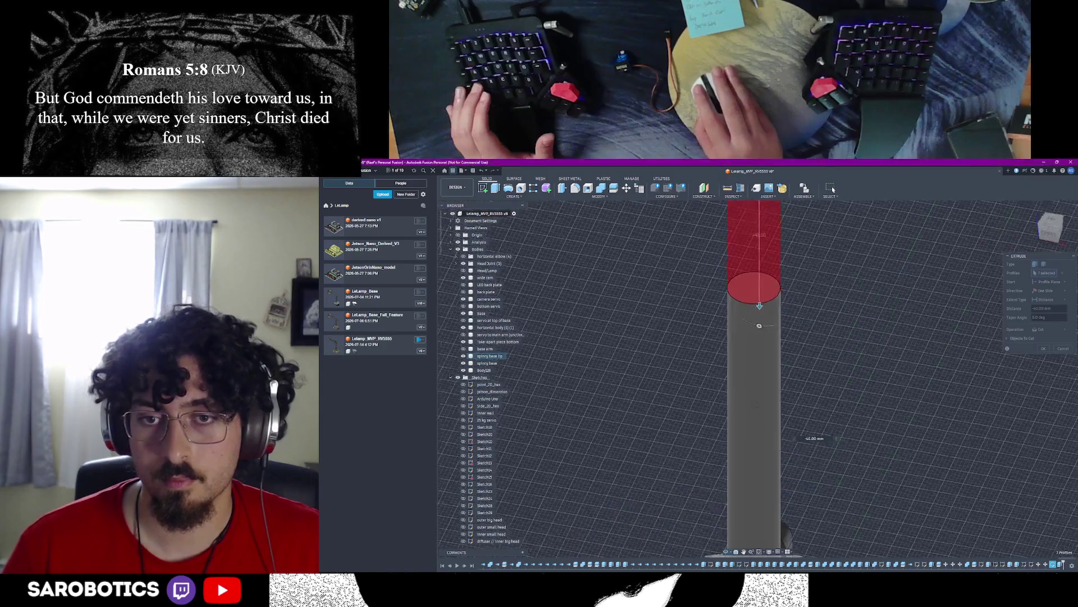
pyautogui.scroll(-3, 757, 363)
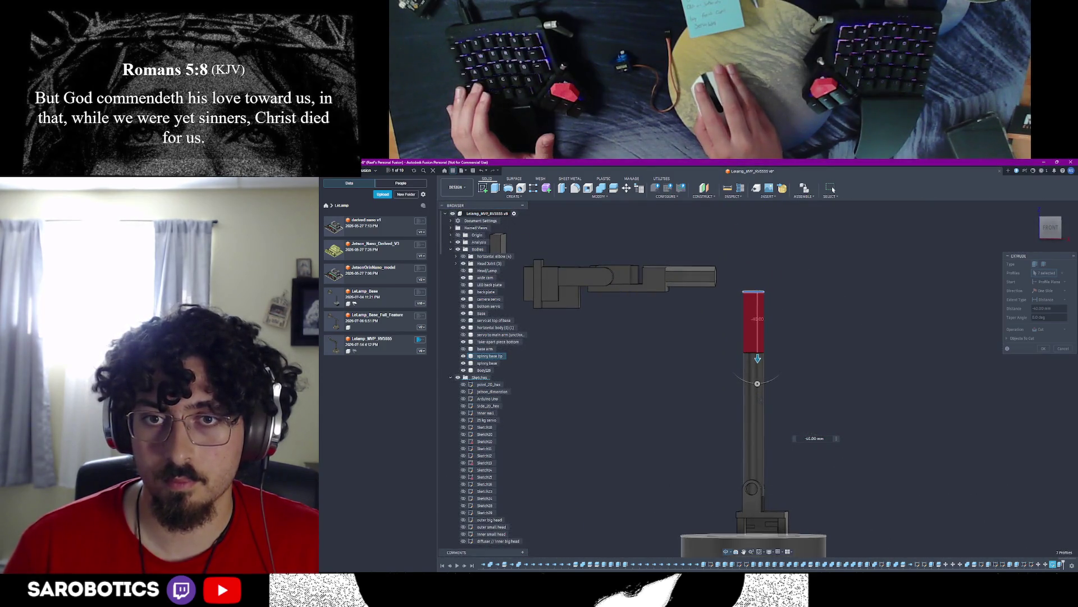
pyautogui.scroll(3, 757, 360)
# Step: Deepen the cut to roughly 50 mm, set the operation to Cut and apply it
pyautogui.rightClick(757, 360)
pyautogui.click(785, 359)
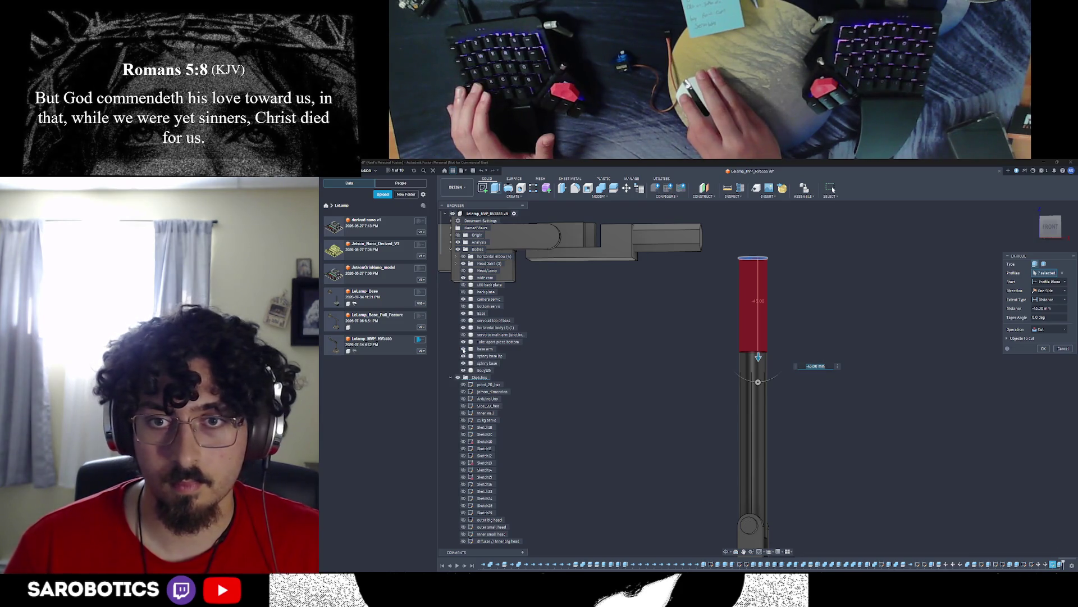
pyautogui.moveTo(758, 357); pyautogui.dragTo(758, 368)
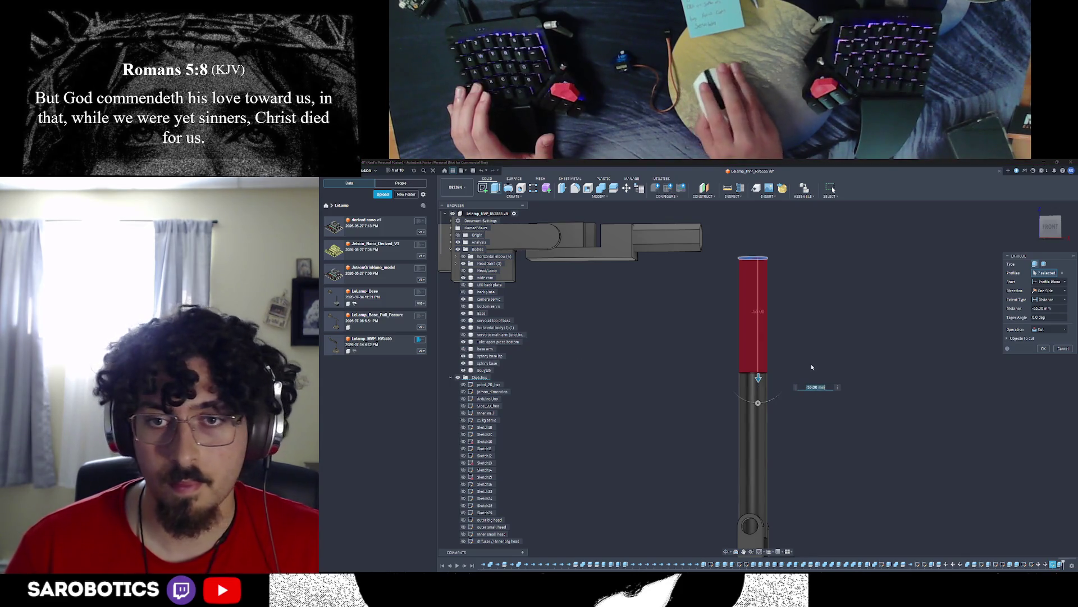
pyautogui.click(1056, 330)
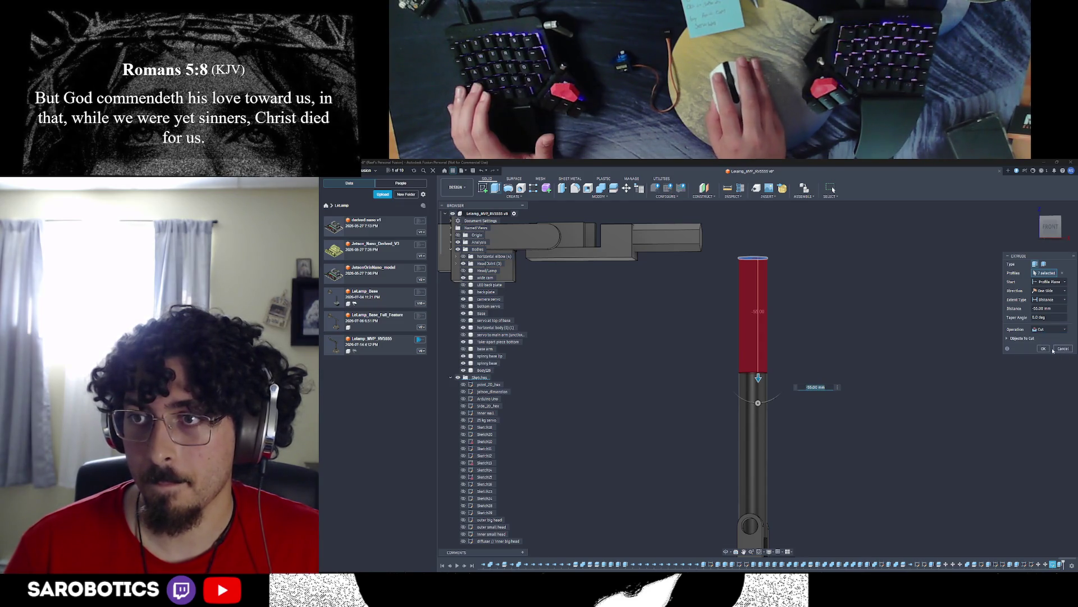
pyautogui.click(1045, 348)
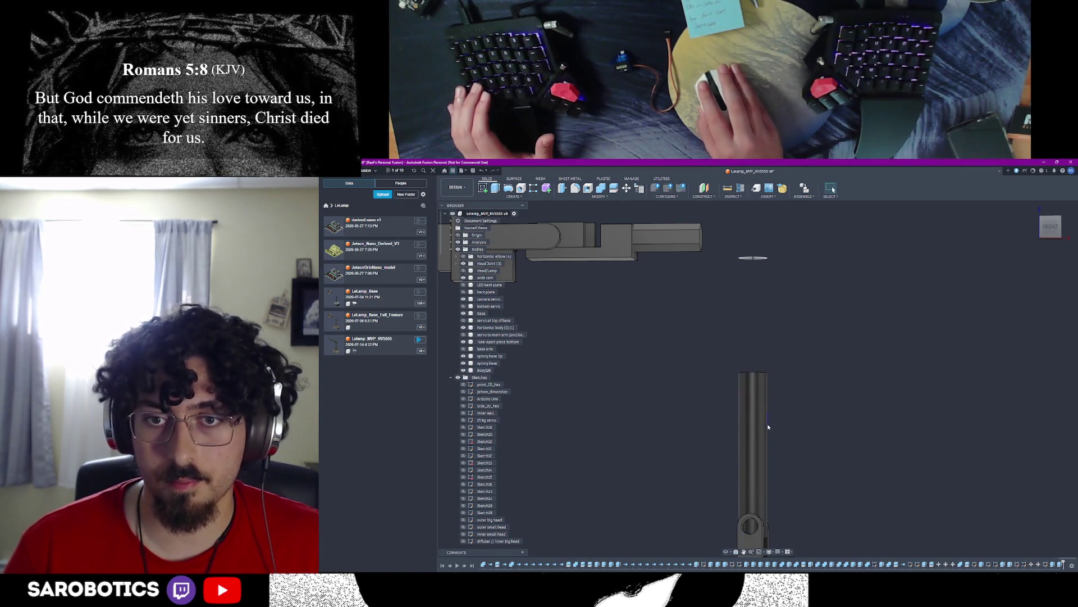
pyautogui.scroll(-10, 489, 380)
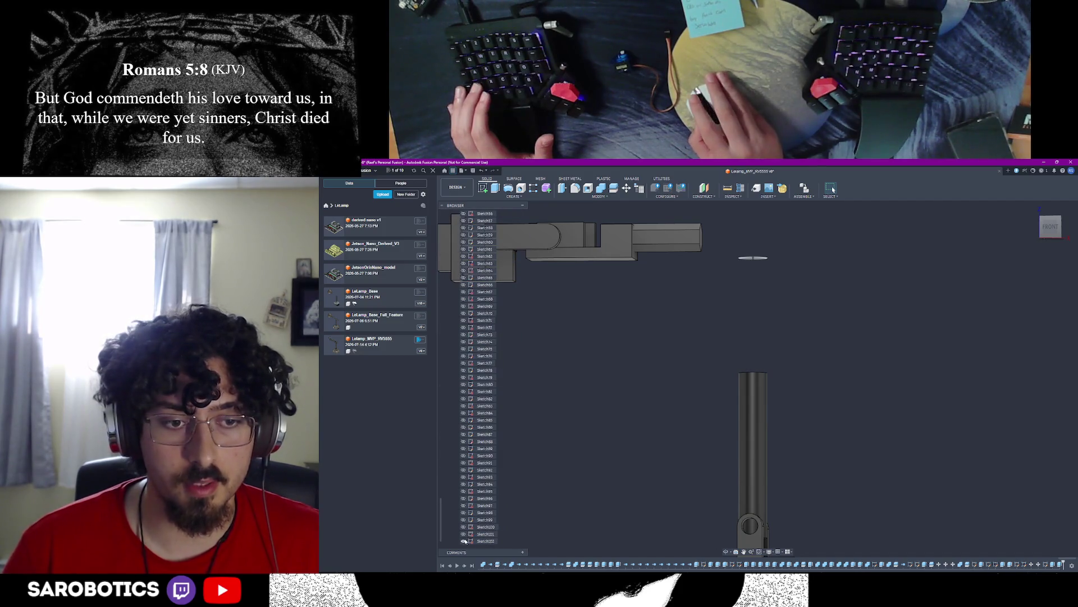
# Step: Repeat the extrude on the rod's top and confirm a 55 mm extension
pyautogui.keyDown('shift'); pyautogui.moveTo(725, 505); pyautogui.dragTo(775, 422, button='middle'); pyautogui.keyUp('shift')
pyautogui.rightClick(788, 419)
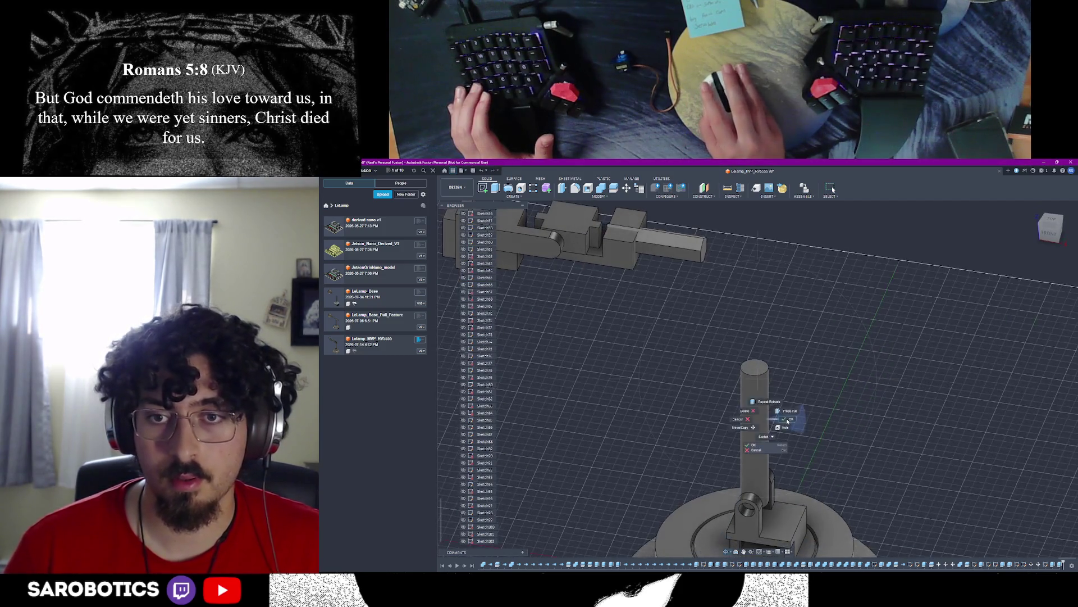
pyautogui.press('e')
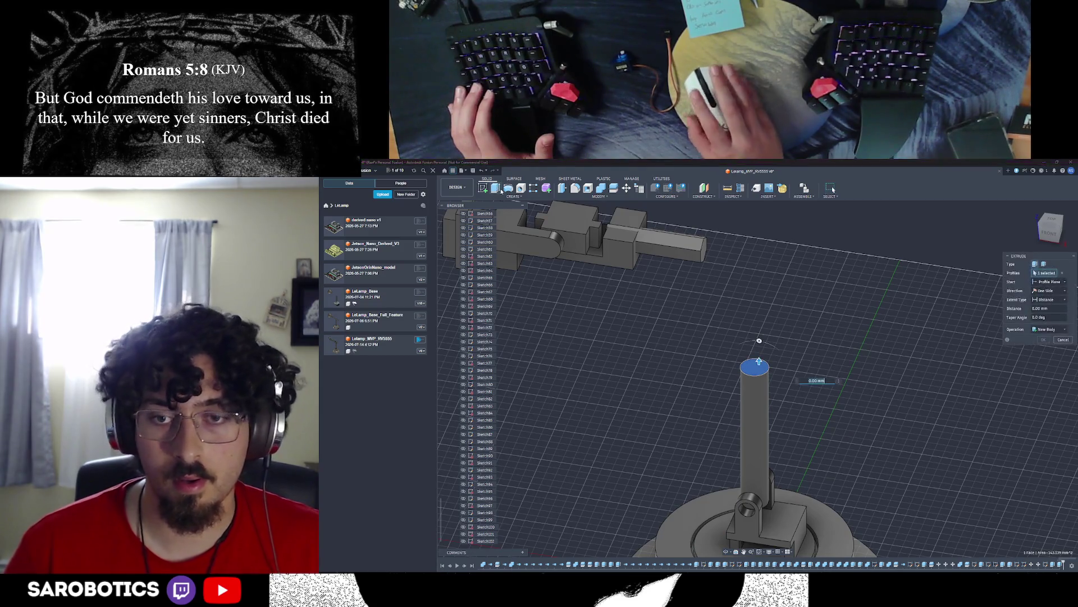
pyautogui.write('55')
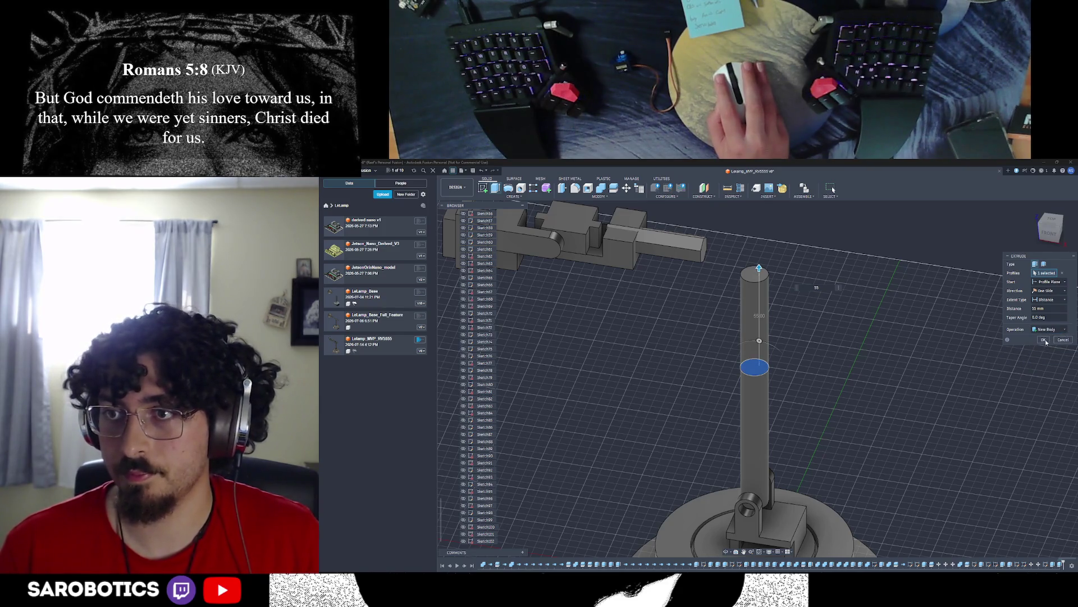
pyautogui.click(1045, 341)
# Step: Show the hidden arm, pole and base bodies again and orbit to review the lamp
pyautogui.keyDown('shift'); pyautogui.moveTo(775, 328); pyautogui.dragTo(590, 346, button='middle'); pyautogui.keyUp('shift')
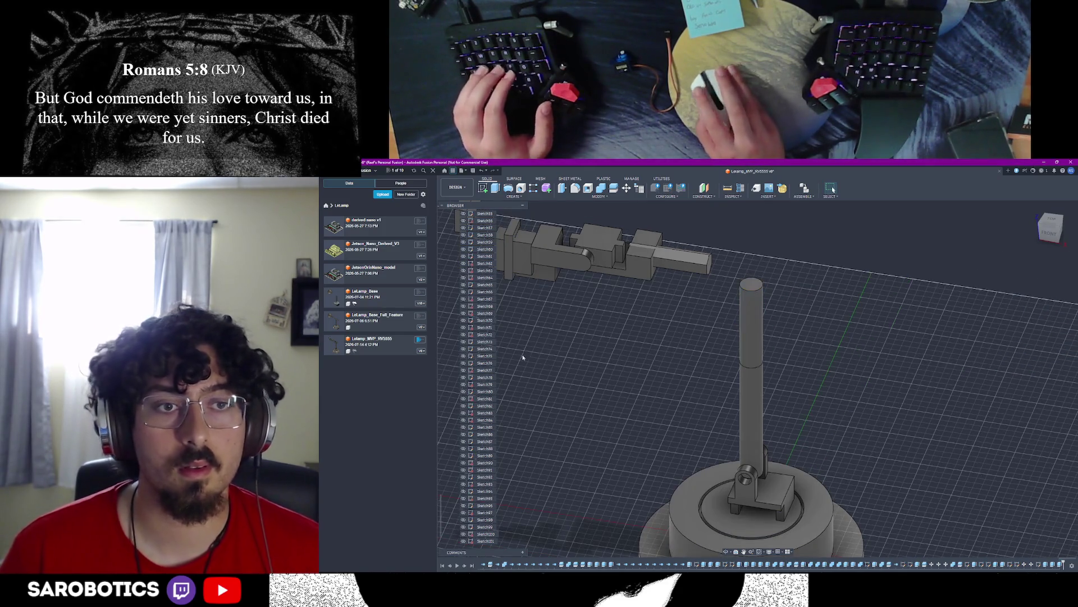
pyautogui.scroll(10, 493, 346)
pyautogui.click(493, 334)
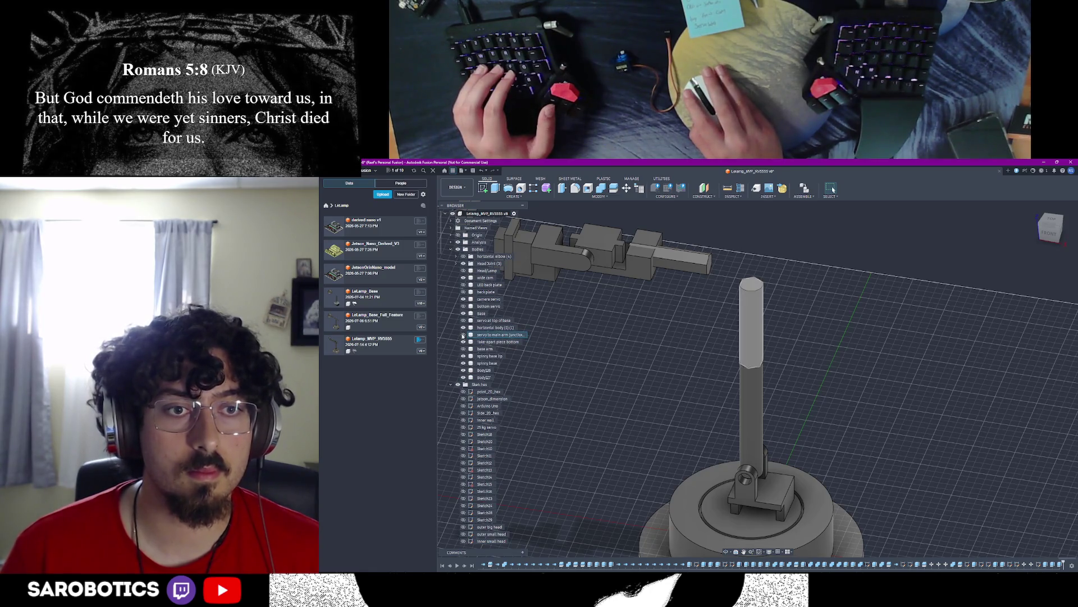
pyautogui.press('Escape')
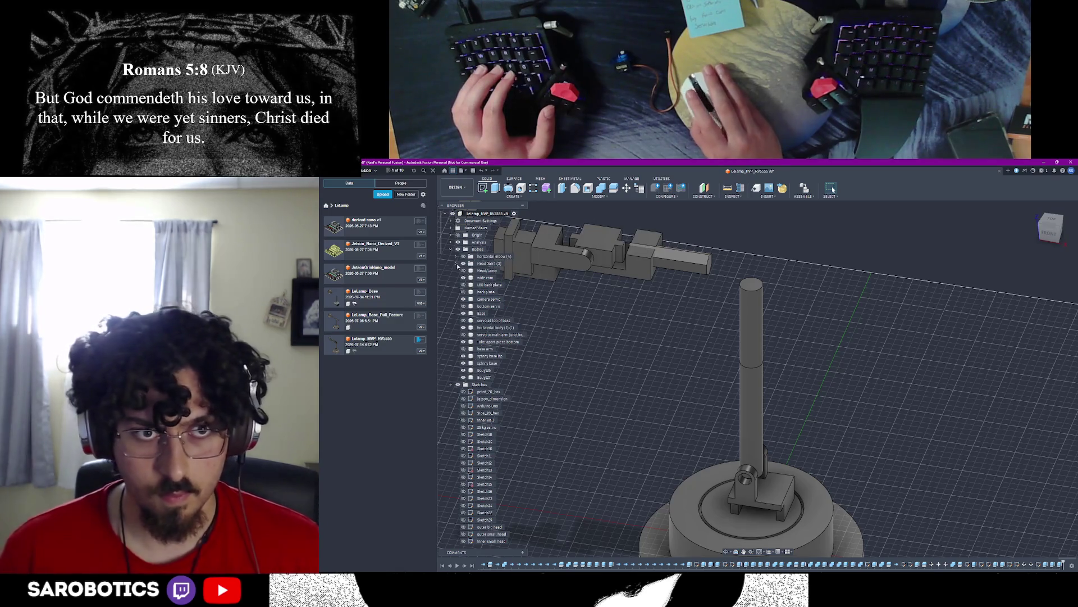
pyautogui.click(462, 269)
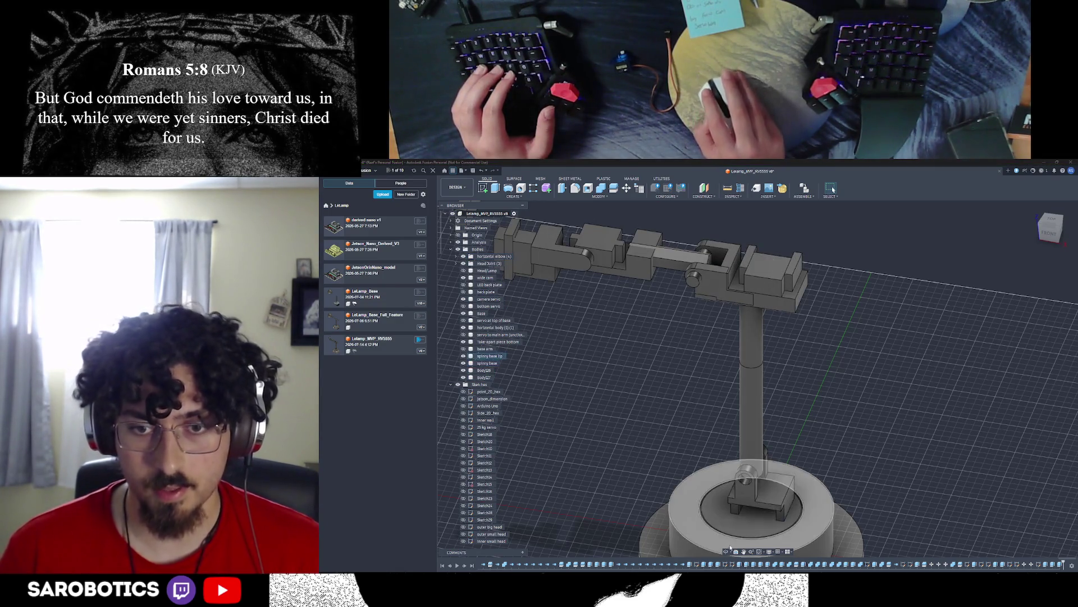
pyautogui.keyDown('shift'); pyautogui.moveTo(758, 380); pyautogui.dragTo(759, 296, button='middle'); pyautogui.keyUp('shift')
pyautogui.moveTo(758, 337)
pyautogui.keyDown('shift'); pyautogui.mouseDown(button='middle')
pyautogui.moveTo(716, 405)
pyautogui.moveTo(716, 353)
pyautogui.moveTo(759, 303)
pyautogui.moveTo(775, 320)
pyautogui.moveTo(758, 355)
pyautogui.mouseUp(button='middle'); pyautogui.keyUp('shift')
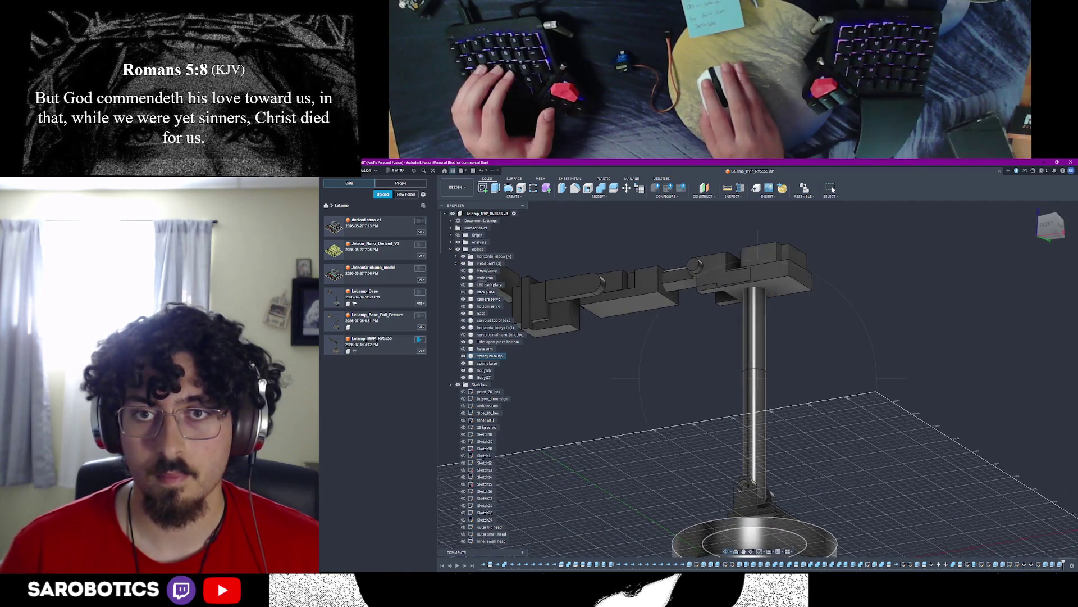
pyautogui.scroll(3, 765, 339)
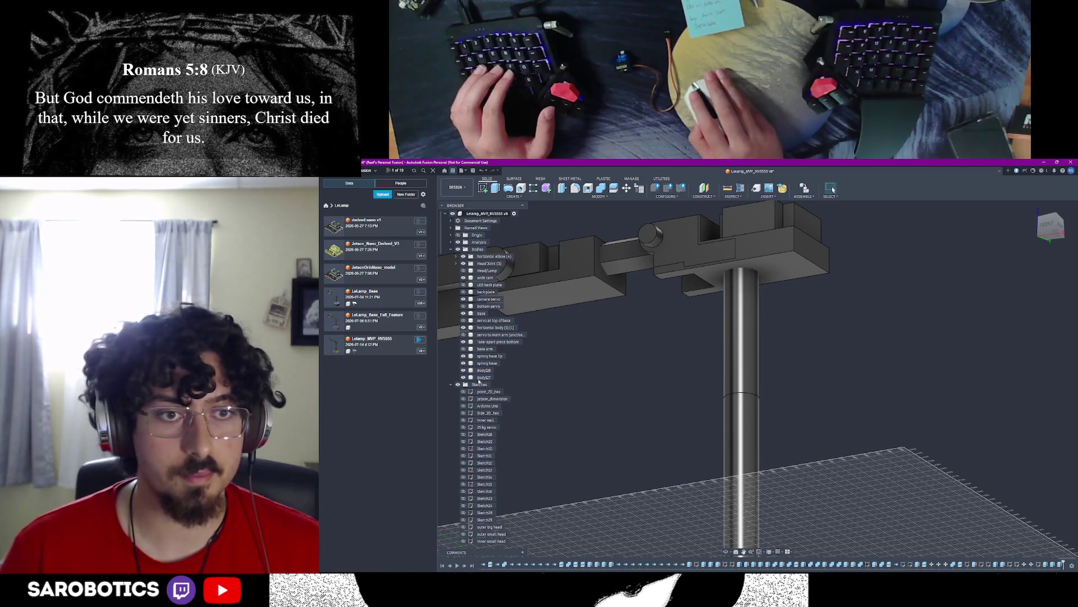
# Step: Remove the upper pole section, leaving a short cylinder below the arm
pyautogui.click(485, 379)
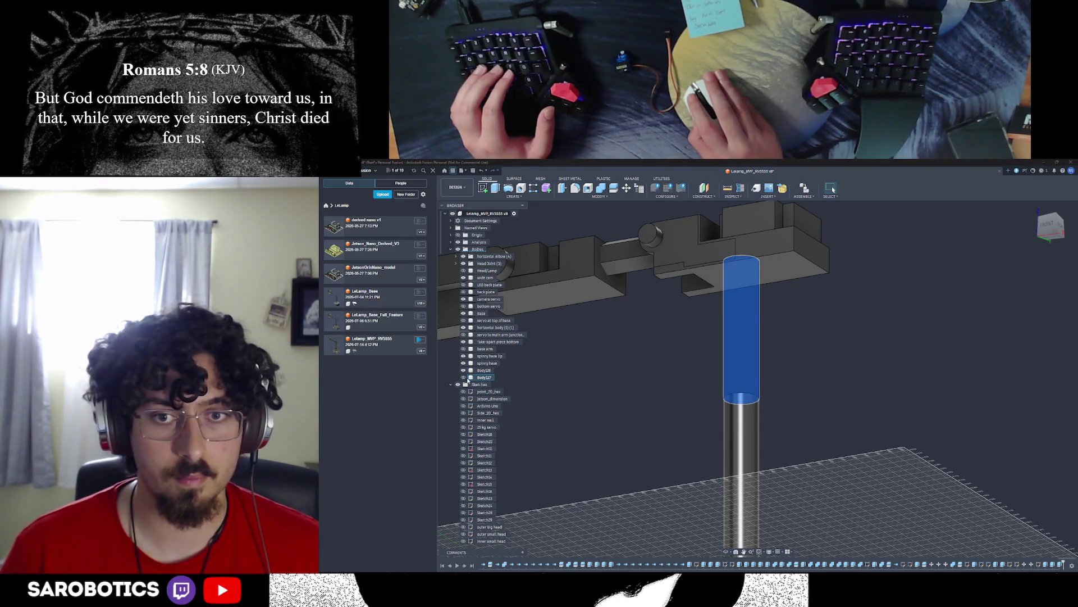
pyautogui.press('v')
pyautogui.keyDown('shift'); pyautogui.moveTo(728, 540); pyautogui.dragTo(707, 369, button='middle'); pyautogui.keyUp('shift')
pyautogui.click(514, 196)
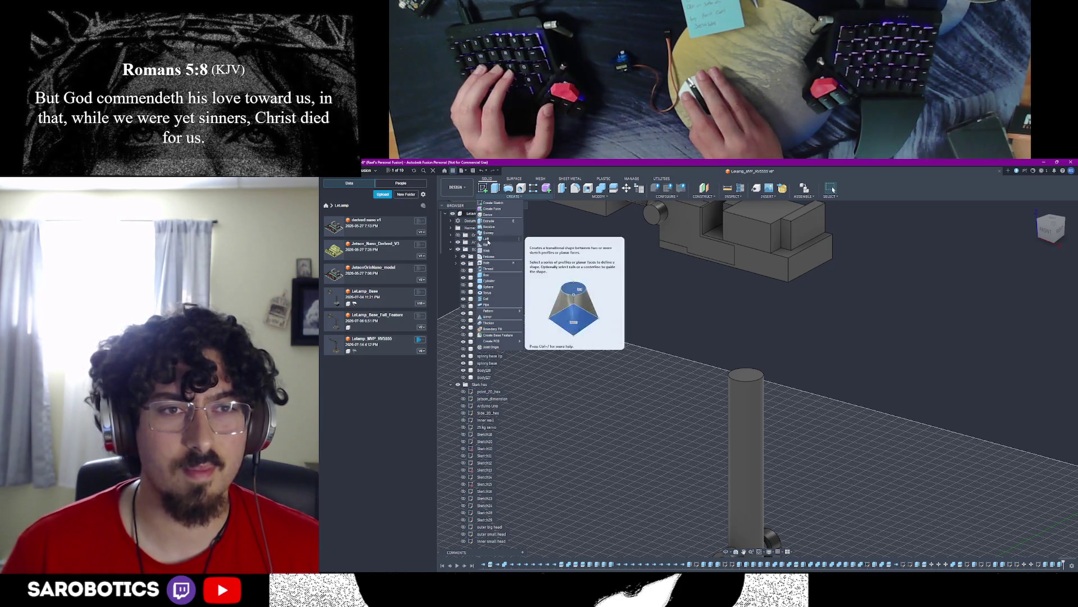
# Step: Start a Loft and pick the cylinder top and the arm block underside as profiles
pyautogui.click(487, 239)
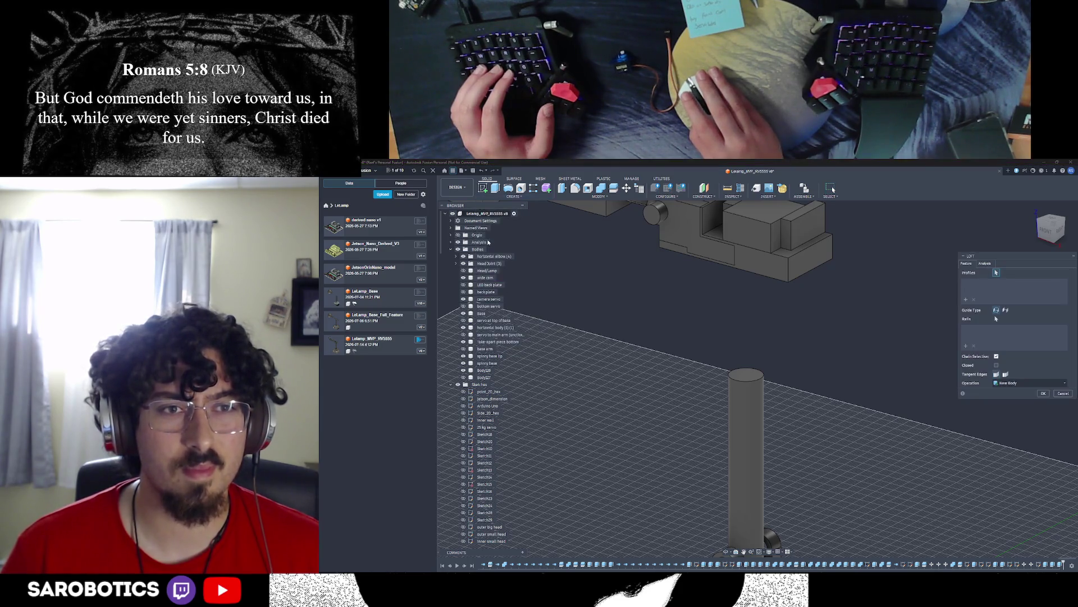
pyautogui.click(746, 374)
pyautogui.keyDown('shift'); pyautogui.moveTo(746, 422); pyautogui.dragTo(745, 338, button='middle'); pyautogui.keyUp('shift')
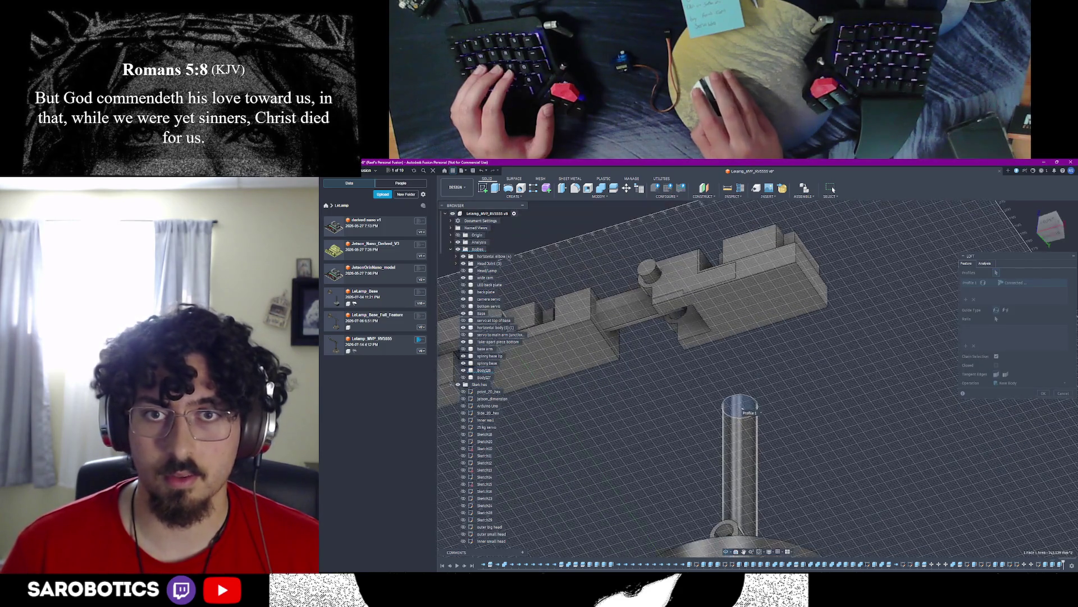
pyautogui.click(709, 368)
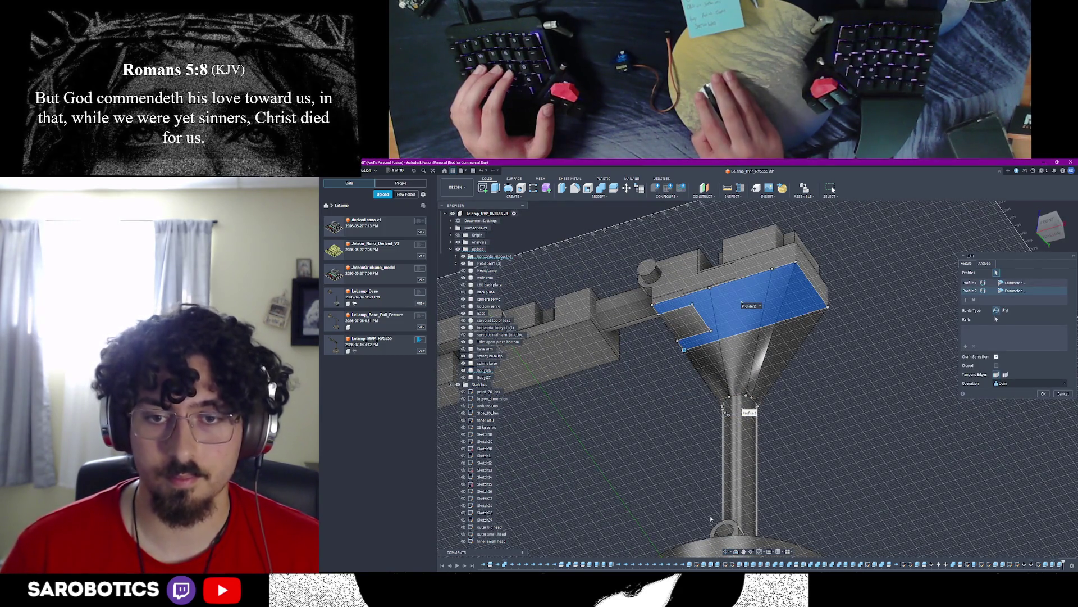
# Step: Orbit around the funnel-shaped loft preview to inspect it from several angles
pyautogui.keyDown('shift'); pyautogui.moveTo(750, 355); pyautogui.dragTo(744, 270, button='middle'); pyautogui.keyUp('shift')
pyautogui.scroll(4, 746, 303)
pyautogui.keyDown('shift'); pyautogui.moveTo(758, 380); pyautogui.dragTo(763, 383, button='middle'); pyautogui.keyUp('shift')
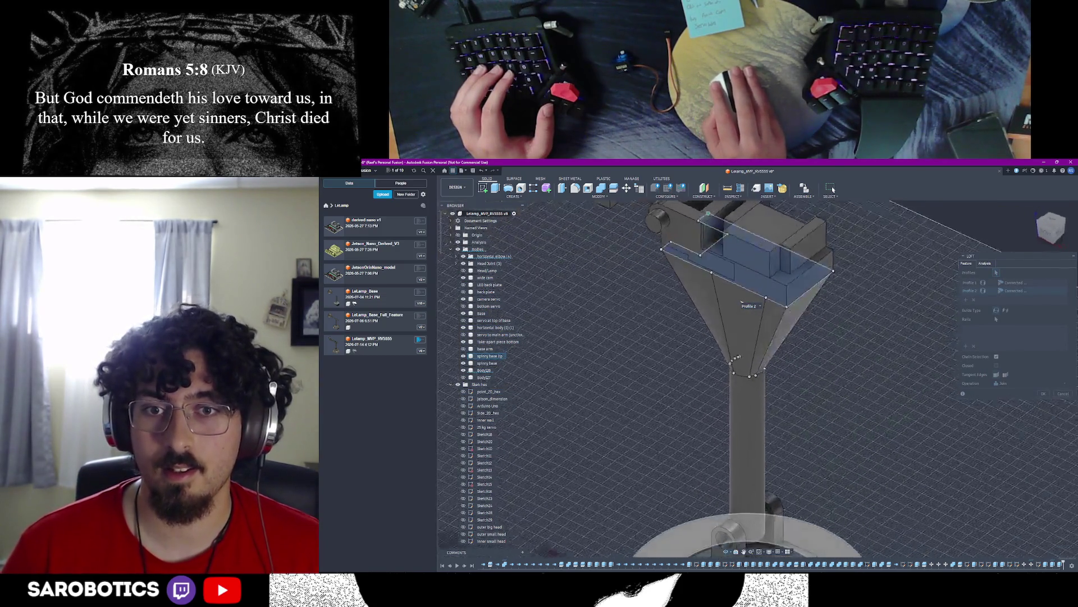
pyautogui.keyDown('shift'); pyautogui.moveTo(741, 302); pyautogui.dragTo(798, 343, button='middle'); pyautogui.keyUp('shift')
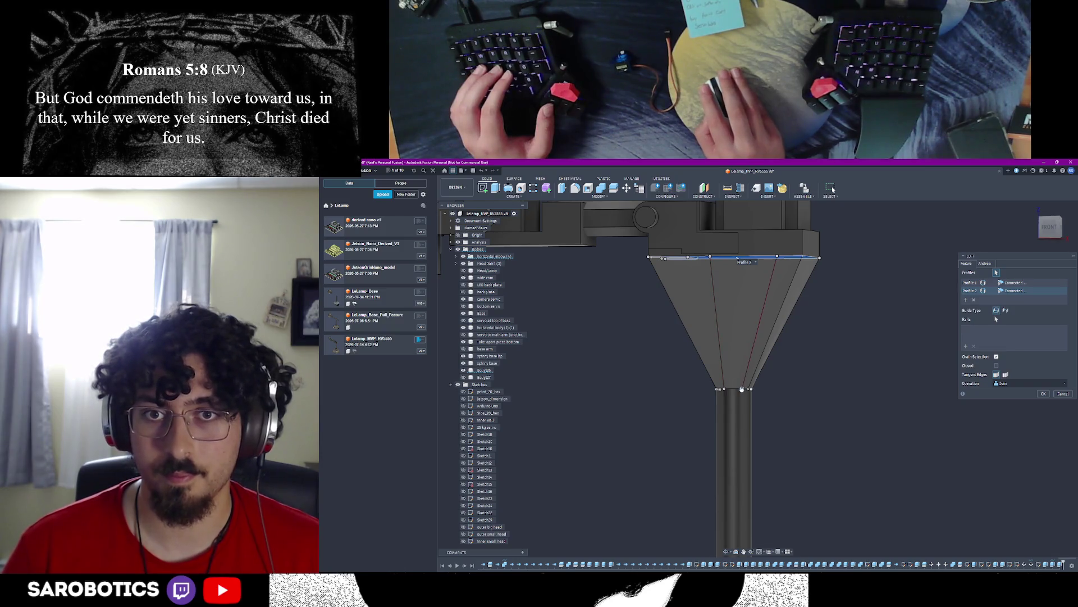
pyautogui.moveTo(740, 390)
pyautogui.keyDown('shift'); pyautogui.mouseDown(button='middle')
pyautogui.moveTo(749, 367)
pyautogui.moveTo(745, 379)
pyautogui.mouseUp(button='middle'); pyautogui.keyUp('shift')
pyautogui.scroll(-3, 748, 383)
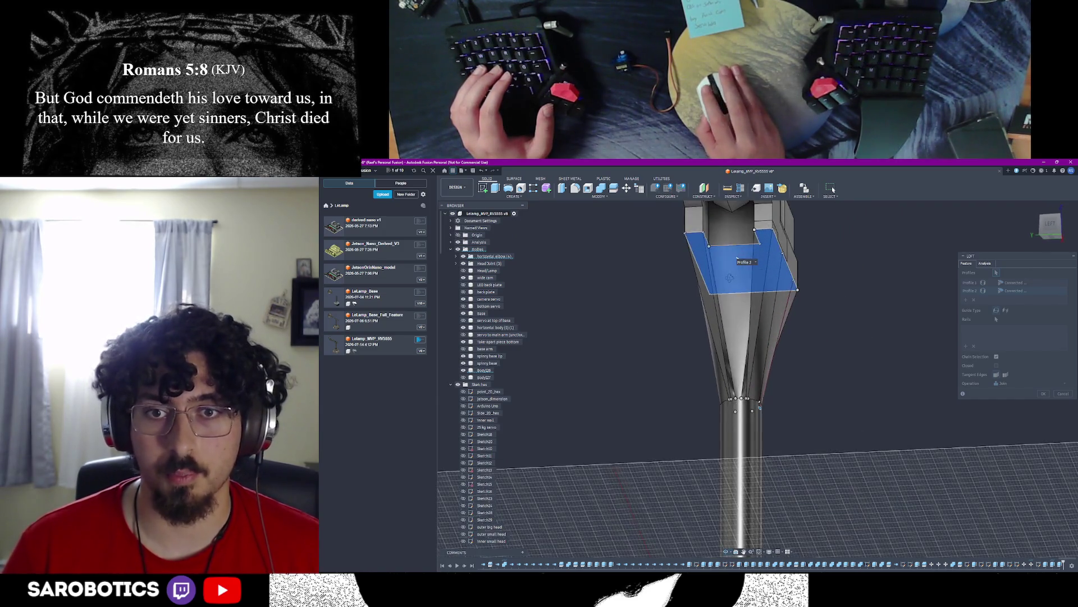
pyautogui.scroll(5, 759, 379)
pyautogui.keyDown('shift'); pyautogui.moveTo(762, 291); pyautogui.dragTo(716, 297, button='middle'); pyautogui.keyUp('shift')
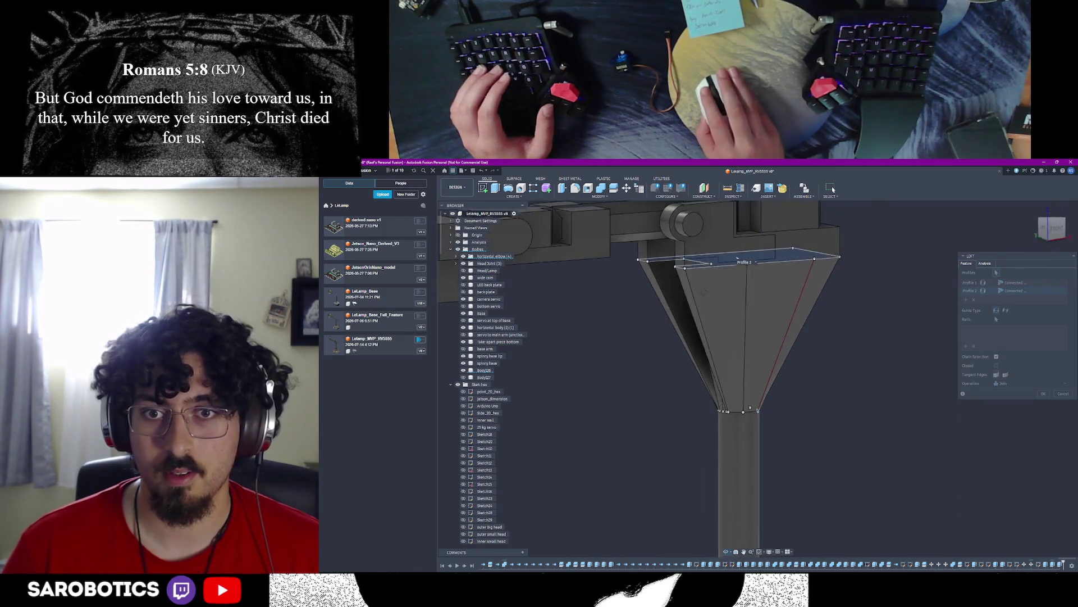
pyautogui.keyDown('shift'); pyautogui.moveTo(750, 371); pyautogui.dragTo(755, 380, button='middle'); pyautogui.keyUp('shift')
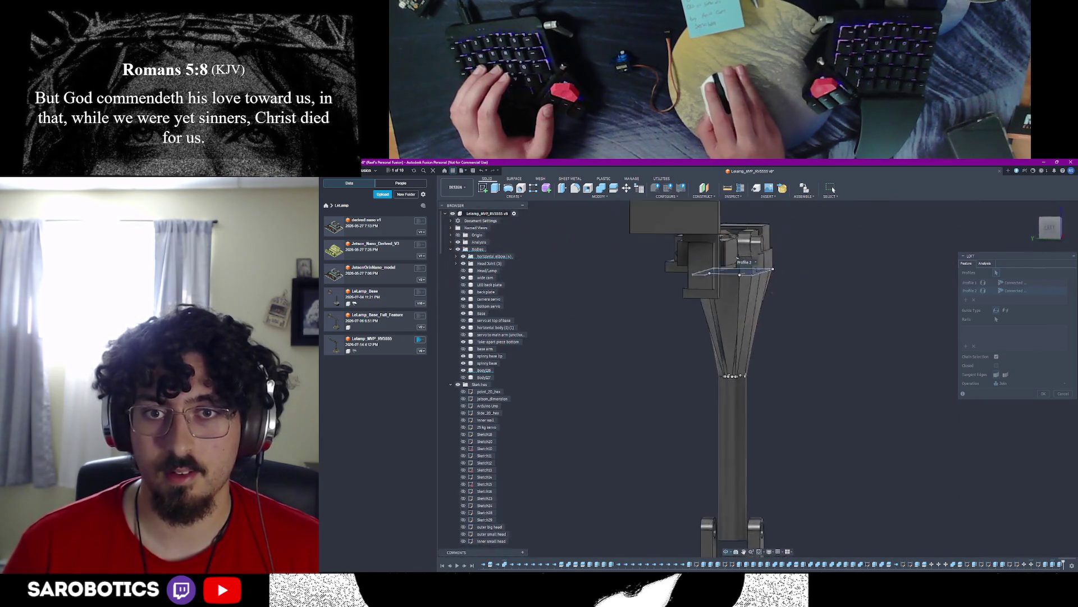
# Step: Reselect the block underside, set the loft to New Body and confirm; it errors out
pyautogui.click(784, 296)
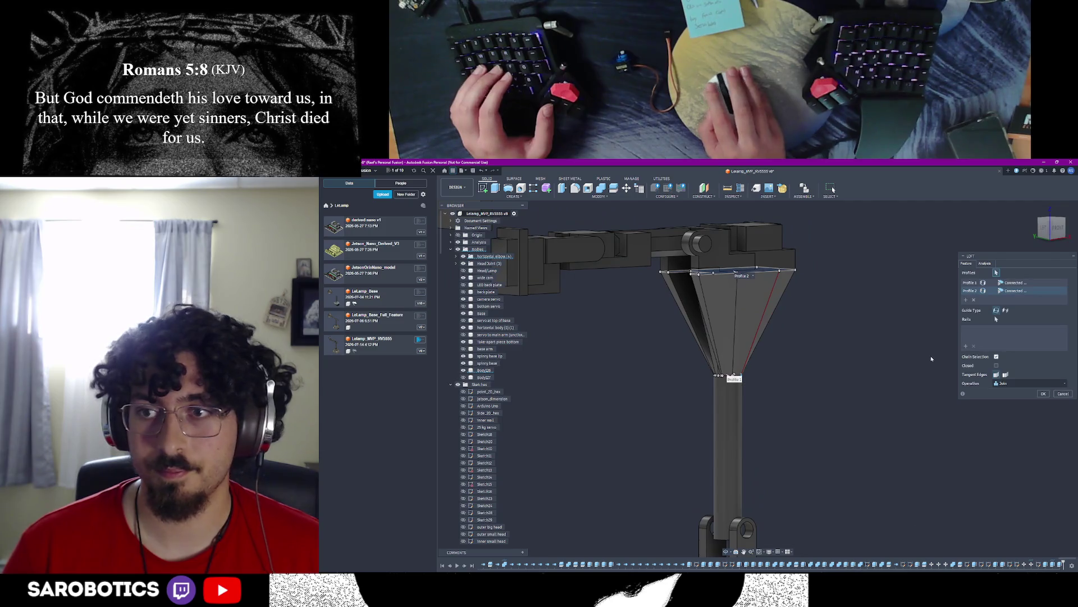
pyautogui.click(1034, 383)
pyautogui.click(1016, 414)
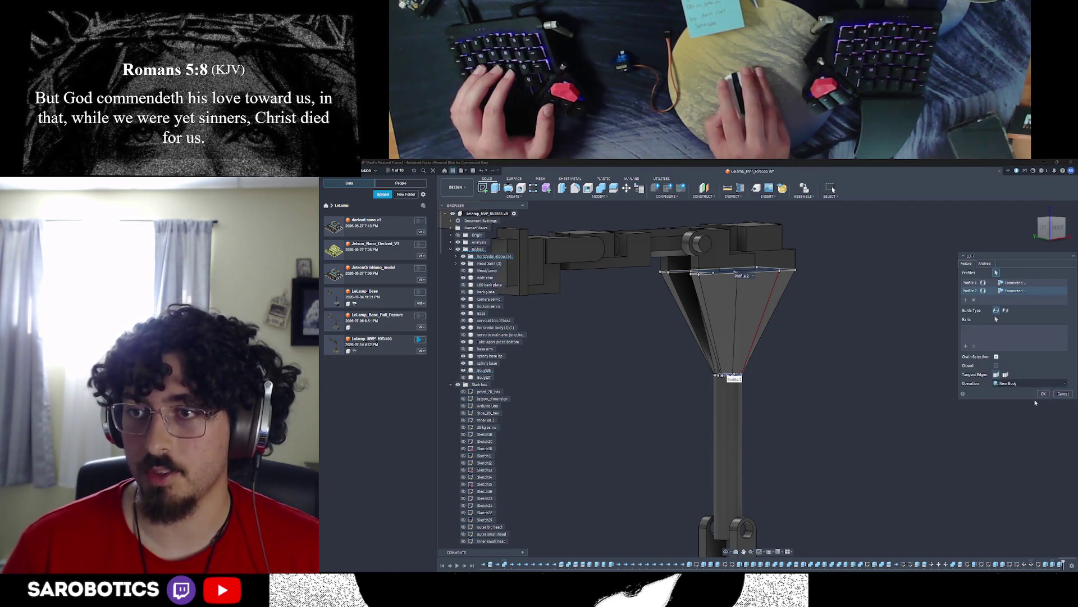
pyautogui.click(1044, 396)
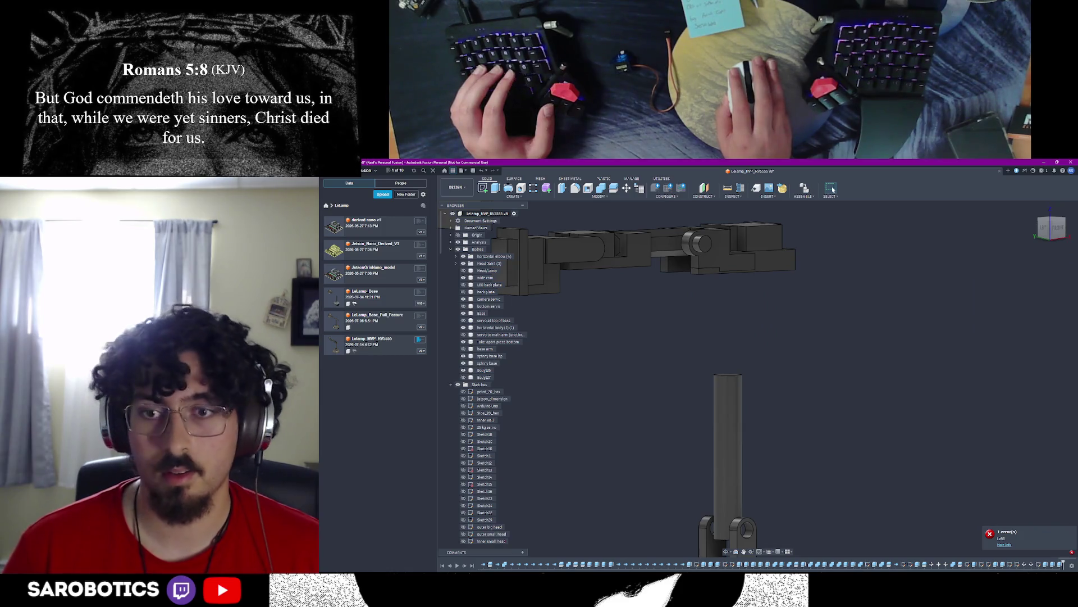
# Step: Start a loft from the cylinder top face to the underside of the arm block
pyautogui.keyDown('shift'); pyautogui.moveTo(958, 298); pyautogui.dragTo(745, 340, button='middle'); pyautogui.keyUp('shift')
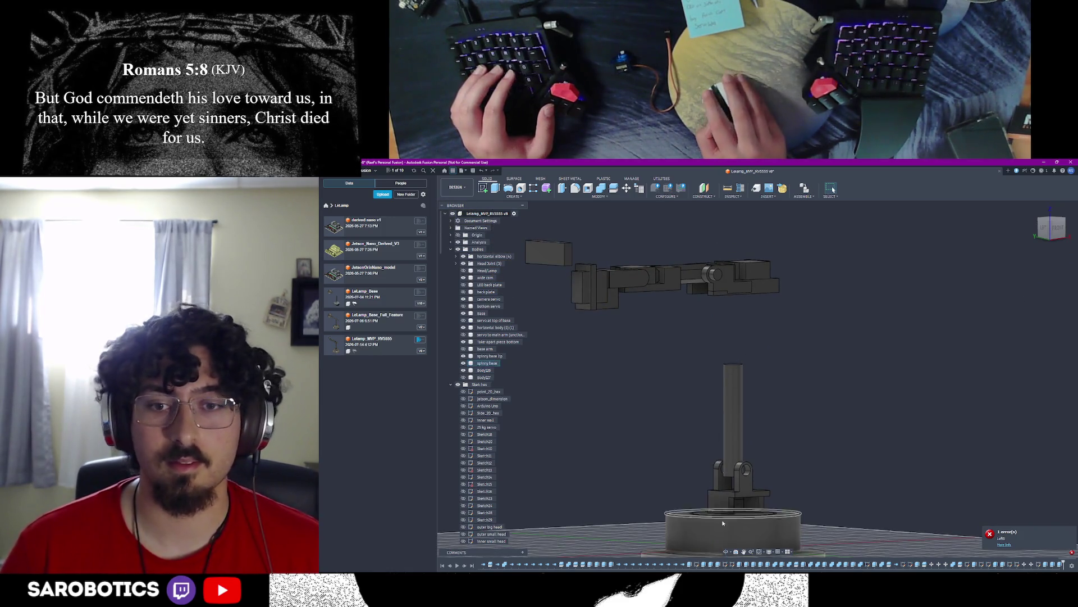
pyautogui.scroll(4, 718, 517)
pyautogui.keyDown('shift'); pyautogui.moveTo(742, 421); pyautogui.dragTo(742, 363, button='middle'); pyautogui.keyUp('shift')
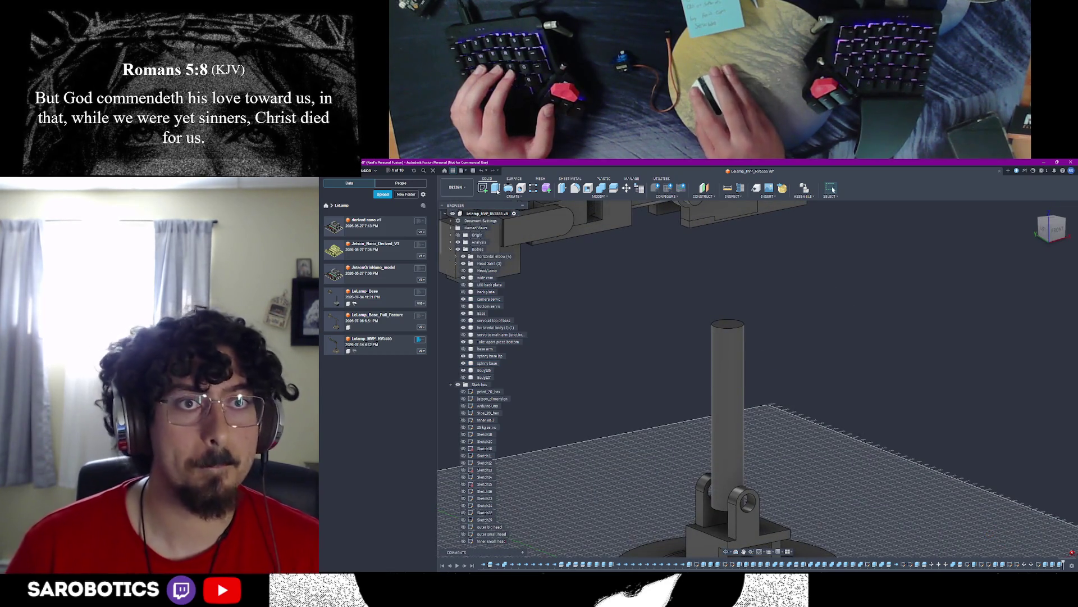
pyautogui.click(514, 196)
pyautogui.click(503, 239)
pyautogui.click(730, 325)
pyautogui.moveTo(742, 325)
pyautogui.keyDown('shift'); pyautogui.mouseDown(button='middle')
pyautogui.moveTo(753, 307)
pyautogui.moveTo(722, 449)
pyautogui.mouseUp(button='middle'); pyautogui.keyUp('shift')
pyautogui.click(754, 261)
# Step: Set the loft operation to New Body and confirm the funnel
pyautogui.keyDown('shift'); pyautogui.moveTo(742, 379); pyautogui.dragTo(759, 321, button='middle'); pyautogui.keyUp('shift')
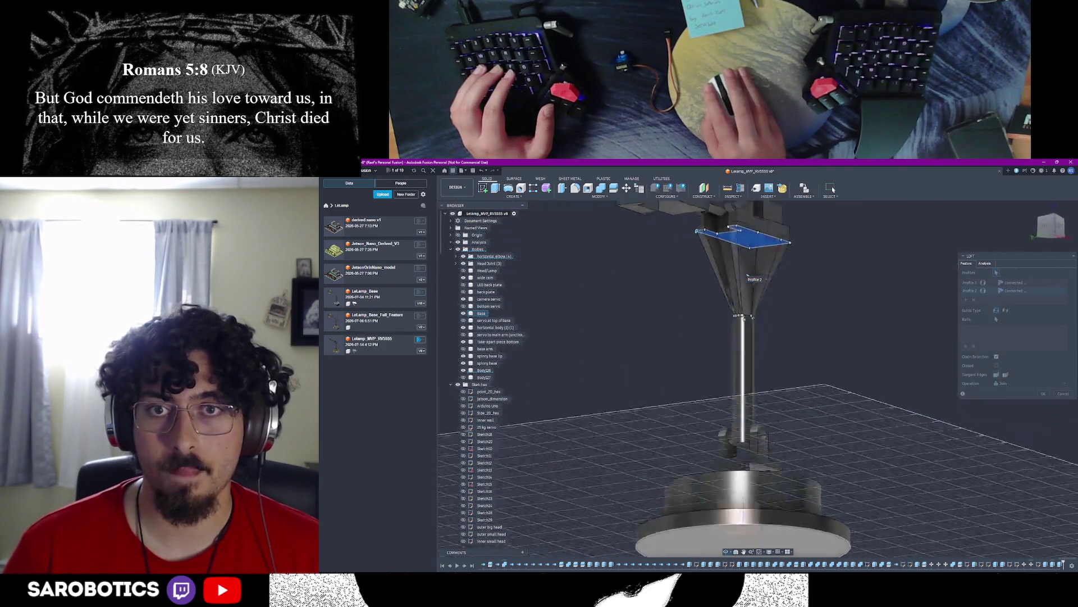
pyautogui.click(1001, 383)
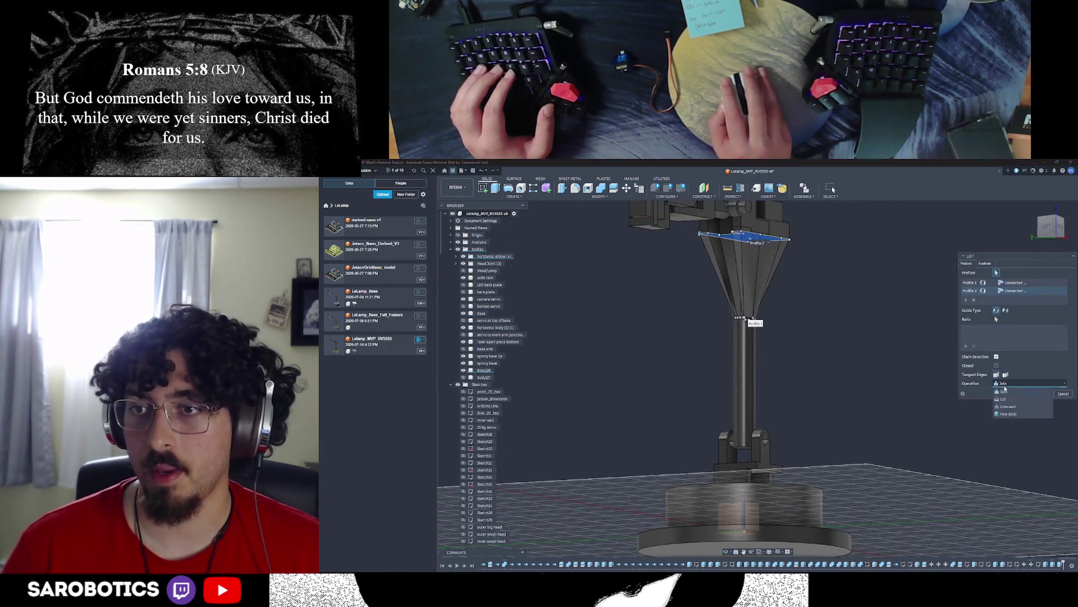
pyautogui.click(1007, 413)
pyautogui.click(1044, 393)
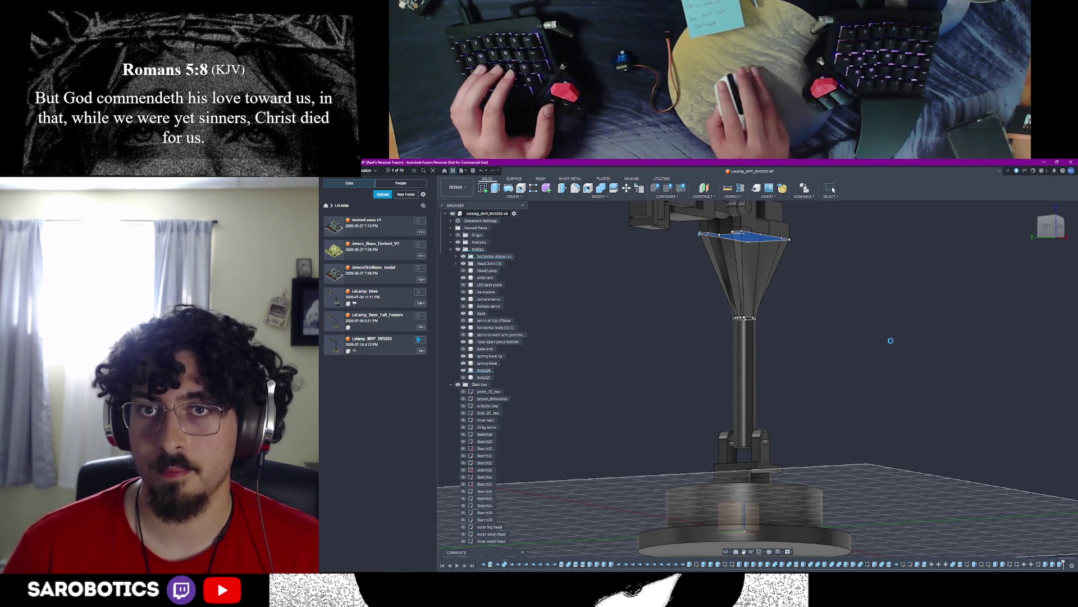
pyautogui.press('Escape')
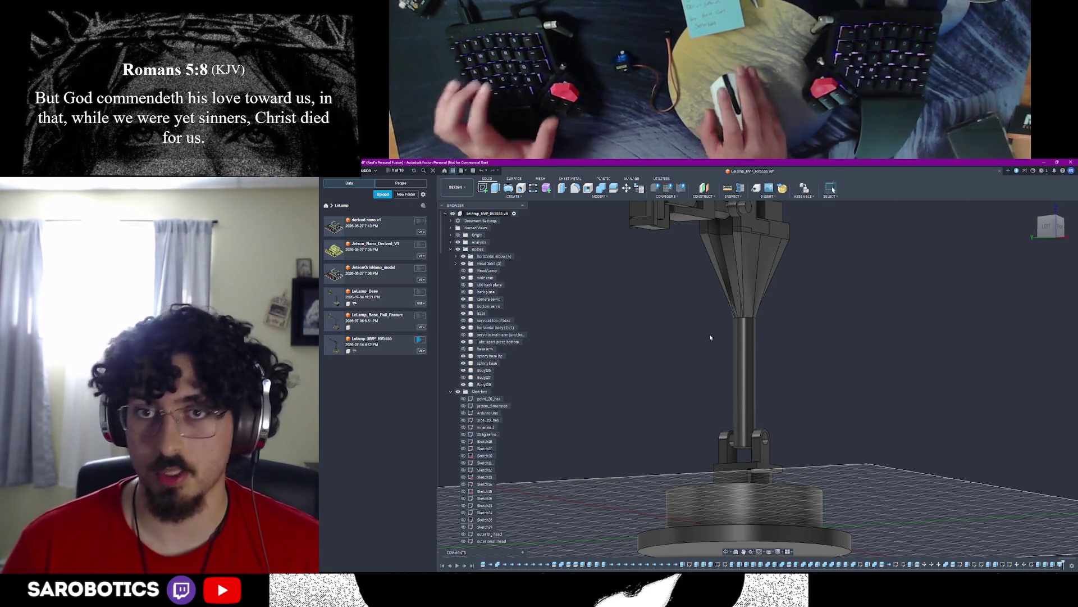
# Step: Rename Body28 to 'support' and orbit out to view the whole lamp
pyautogui.click(487, 384)
pyautogui.rightClick(487, 384)
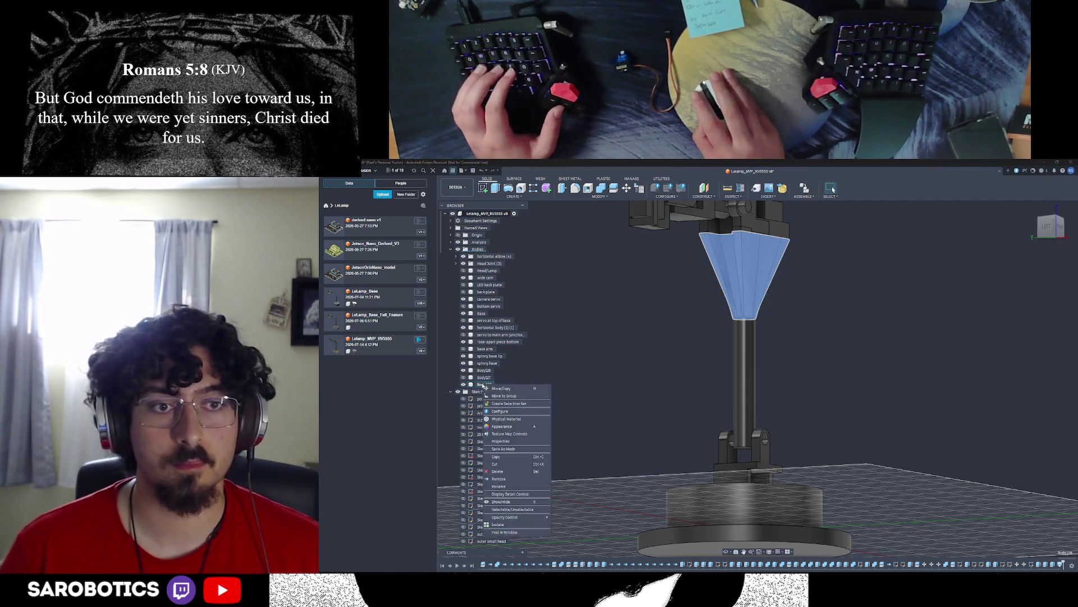
pyautogui.click(504, 487)
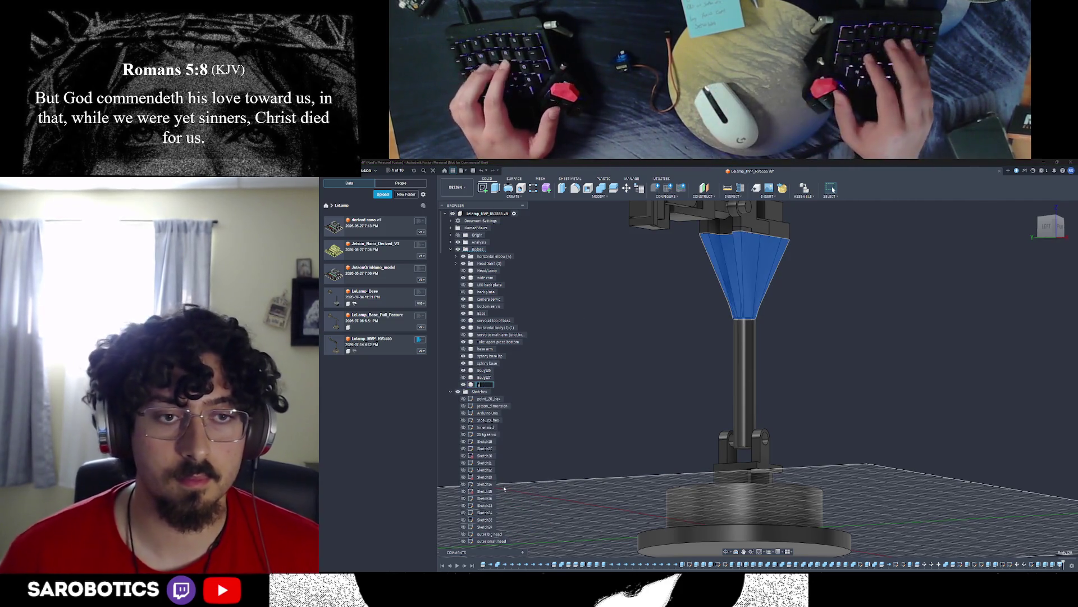
pyautogui.write('support')
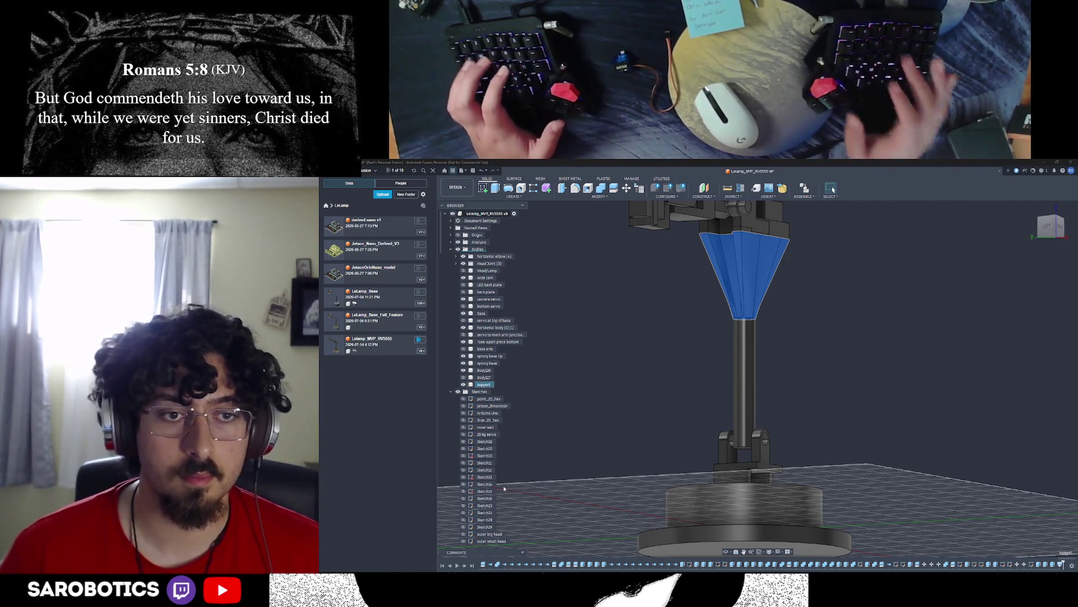
pyautogui.press('Return')
pyautogui.moveTo(759, 337)
pyautogui.keyDown('shift'); pyautogui.mouseDown(button='middle')
pyautogui.moveTo(775, 387)
pyautogui.moveTo(809, 371)
pyautogui.moveTo(826, 388)
pyautogui.mouseUp(button='middle'); pyautogui.keyUp('shift')
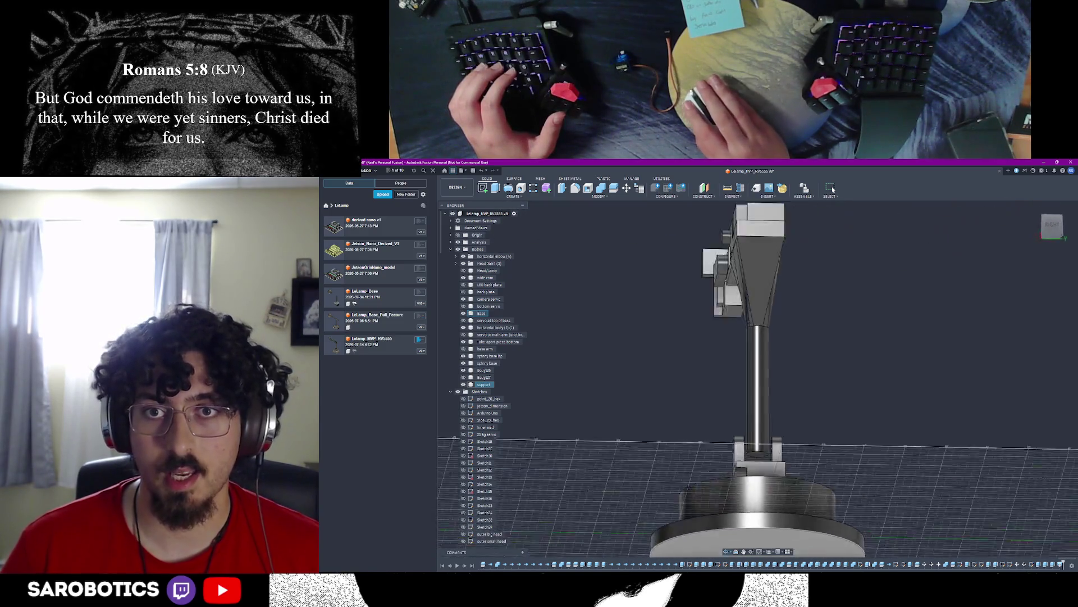
pyautogui.keyDown('shift'); pyautogui.moveTo(758, 354); pyautogui.dragTo(792, 404, button='middle'); pyautogui.keyUp('shift')
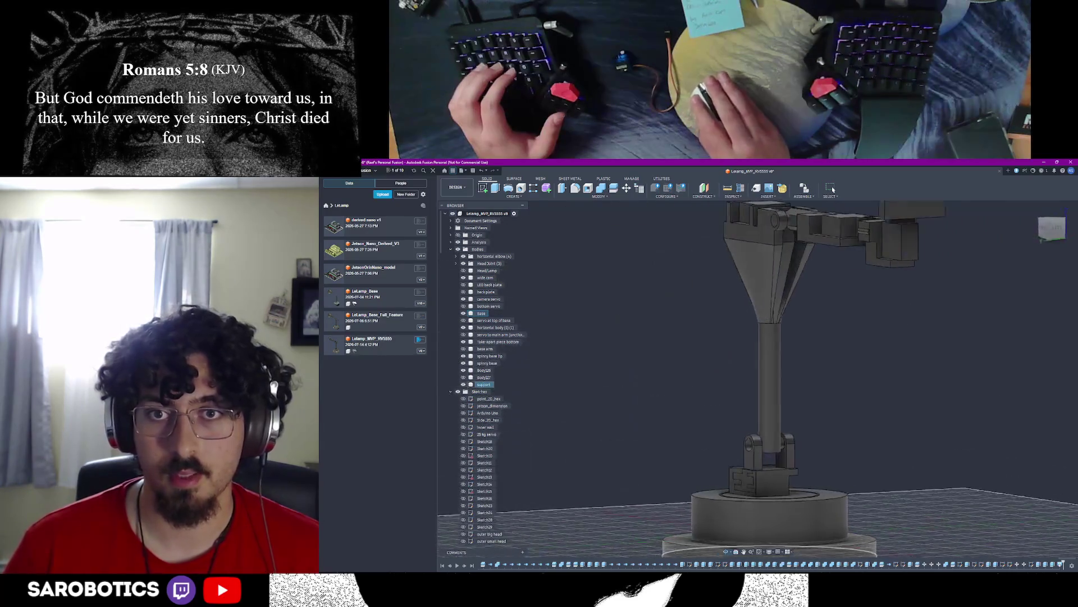
pyautogui.keyDown('shift'); pyautogui.moveTo(758, 354); pyautogui.dragTo(725, 303, button='middle'); pyautogui.keyUp('shift')
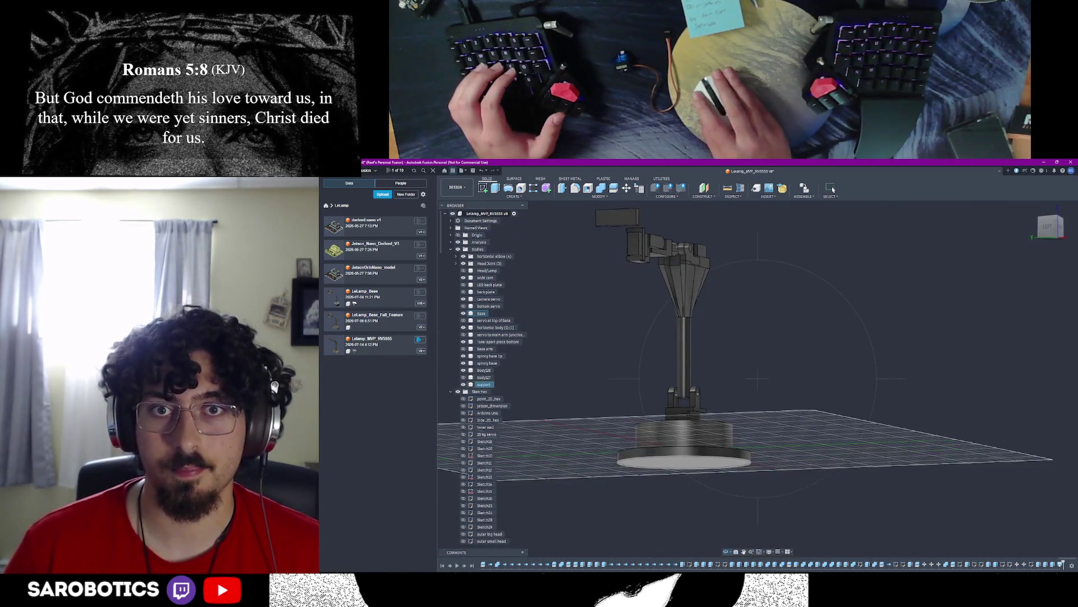
pyautogui.scroll(3, 691, 354)
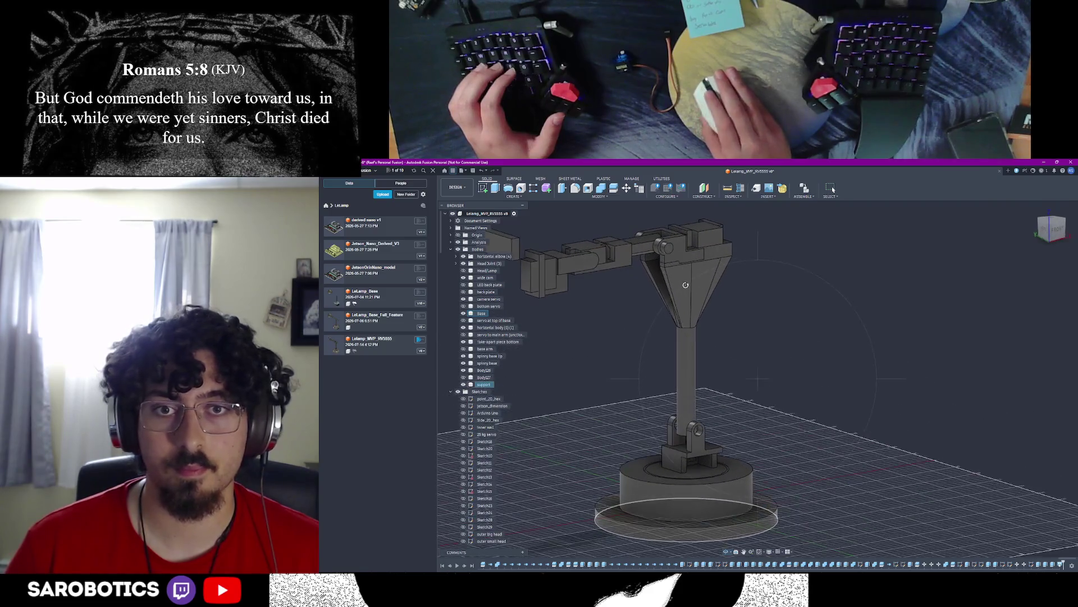
# Step: Select the column, funnel and bracket bodies and start a Combine on them
pyautogui.click(485, 377)
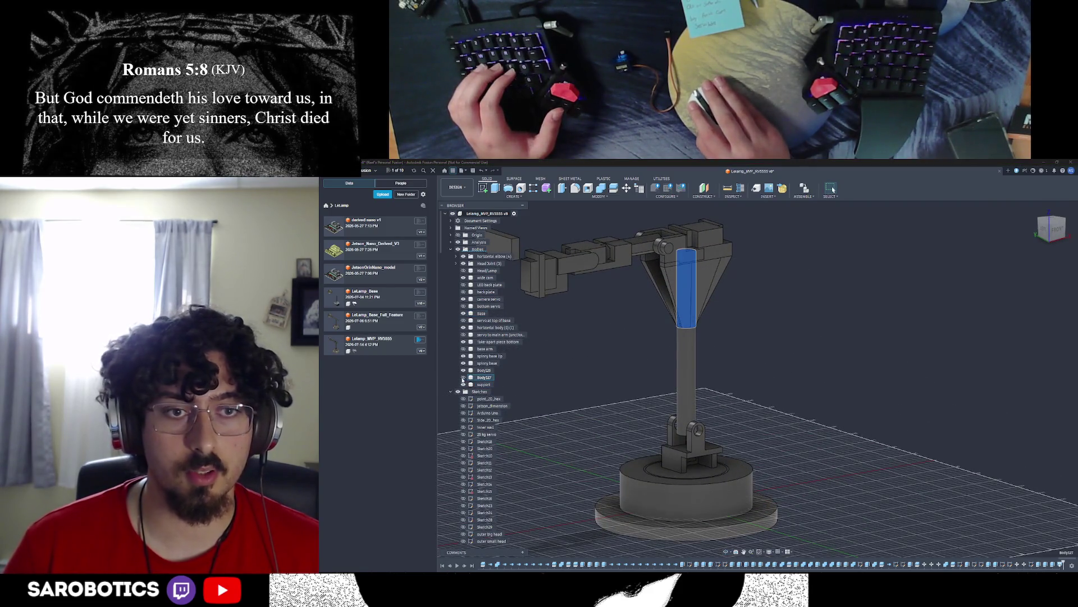
pyautogui.keyDown('shift'); pyautogui.moveTo(625, 362); pyautogui.dragTo(729, 335, button='middle'); pyautogui.keyUp('shift')
pyautogui.click(729, 336)
pyautogui.keyDown('shift'); pyautogui.moveTo(758, 379); pyautogui.dragTo(758, 321, button='middle'); pyautogui.keyUp('shift')
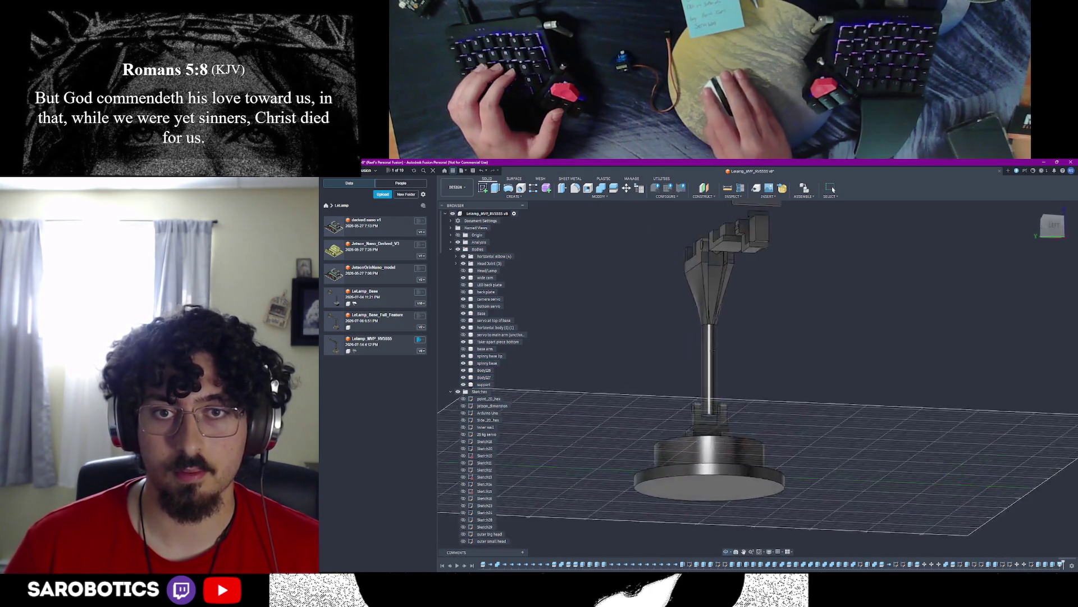
pyautogui.click(707, 339)
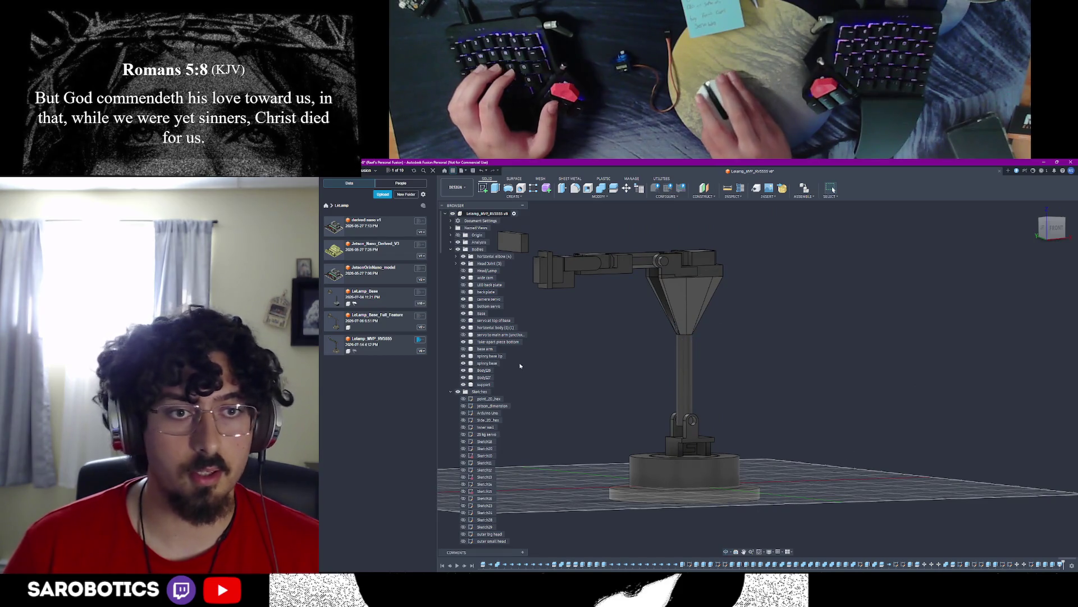
pyautogui.click(484, 370)
pyautogui.keyDown('ctrl'); pyautogui.click(484, 385); pyautogui.keyUp('ctrl')
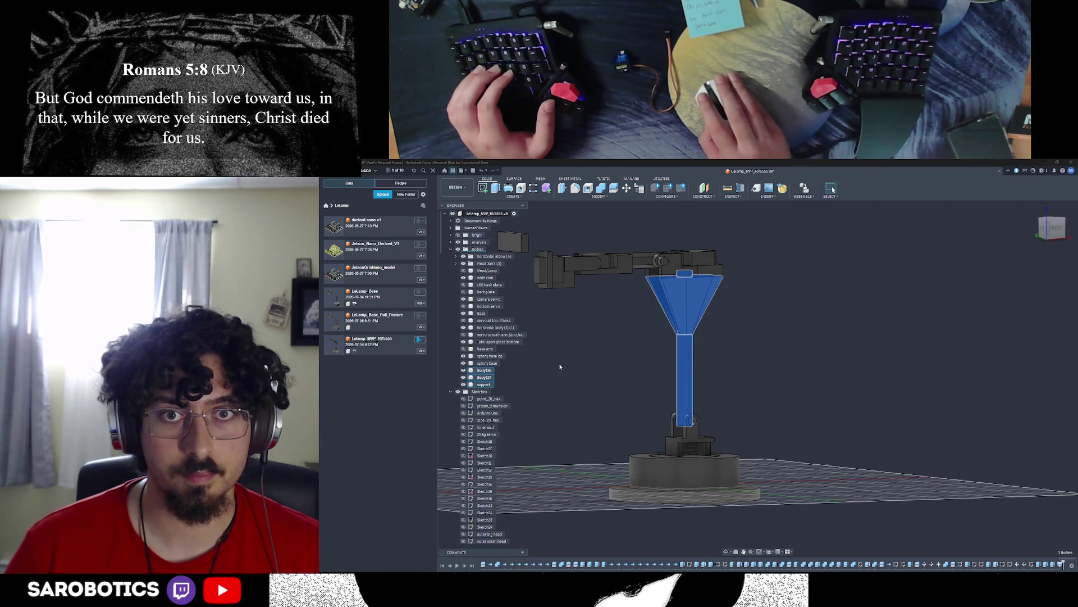
pyautogui.scroll(5, 683, 338)
pyautogui.scroll(3, 677, 253)
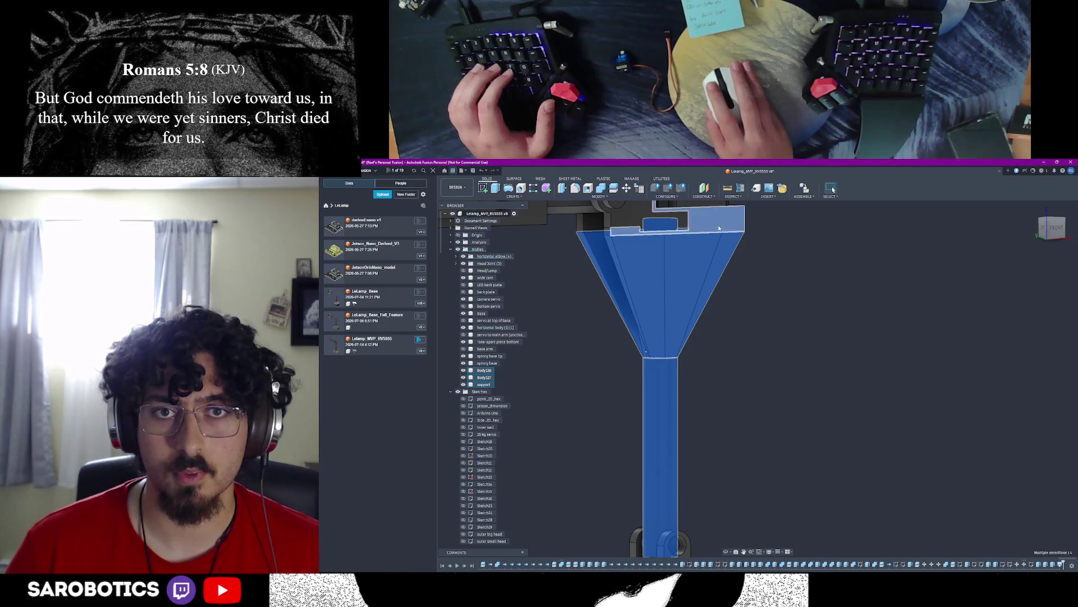
pyautogui.scroll(-4, 719, 227)
pyautogui.scroll(-4, 718, 253)
pyautogui.keyDown('ctrl'); pyautogui.click(689, 269); pyautogui.keyUp('ctrl')
pyautogui.press('s')
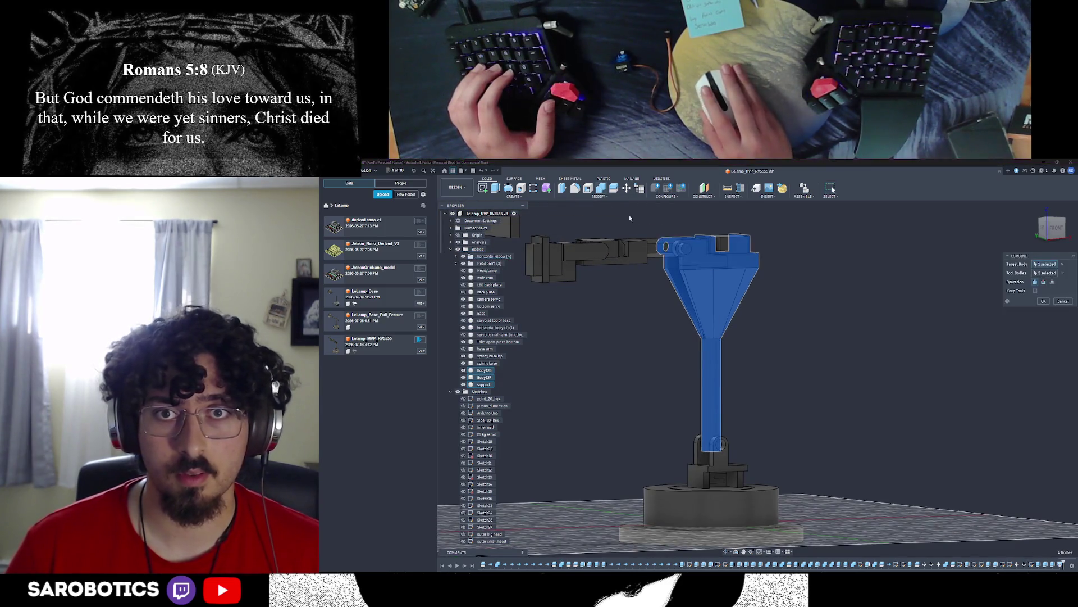
# Step: Reset the combine with the vertical post as target and funnel and support as tools
pyautogui.keyDown('ctrl'); pyautogui.click(701, 260); pyautogui.keyUp('ctrl')
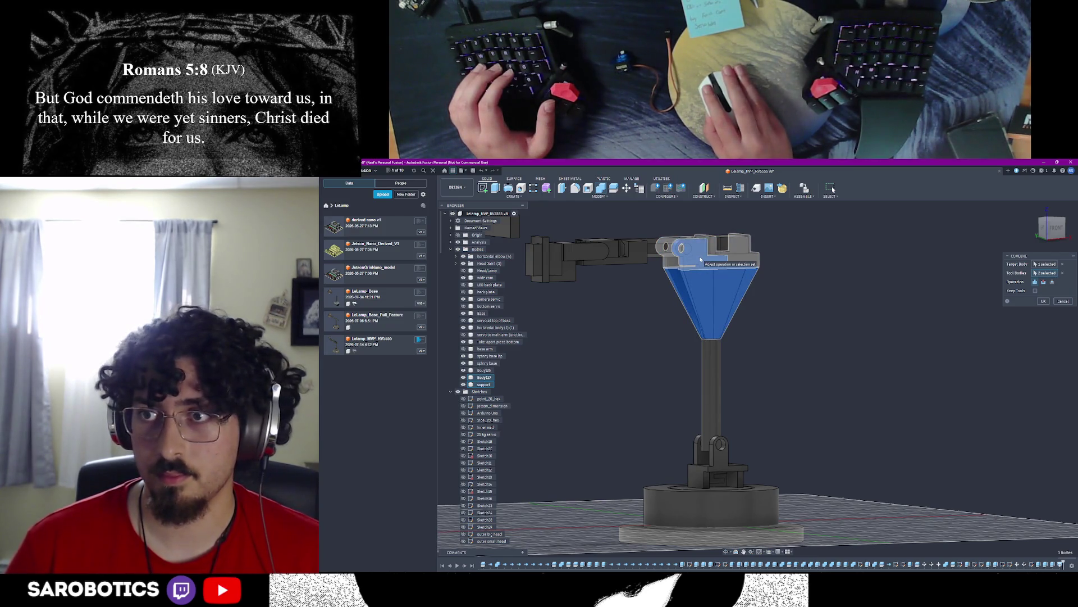
pyautogui.press('Escape')
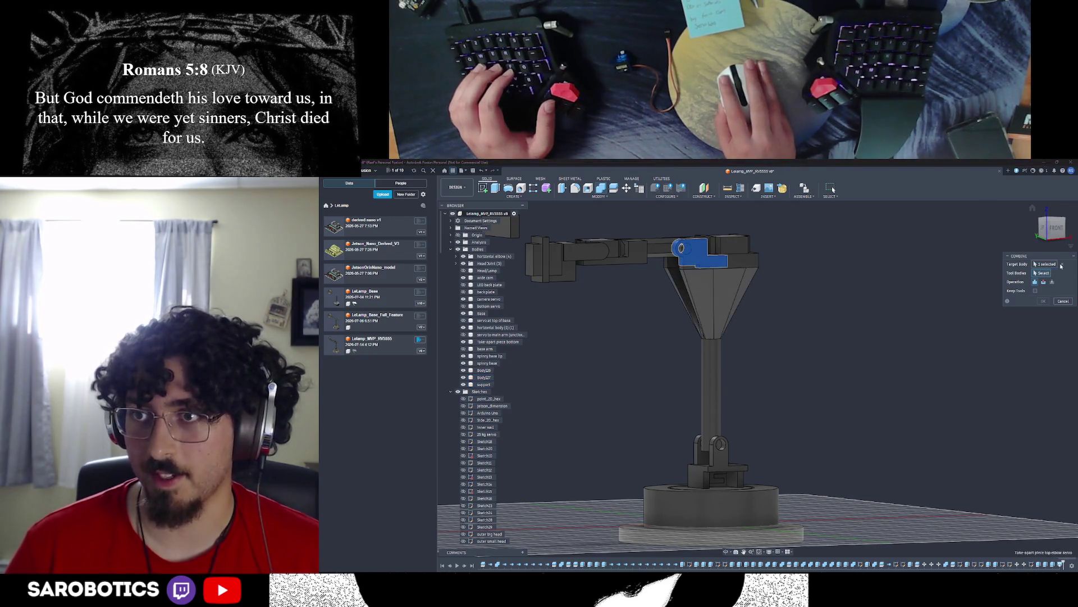
pyautogui.click(711, 365)
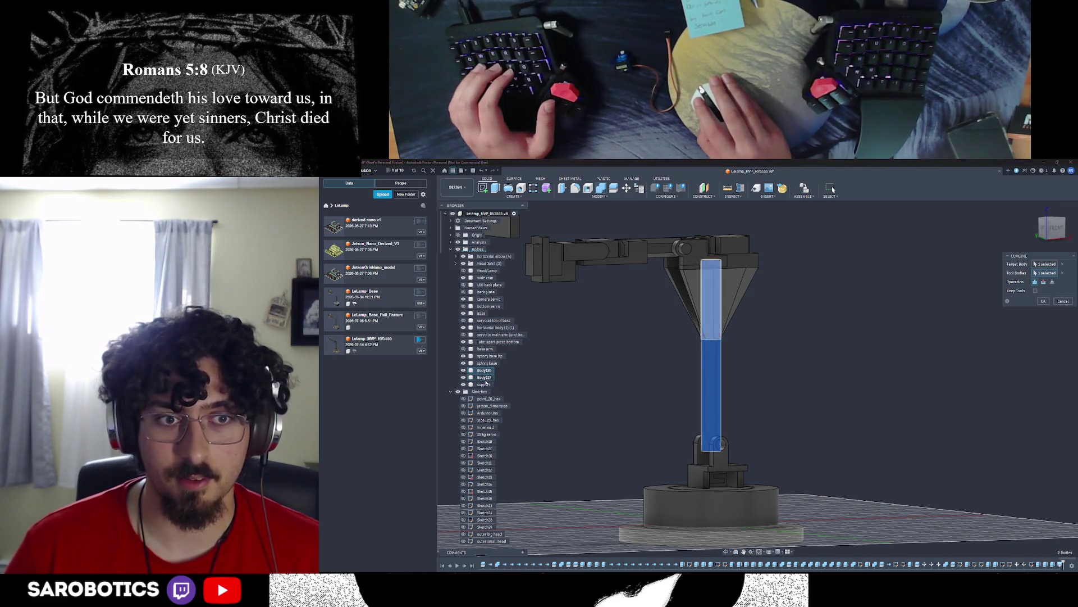
pyautogui.click(485, 377)
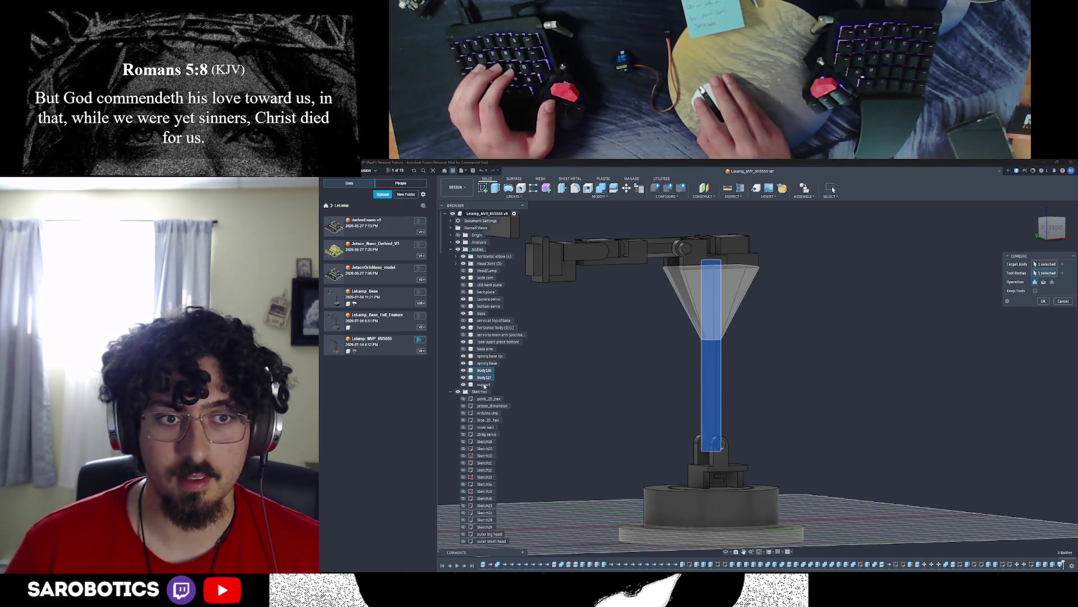
pyautogui.click(485, 385)
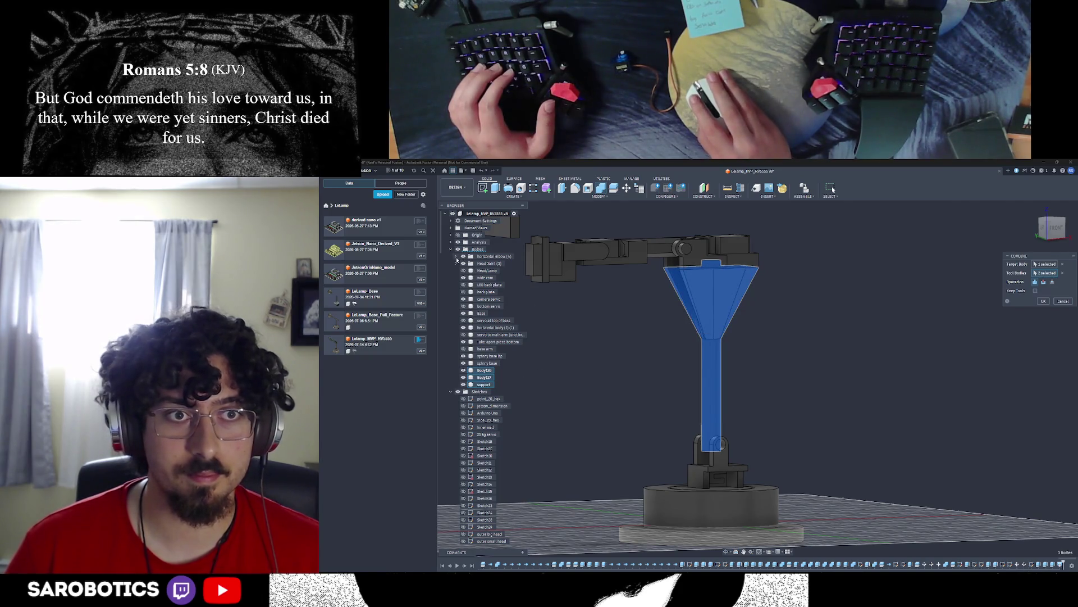
# Step: Unhide the elbow servo holder, add it as a tool body and confirm the combine
pyautogui.click(456, 259)
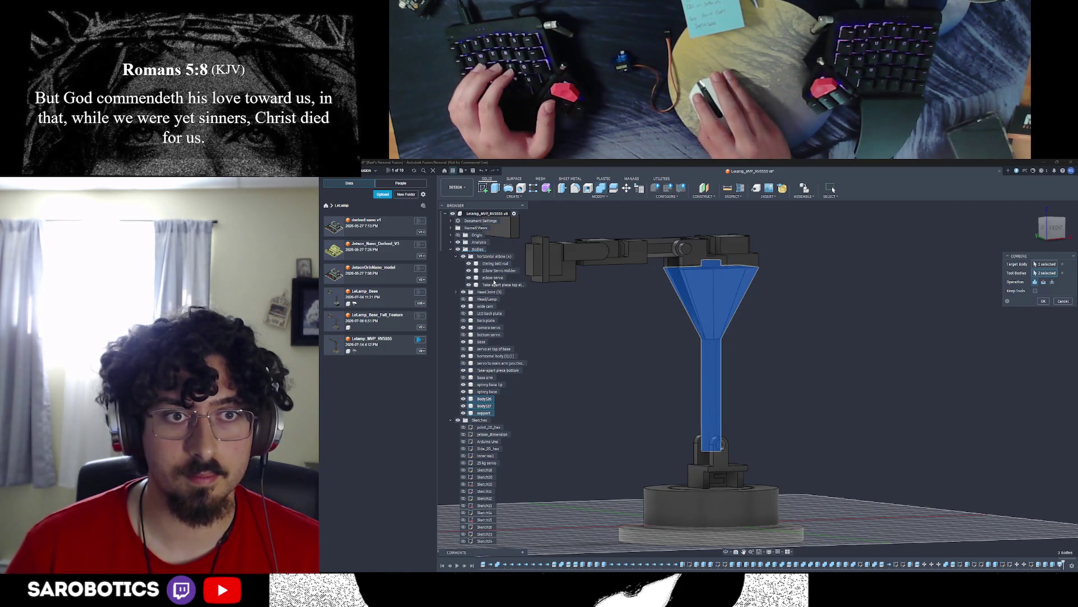
pyautogui.click(477, 271)
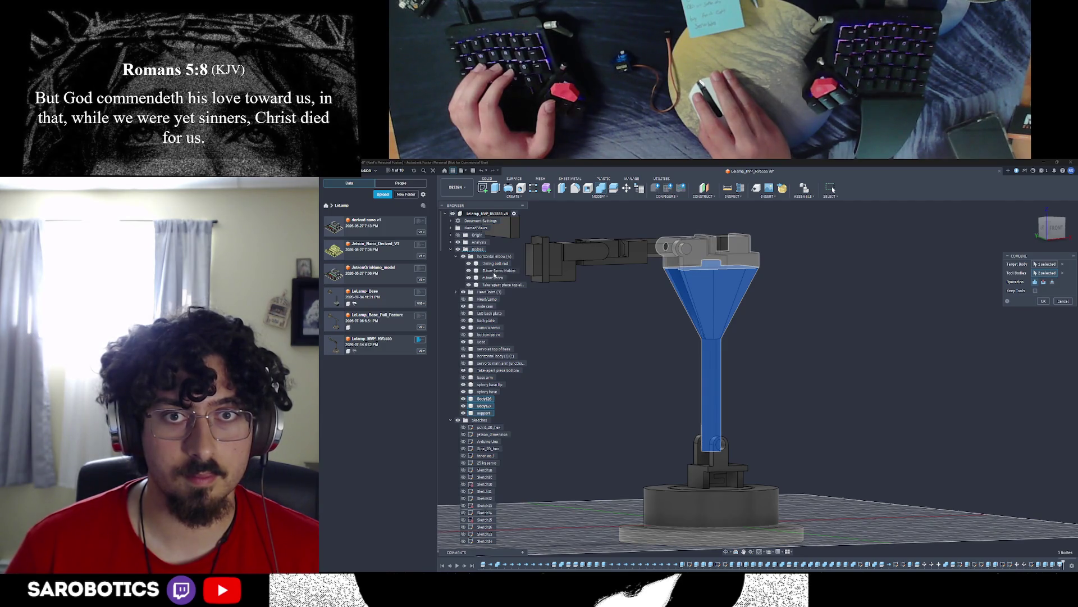
pyautogui.click(496, 271)
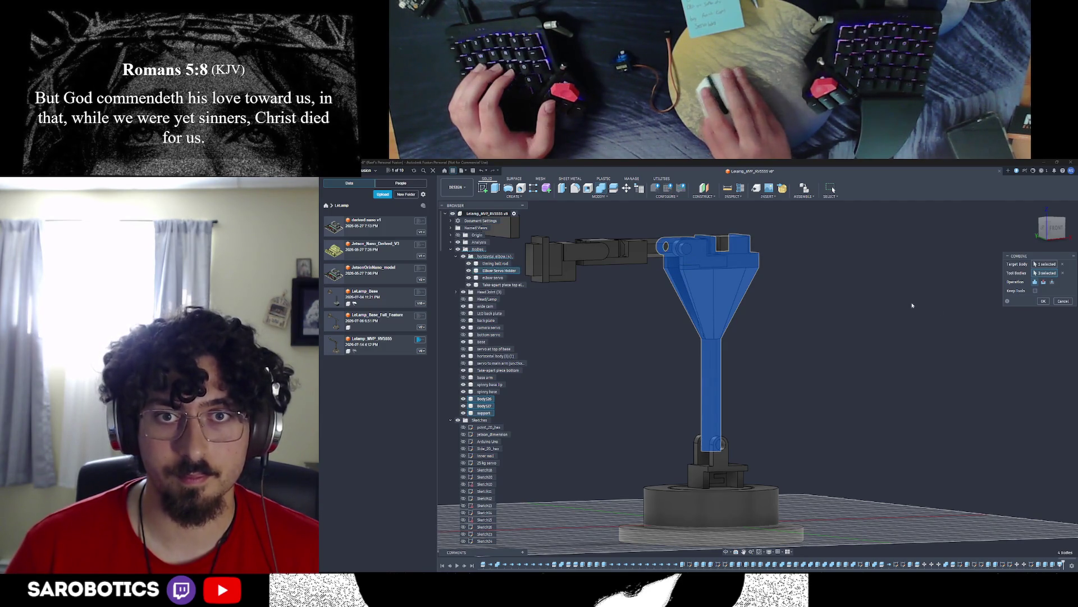
pyautogui.click(1044, 301)
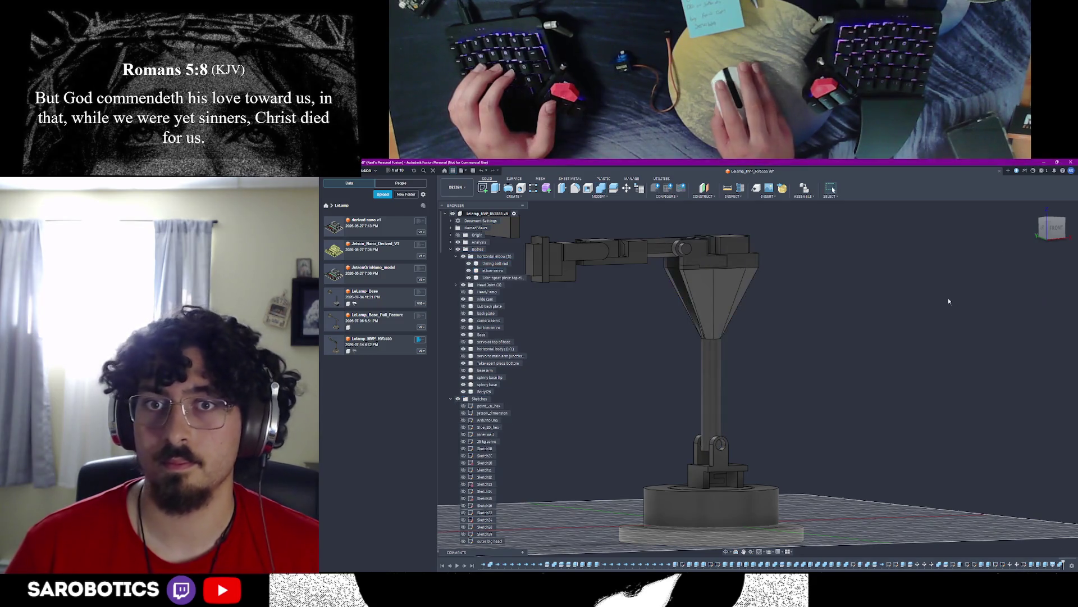
pyautogui.scroll(-4, 842, 330)
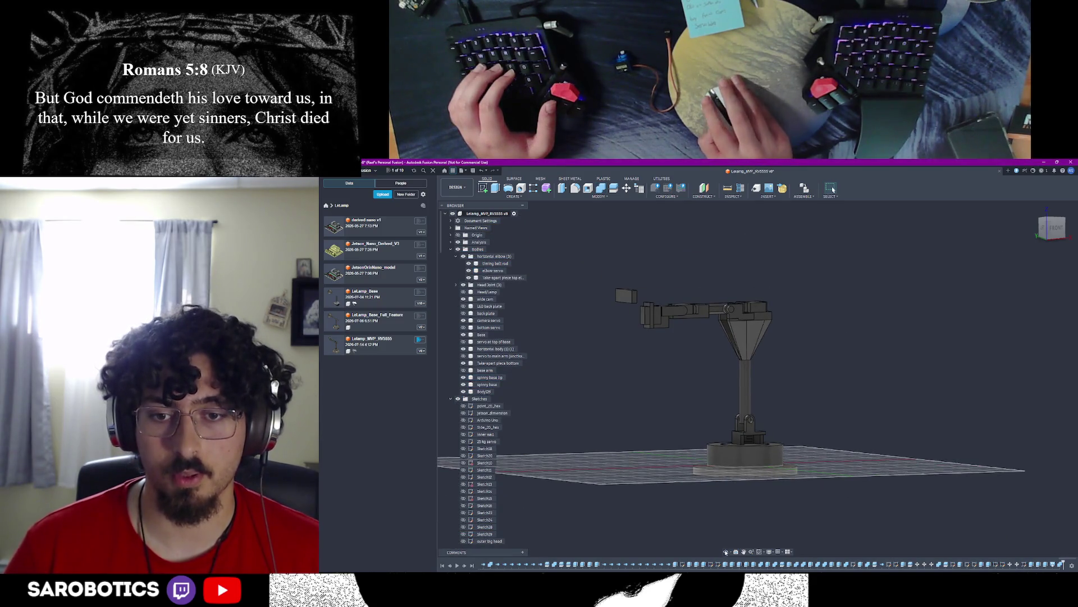
pyautogui.keyDown('shift'); pyautogui.moveTo(752, 442); pyautogui.dragTo(762, 353, button='middle'); pyautogui.keyUp('shift')
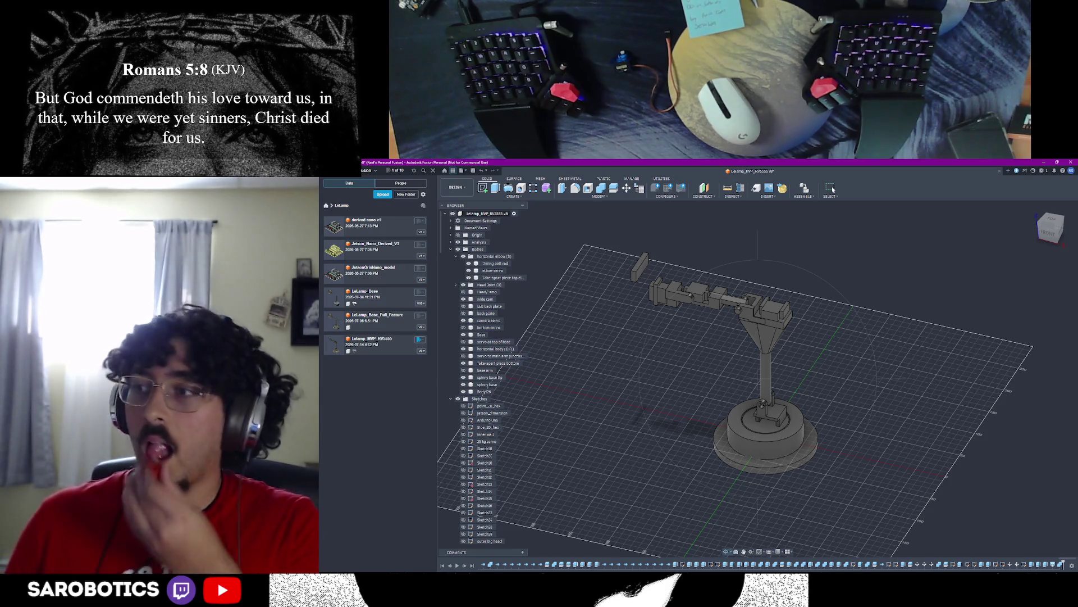
pyautogui.moveTo(1050, 227)
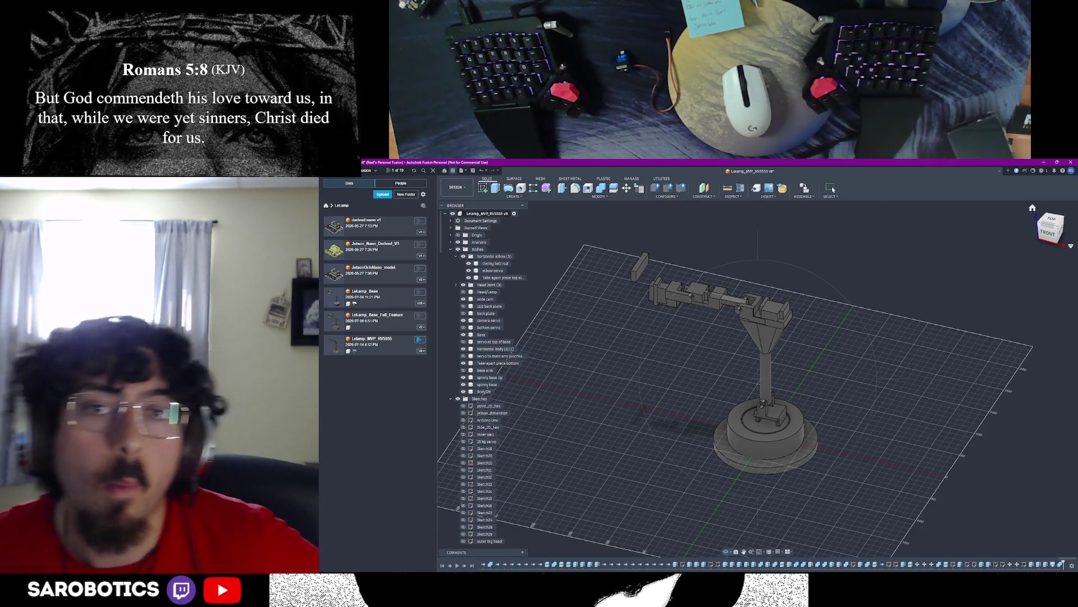
pyautogui.moveTo(759, 320)
pyautogui.keyDown('shift'); pyautogui.mouseDown(button='middle')
pyautogui.moveTo(784, 354)
pyautogui.moveTo(800, 355)
pyautogui.mouseUp(button='middle'); pyautogui.keyUp('shift')
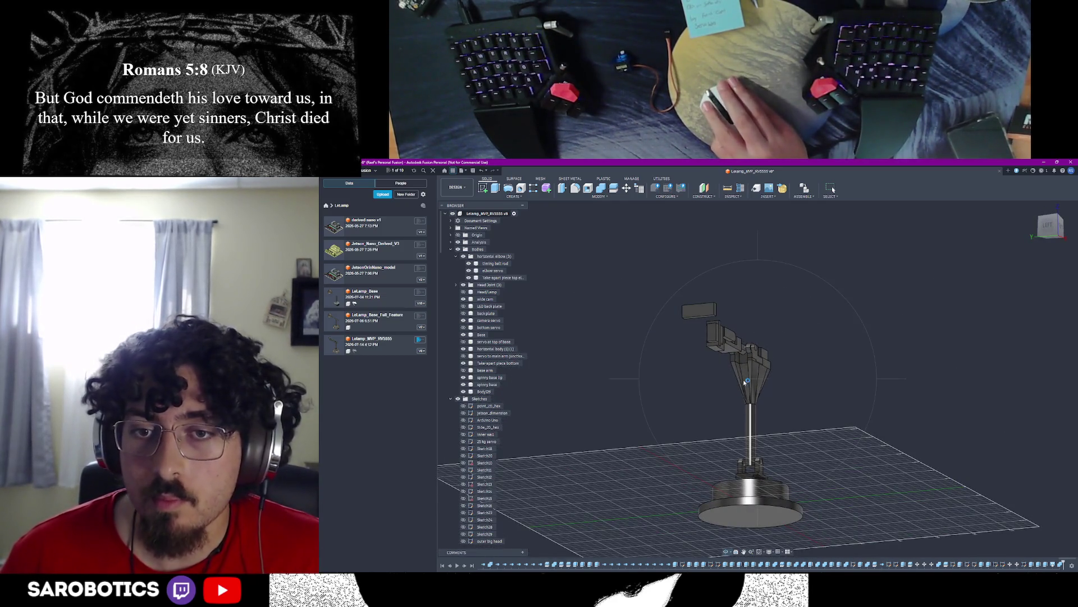
pyautogui.moveTo(743, 380)
pyautogui.keyDown('shift'); pyautogui.mouseDown(button='middle')
pyautogui.moveTo(743, 363)
pyautogui.moveTo(716, 355)
pyautogui.moveTo(809, 354)
pyautogui.moveTo(699, 354)
pyautogui.moveTo(734, 363)
pyautogui.moveTo(699, 363)
pyautogui.moveTo(770, 394)
pyautogui.moveTo(758, 417)
pyautogui.moveTo(788, 417)
pyautogui.moveTo(775, 422)
pyautogui.mouseUp(button='middle'); pyautogui.keyUp('shift')
pyautogui.scroll(4, 758, 354)
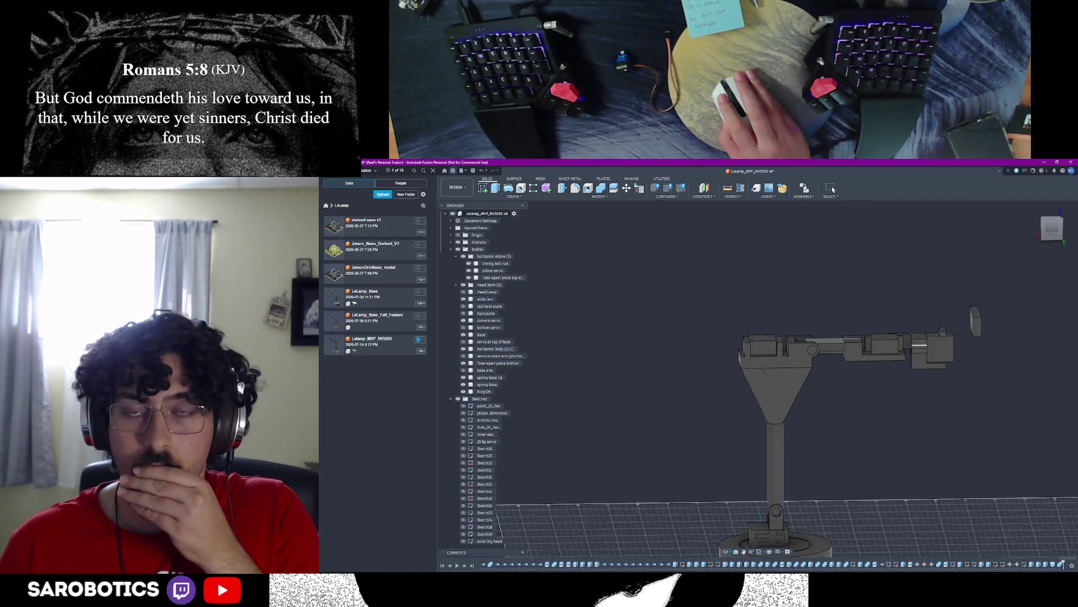
pyautogui.click(774, 372)
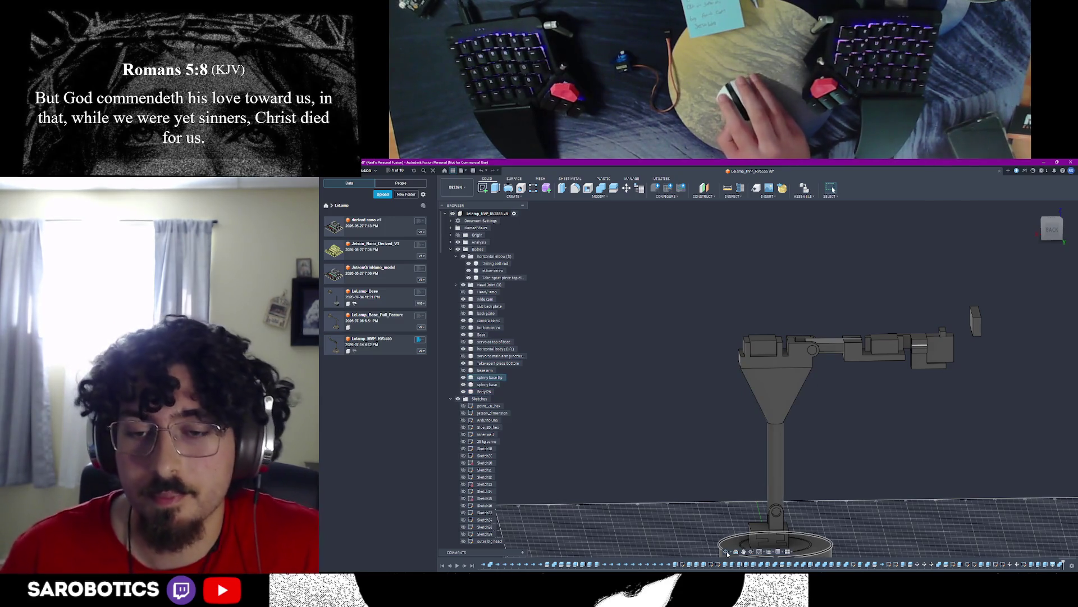
pyautogui.keyDown('shift'); pyautogui.moveTo(776, 379); pyautogui.dragTo(759, 321, button='middle'); pyautogui.keyUp('shift')
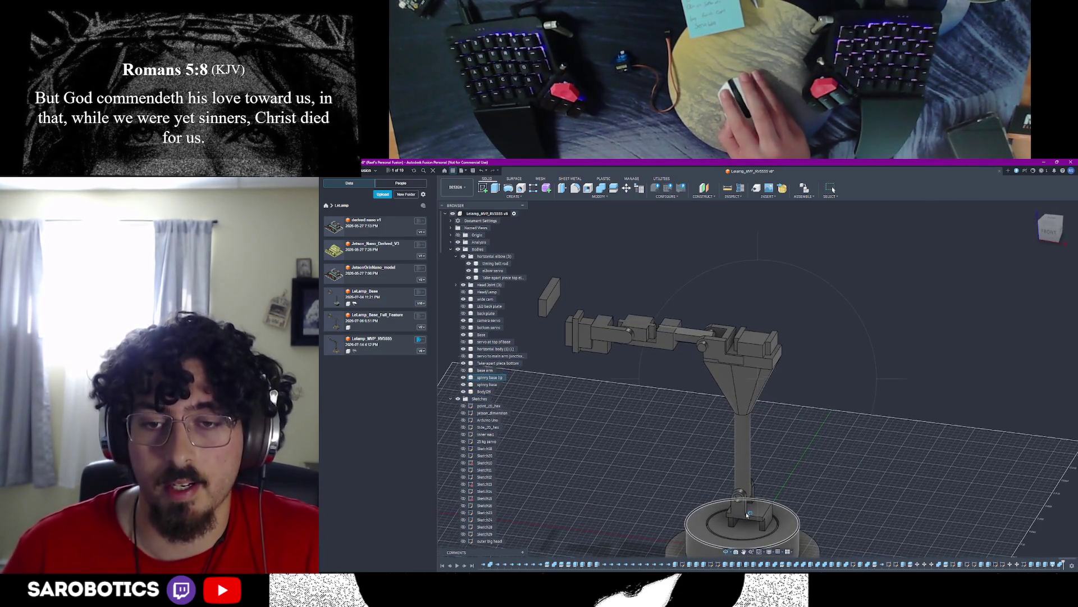
pyautogui.keyDown('shift'); pyautogui.moveTo(758, 363); pyautogui.dragTo(766, 397, button='middle'); pyautogui.keyUp('shift')
pyautogui.scroll(3, 767, 388)
# Step: Rename the merged body to 'combined rod and horizontal servo holder' and hide it
pyautogui.rightClick(768, 371)
pyautogui.press('Escape')
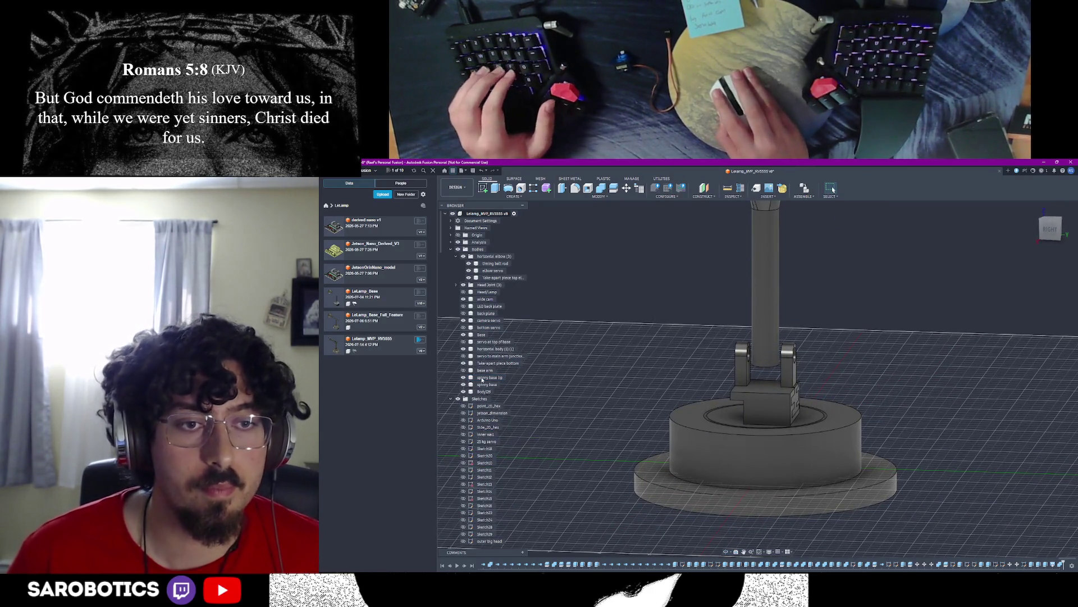
pyautogui.click(760, 333)
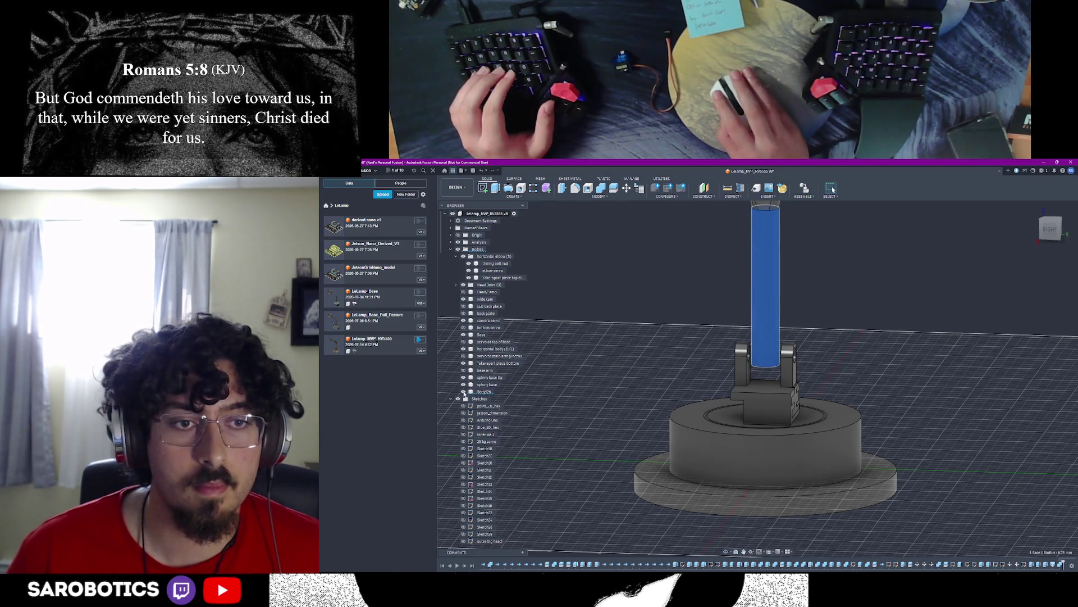
pyautogui.scroll(-4, 534, 382)
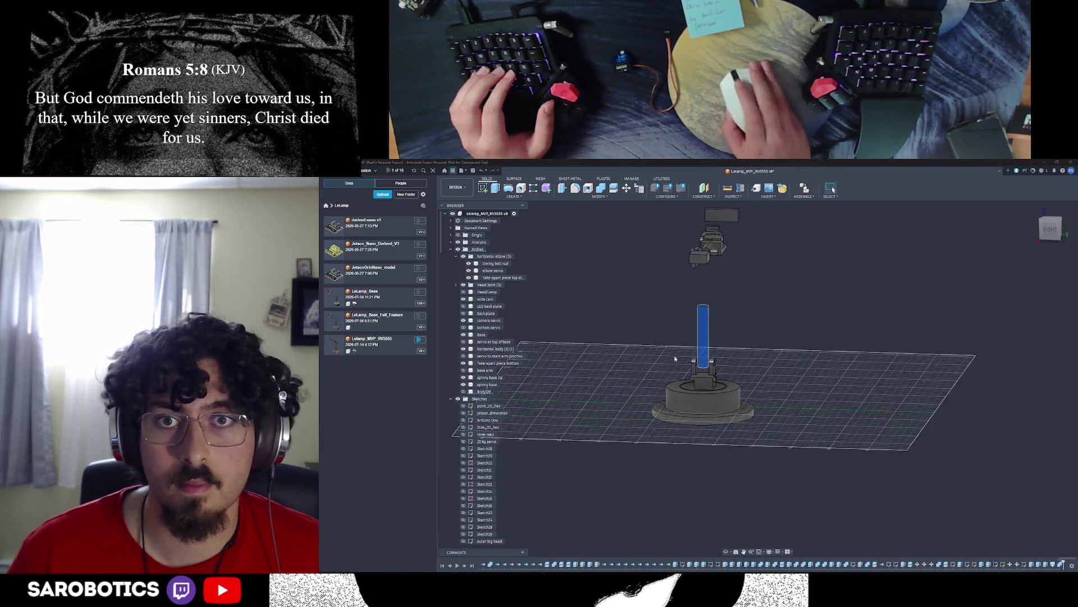
pyautogui.rightClick(479, 393)
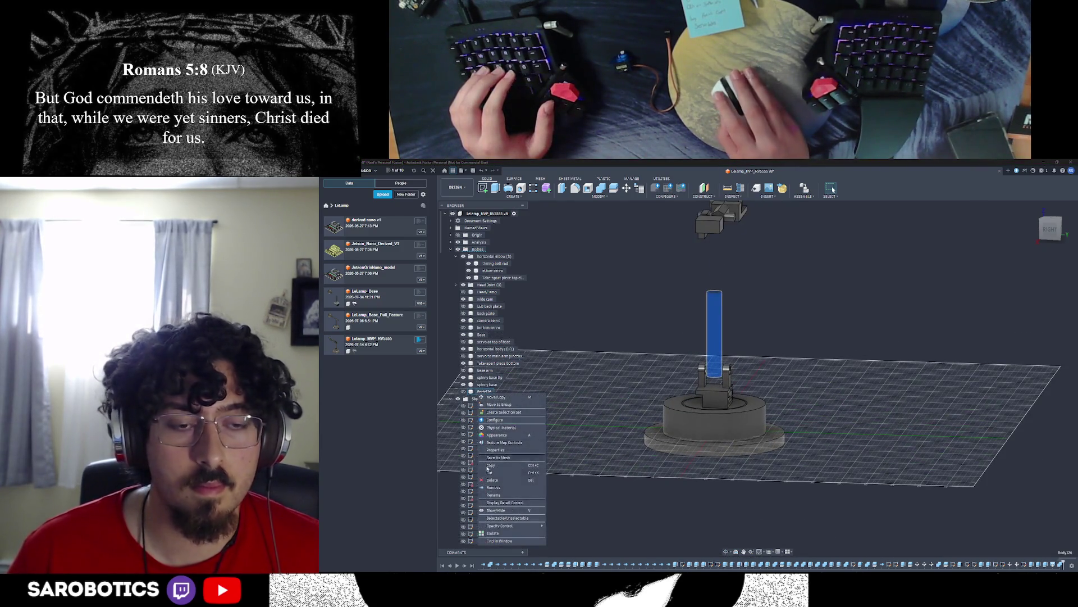
pyautogui.click(496, 495)
pyautogui.write('combined boom')
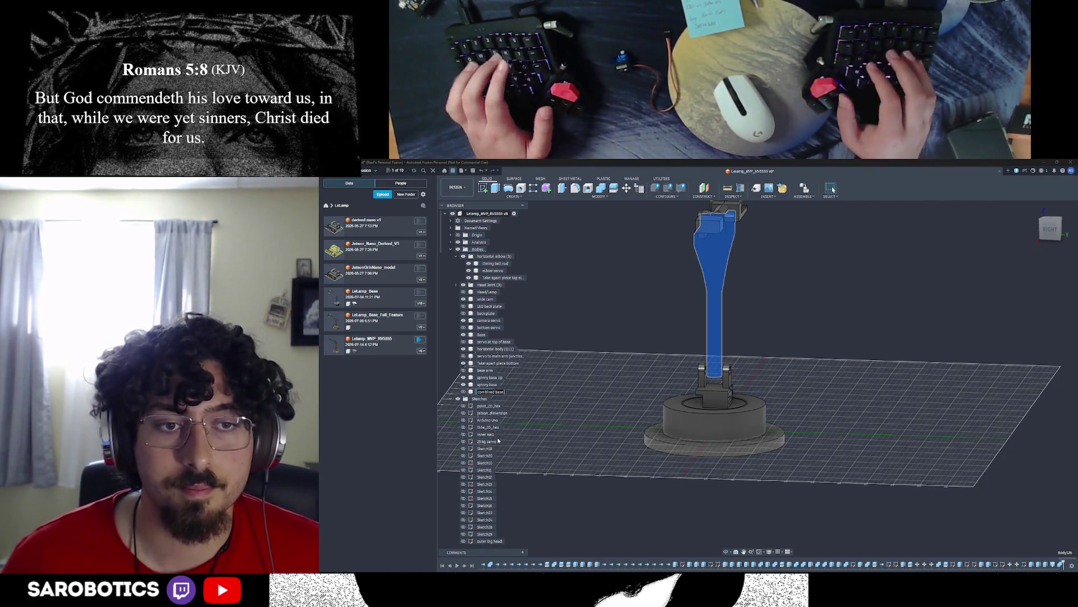
pyautogui.write('and horizontal servo')
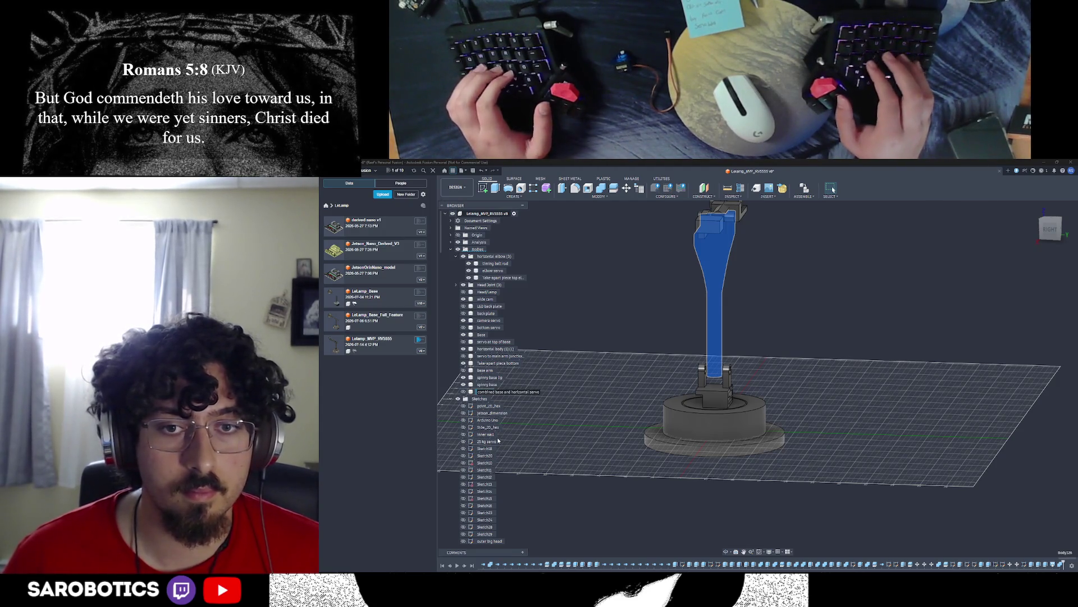
pyautogui.write('lder')
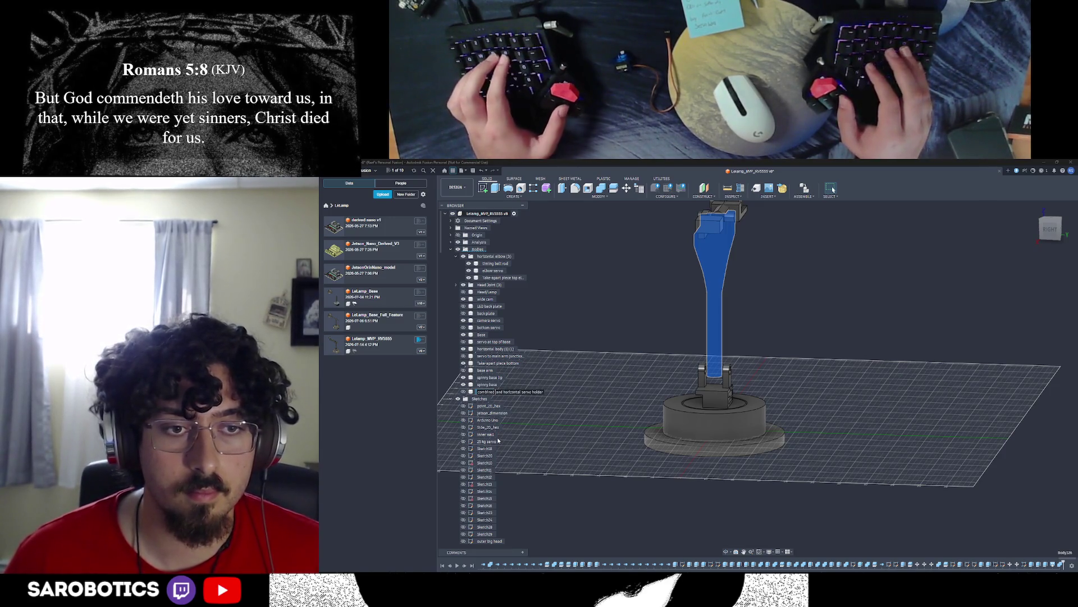
pyautogui.press('Return')
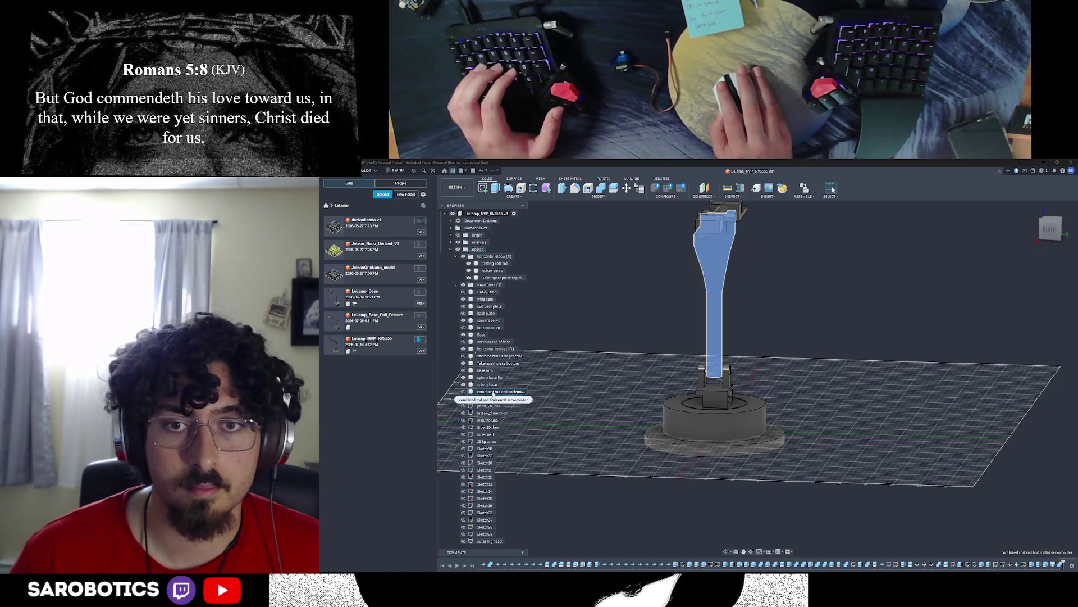
pyautogui.press('v')
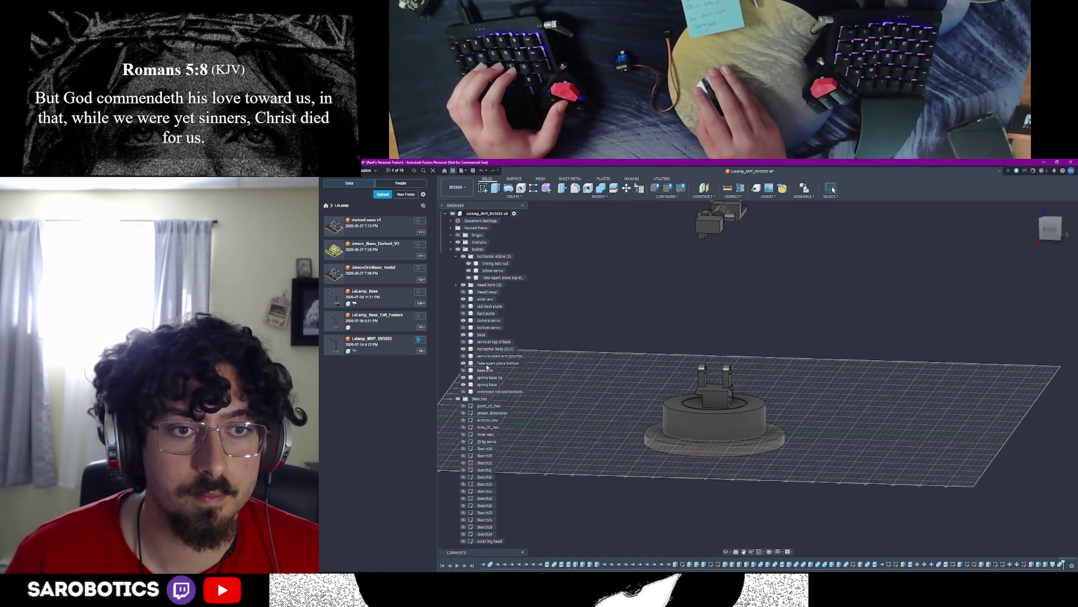
pyautogui.click(470, 371)
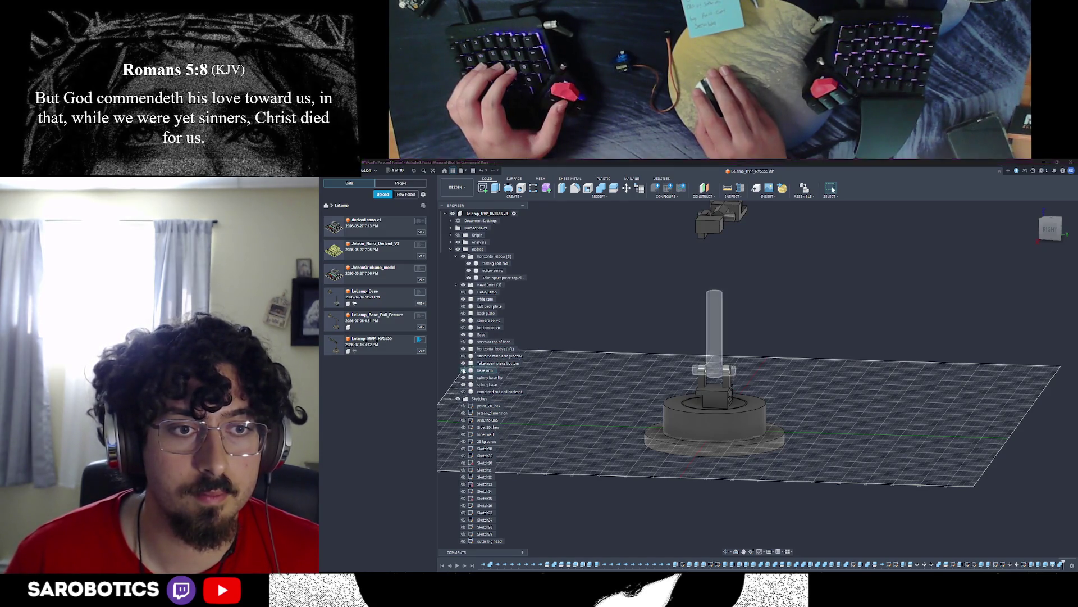
pyautogui.scroll(3, 725, 371)
pyautogui.scroll(3, 725, 371)
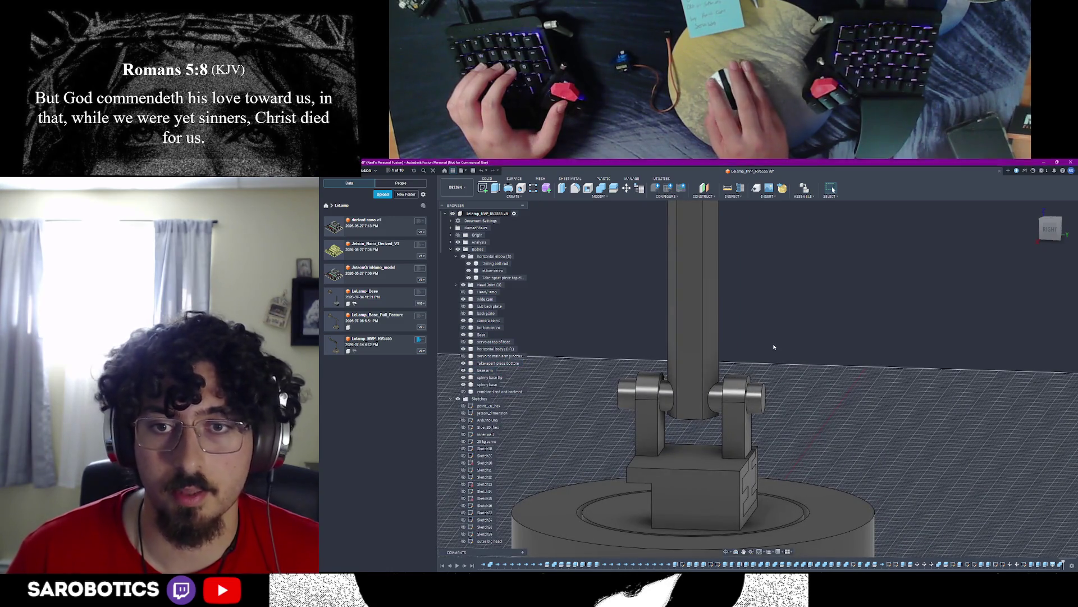
pyautogui.press('s')
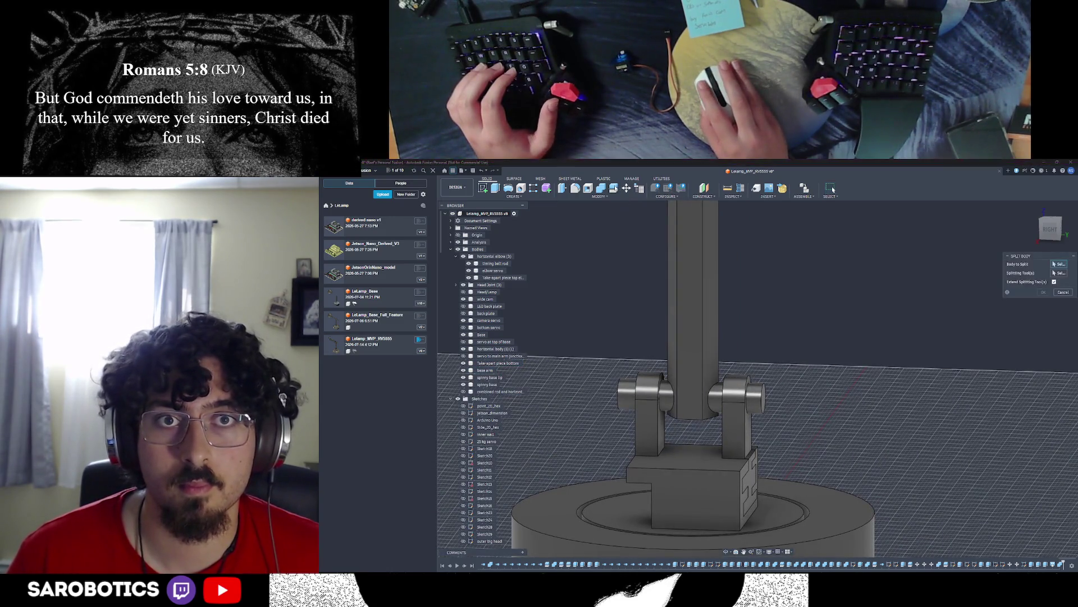
pyautogui.click(691, 320)
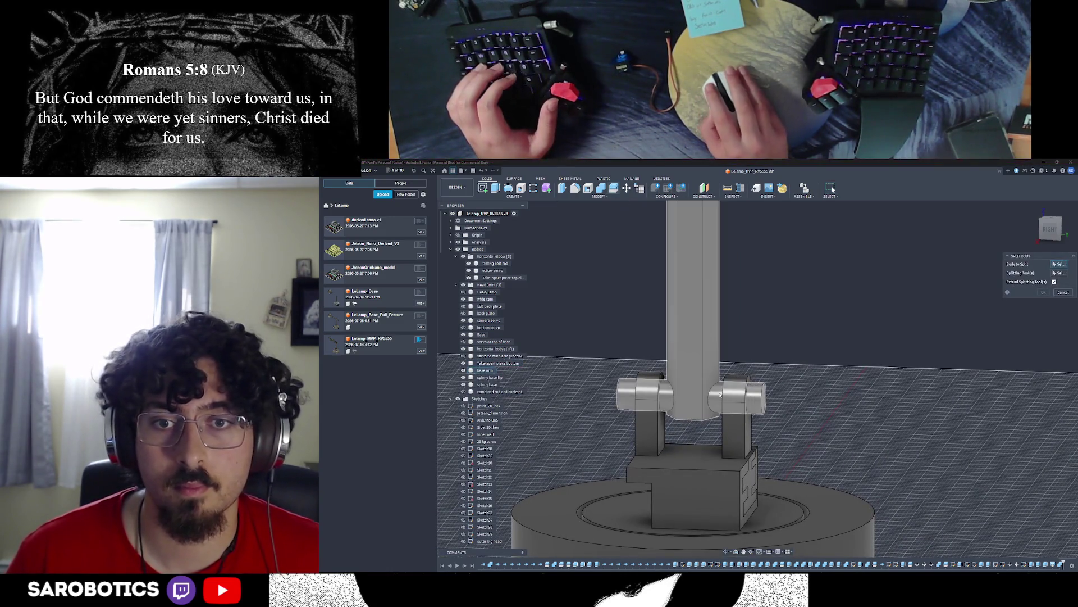
pyautogui.click(1055, 271)
pyautogui.click(718, 398)
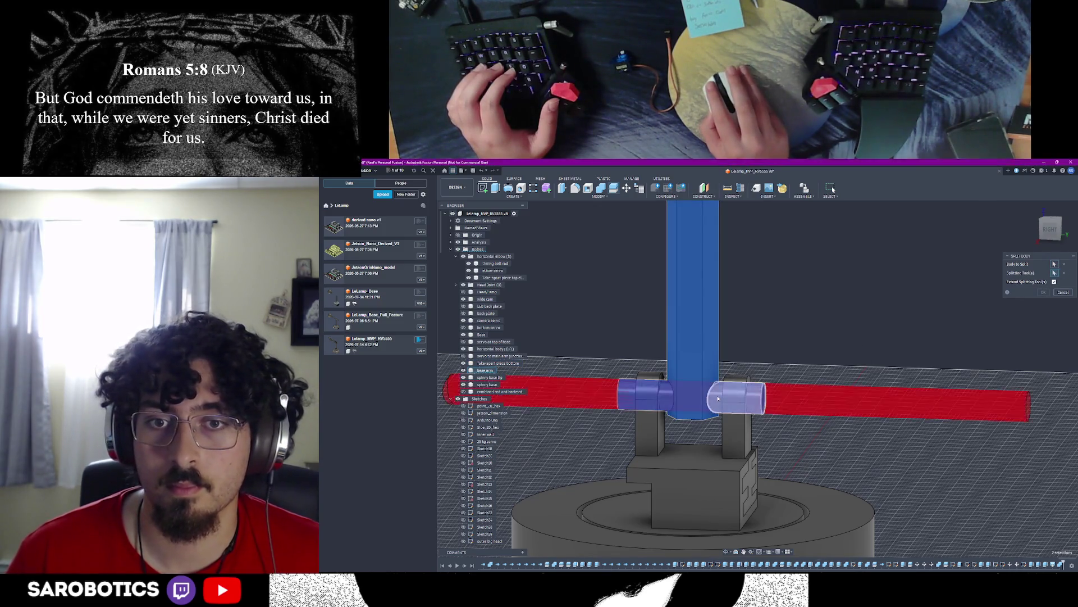
pyautogui.press('Return')
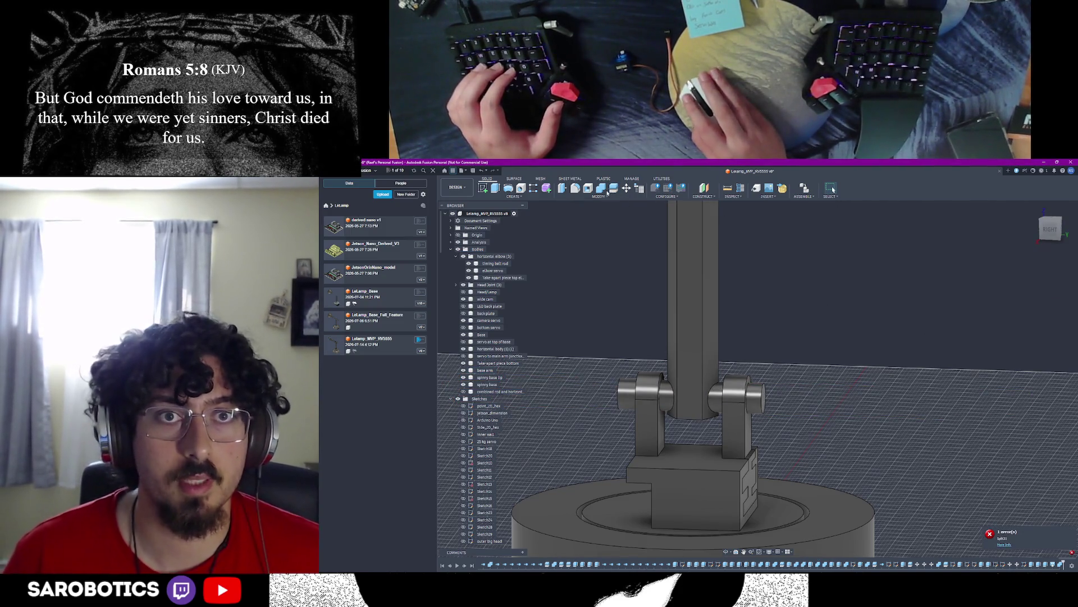
pyautogui.rightClick(692, 321)
pyautogui.click(690, 320)
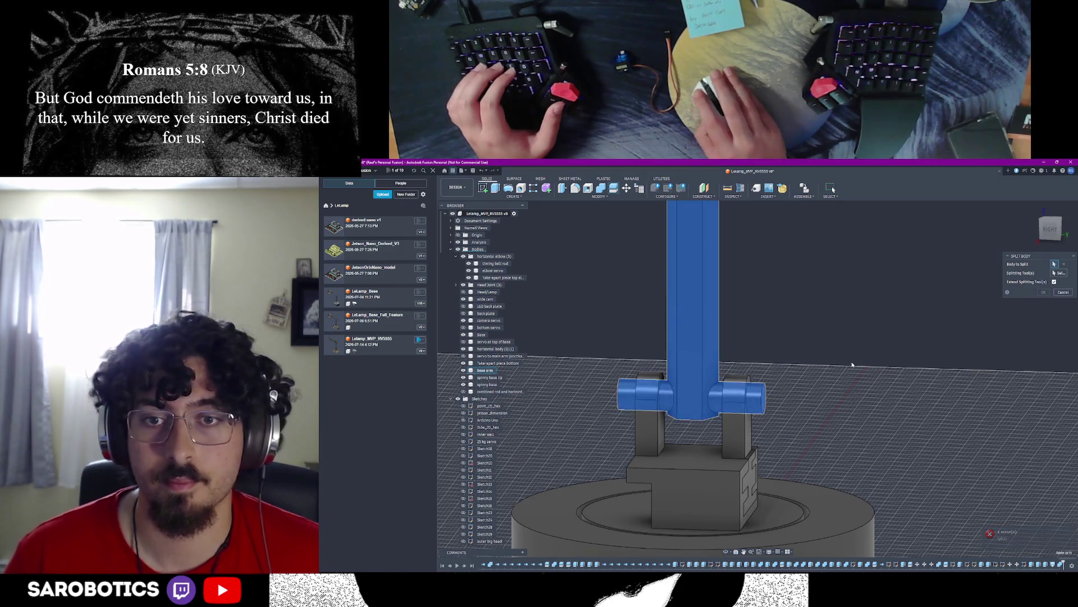
pyautogui.press('Escape')
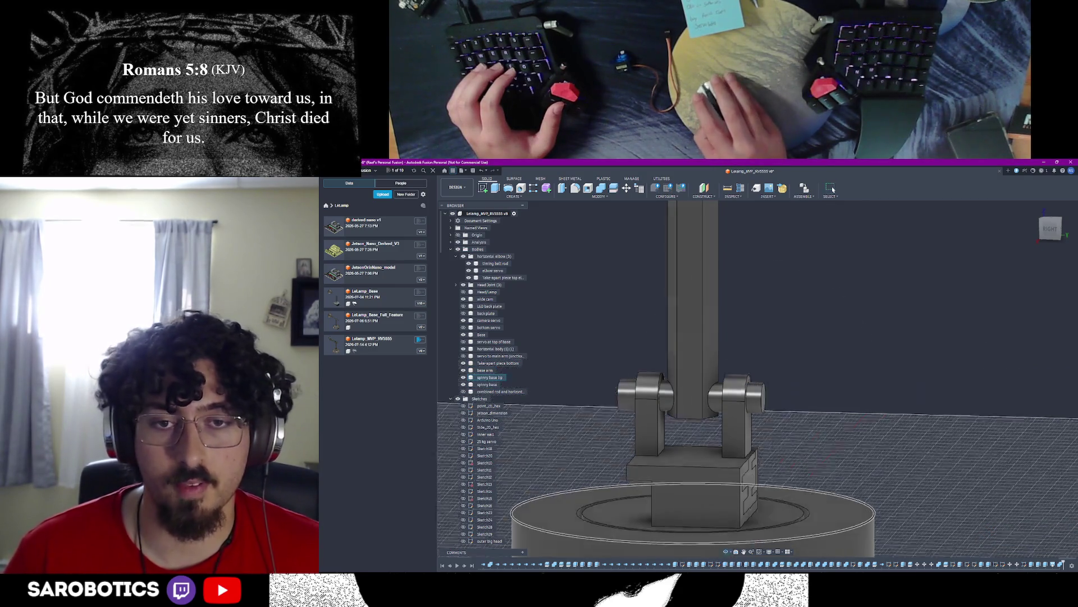
# Step: Extrude the circular profile as a cut through the joint uprights, then restart Extrude on it
pyautogui.keyDown('shift'); pyautogui.moveTo(759, 379); pyautogui.dragTo(692, 337, button='middle'); pyautogui.keyUp('shift')
pyautogui.keyDown('shift'); pyautogui.moveTo(742, 404); pyautogui.dragTo(788, 428, button='middle'); pyautogui.keyUp('shift')
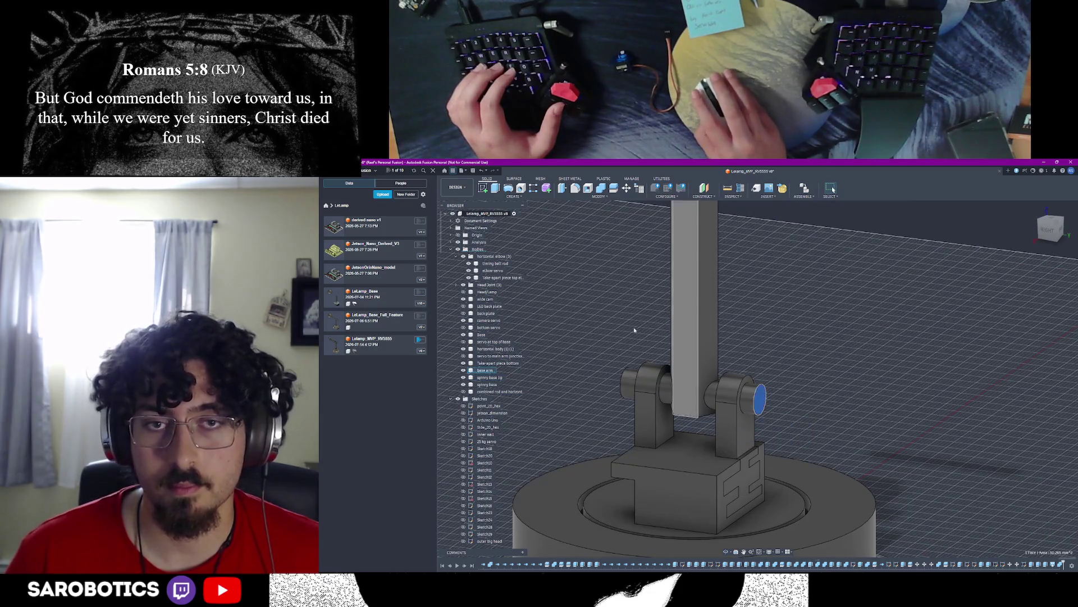
pyautogui.press('e')
pyautogui.moveTo(760, 399); pyautogui.dragTo(605, 381)
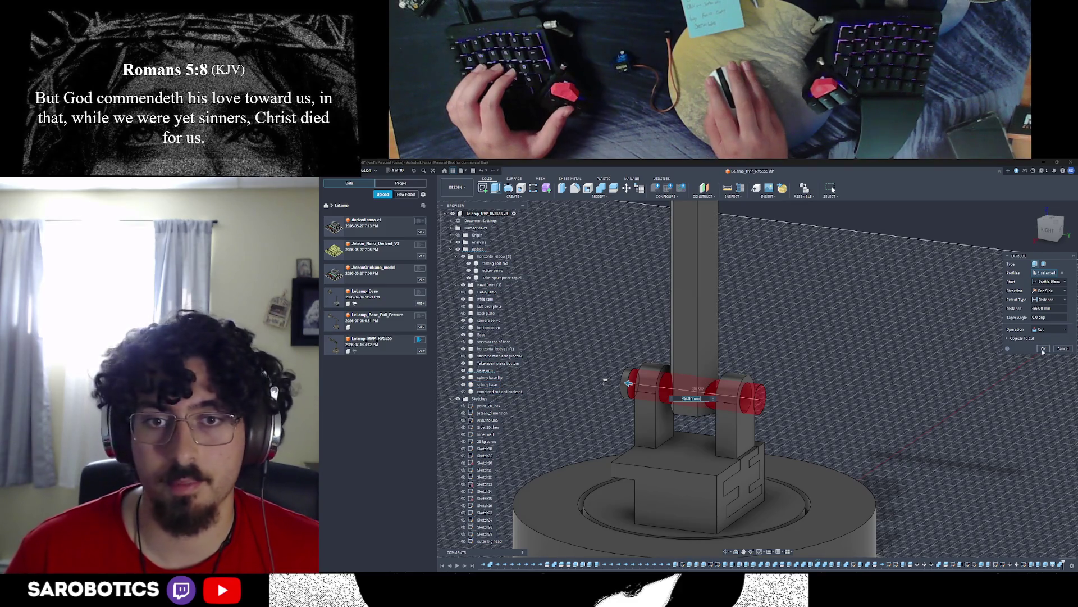
pyautogui.click(1043, 350)
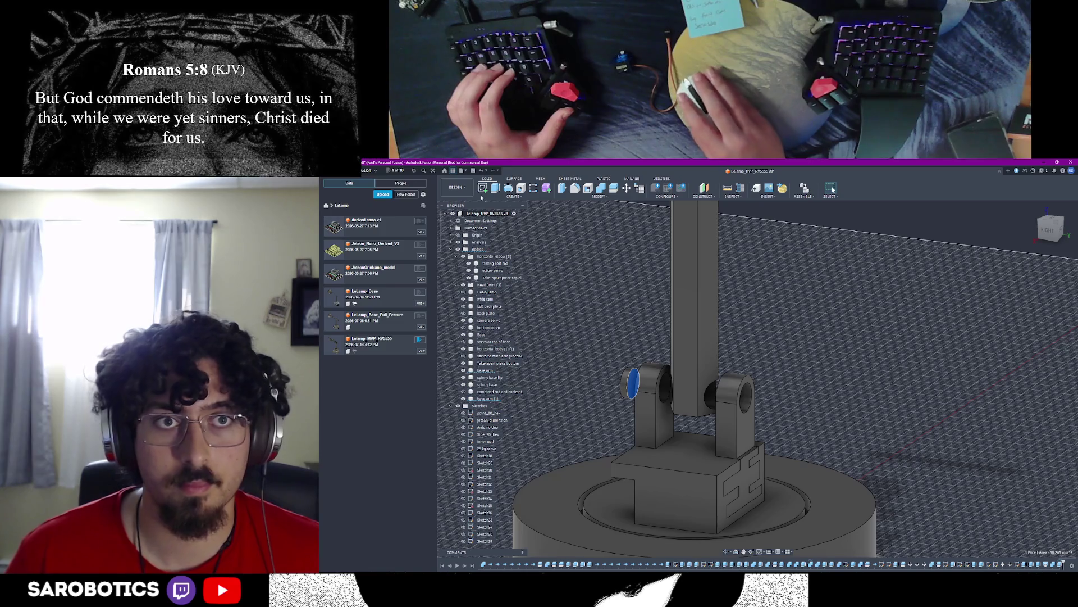
pyautogui.press('e')
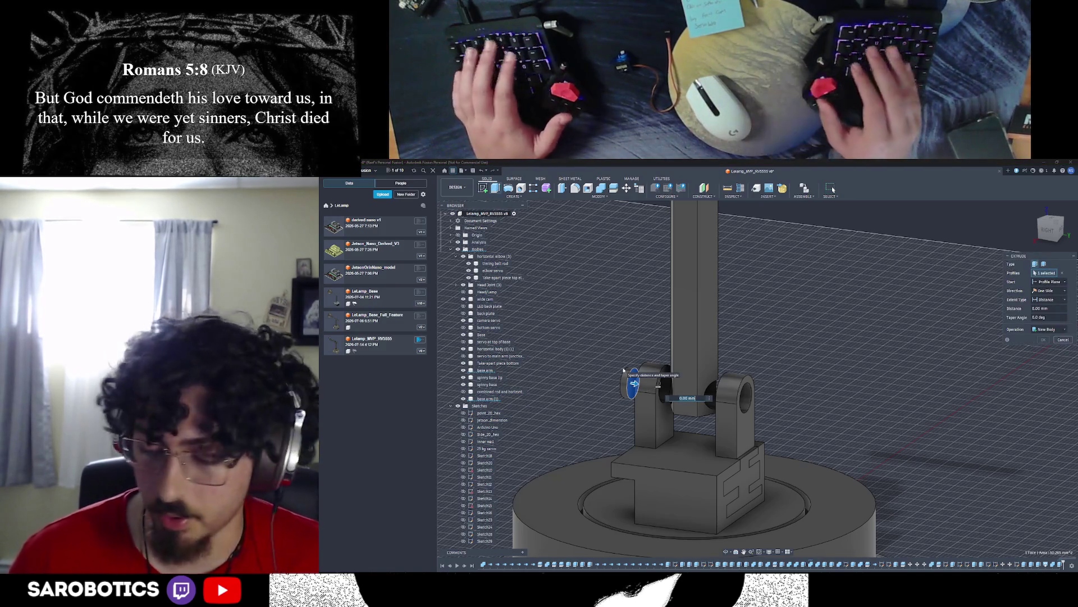
# Step: Extrude the profile through both uprights as a new-body cylindrical pin
pyautogui.moveTo(634, 384); pyautogui.dragTo(761, 400)
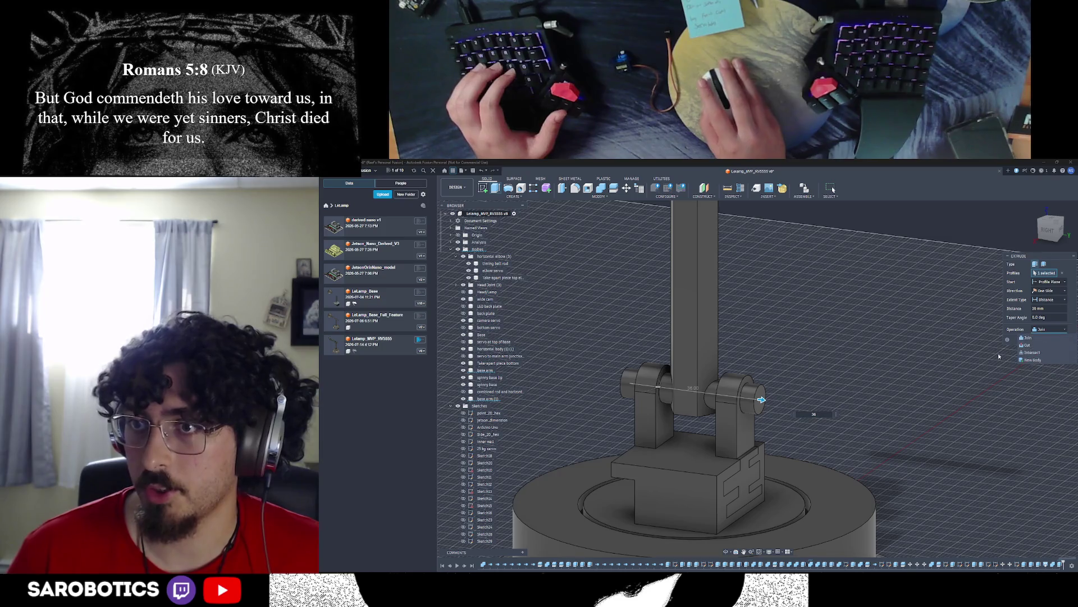
pyautogui.click(1025, 360)
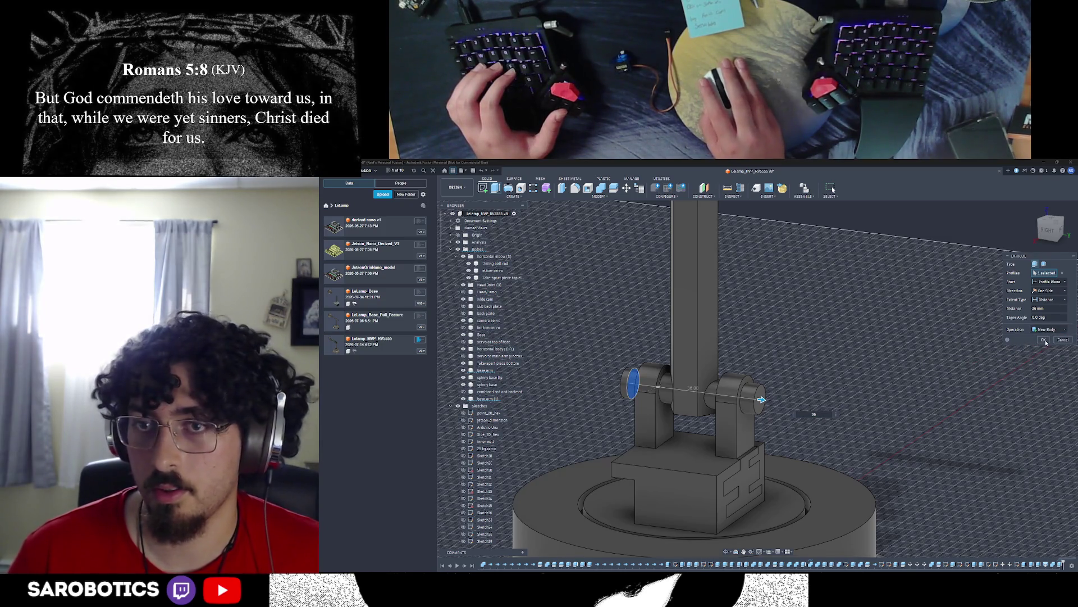
pyautogui.click(1045, 340)
pyautogui.click(631, 384)
pyautogui.press('s')
pyautogui.click(1043, 302)
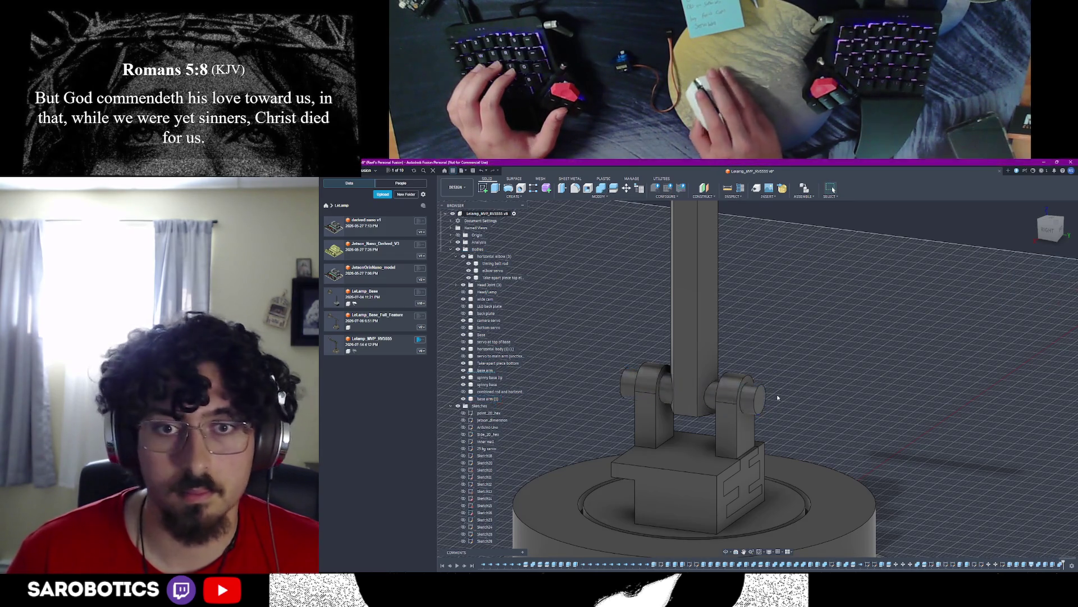
# Step: Toggle the column body's visibility to check the pin inside it
pyautogui.click(706, 366)
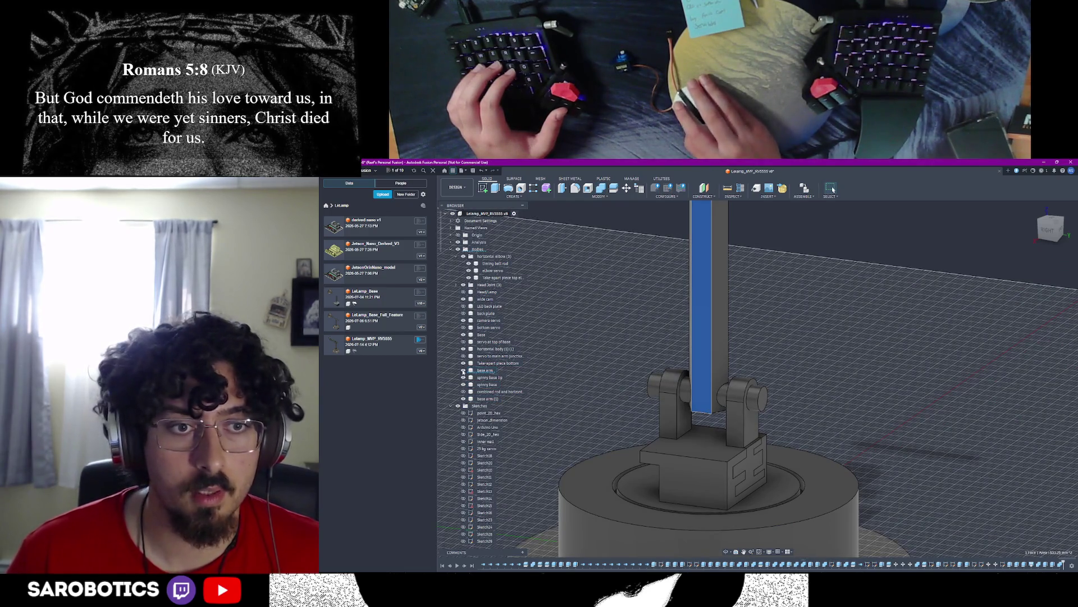
pyautogui.press('Delete')
pyautogui.click(470, 398)
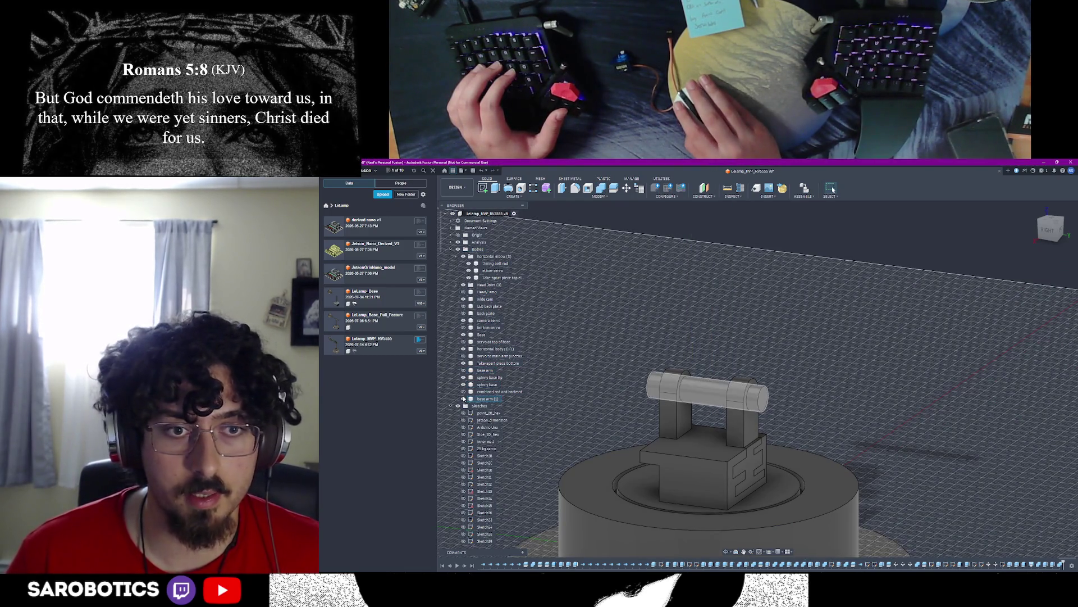
pyautogui.click(470, 398)
pyautogui.scroll(4, 562, 345)
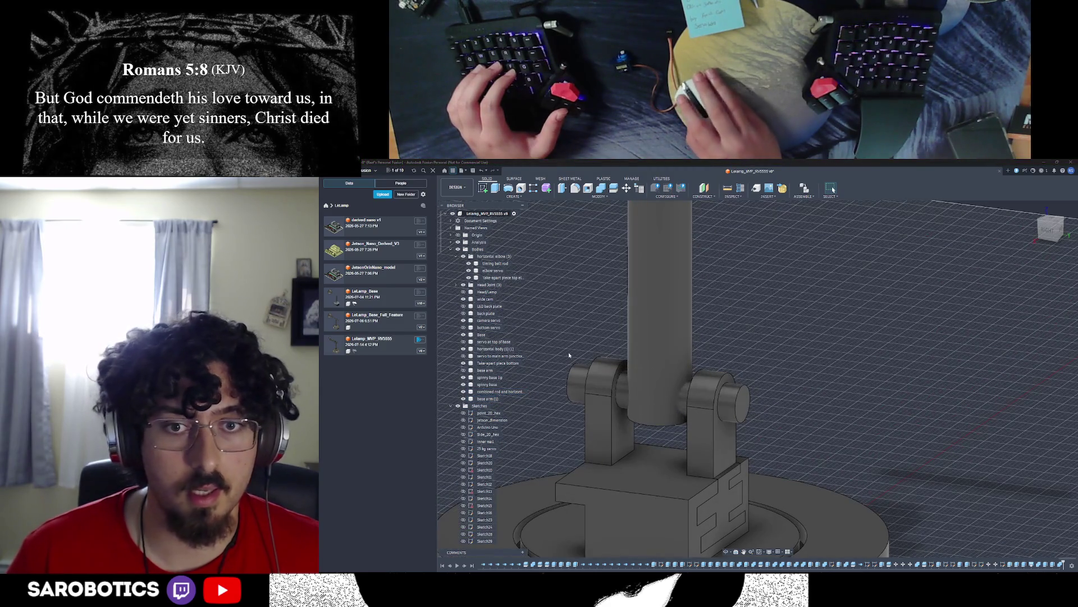
# Step: Combine the column and pin bodies into one rod body by Join
pyautogui.click(624, 395)
pyautogui.keyDown('ctrl'); pyautogui.click(657, 287); pyautogui.keyUp('ctrl')
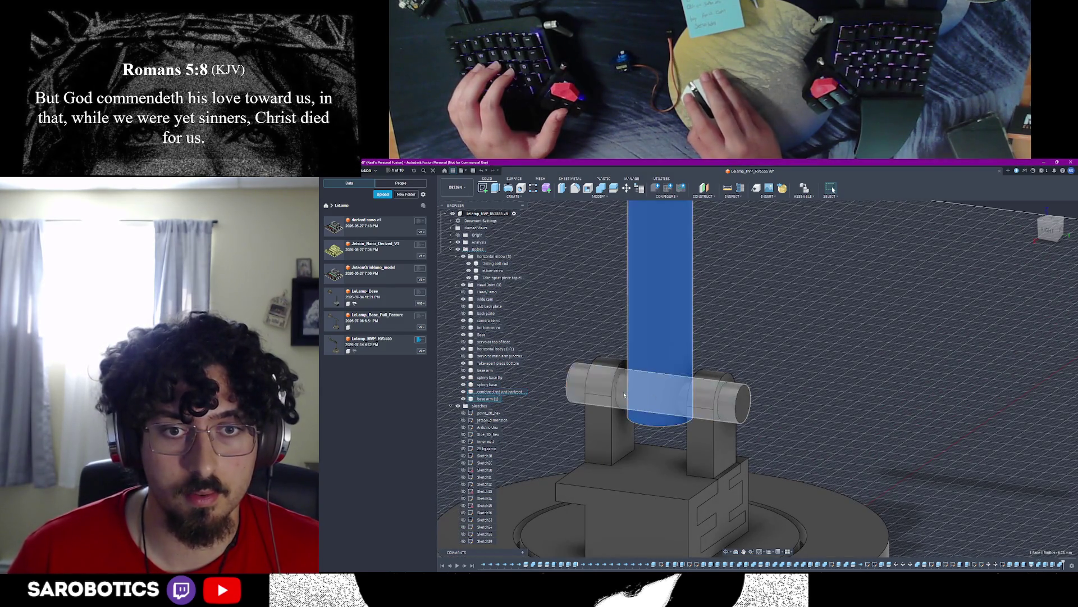
pyautogui.click(622, 189)
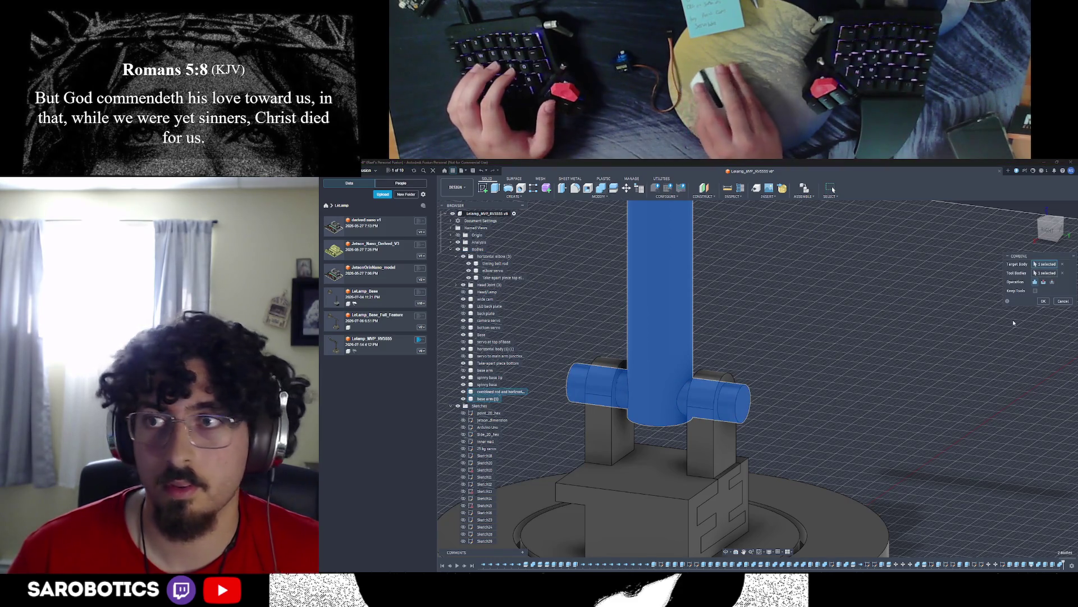
pyautogui.click(1044, 302)
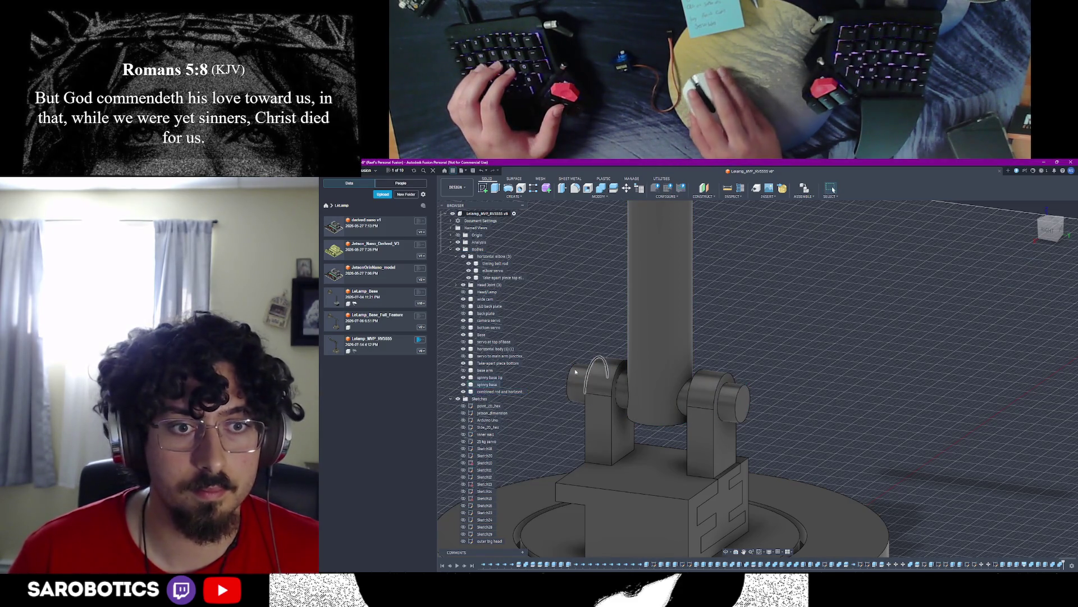
pyautogui.click(493, 393)
pyautogui.scroll(-5, 703, 339)
pyautogui.moveTo(704, 379)
pyautogui.keyDown('shift'); pyautogui.mouseDown(button='middle')
pyautogui.moveTo(704, 340)
pyautogui.moveTo(667, 401)
pyautogui.moveTo(742, 396)
pyautogui.mouseUp(button='middle'); pyautogui.keyUp('shift')
# Step: Save a new version of the lamp design with a description
pyautogui.press('Escape')
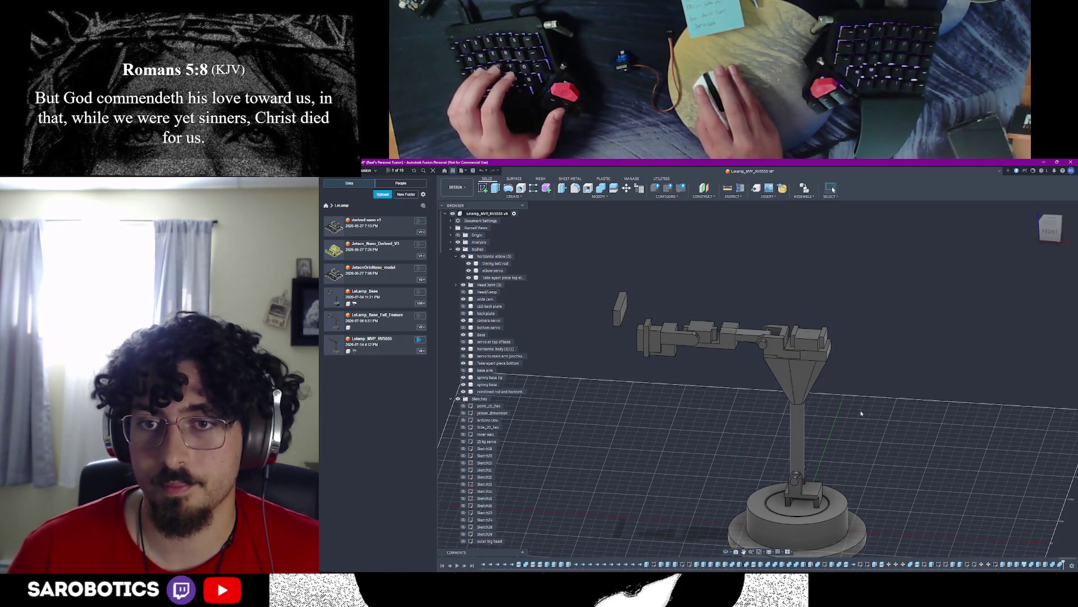
pyautogui.hotkey('ctrl', 's')
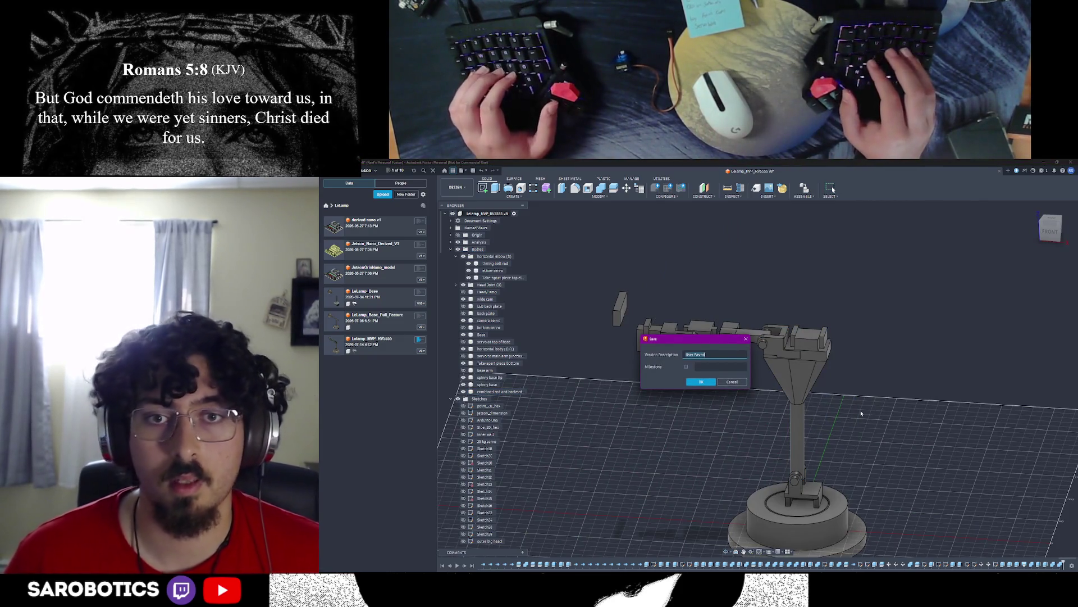
pyautogui.write('chraderb')
pyautogui.write('ase ro')
pyautogui.press('Return')
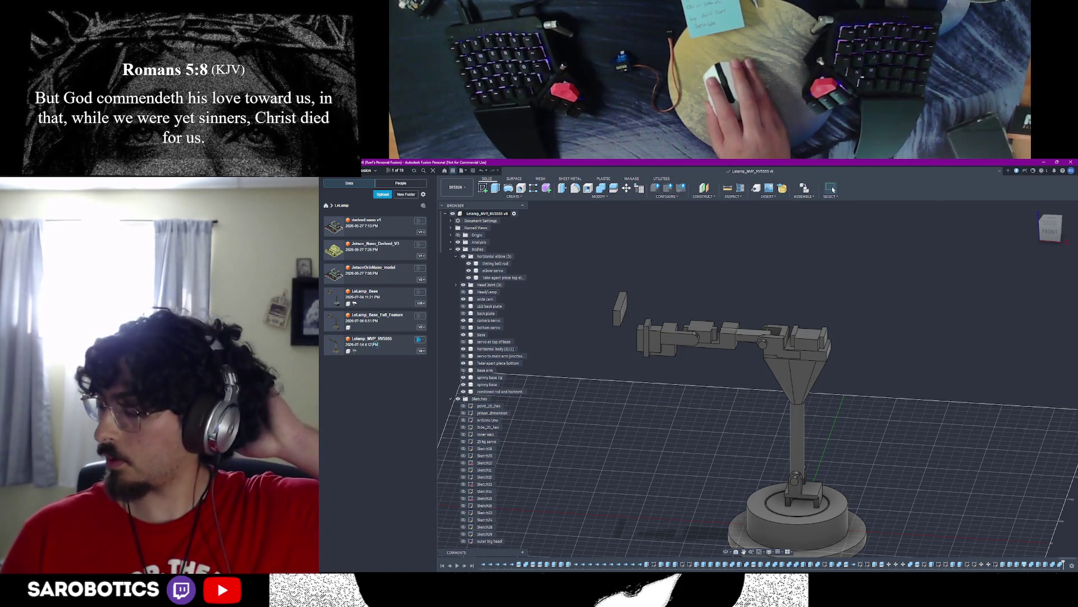
pyautogui.scroll(-2, 759, 422)
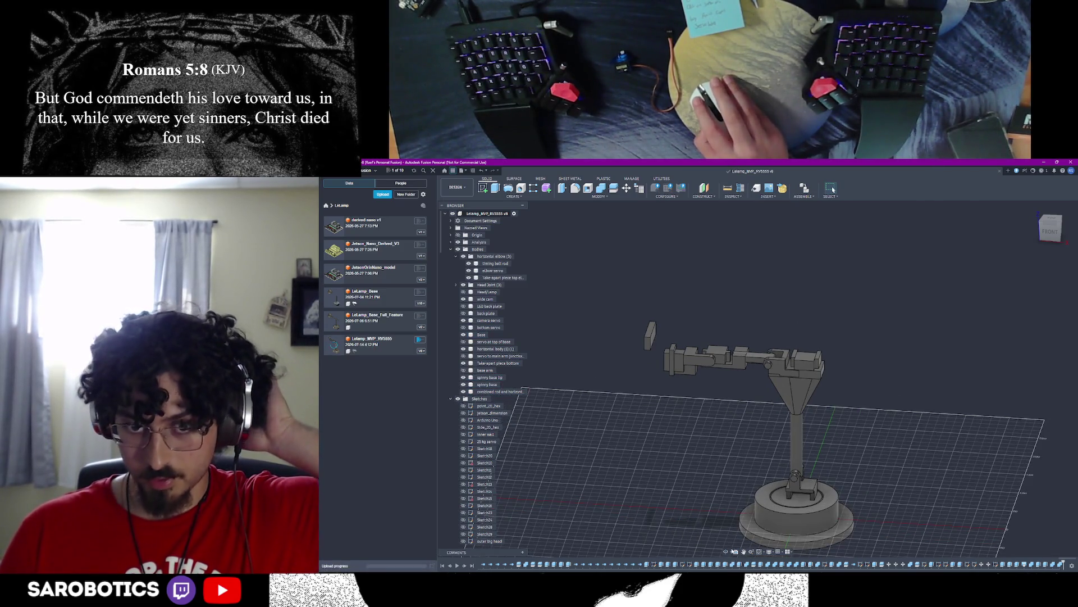
# Step: Orbit around the assembled arm from above, the side and front-left
pyautogui.moveTo(753, 515)
pyautogui.keyDown('shift'); pyautogui.mouseDown(button='middle')
pyautogui.moveTo(708, 396)
pyautogui.moveTo(759, 354)
pyautogui.mouseUp(button='middle'); pyautogui.keyUp('shift')
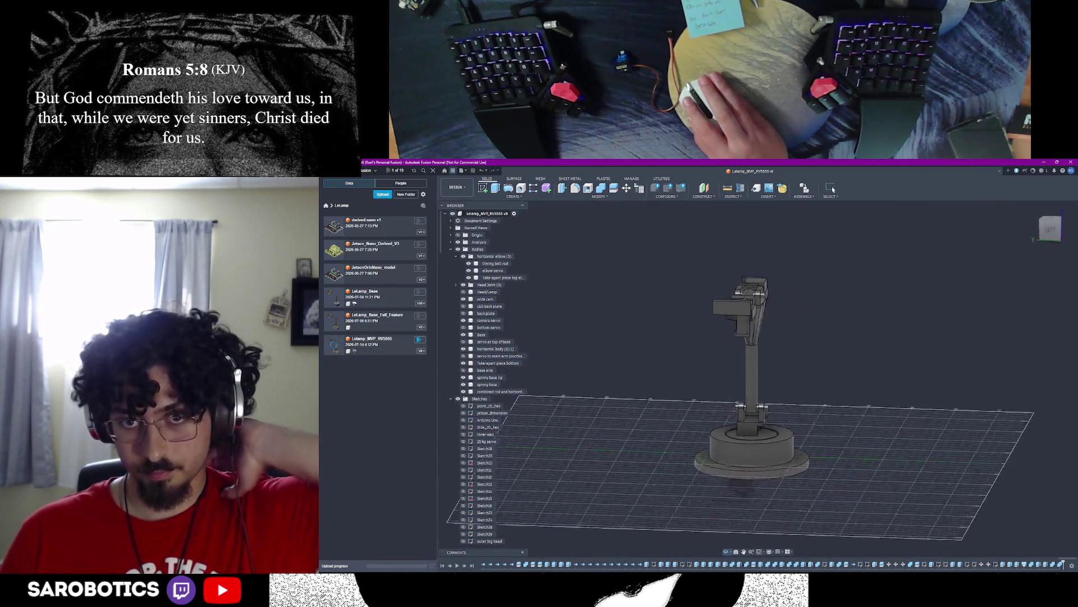
pyautogui.keyDown('shift'); pyautogui.moveTo(758, 404); pyautogui.dragTo(755, 396, button='middle'); pyautogui.keyUp('shift')
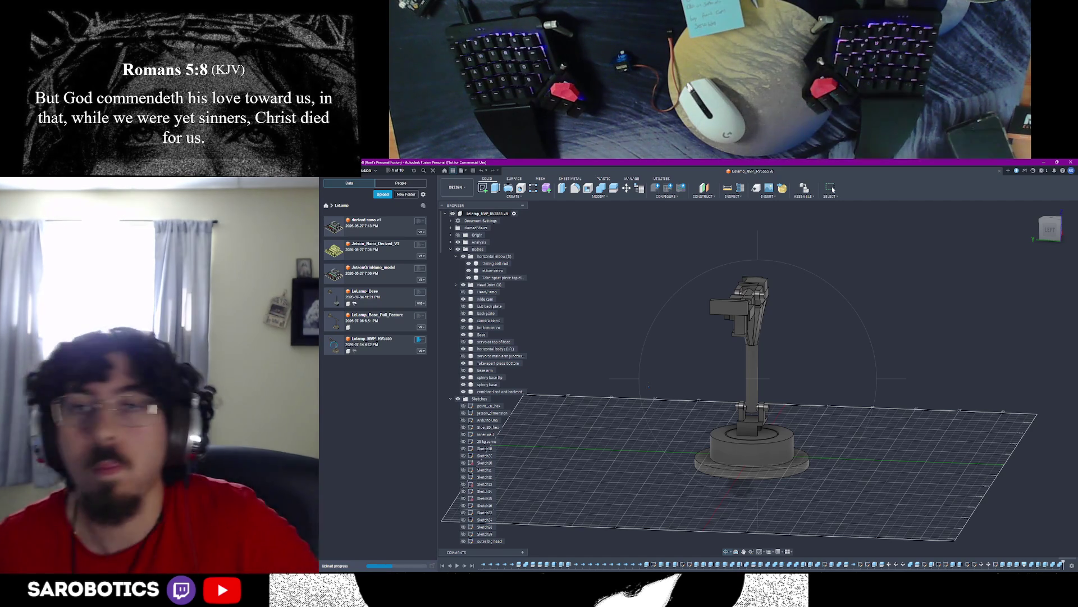
pyautogui.keyDown('shift'); pyautogui.moveTo(758, 379); pyautogui.dragTo(725, 421, button='middle'); pyautogui.keyUp('shift')
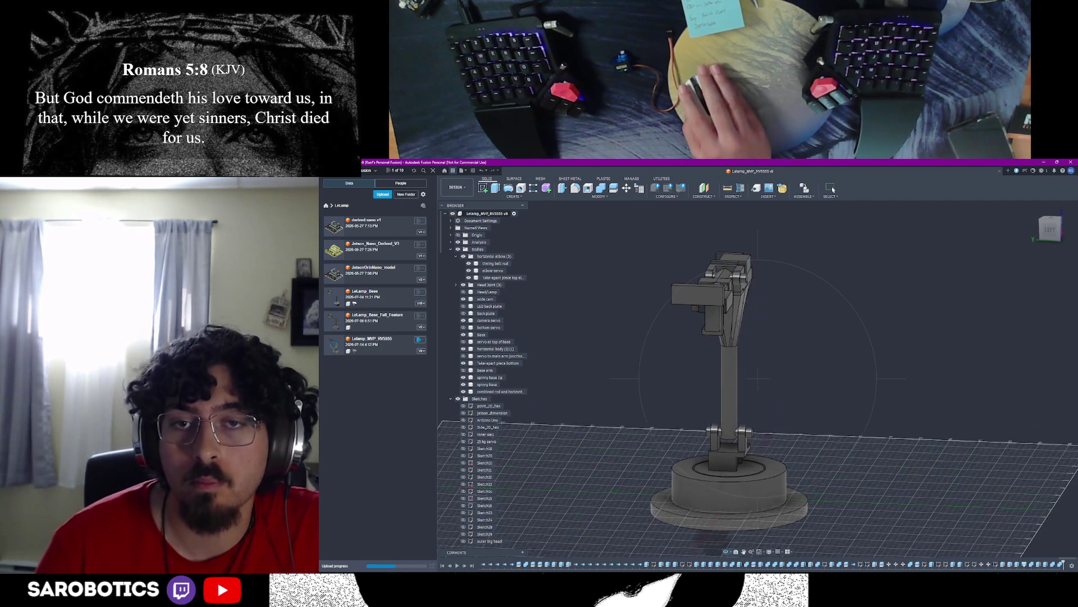
pyautogui.scroll(4, 725, 379)
pyautogui.keyDown('shift'); pyautogui.moveTo(724, 379); pyautogui.dragTo(809, 362, button='middle'); pyautogui.keyUp('shift')
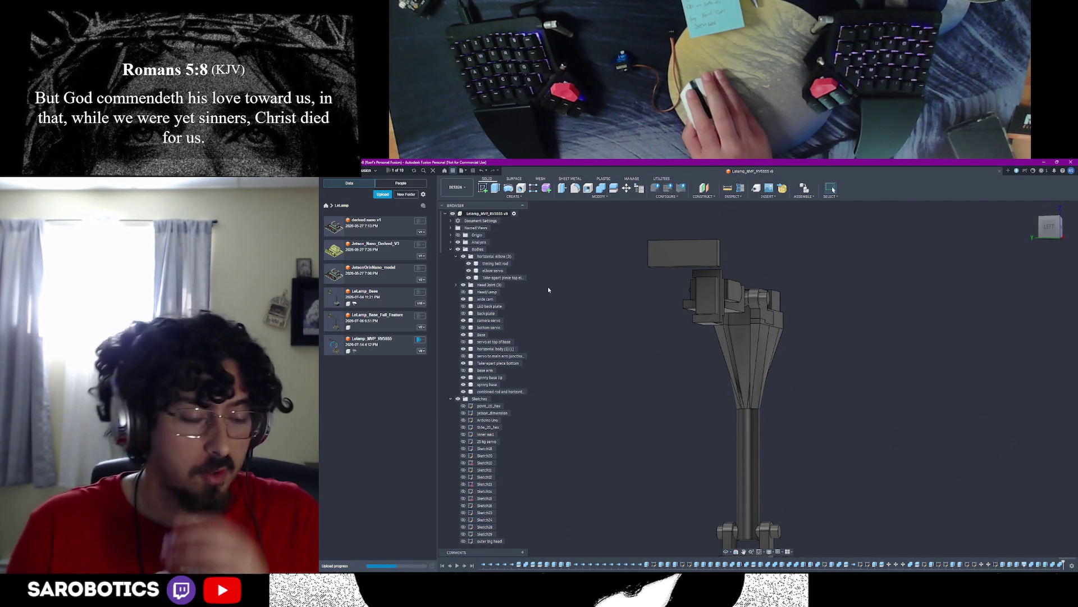
pyautogui.click(570, 189)
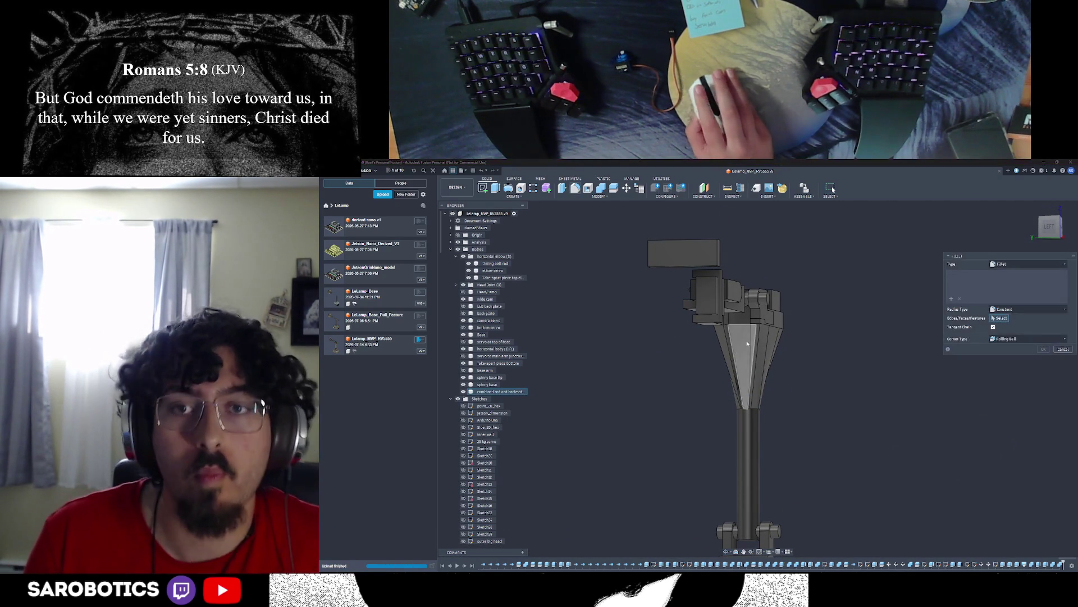
pyautogui.click(762, 360)
pyautogui.click(755, 360)
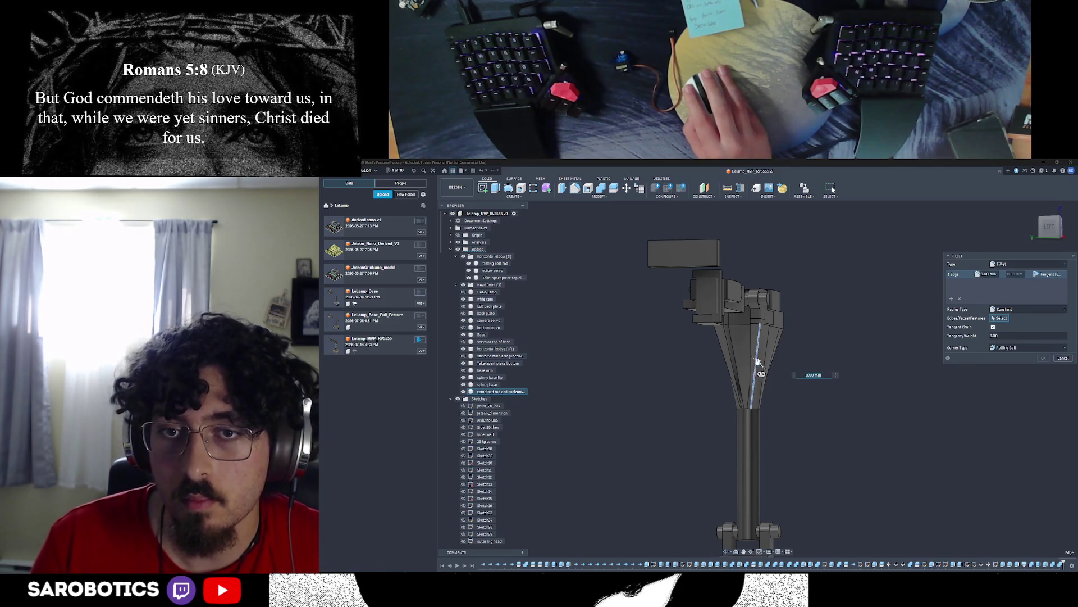
pyautogui.moveTo(756, 363); pyautogui.dragTo(756, 358)
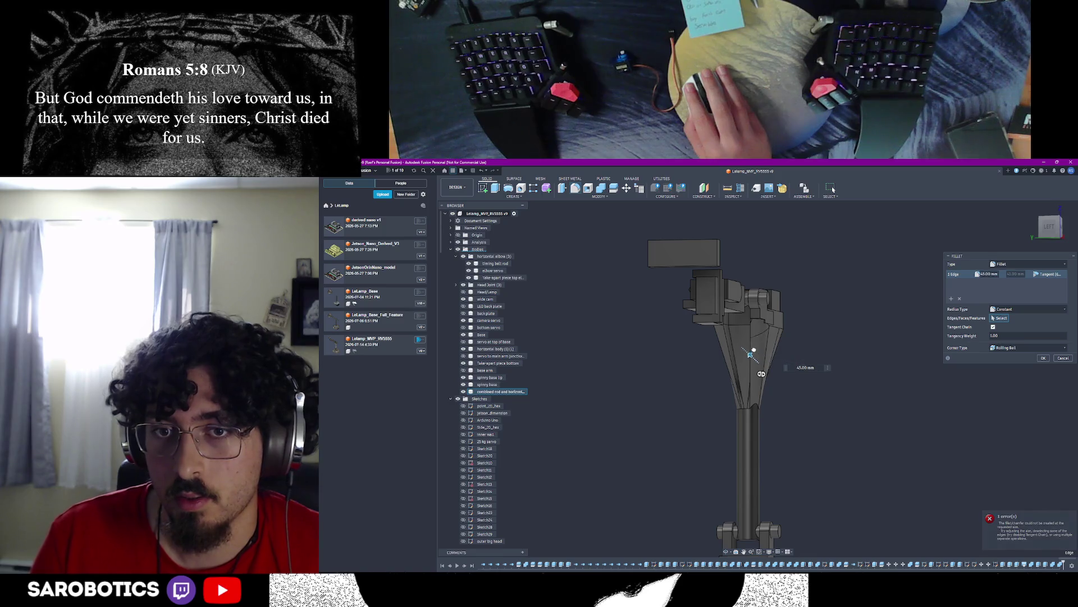
pyautogui.moveTo(749, 355); pyautogui.dragTo(744, 354)
pyautogui.moveTo(745, 375)
pyautogui.keyDown('shift'); pyautogui.mouseDown(button='middle')
pyautogui.moveTo(732, 360)
pyautogui.moveTo(759, 355)
pyautogui.mouseUp(button='middle'); pyautogui.keyUp('shift')
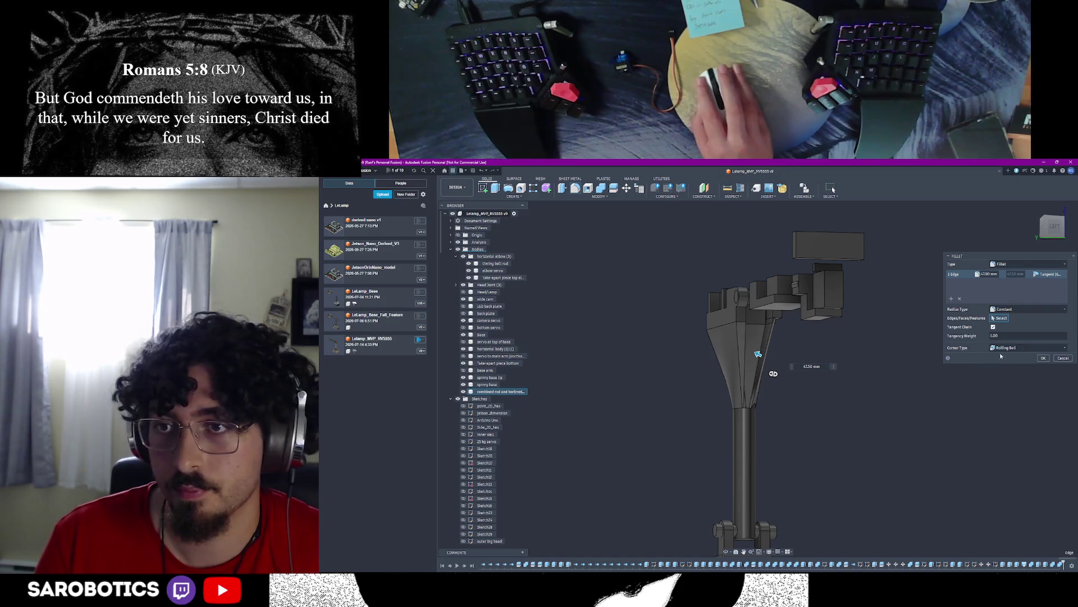
pyautogui.click(1048, 358)
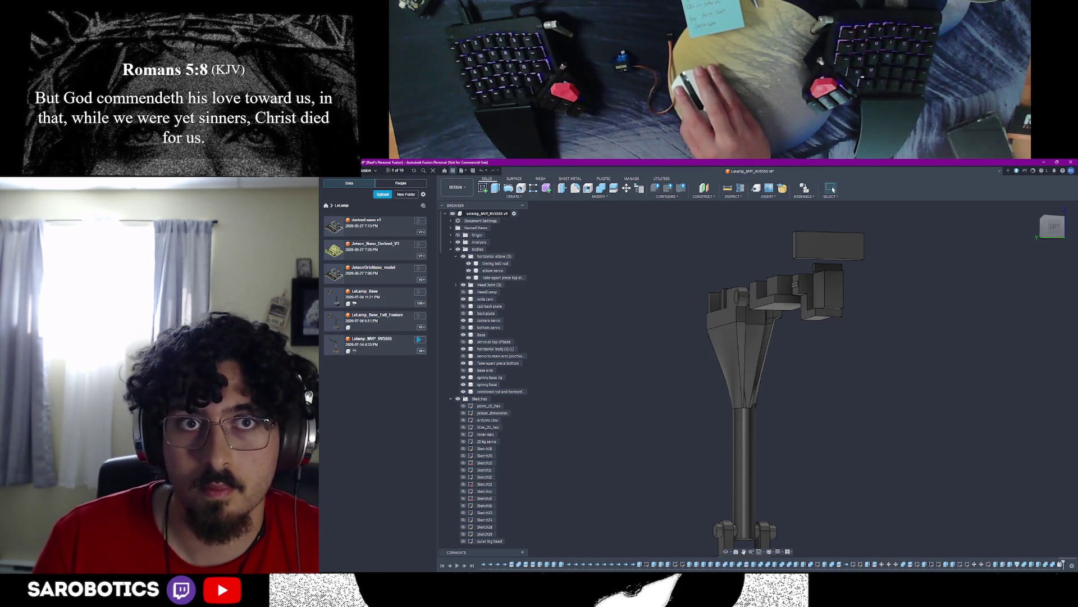
pyautogui.press('f')
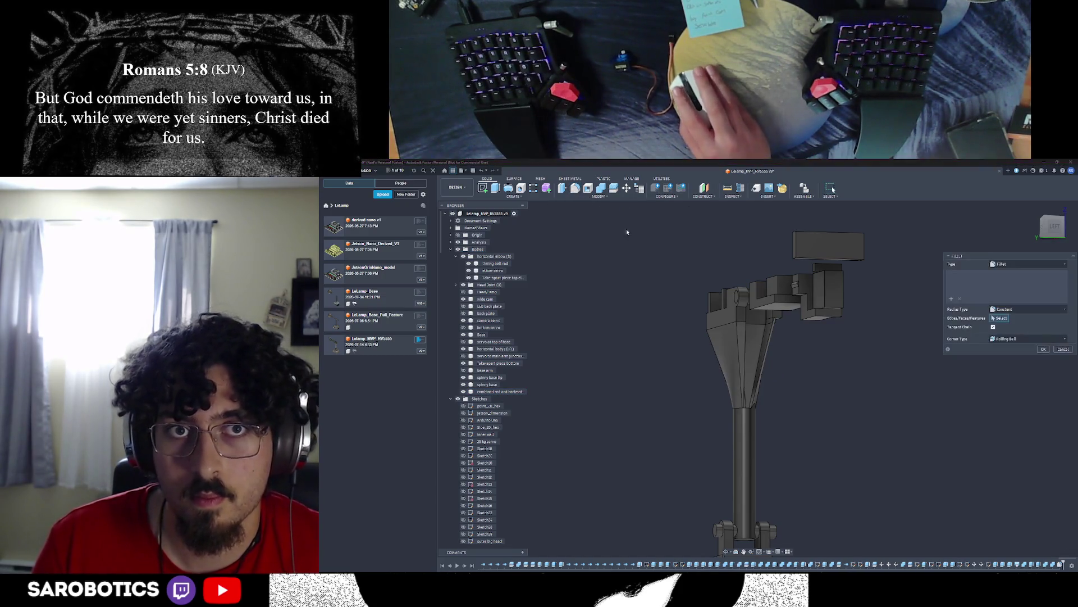
pyautogui.click(742, 364)
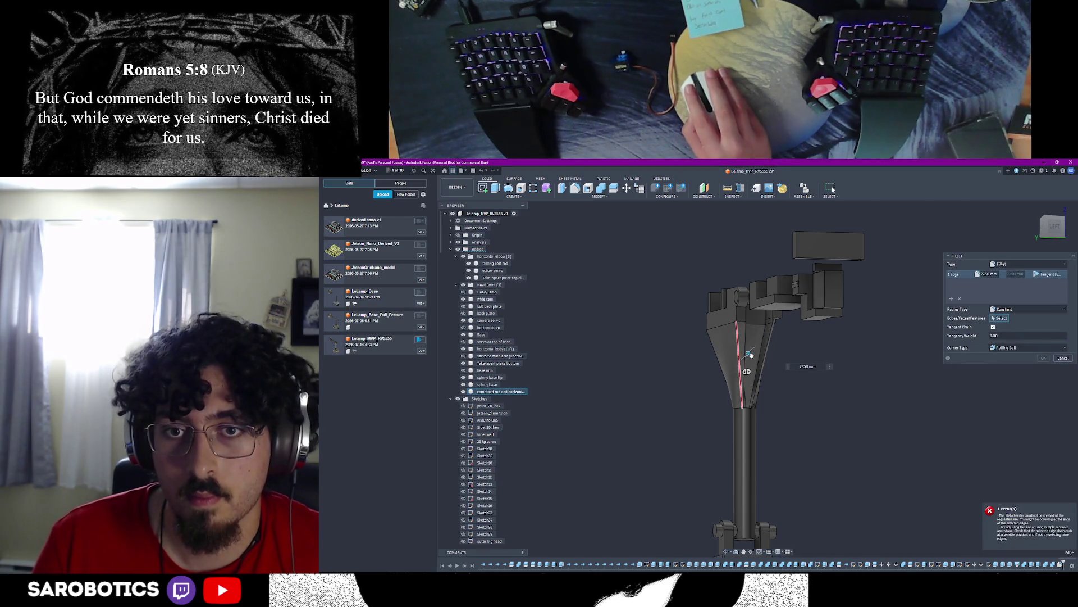
pyautogui.moveTo(736, 366)
pyautogui.mouseDown()
pyautogui.moveTo(776, 343)
pyautogui.moveTo(747, 358)
pyautogui.mouseUp()
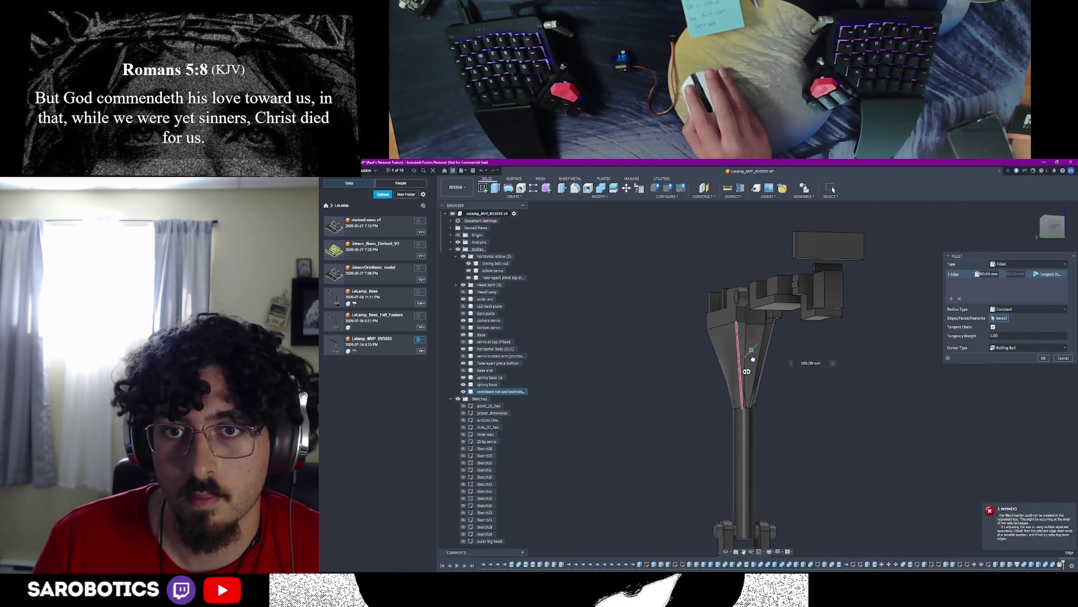
pyautogui.press('Escape')
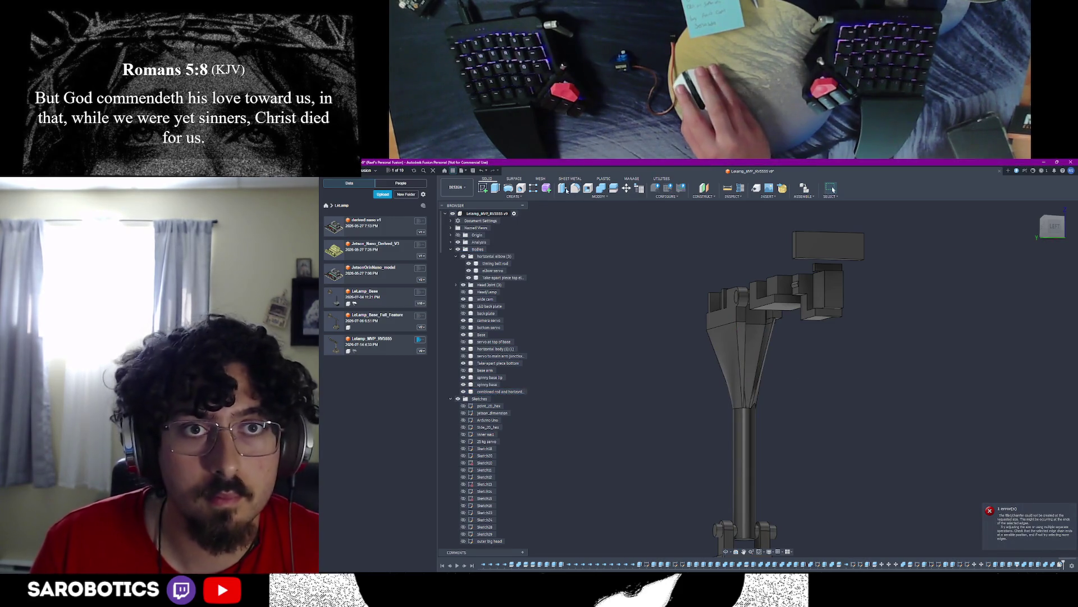
pyautogui.press('q')
pyautogui.click(740, 324)
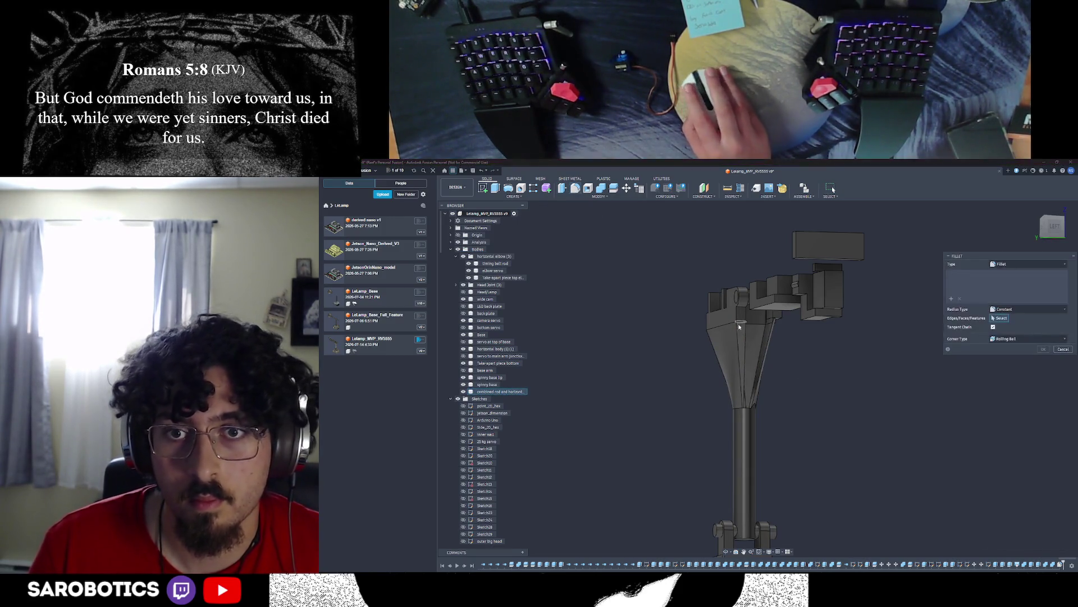
pyautogui.moveTo(744, 343); pyautogui.dragTo(751, 372)
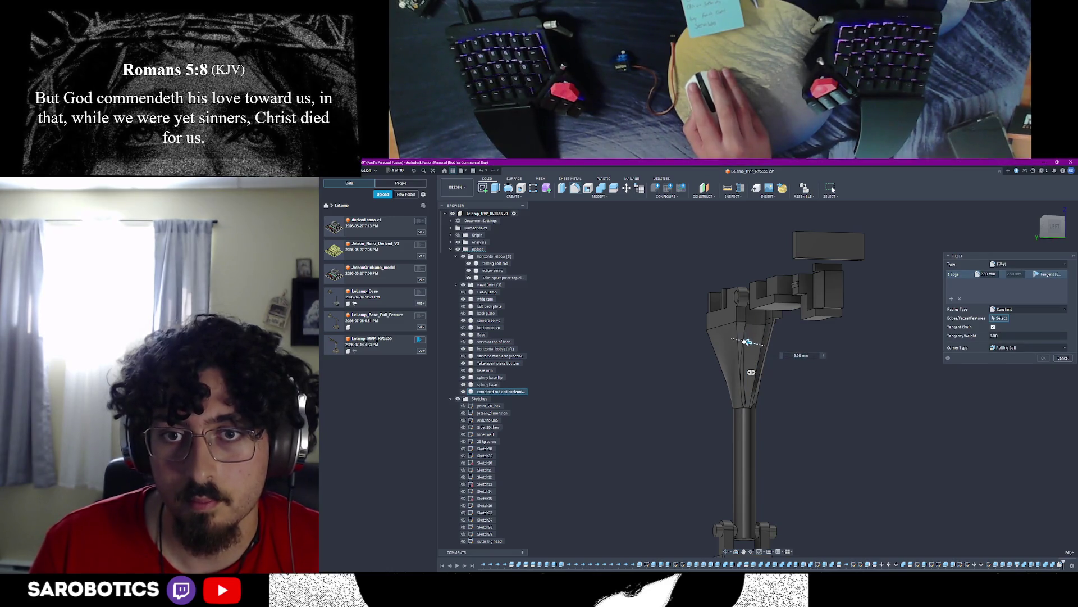
pyautogui.press('Escape')
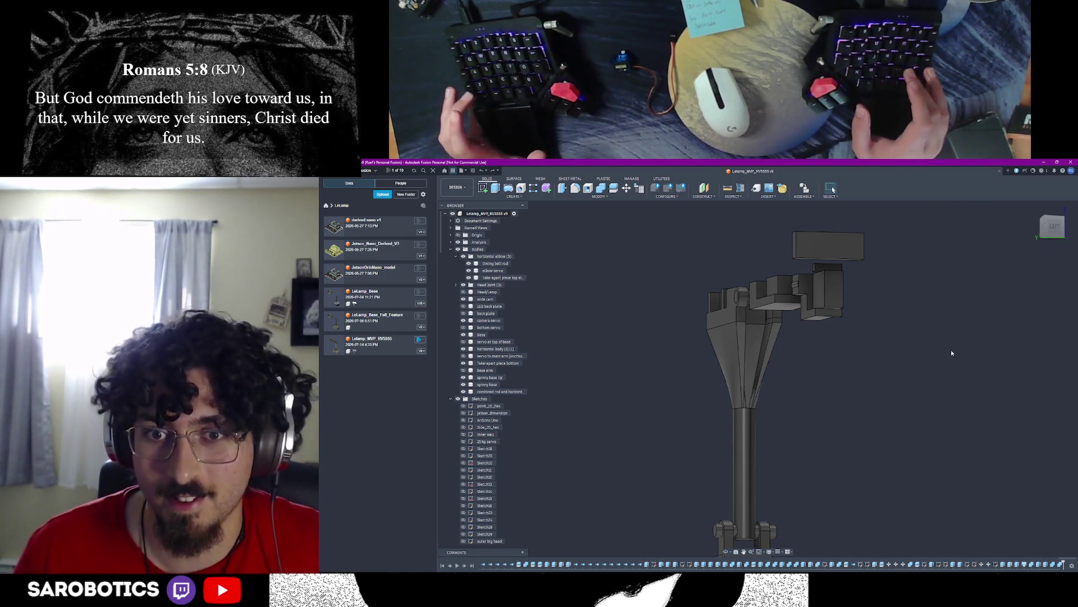
pyautogui.moveTo(1005, 272)
pyautogui.keyDown('shift'); pyautogui.mouseDown(button='middle')
pyautogui.moveTo(927, 379)
pyautogui.moveTo(809, 321)
pyautogui.moveTo(708, 421)
pyautogui.mouseUp(button='middle'); pyautogui.keyUp('shift')
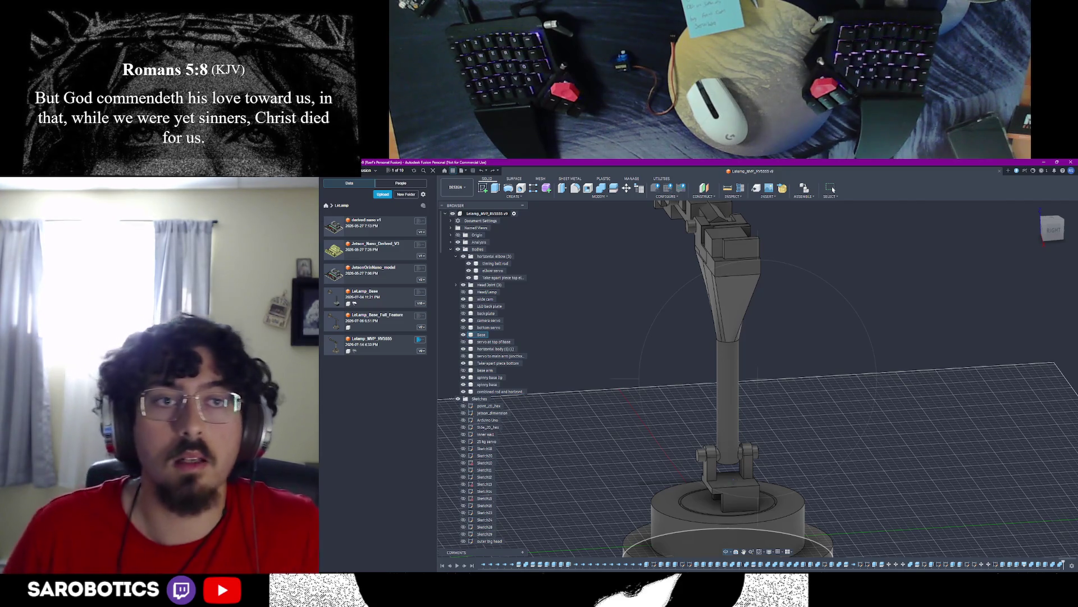
pyautogui.scroll(-4, 758, 379)
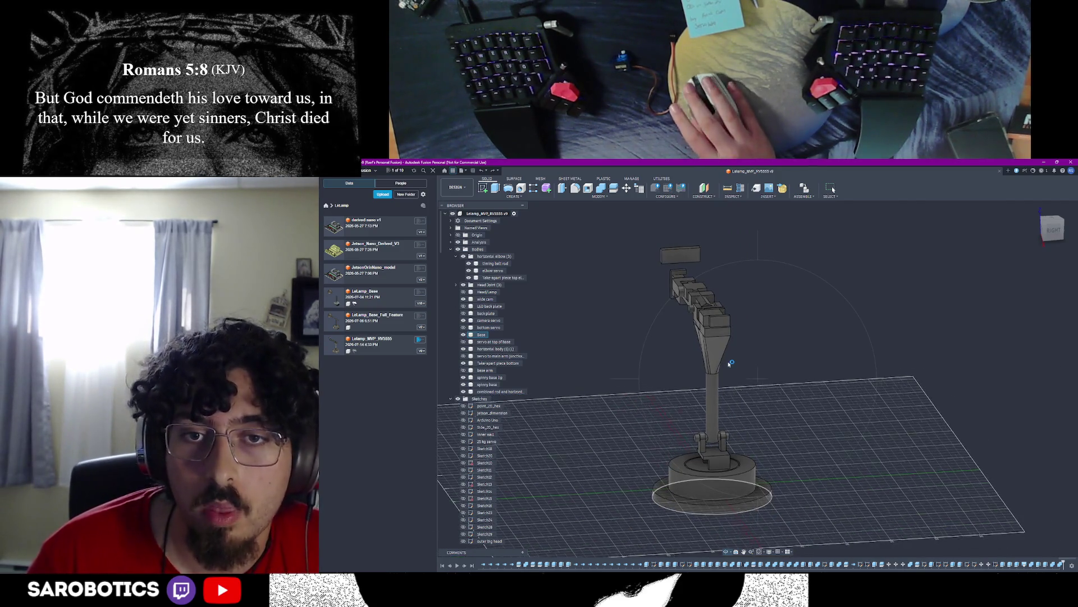
# Step: Select the round base and orbit to a top-down view of the lamp
pyautogui.keyDown('shift'); pyautogui.moveTo(759, 380); pyautogui.dragTo(691, 396, button='middle'); pyautogui.keyUp('shift')
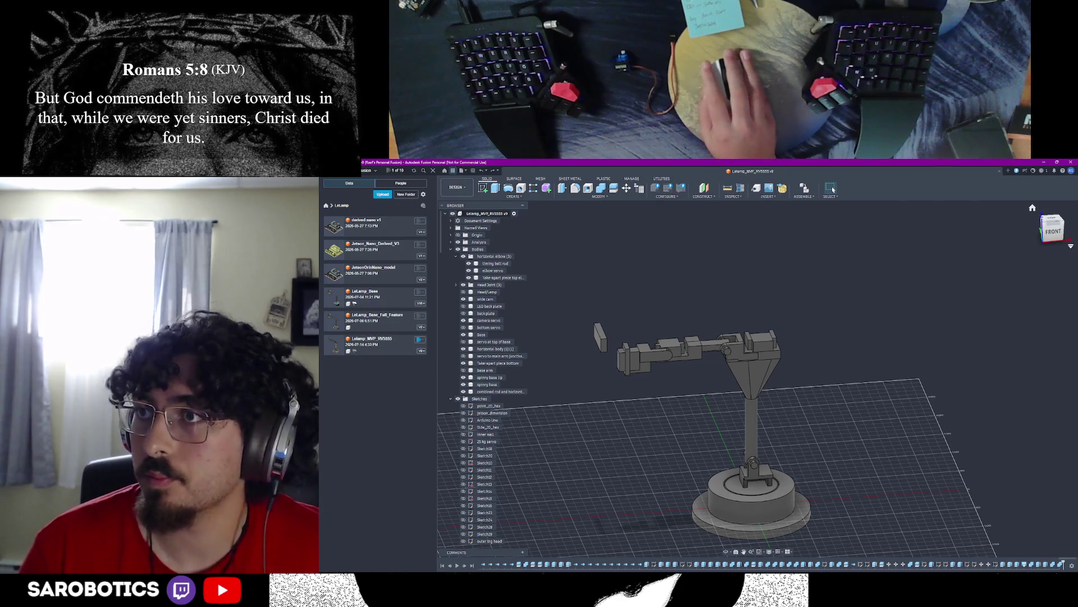
pyautogui.click(750, 497)
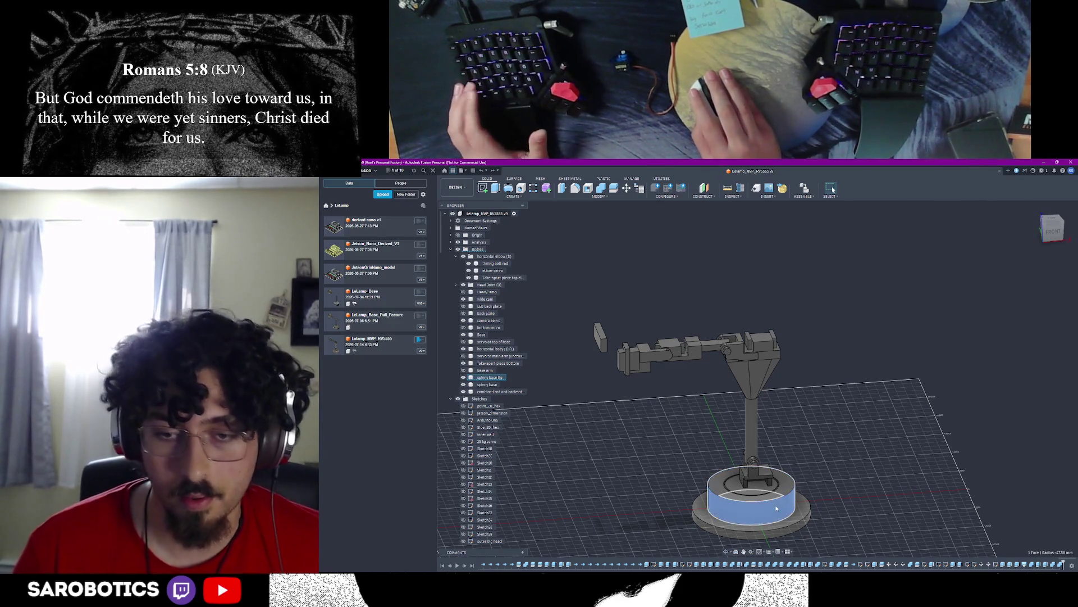
pyautogui.scroll(-3, 790, 535)
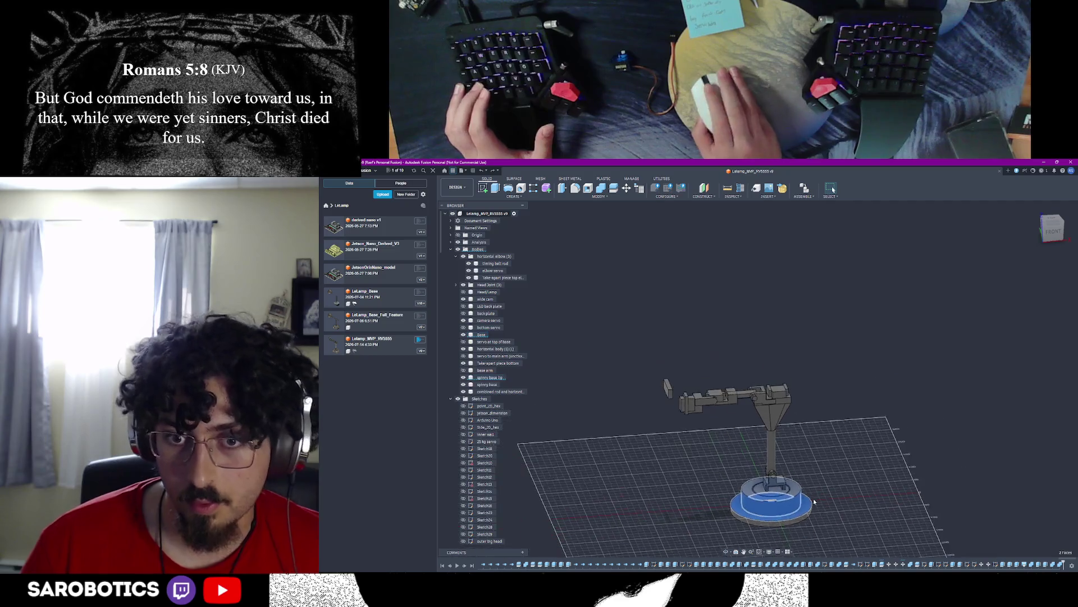
pyautogui.keyDown('shift'); pyautogui.moveTo(742, 472); pyautogui.dragTo(741, 371, button='middle'); pyautogui.keyUp('shift')
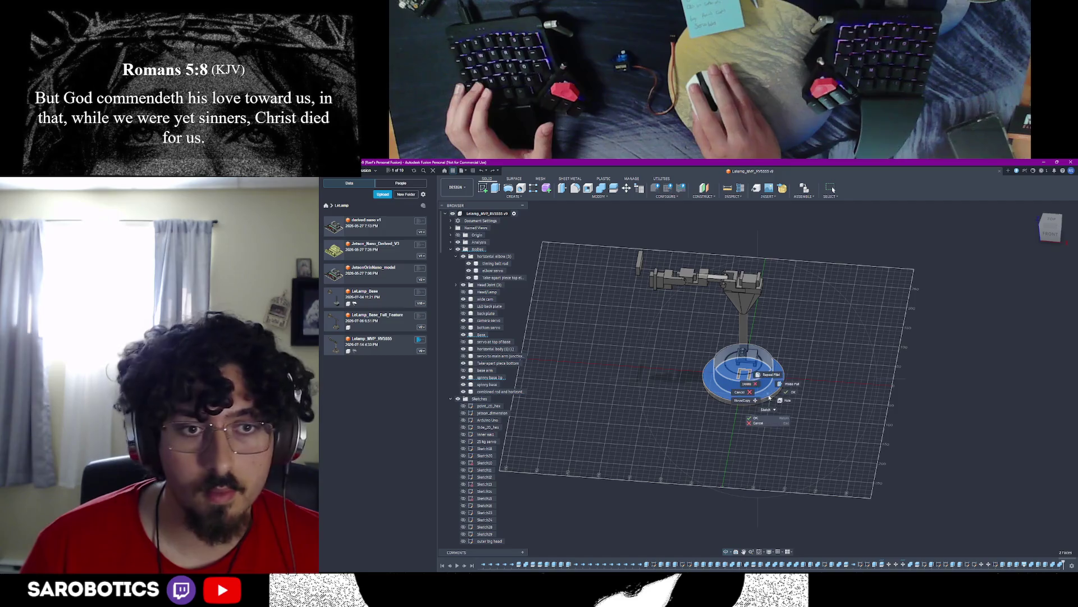
pyautogui.press('Escape')
pyautogui.press('Escape')
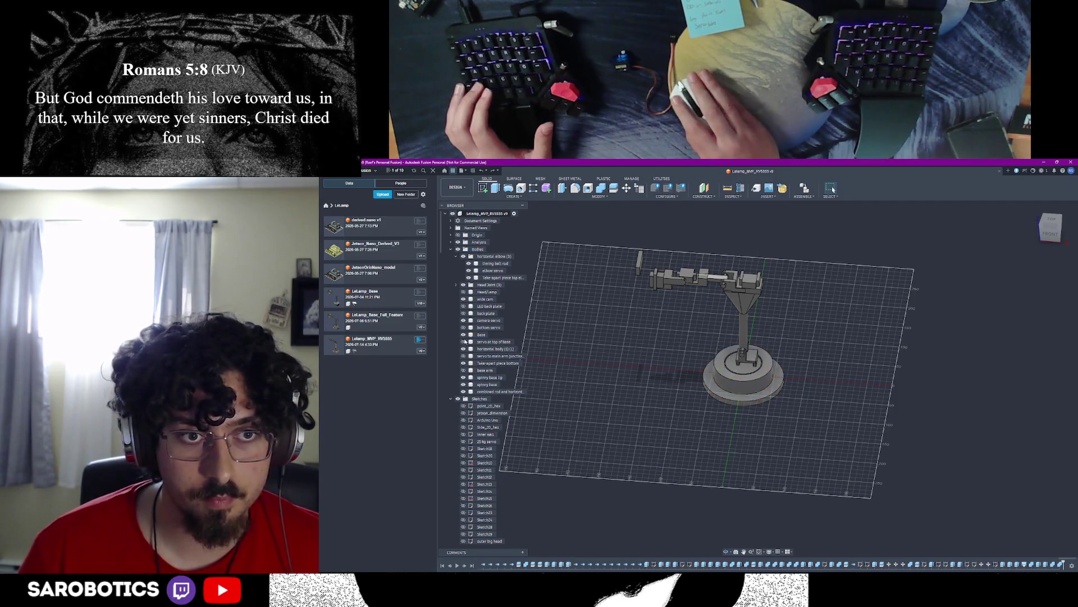
# Step: Show the base and ring bodies and join the lip ring into the round base
pyautogui.click(465, 335)
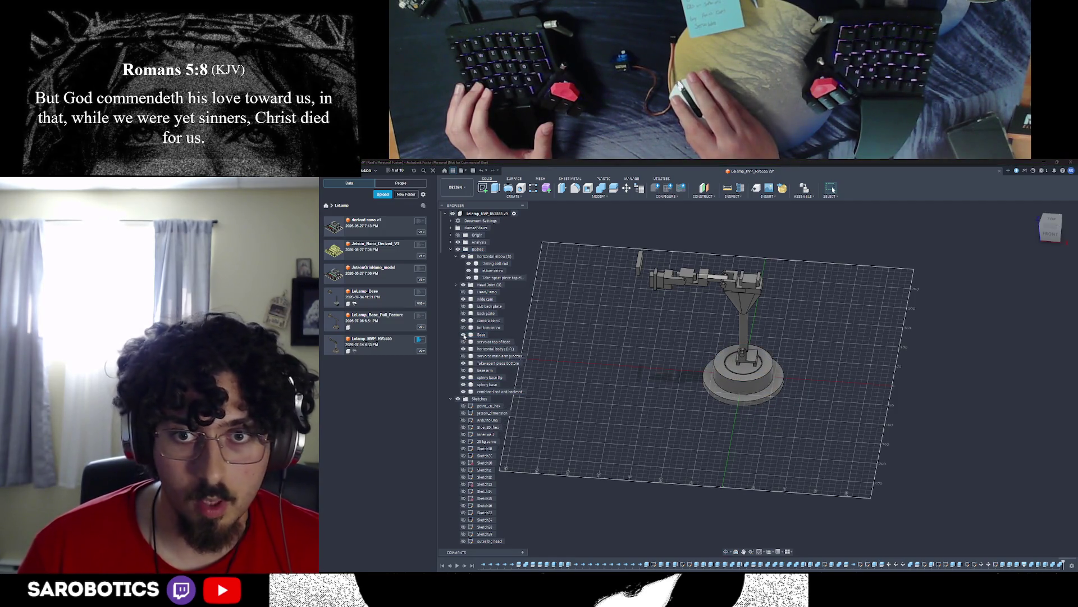
pyautogui.click(470, 385)
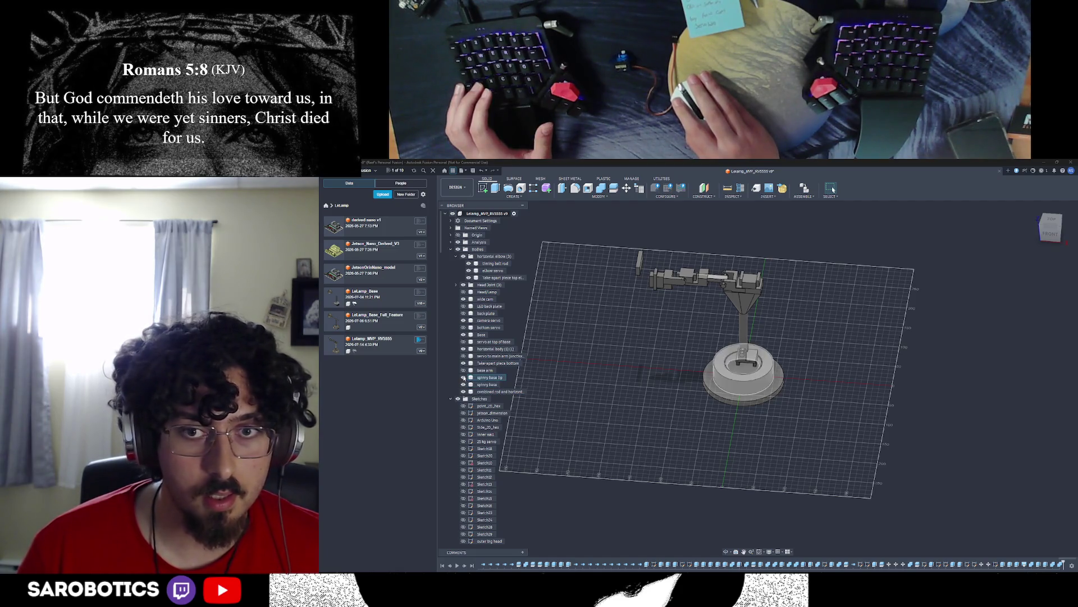
pyautogui.click(470, 377)
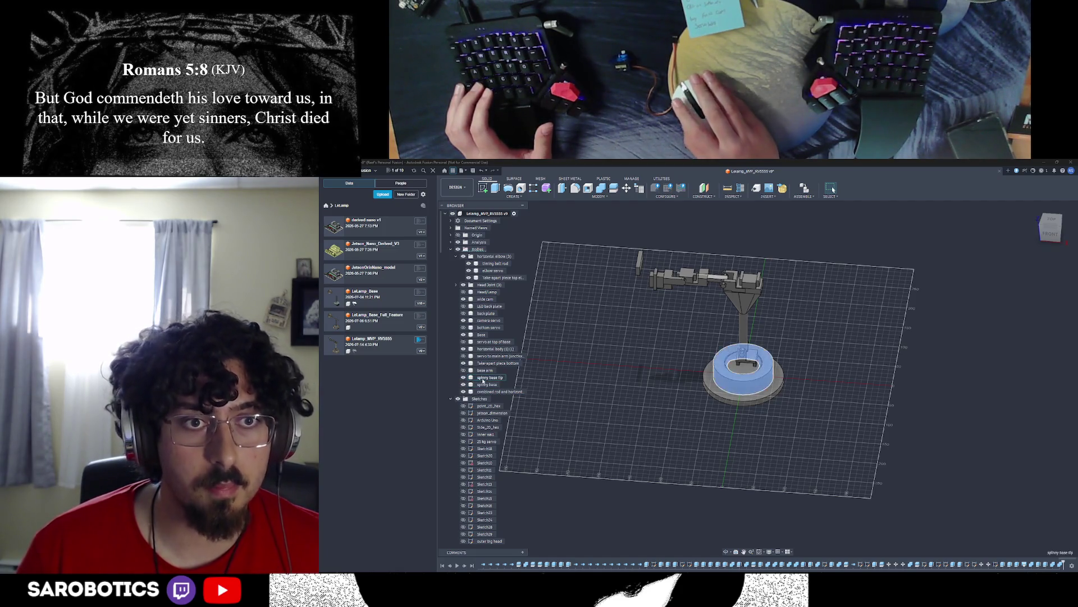
pyautogui.click(482, 334)
pyautogui.press('s')
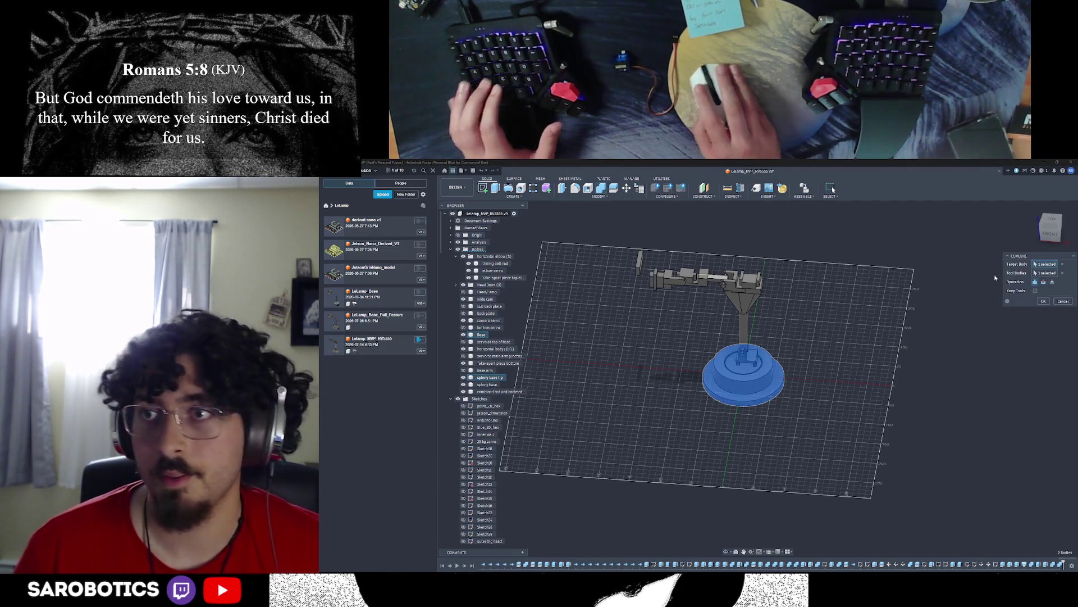
pyautogui.click(1044, 301)
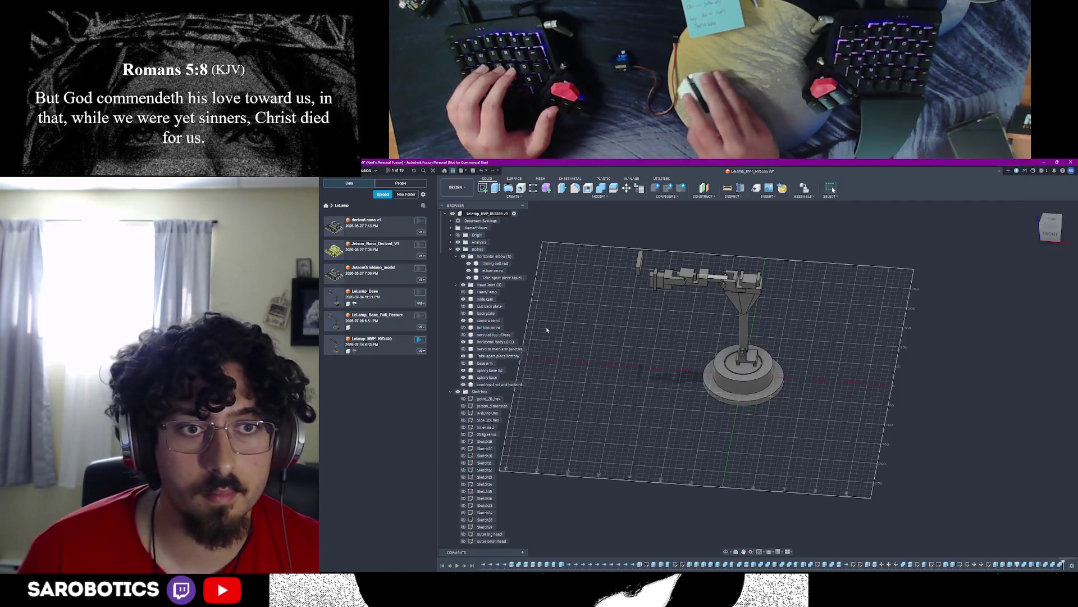
# Step: Begin renaming the merged spinning base body from the Browser
pyautogui.rightClick(495, 371)
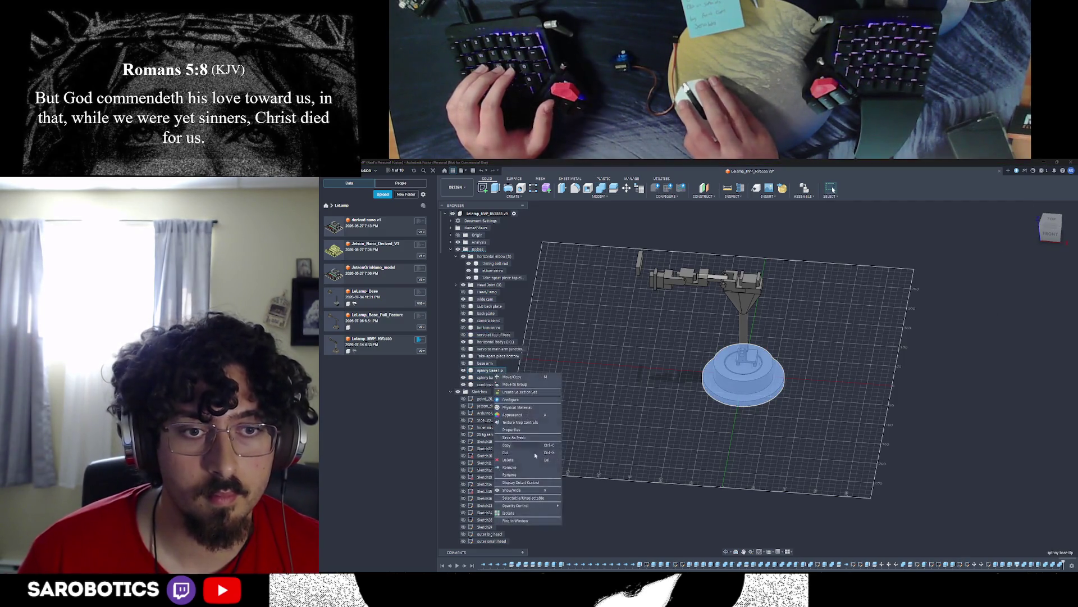
pyautogui.click(518, 474)
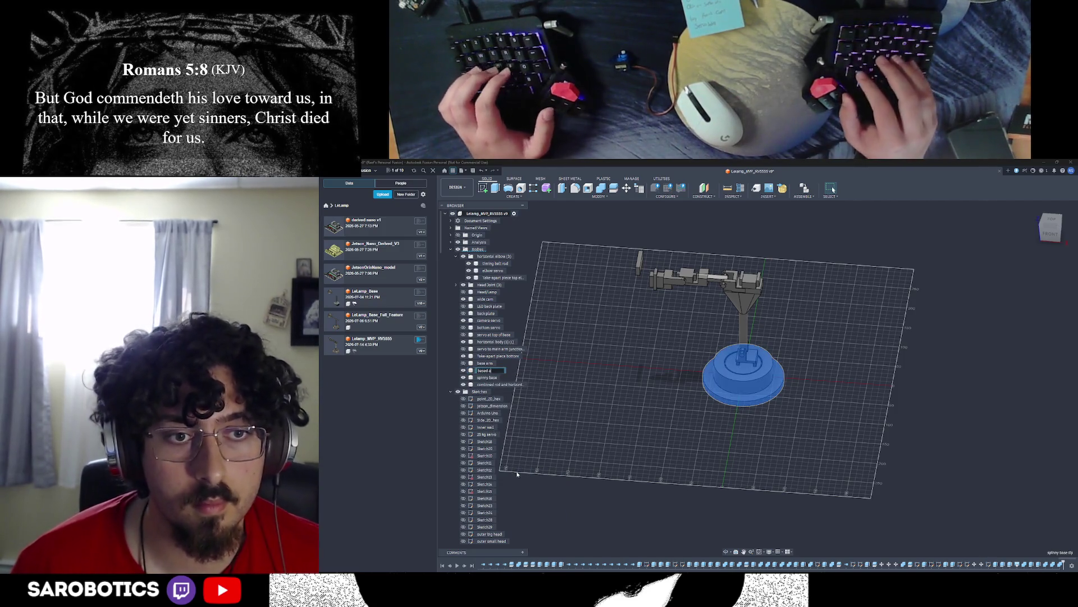
pyautogui.write('base + lip')
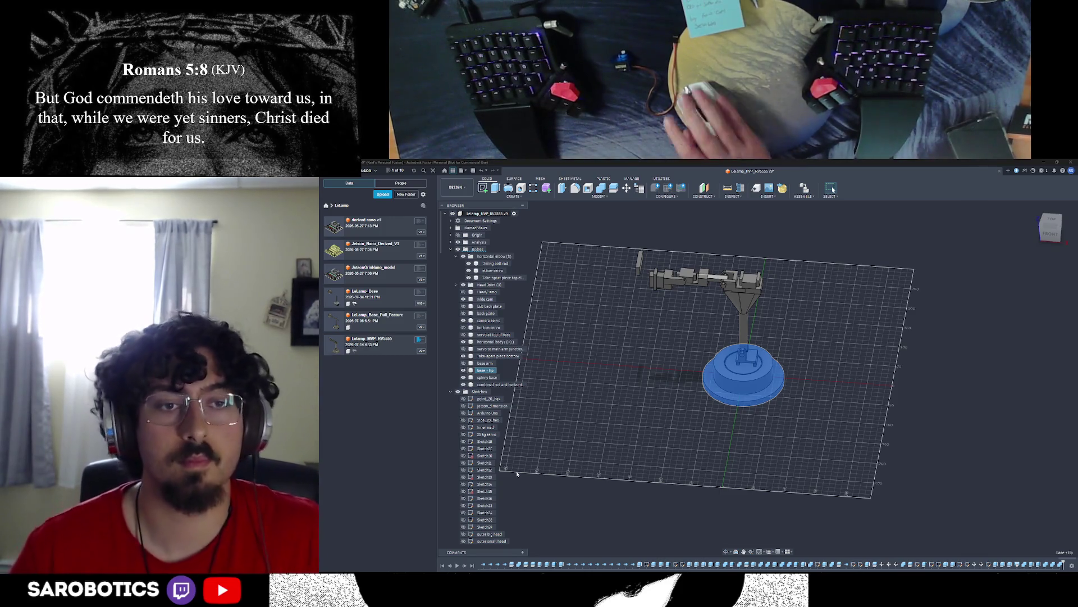
# Step: Finish naming the base 'base + lip' and start renaming the base arm body
pyautogui.press('Escape')
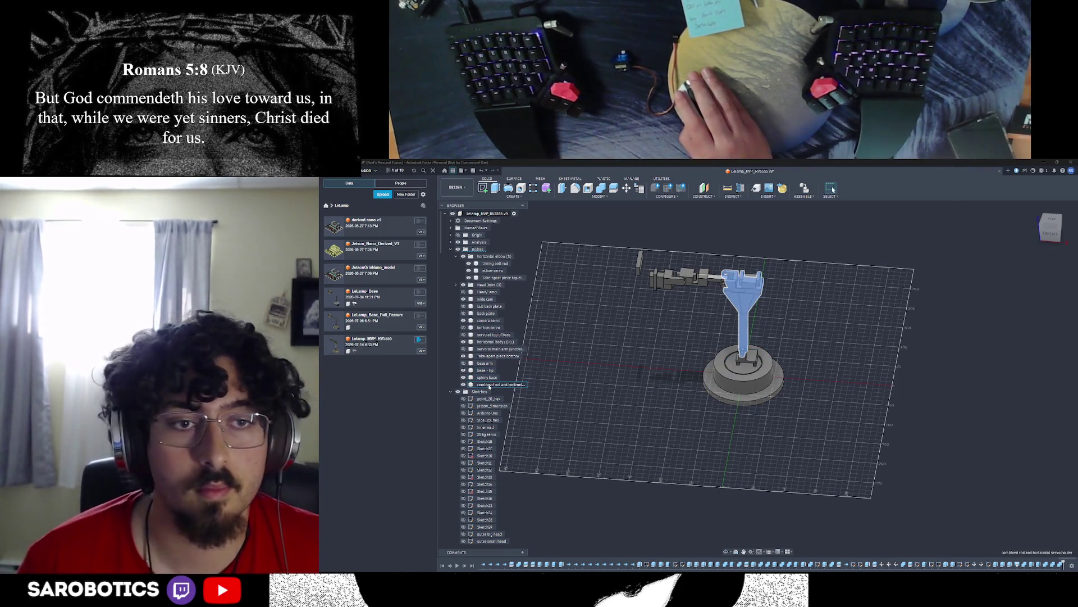
pyautogui.click(489, 385)
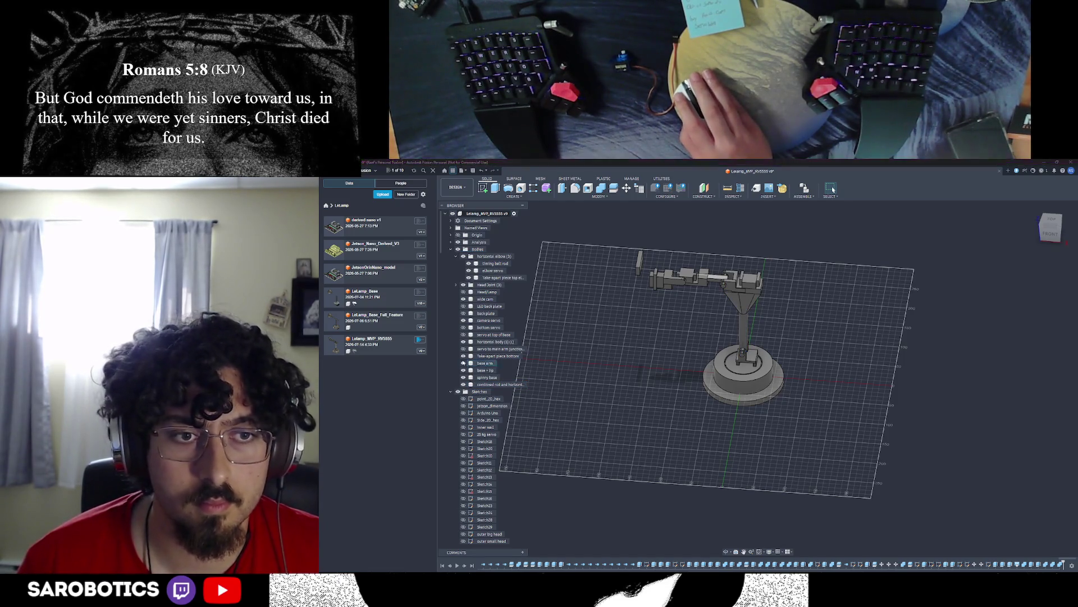
pyautogui.rightClick(481, 364)
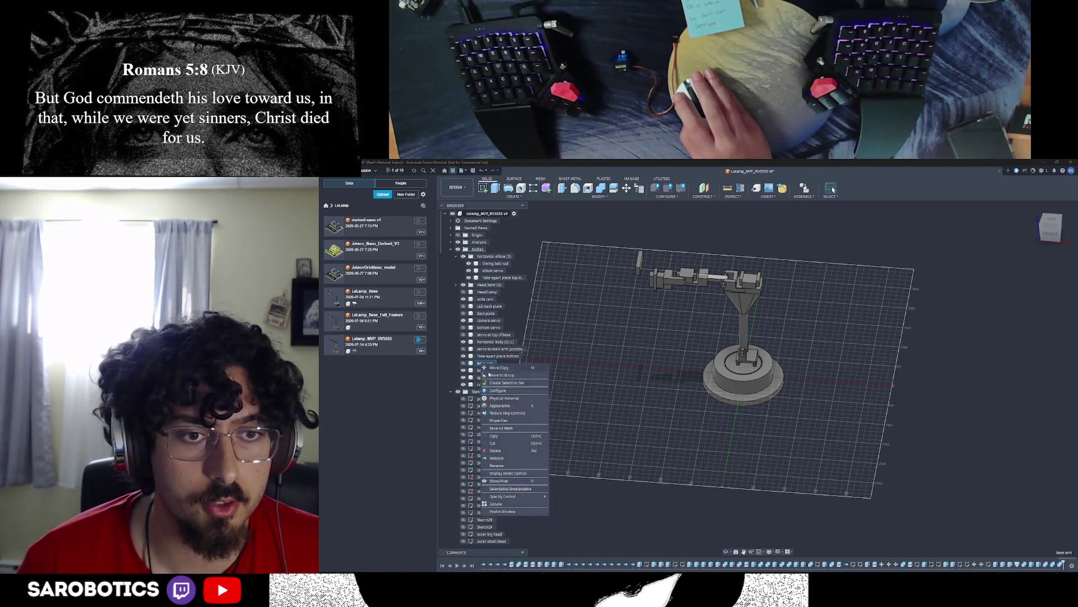
pyautogui.click(502, 466)
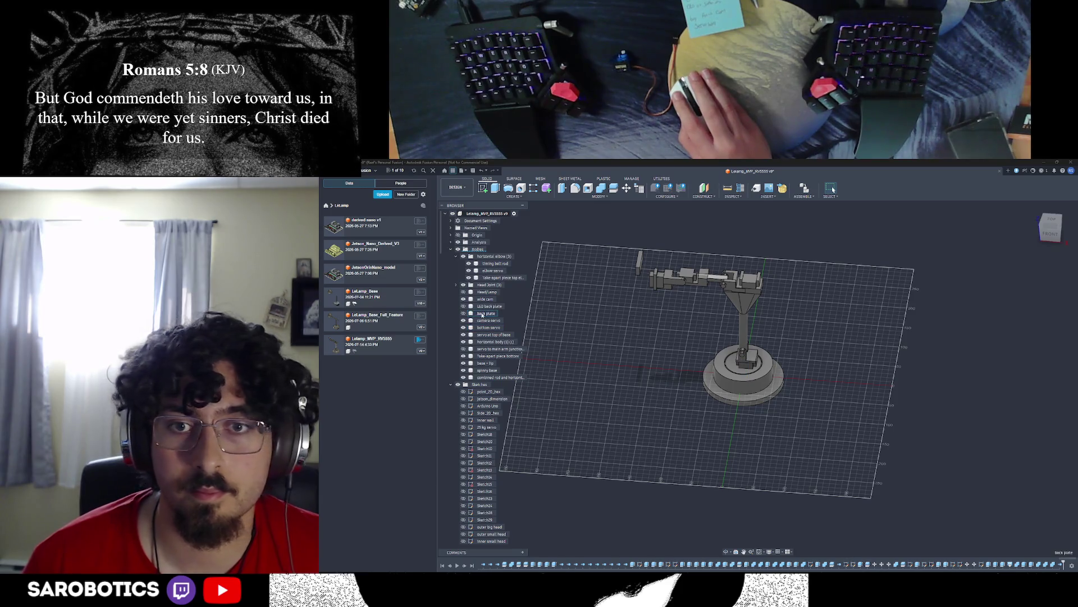
# Step: Delete the LED back plate body from the lamp model
pyautogui.click(470, 312)
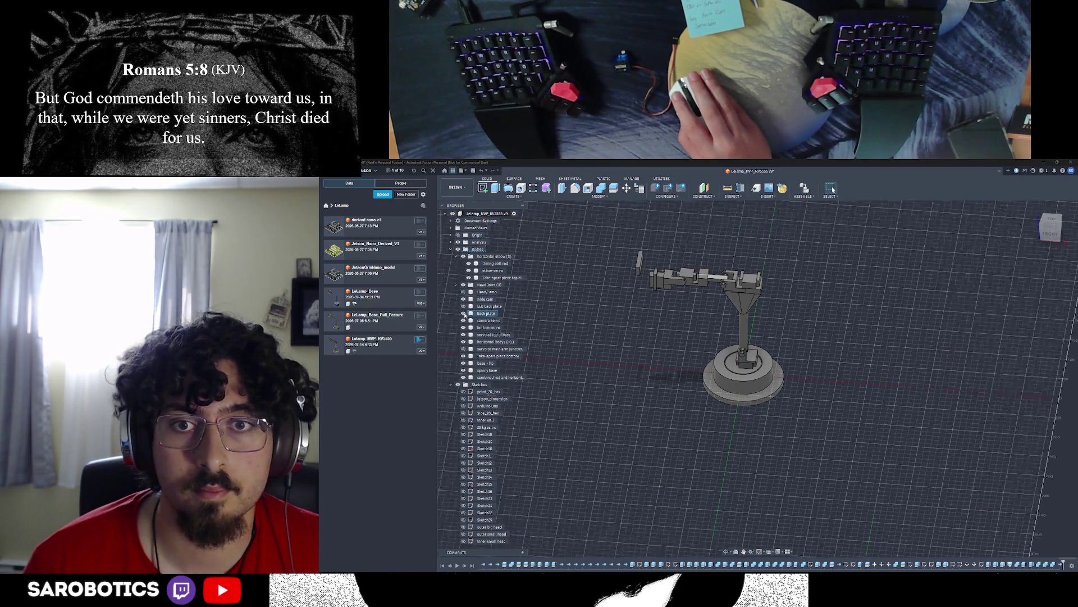
pyautogui.scroll(-3, 636, 331)
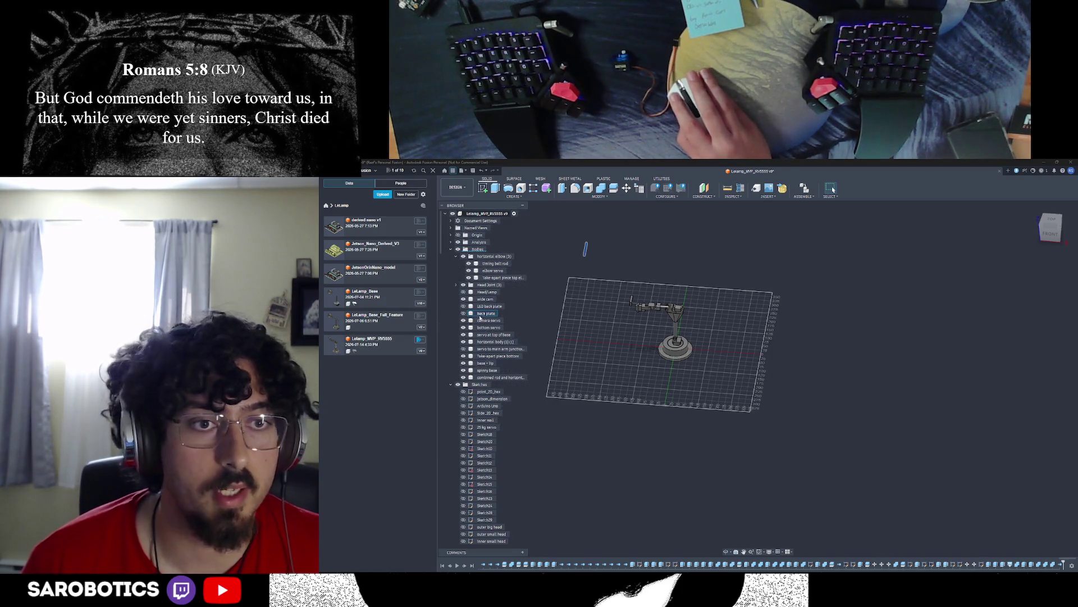
pyautogui.press('Delete')
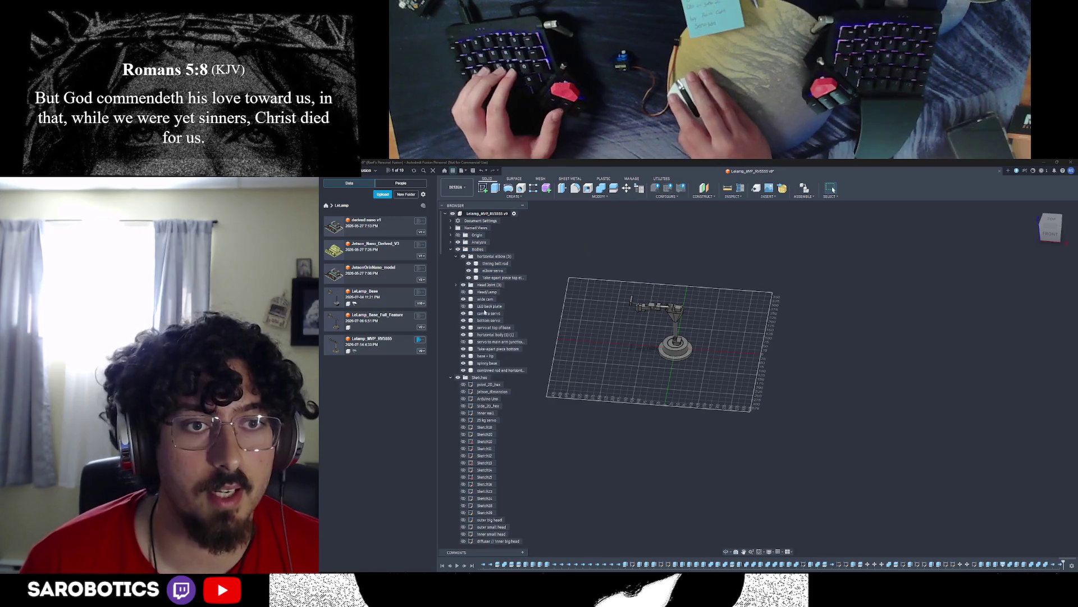
pyautogui.rightClick(484, 306)
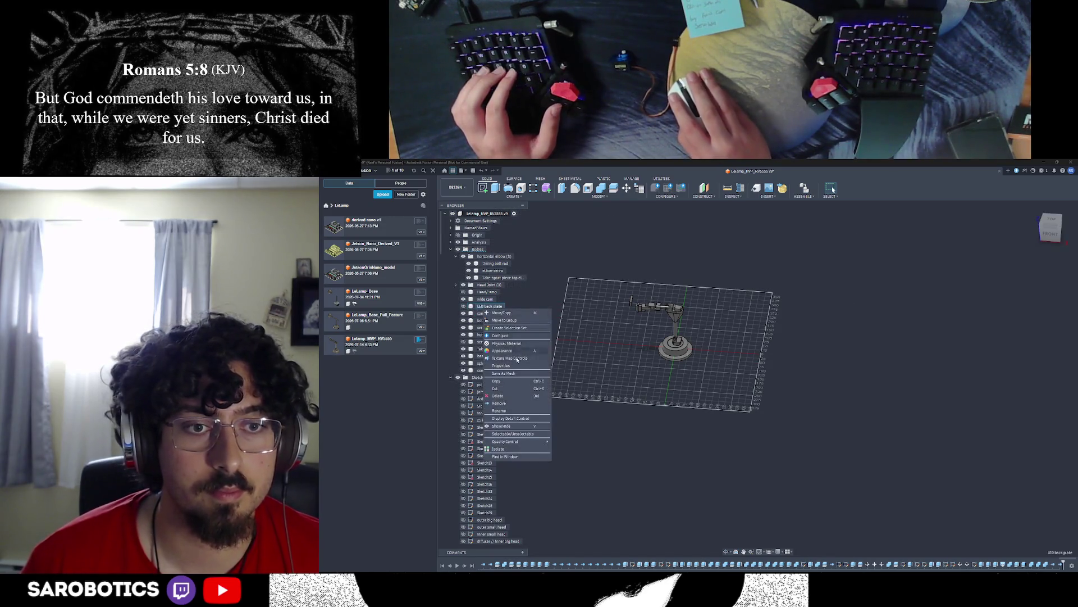
pyautogui.click(507, 406)
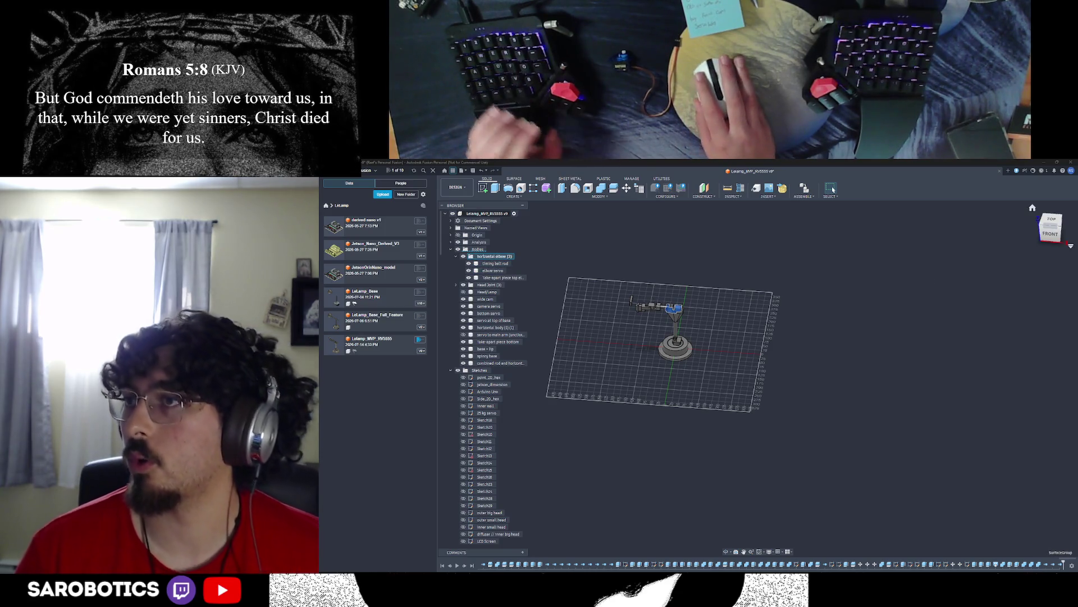
pyautogui.scroll(-3, 758, 355)
# Step: Orbit to view the arm from above and select its horizontal body for inspection
pyautogui.moveTo(657, 354)
pyautogui.mouseDown(button='middle')
pyautogui.moveTo(759, 371)
pyautogui.moveTo(758, 404)
pyautogui.moveTo(808, 337)
pyautogui.mouseUp(button='middle')
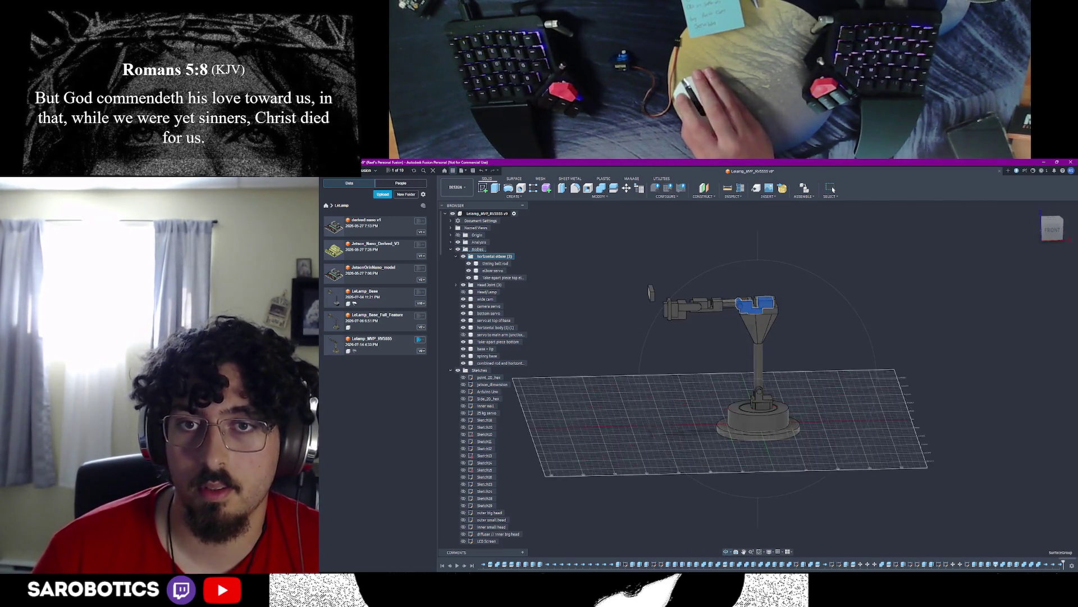
pyautogui.scroll(3, 758, 379)
pyautogui.keyDown('shift'); pyautogui.moveTo(758, 379); pyautogui.dragTo(759, 320, button='middle'); pyautogui.keyUp('shift')
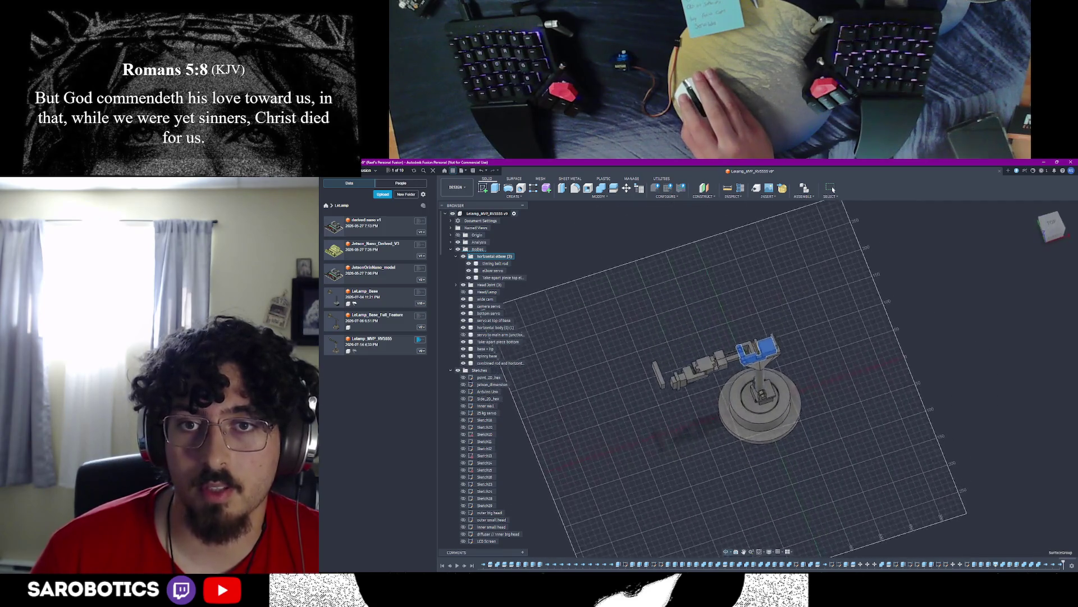
pyautogui.scroll(3, 759, 379)
pyautogui.keyDown('shift'); pyautogui.moveTo(758, 379); pyautogui.dragTo(742, 362, button='middle'); pyautogui.keyUp('shift')
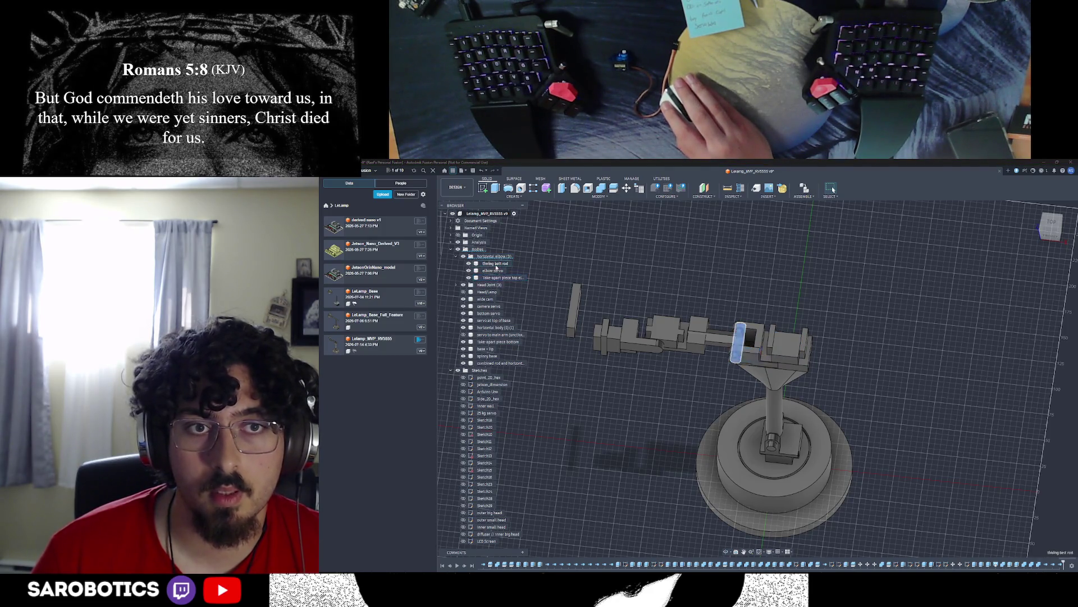
pyautogui.click(725, 339)
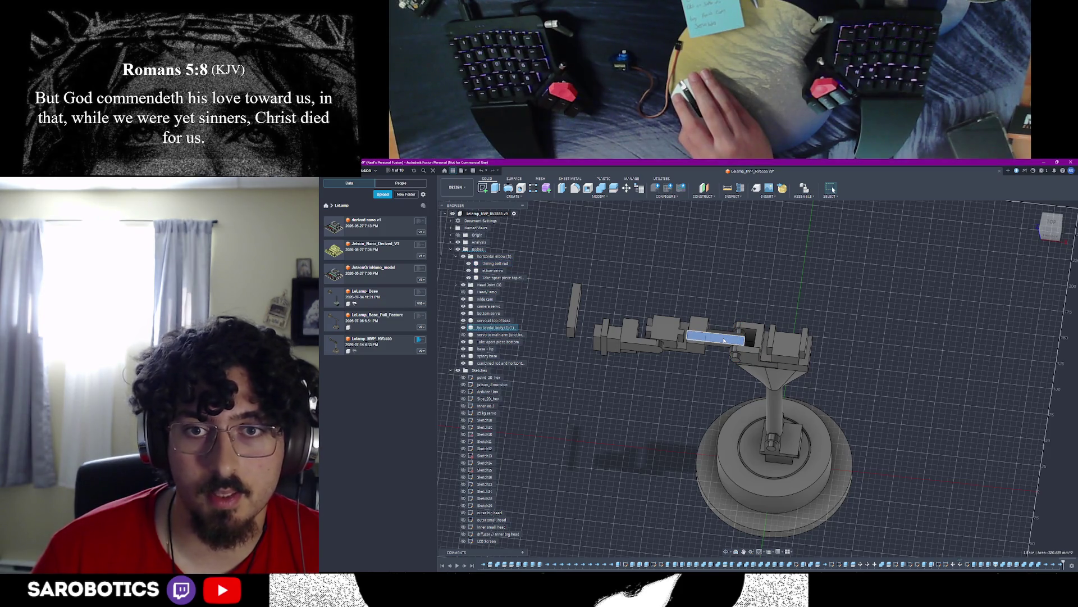
pyautogui.scroll(-2, 730, 343)
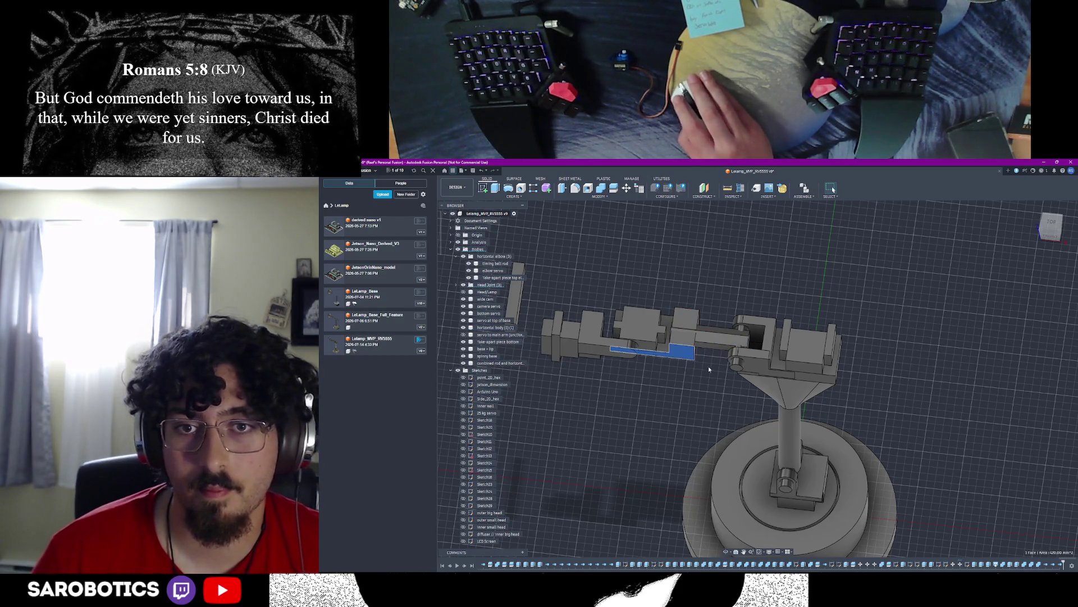
# Step: Combine the horizontal body with the two adjacent arm bodies into one solid
pyautogui.click(613, 188)
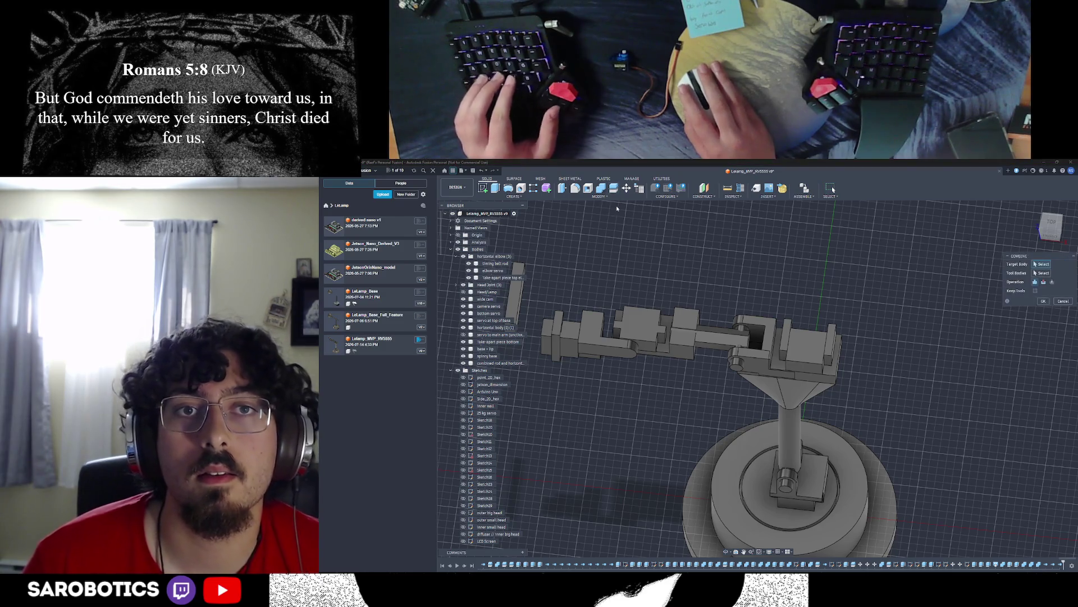
pyautogui.click(708, 335)
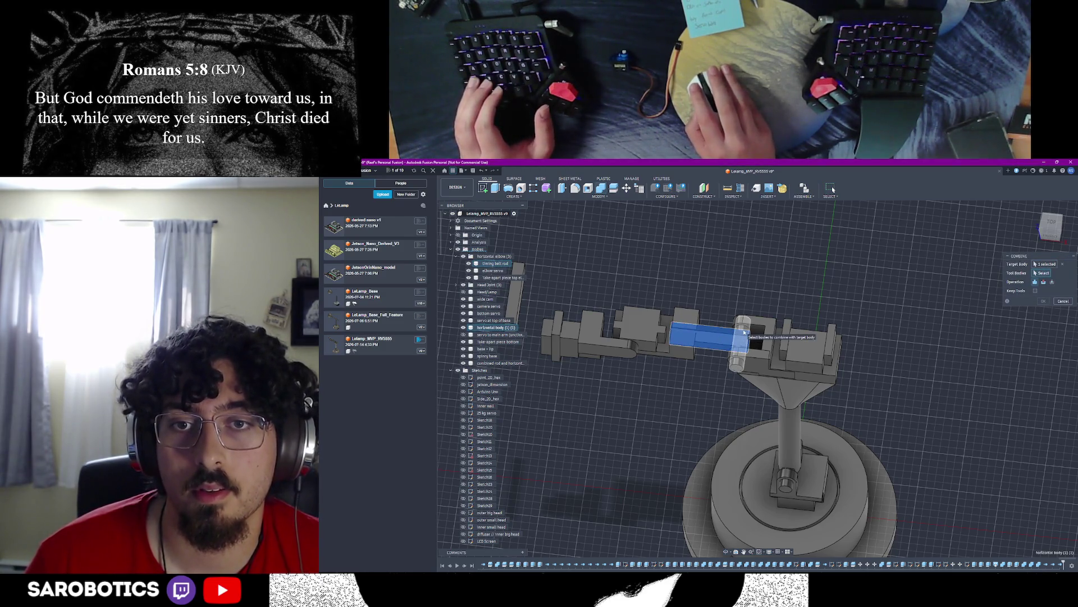
pyautogui.click(687, 354)
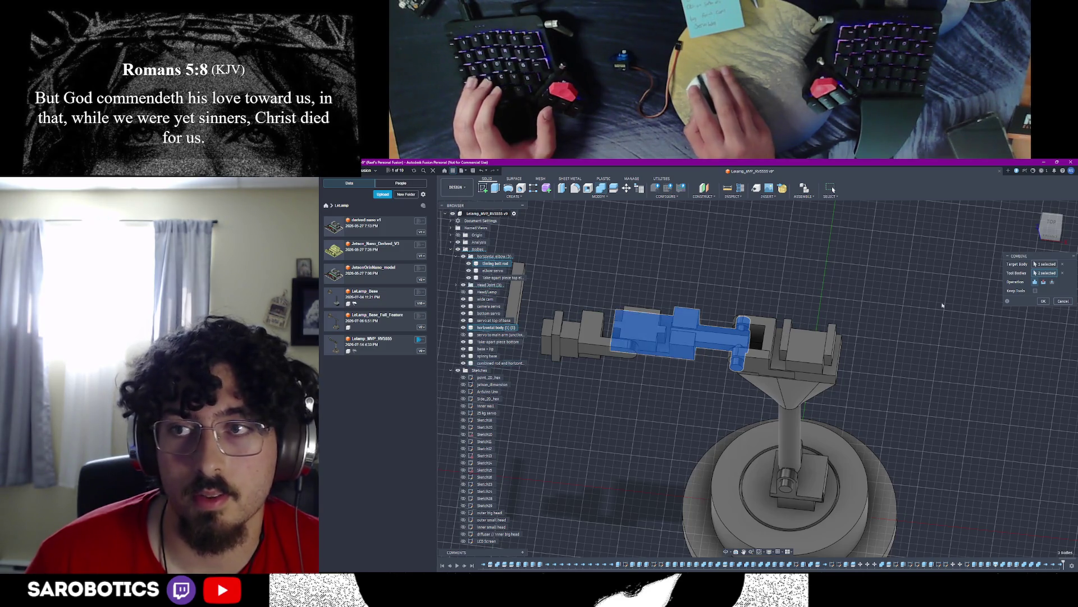
pyautogui.click(1042, 302)
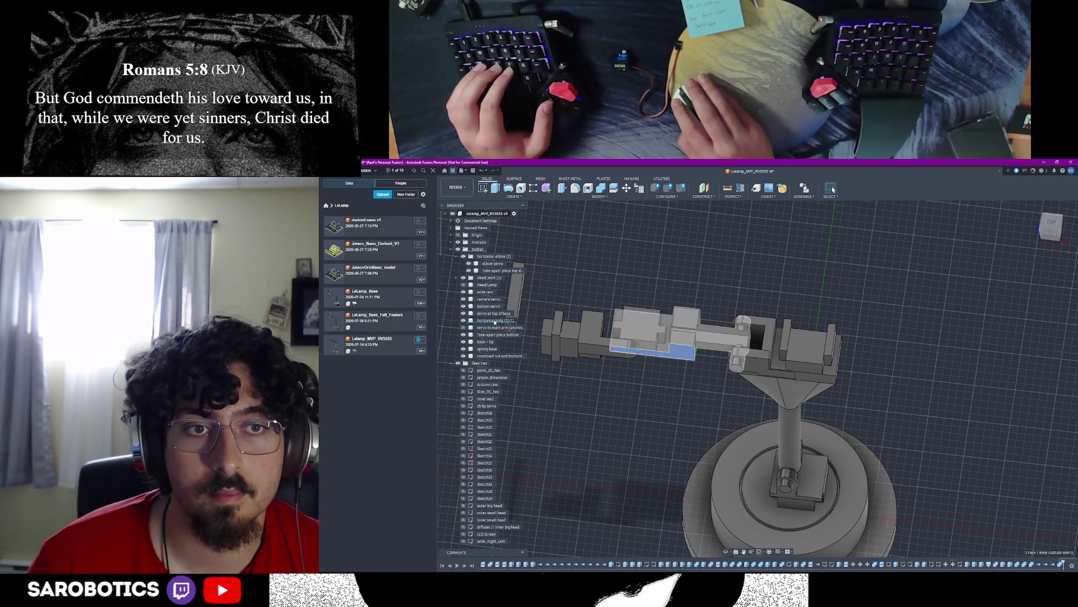
# Step: Rename the merged body to 'horizontal joint and servo holder' and select a grey arm part
pyautogui.rightClick(496, 321)
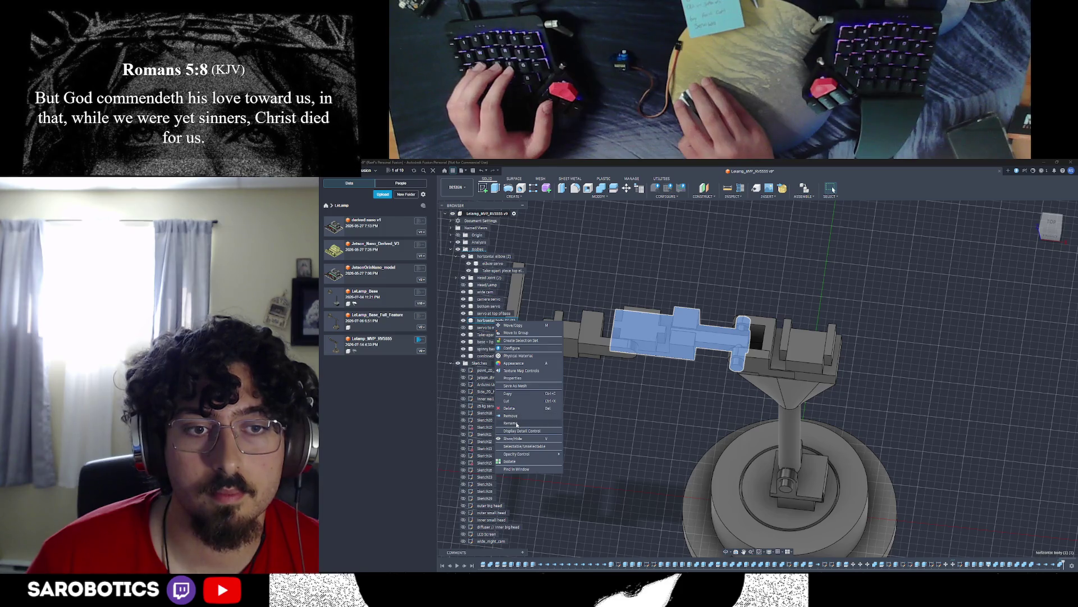
pyautogui.press('Escape')
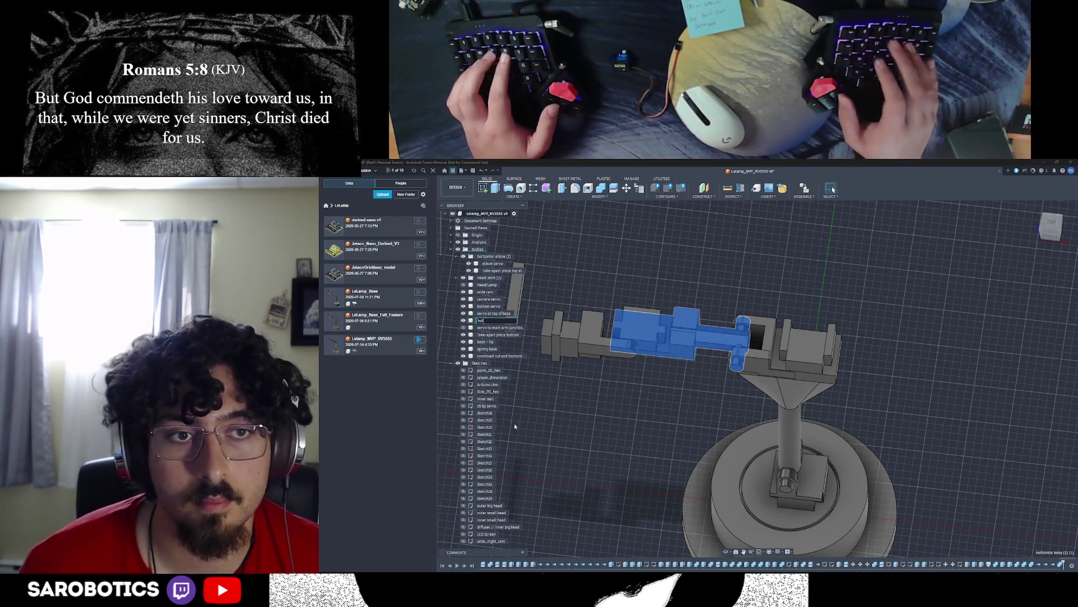
pyautogui.write('rizontal ')
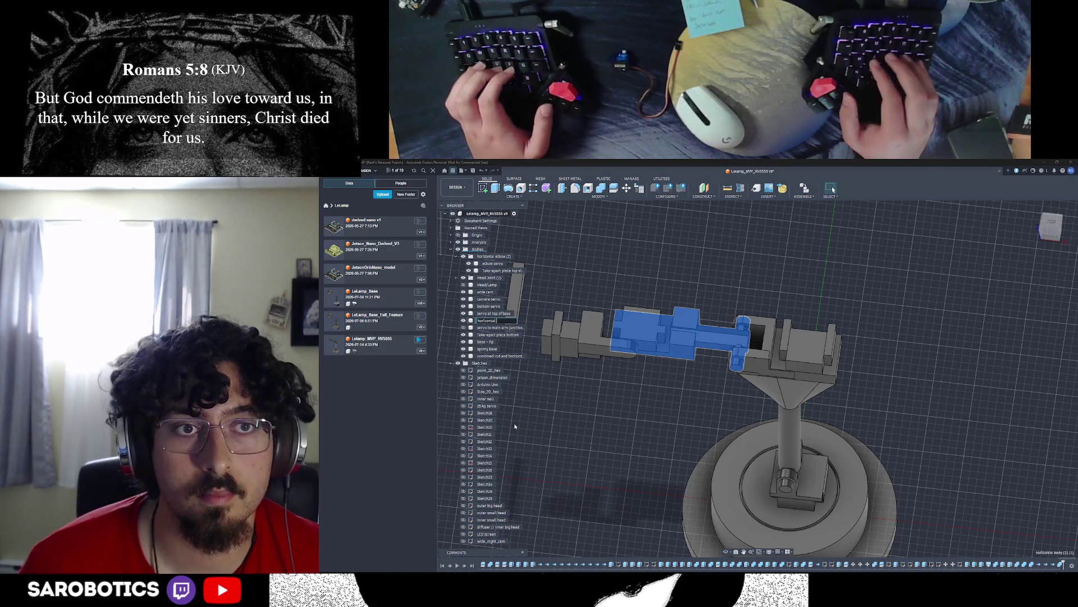
pyautogui.write('joint')
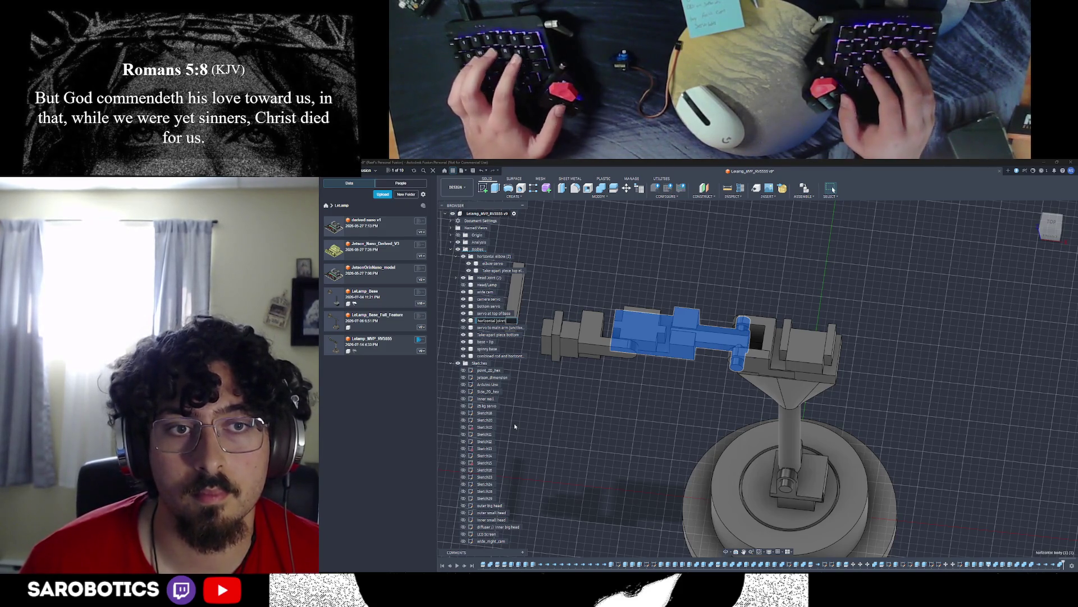
pyautogui.write(' and servo holder')
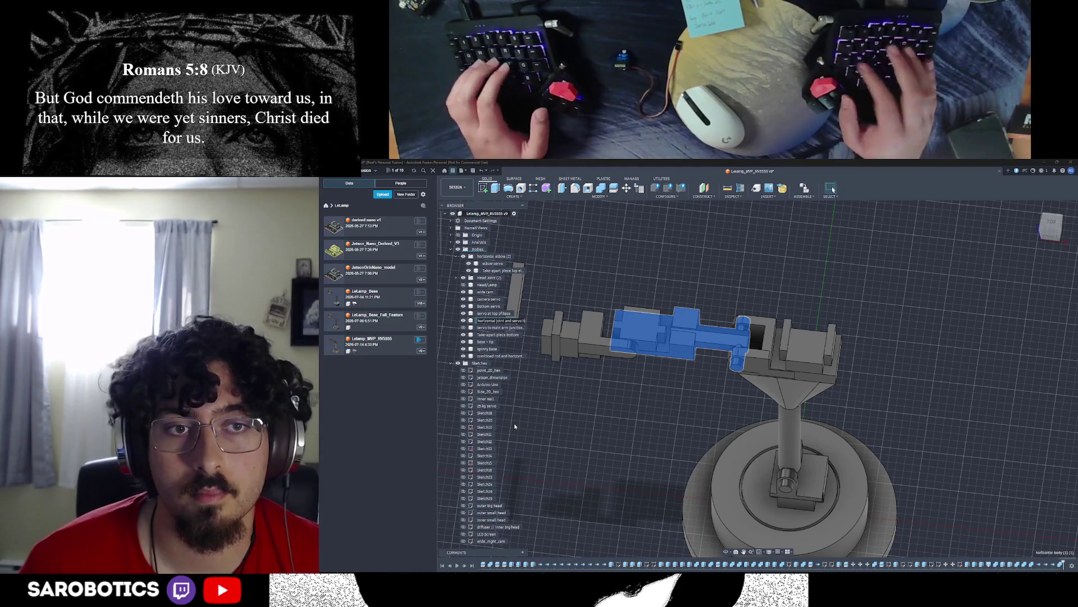
pyautogui.press('Return')
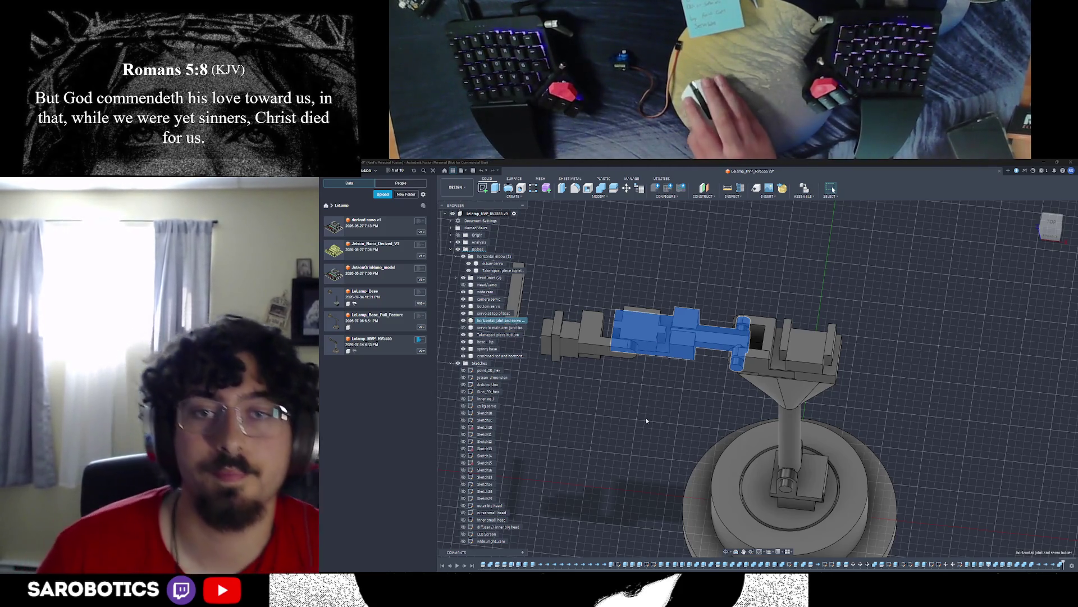
pyautogui.click(648, 326)
pyautogui.click(649, 325)
# Step: Expand the Head joint folder, move the camera servo into it and check its bodies
pyautogui.click(464, 279)
pyautogui.click(464, 279)
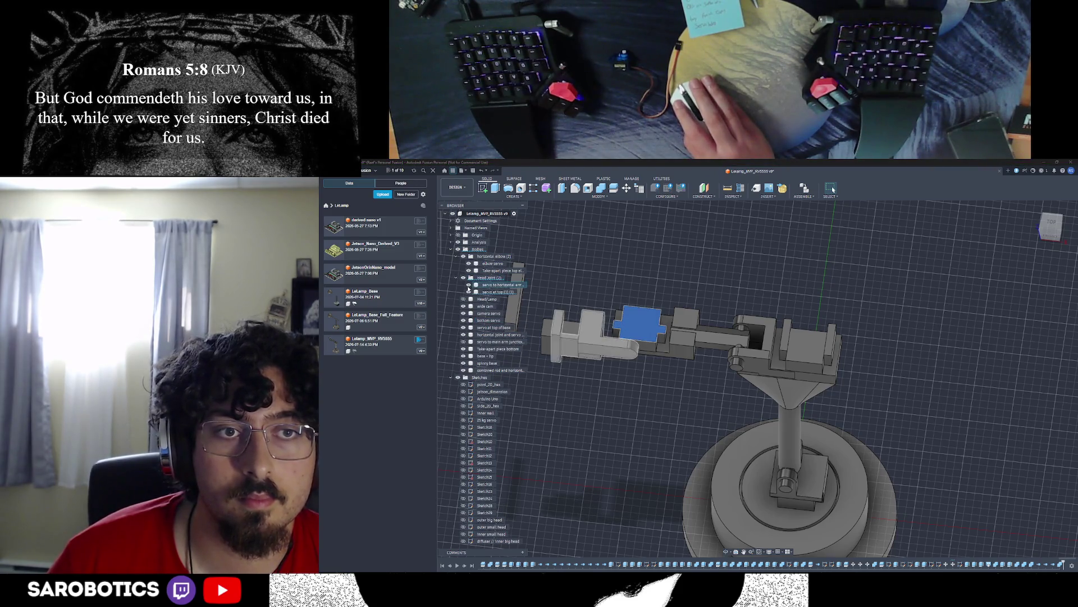
pyautogui.click(469, 286)
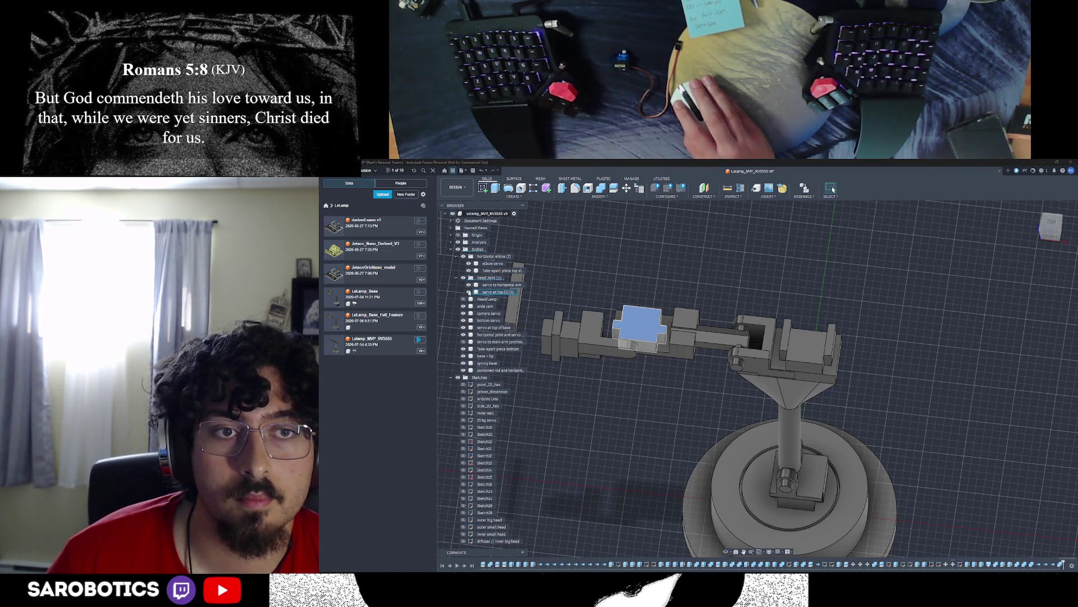
pyautogui.click(501, 284)
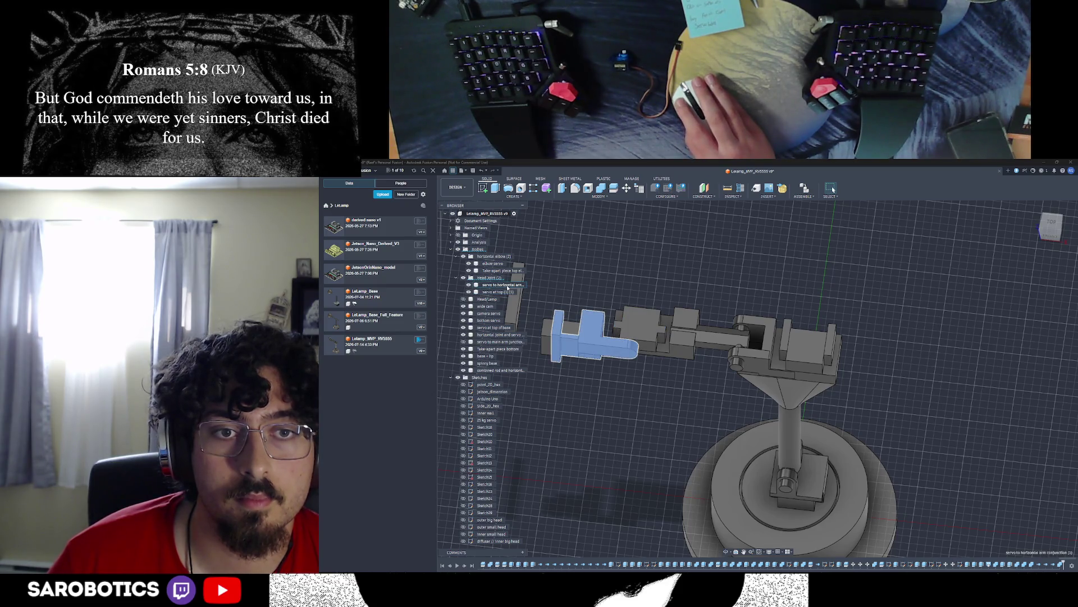
pyautogui.click(494, 313)
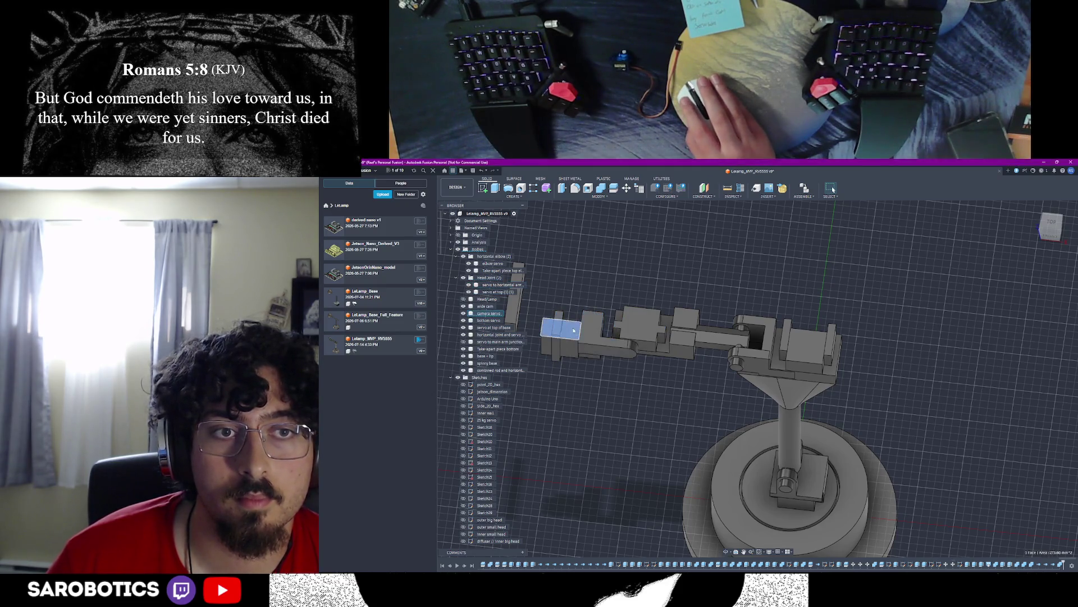
pyautogui.click(486, 278)
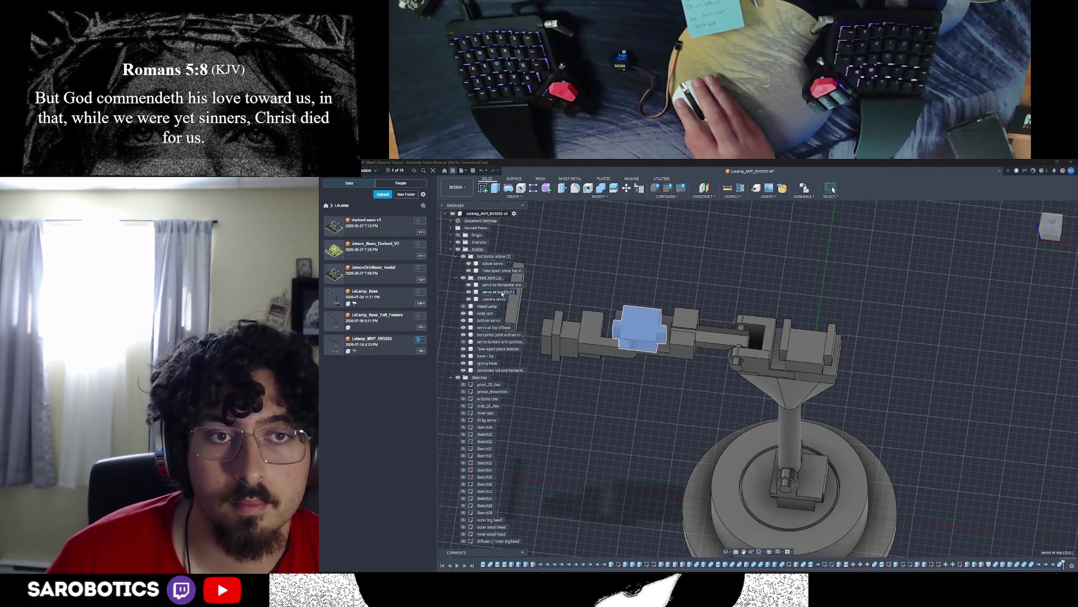
pyautogui.click(502, 300)
pyautogui.click(502, 285)
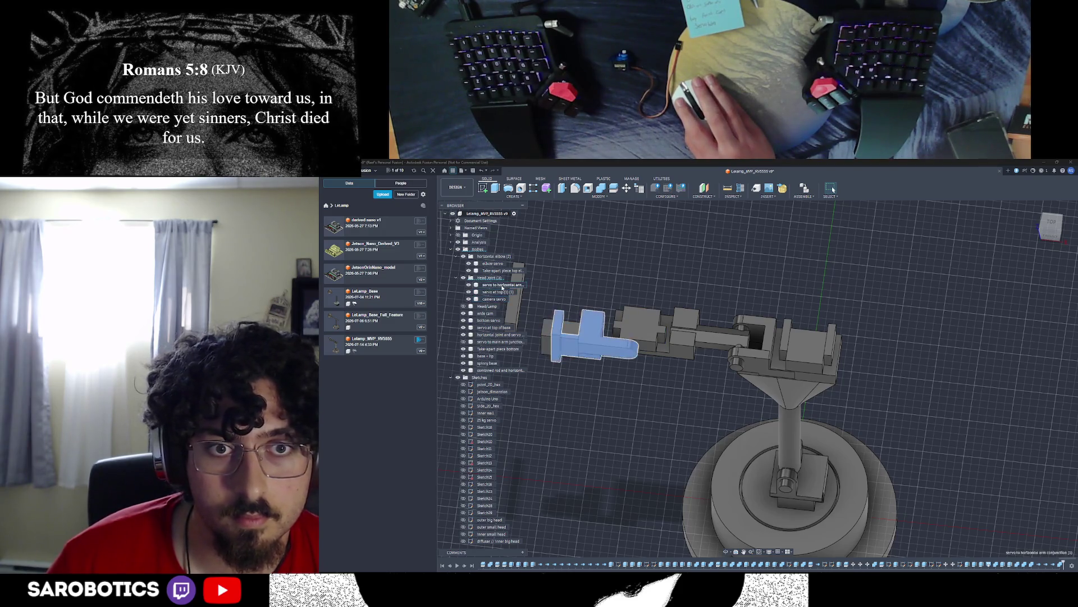
# Step: Orbit to inspect the head end of the arm from another angle
pyautogui.moveTo(591, 337)
pyautogui.mouseDown(button='middle')
pyautogui.moveTo(648, 325)
pyautogui.moveTo(778, 238)
pyautogui.moveTo(716, 379)
pyautogui.moveTo(759, 337)
pyautogui.moveTo(716, 295)
pyautogui.moveTo(758, 379)
pyautogui.moveTo(716, 296)
pyautogui.mouseUp(button='middle')
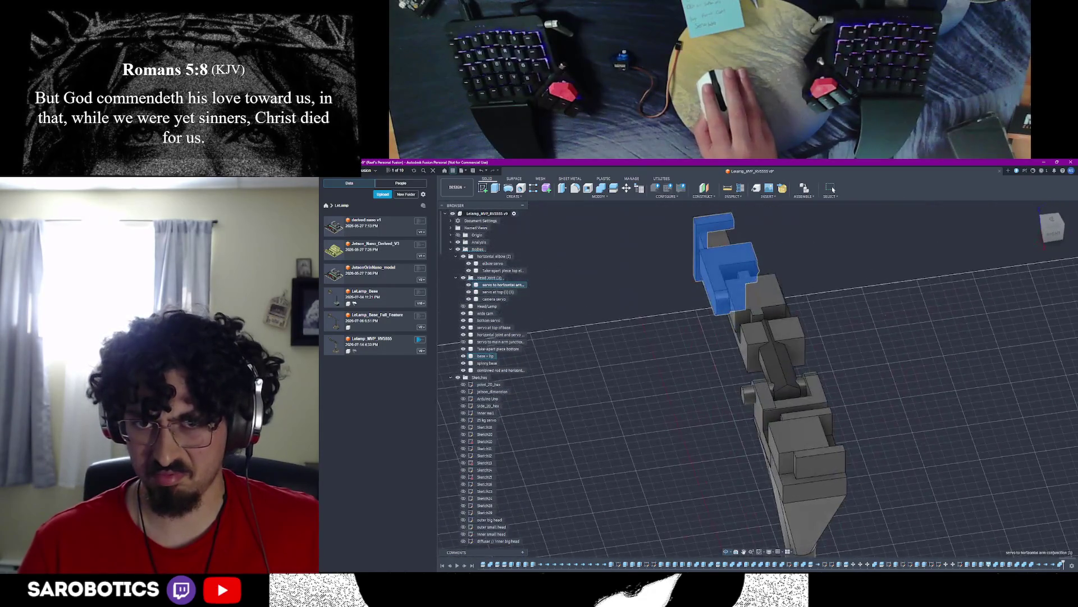
pyautogui.keyDown('shift'); pyautogui.moveTo(759, 337); pyautogui.dragTo(864, 316, button='middle'); pyautogui.keyUp('shift')
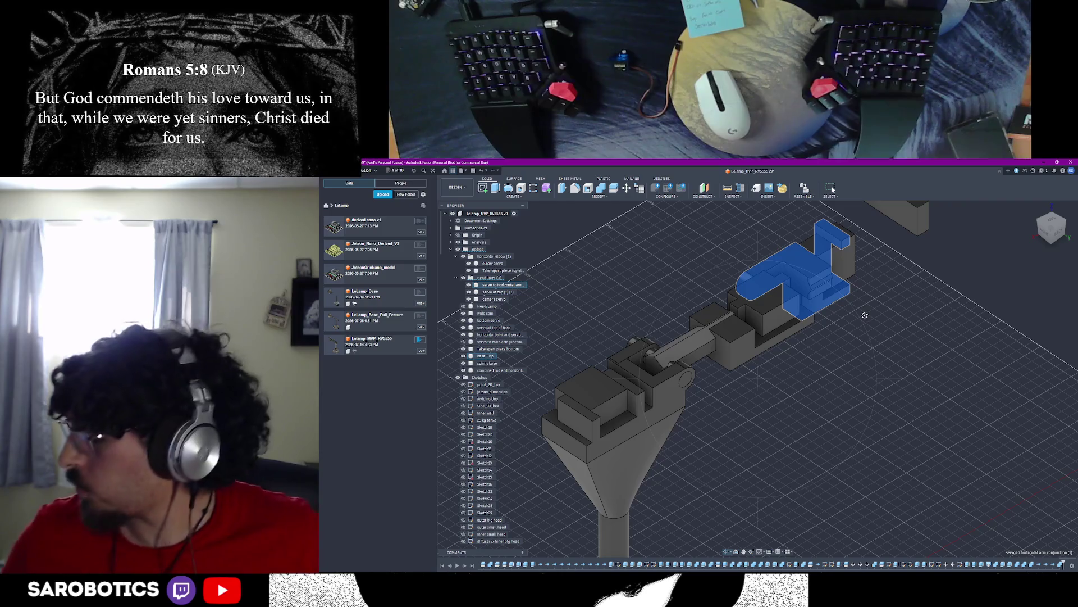
pyautogui.hotkey('alt', 'Tab')
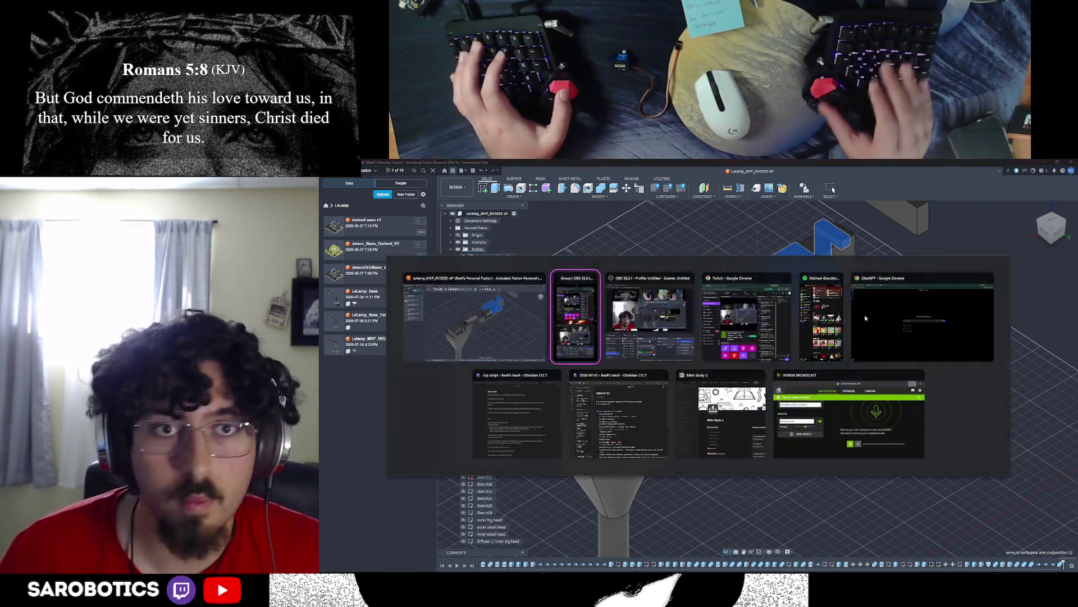
# Step: Search Google for 'stepper motor vs servo motor' and expand the full AI overview
pyautogui.hotkey('alt', 'Tab')
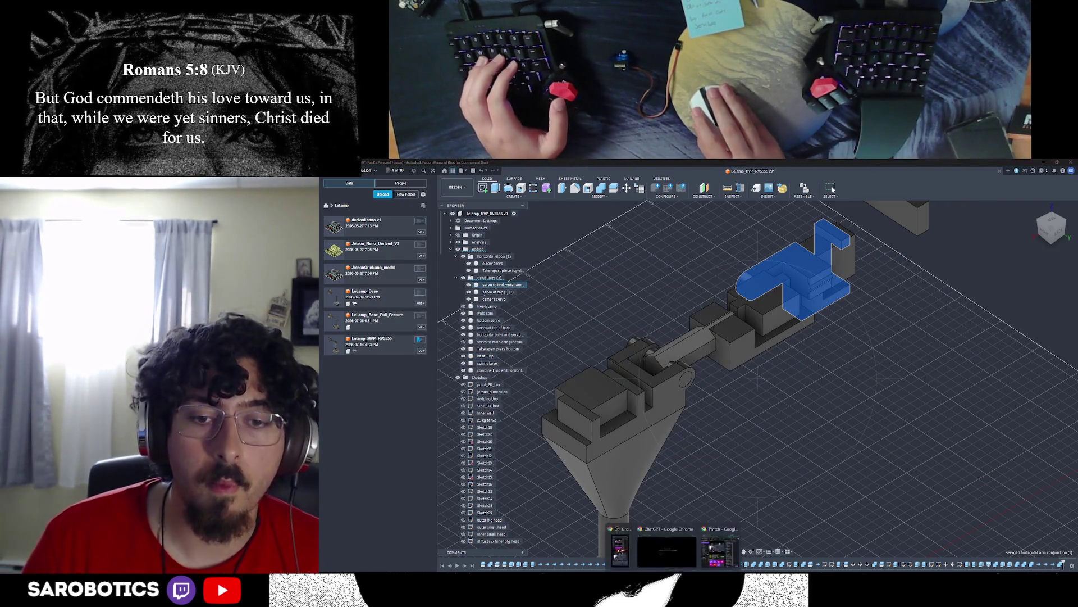
pyautogui.hotkey('ctrl', 't')
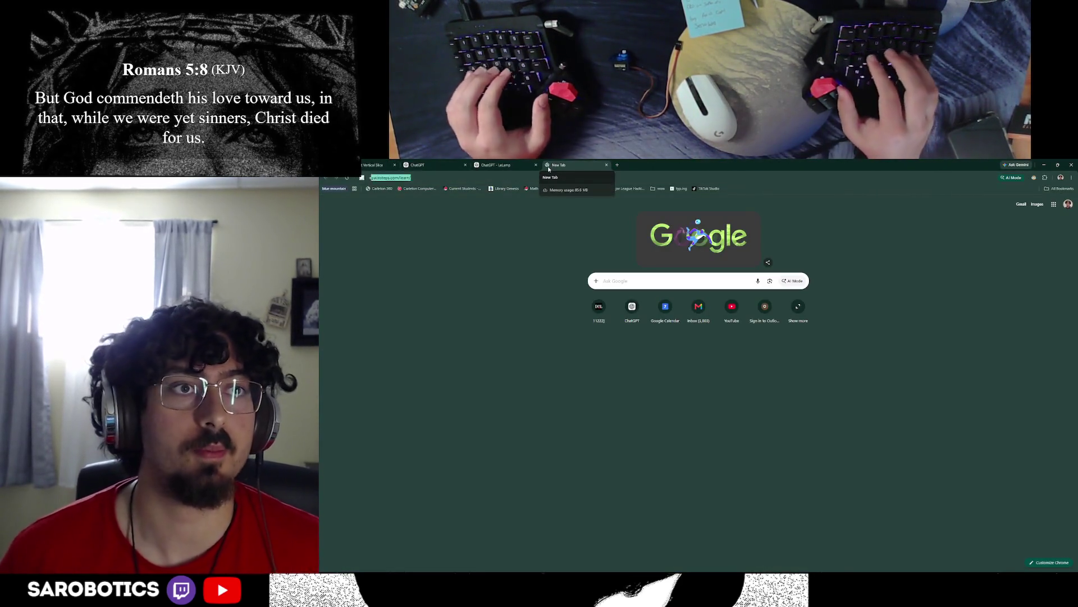
pyautogui.write('stepper m')
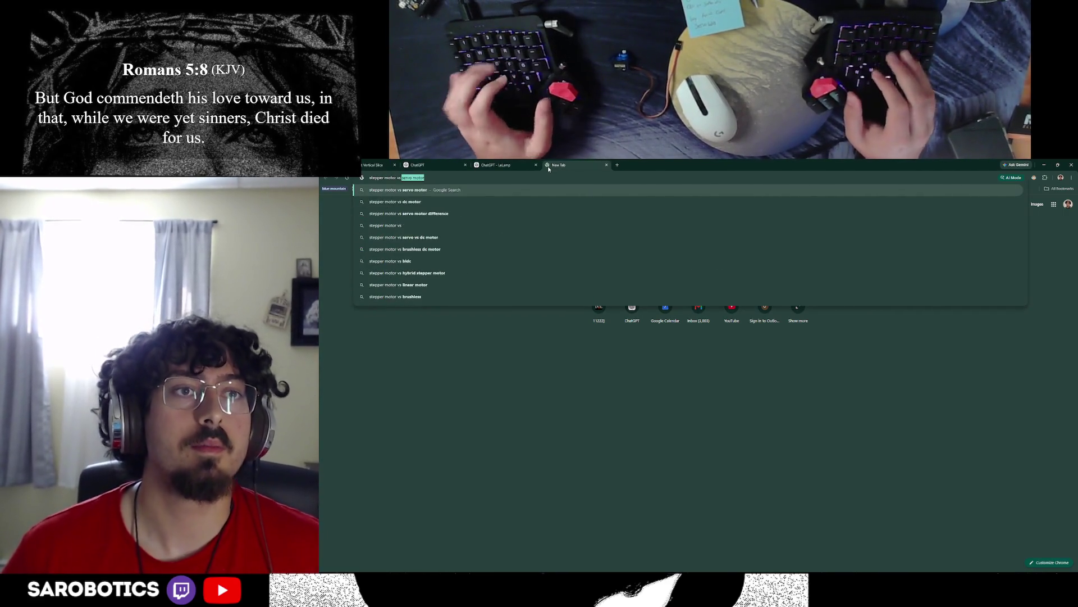
pyautogui.write('otor vs')
pyautogui.press('Return')
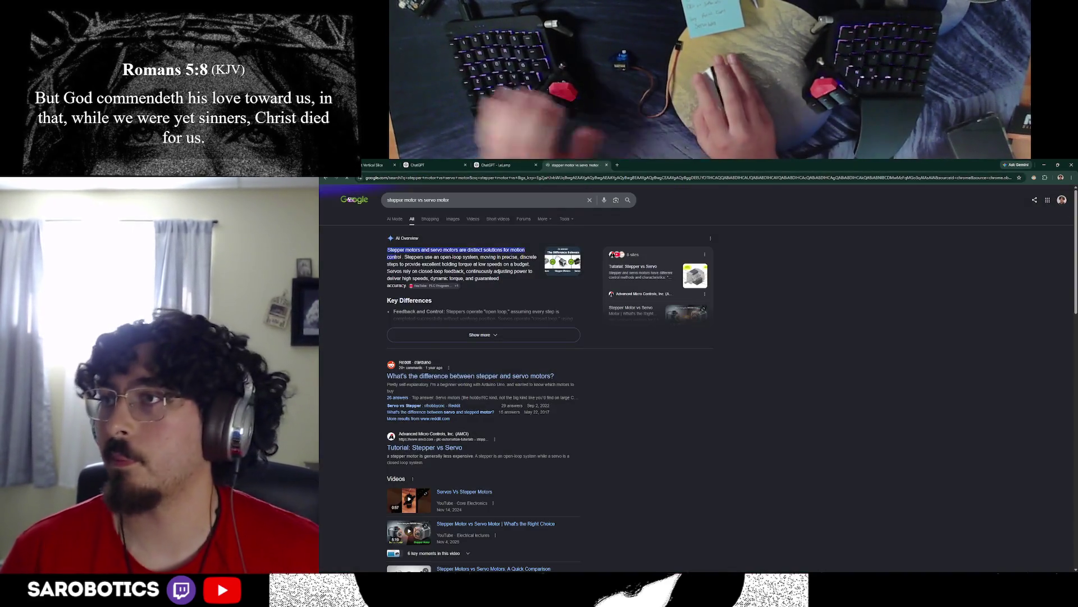
pyautogui.moveTo(423, 257); pyautogui.dragTo(435, 264)
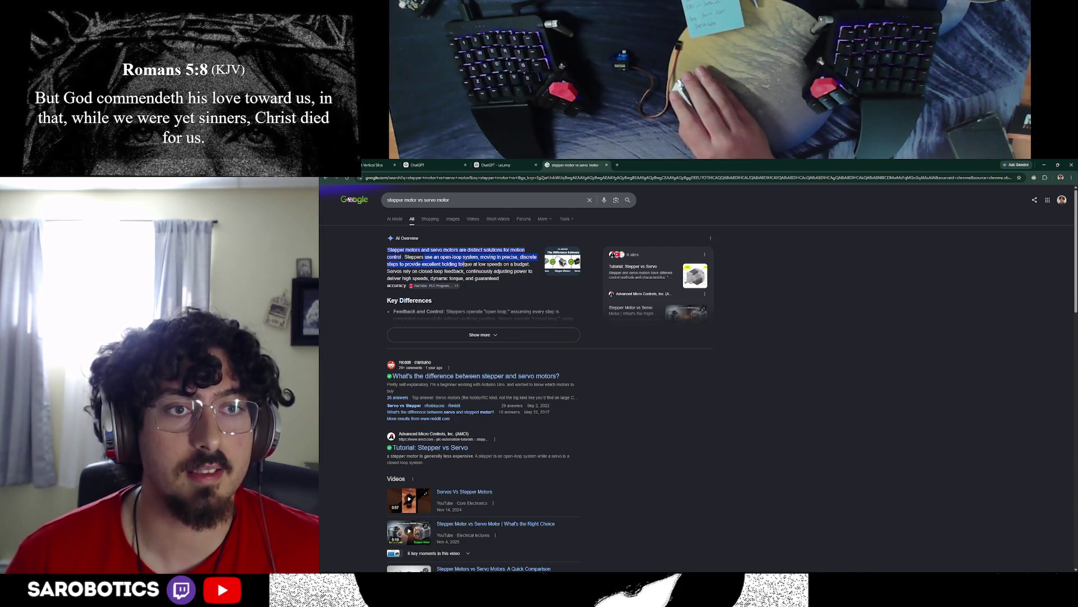
pyautogui.moveTo(515, 263)
pyautogui.mouseDown()
pyautogui.moveTo(465, 270)
pyautogui.moveTo(460, 292)
pyautogui.mouseUp()
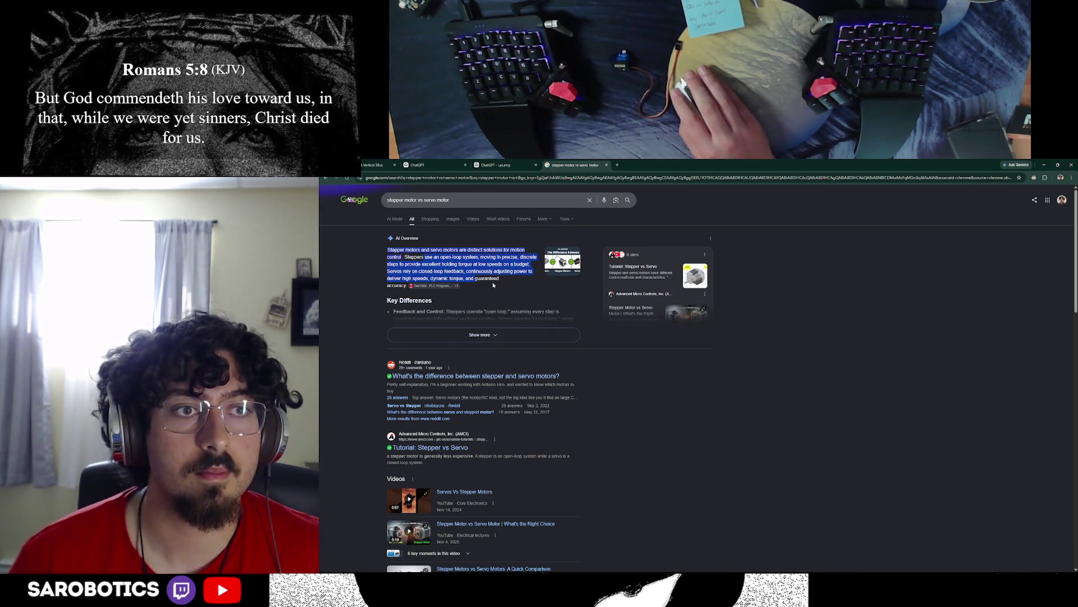
pyautogui.click(482, 334)
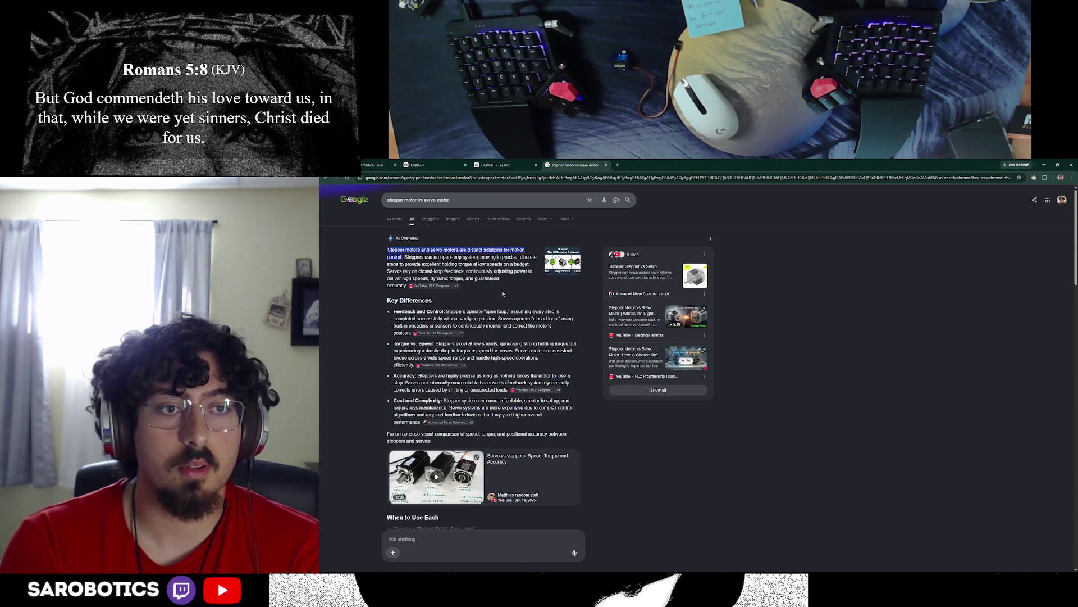
# Step: Return to the LeLamp project chat and choose the Medium reasoning level
pyautogui.hotkey('ctrl', 'shift', 'Tab')
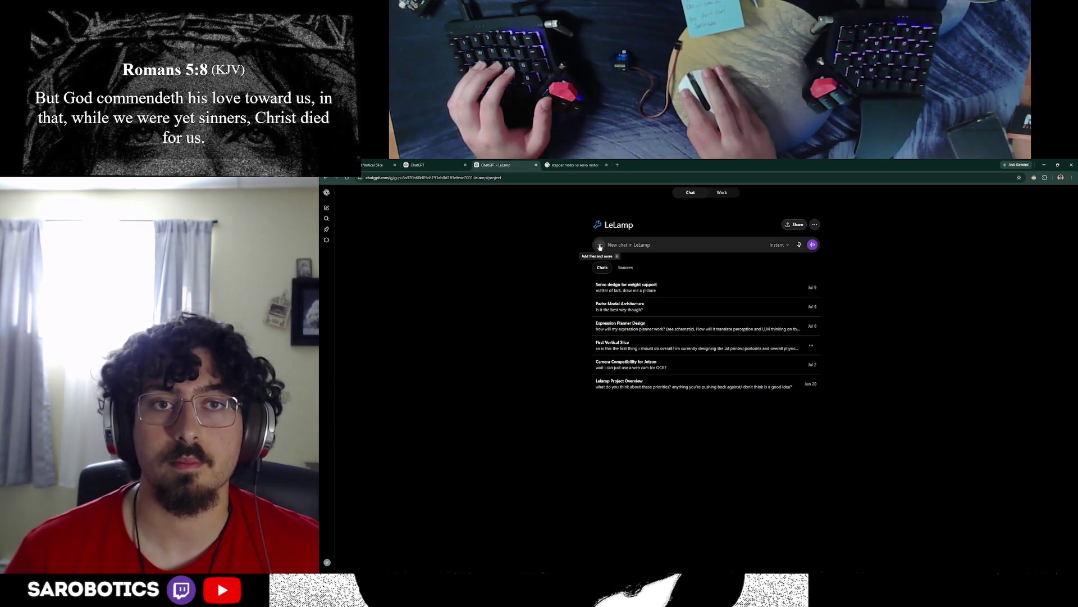
pyautogui.click(778, 244)
pyautogui.click(769, 282)
pyautogui.click(778, 244)
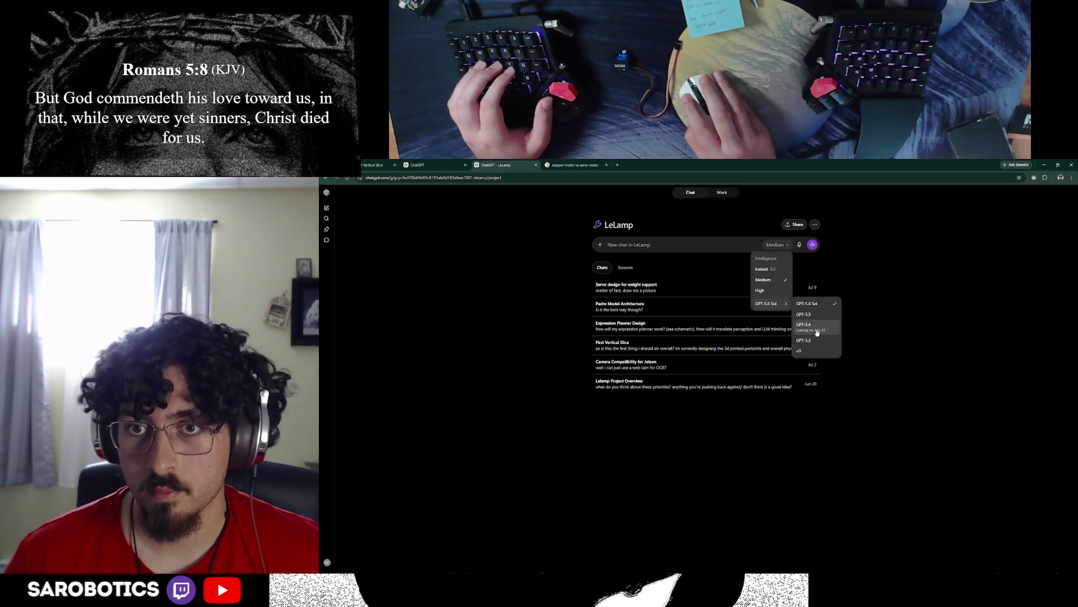
# Step: Close the model selector, go back to Fusion and orbit the lamp to view the base and joint pins
pyautogui.click(820, 310)
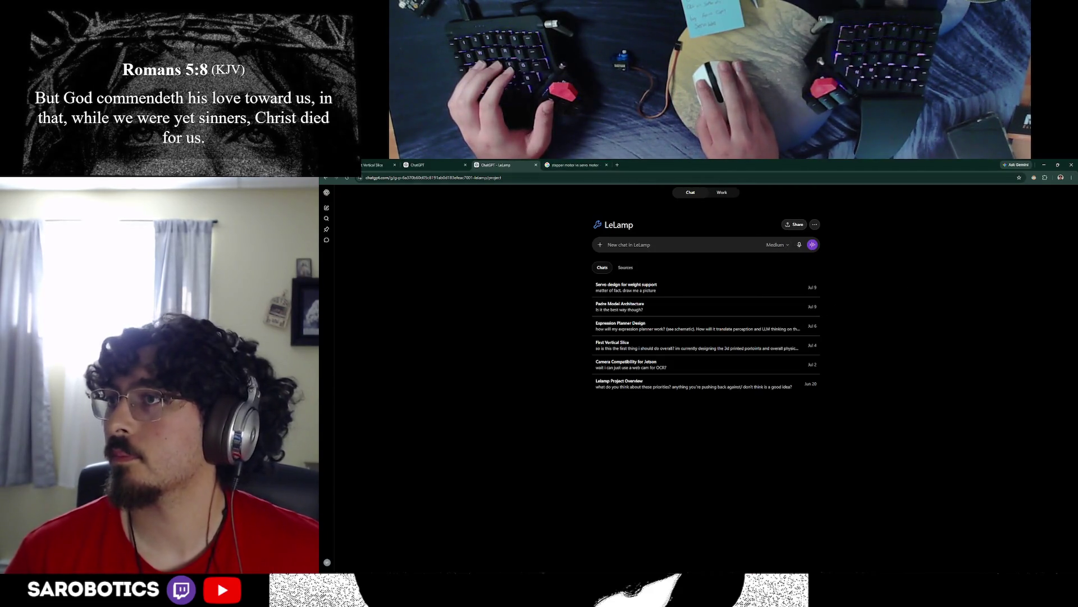
pyautogui.click(582, 164)
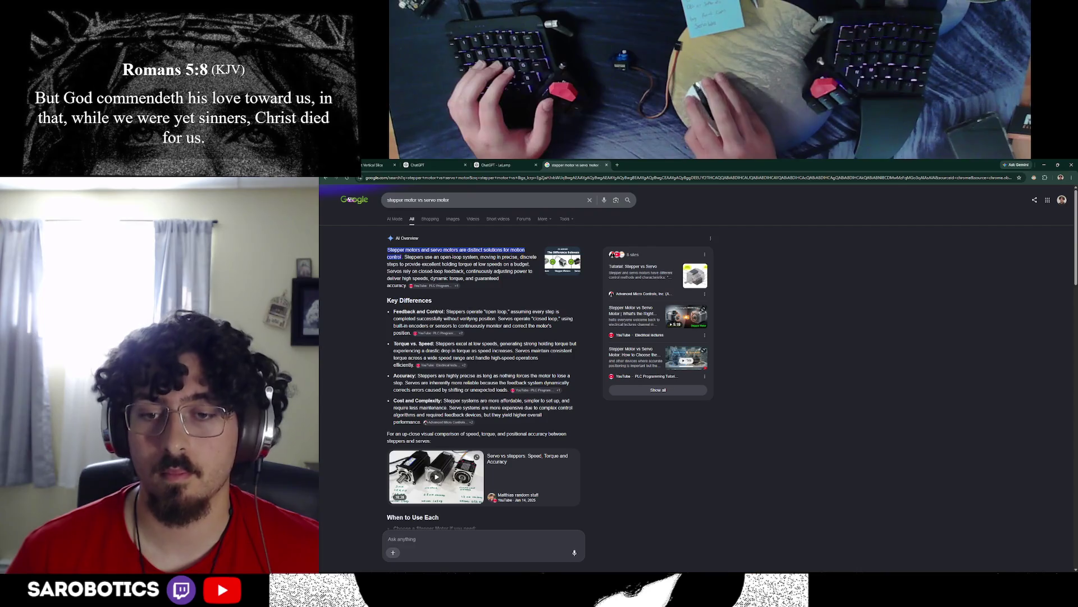
pyautogui.hotkey('alt', 'Tab')
pyautogui.scroll(-3, 759, 379)
pyautogui.scroll(3, 758, 379)
pyautogui.moveTo(759, 422)
pyautogui.keyDown('shift'); pyautogui.mouseDown(button='middle')
pyautogui.moveTo(758, 354)
pyautogui.moveTo(717, 379)
pyautogui.mouseUp(button='middle'); pyautogui.keyUp('shift')
pyautogui.moveTo(776, 405); pyautogui.dragTo(750, 379, button='middle')
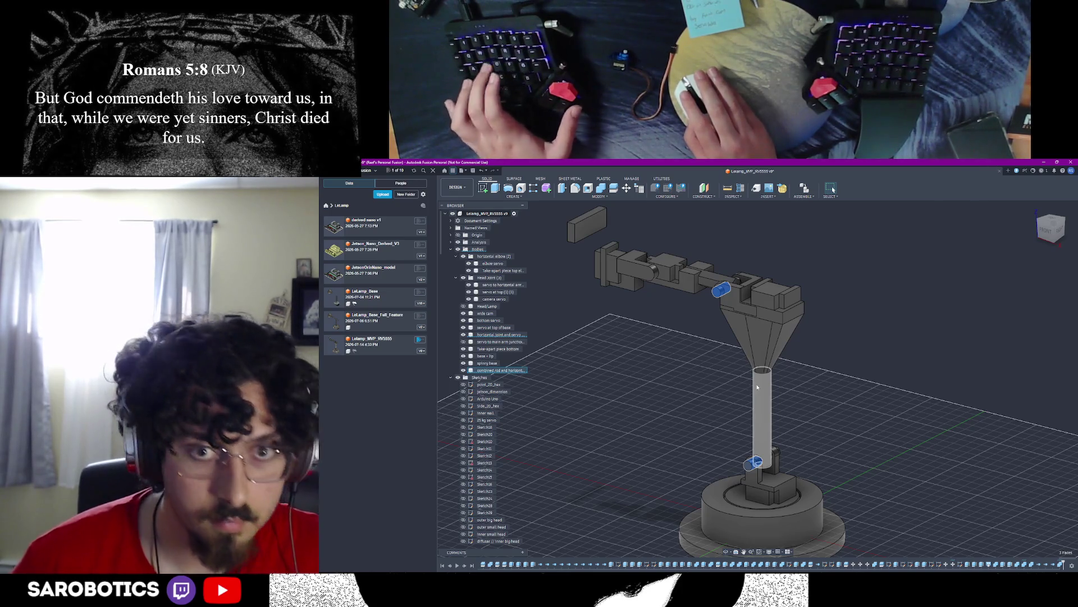
# Step: Snip a screenshot of the lamp arm model and switch to the LeLamp chat in Chrome
pyautogui.press('super+shift+s')
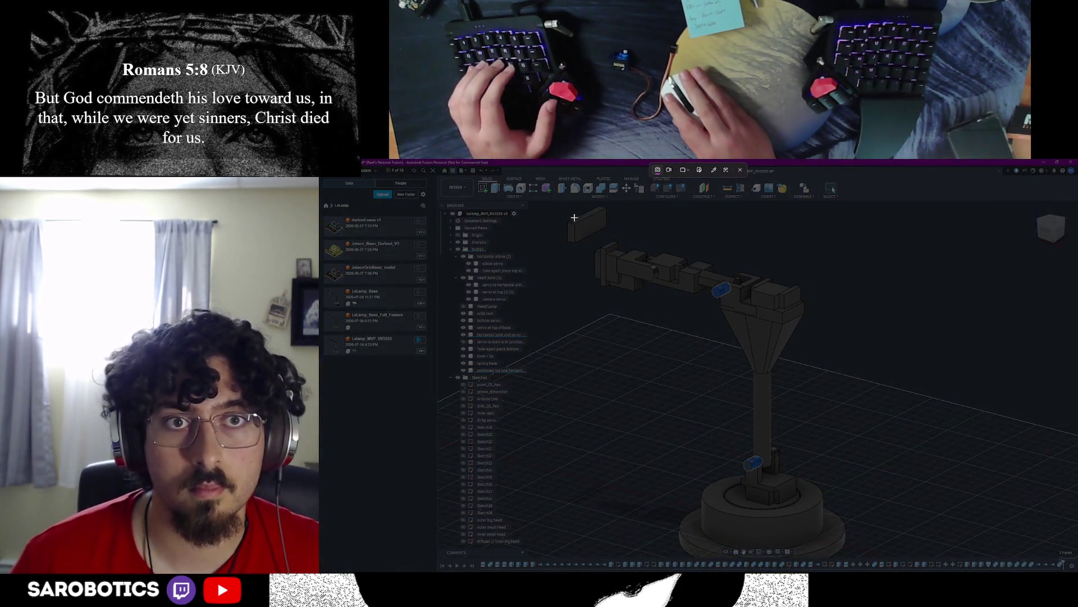
pyautogui.moveTo(569, 209); pyautogui.dragTo(921, 561)
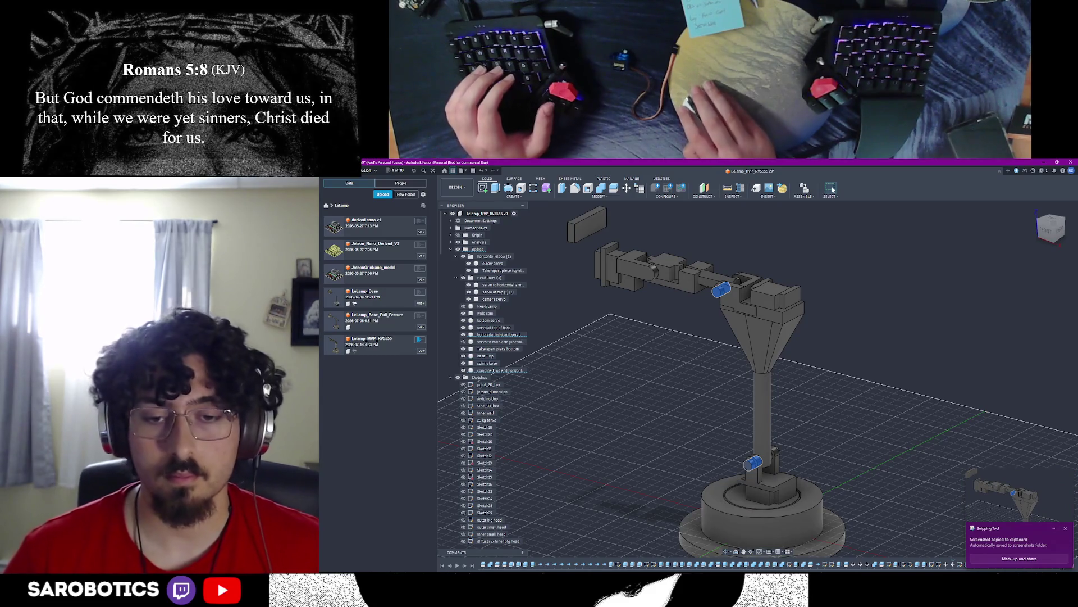
pyautogui.hotkey('alt', 'Tab')
pyautogui.hotkey('alt', 'Tab')
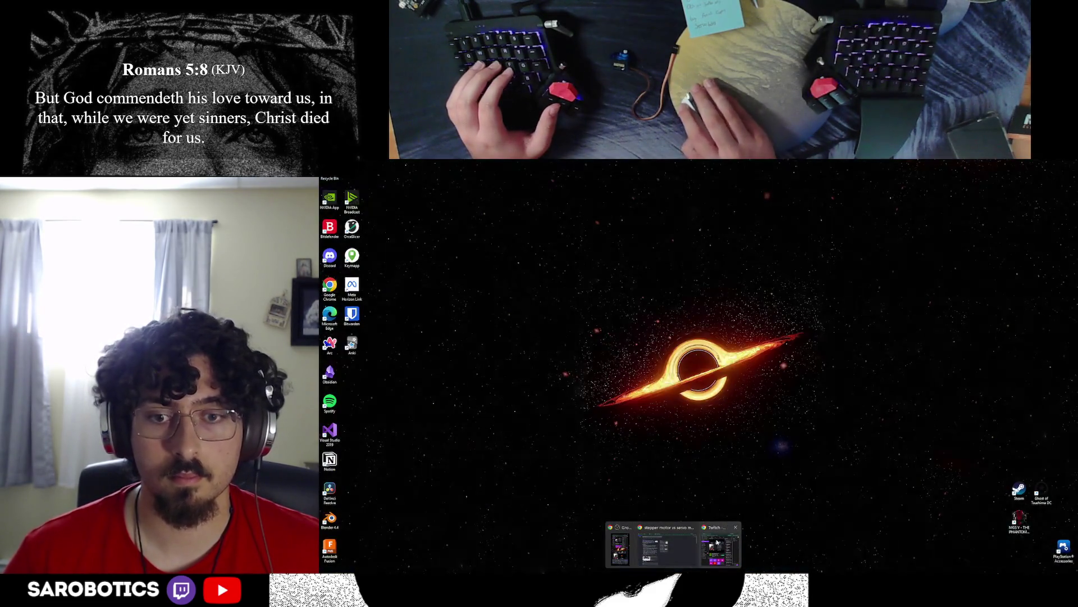
pyautogui.click(665, 548)
pyautogui.click(434, 165)
pyautogui.click(504, 164)
# Step: Paste the lamp screenshot and send the question whether its joints need a servo or stepper
pyautogui.hotkey('ctrl', 'v')
pyautogui.write('this')
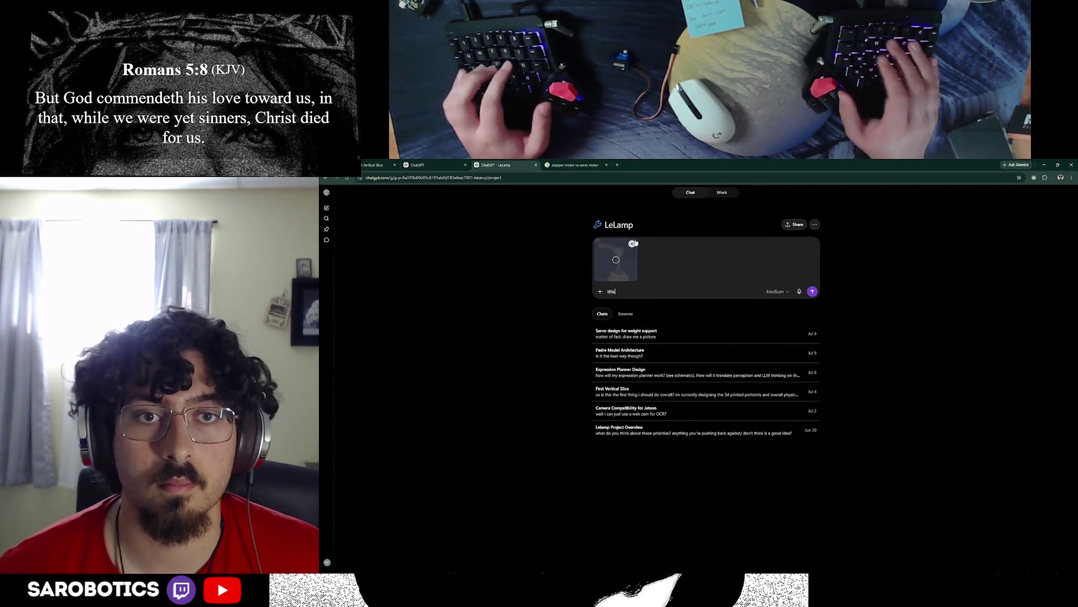
pyautogui.write(' is')
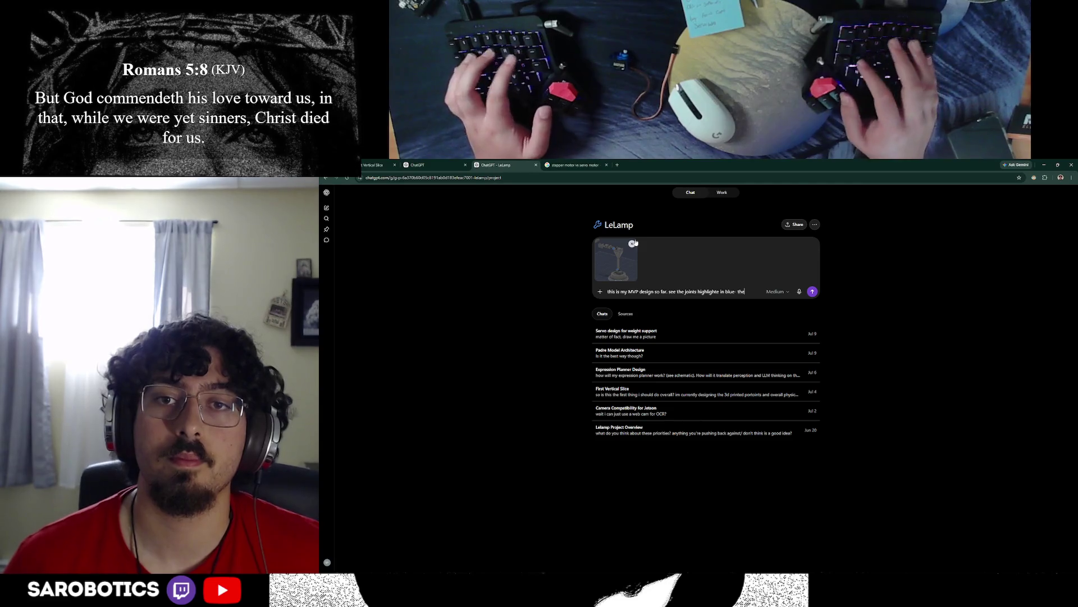
pyautogui.write('are rodes')
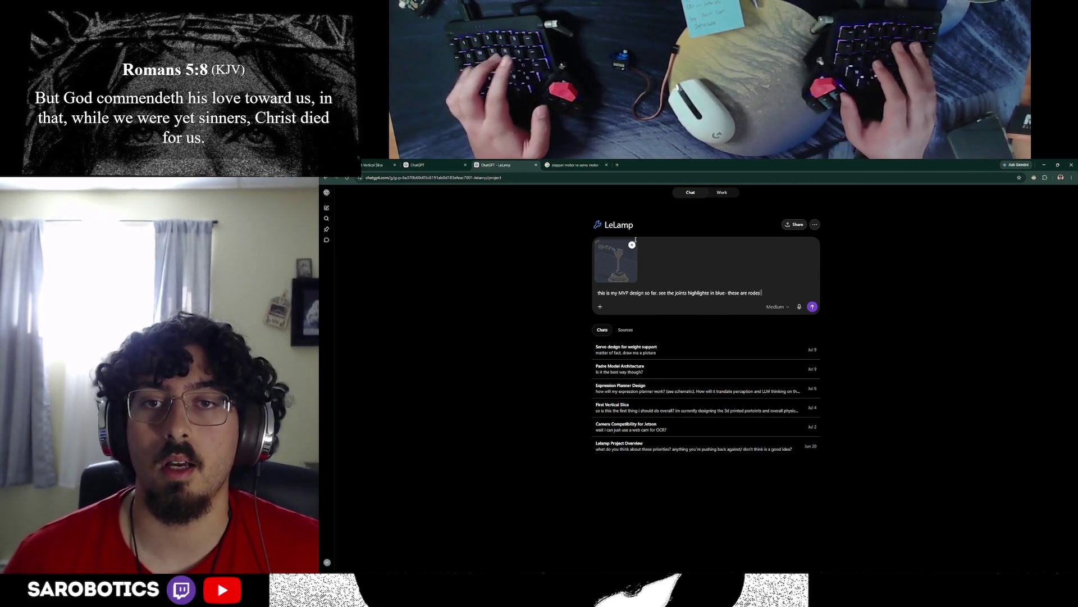
pyautogui.write(' that will have teeth,')
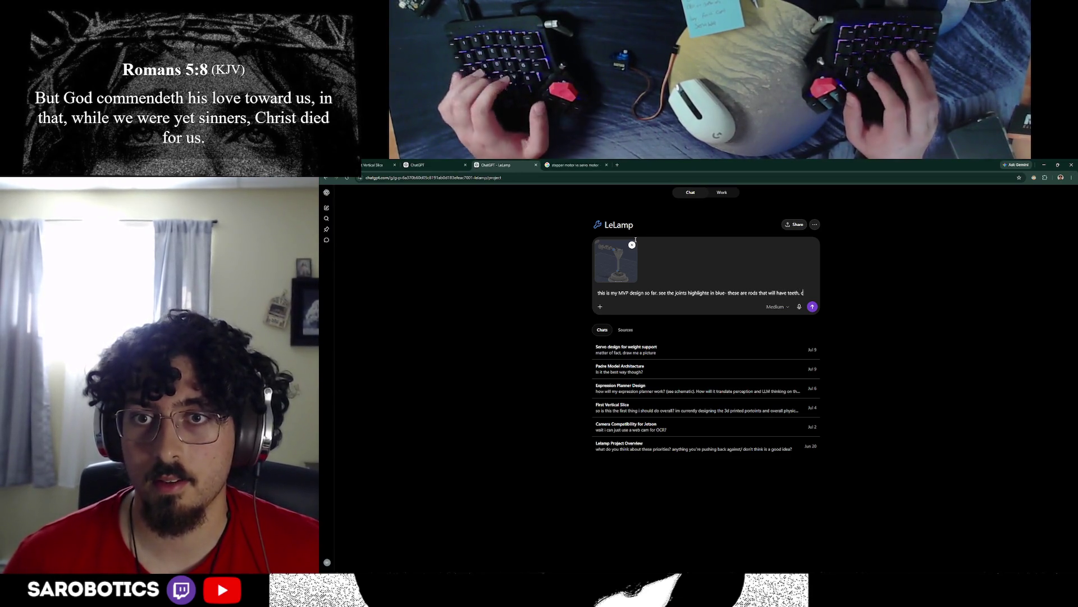
pyautogui.write('cted to a be')
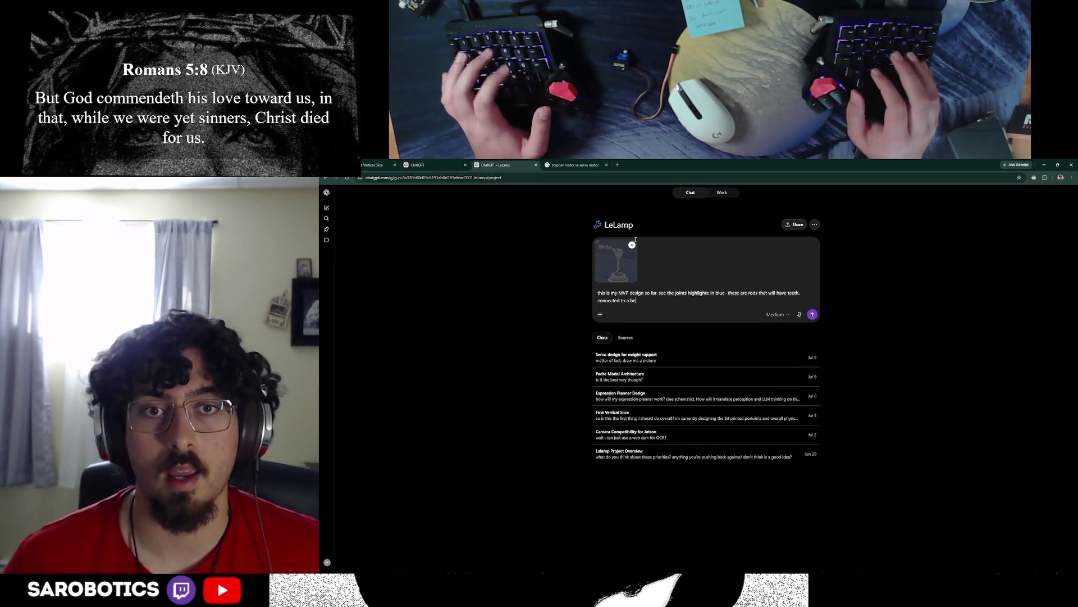
pyautogui.write('lt.')
pyautogui.write('t is')
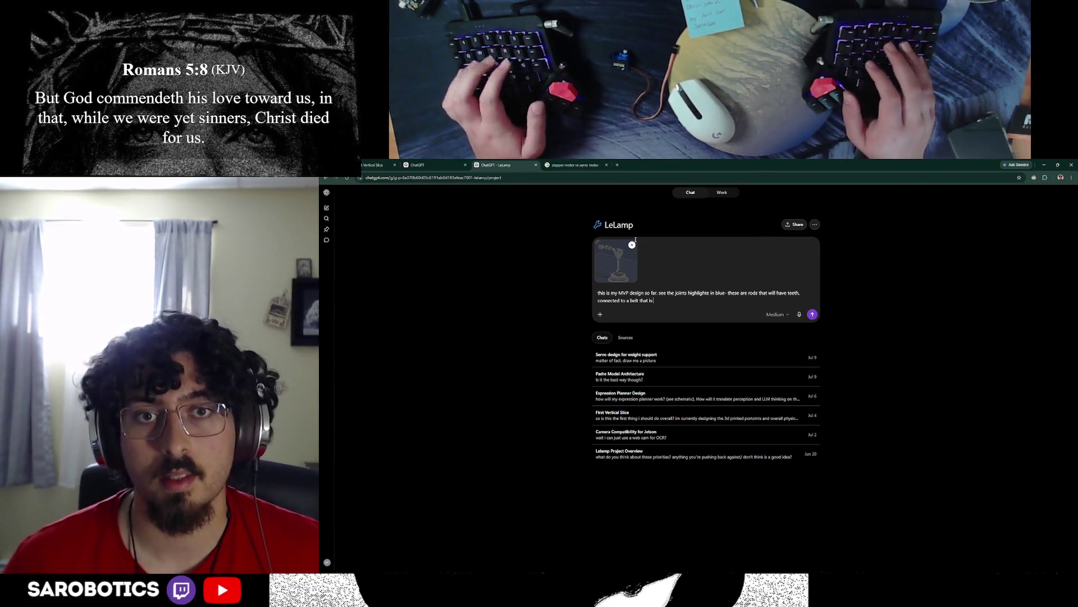
pyautogui.write(' connected to a motor.')
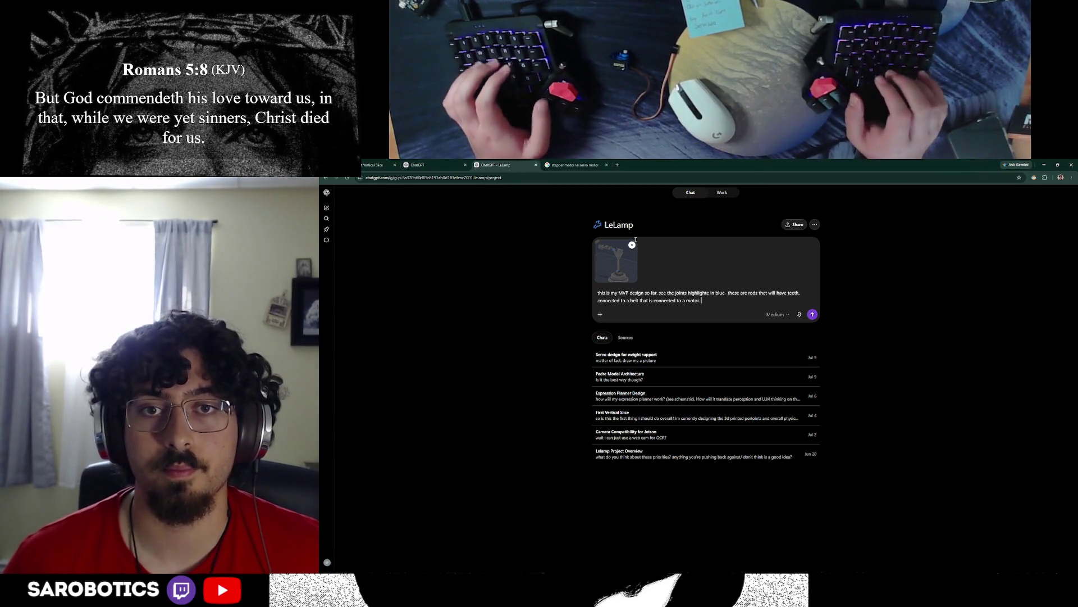
pyautogui.write('degbating whether that motor')
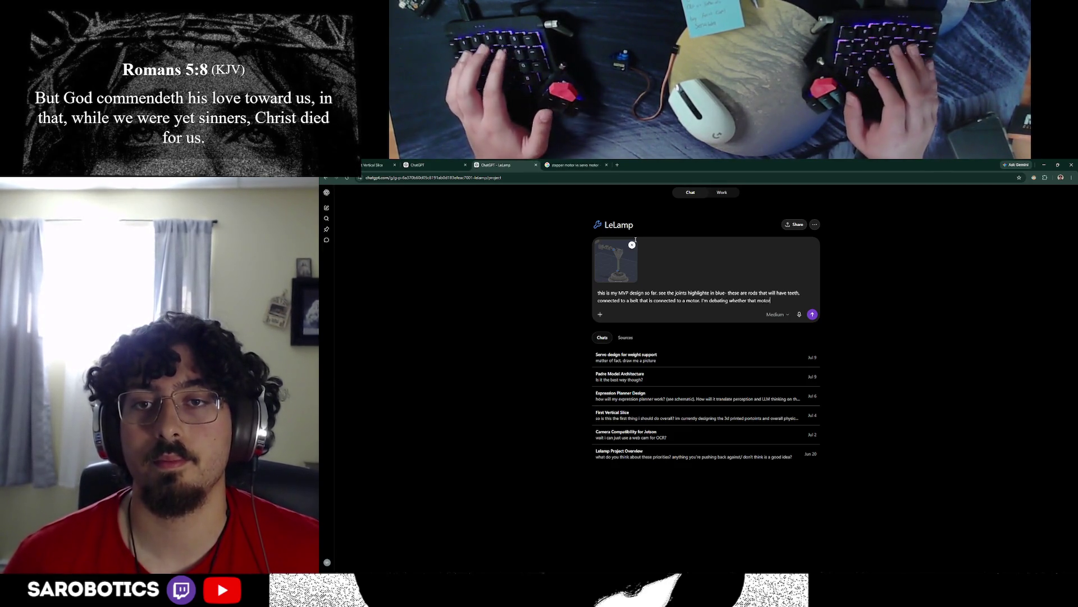
pyautogui.write('be a servo')
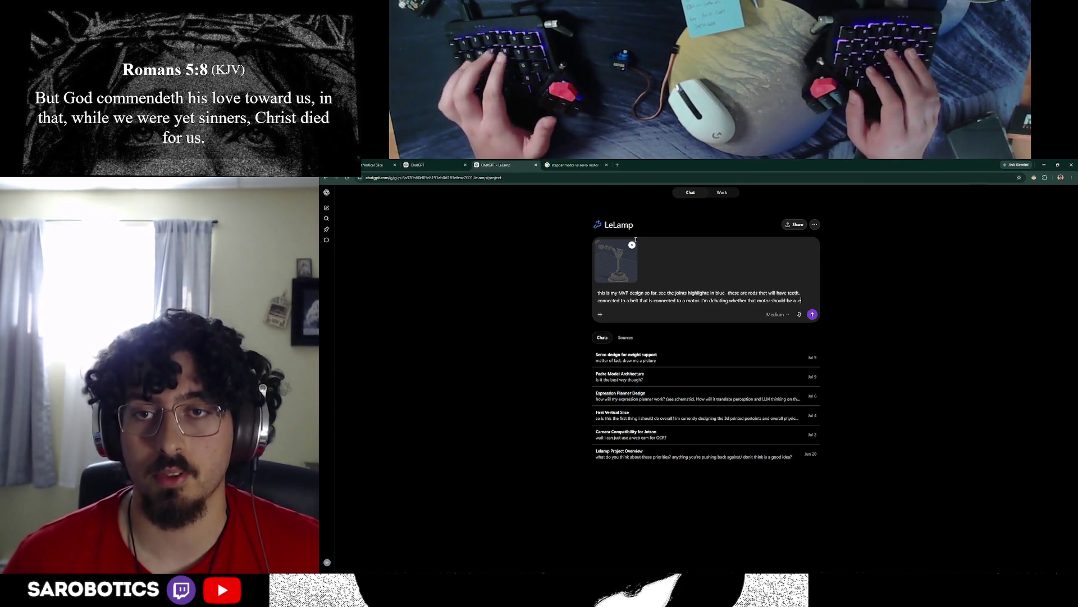
pyautogui.write(', or a stepper motor. speed')
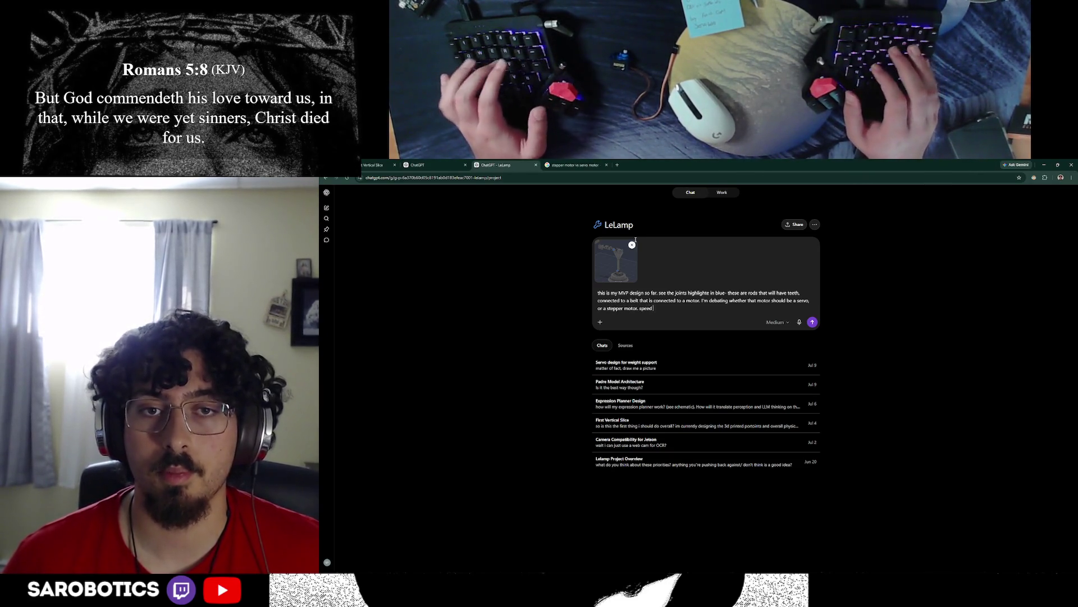
pyautogui.write(' is important for fast emotiona')
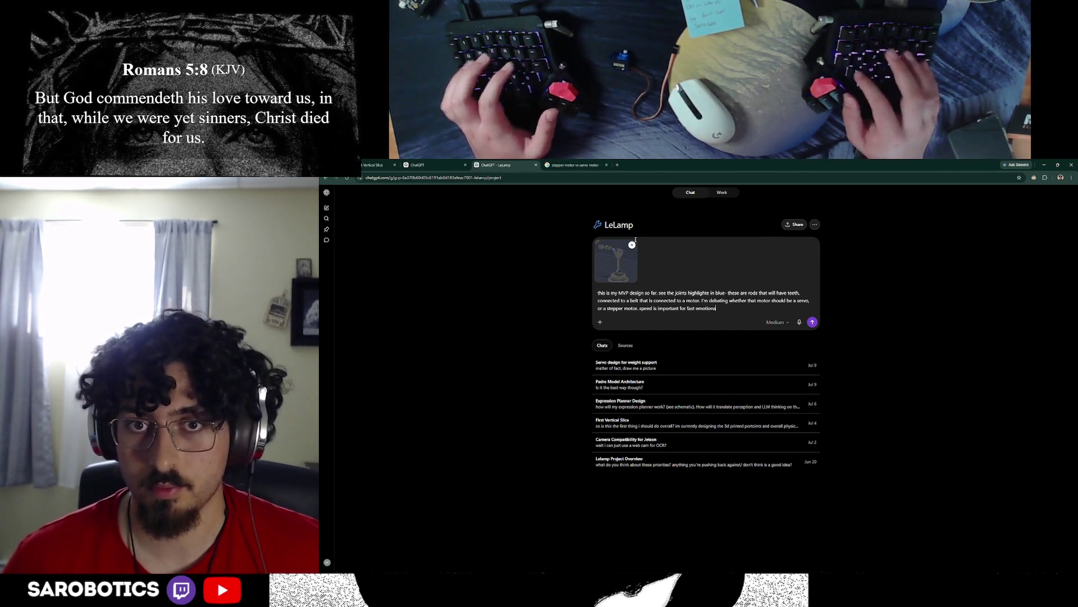
pyautogui.write('l reac')
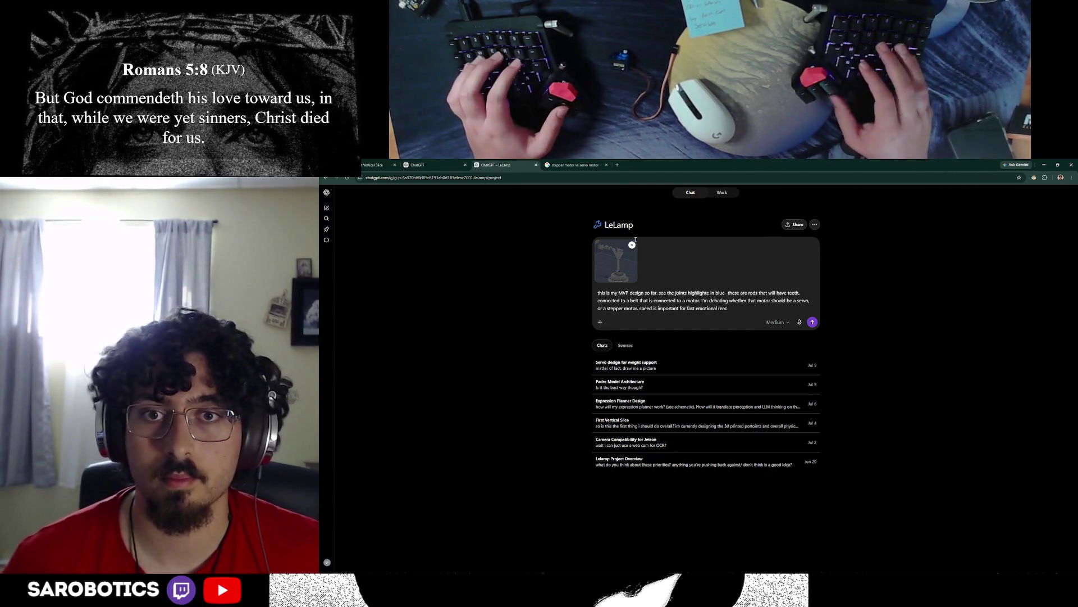
pyautogui.write('tions, li')
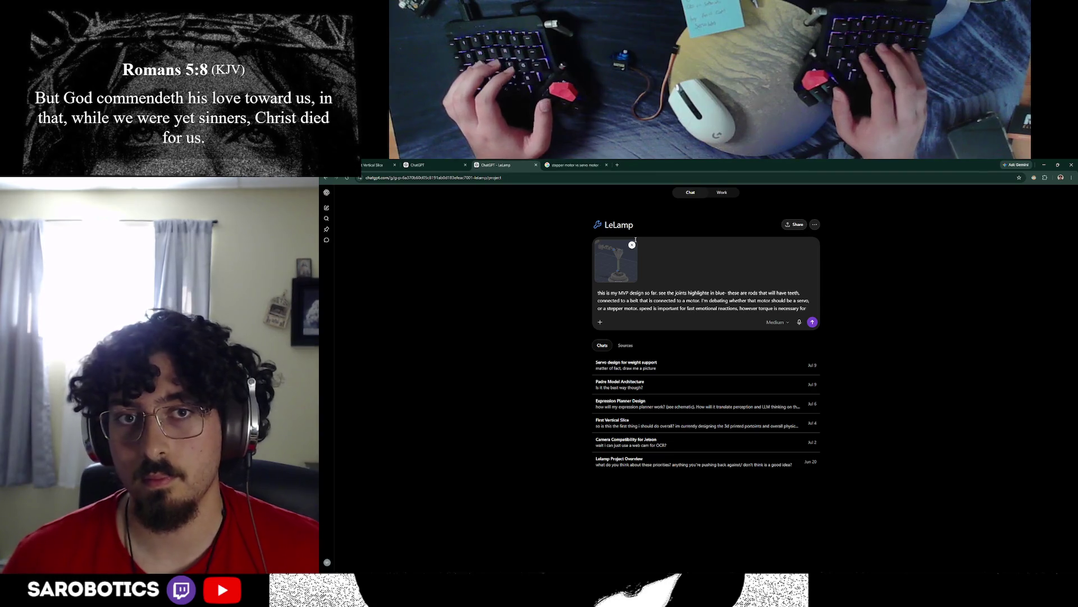
pyautogui.write('fo')
pyautogui.write(' order to ')
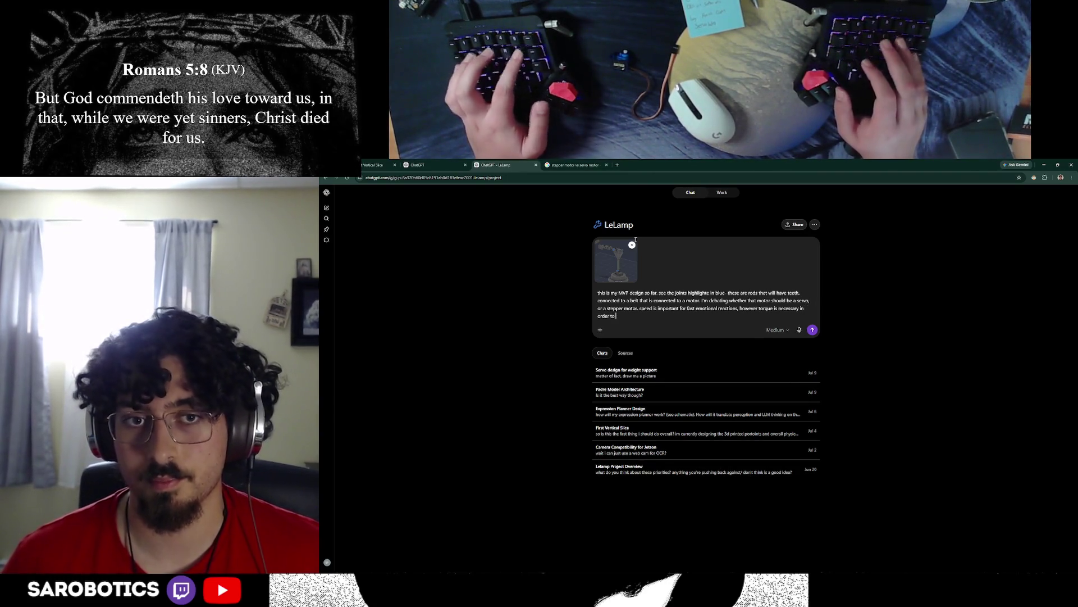
pyautogui.write('hold these par')
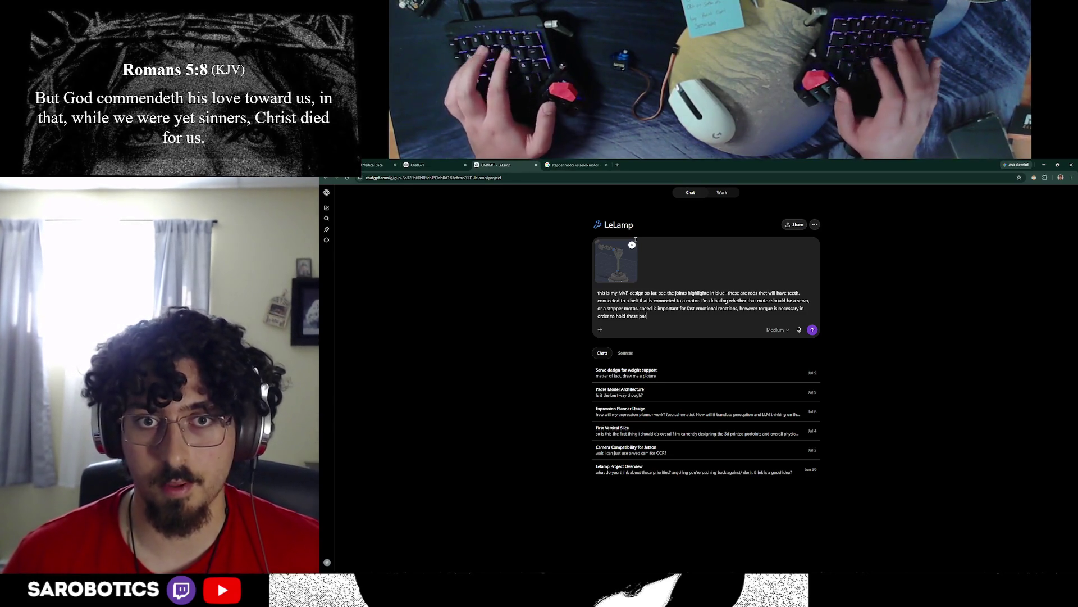
pyautogui.write('ts up on weird anles')
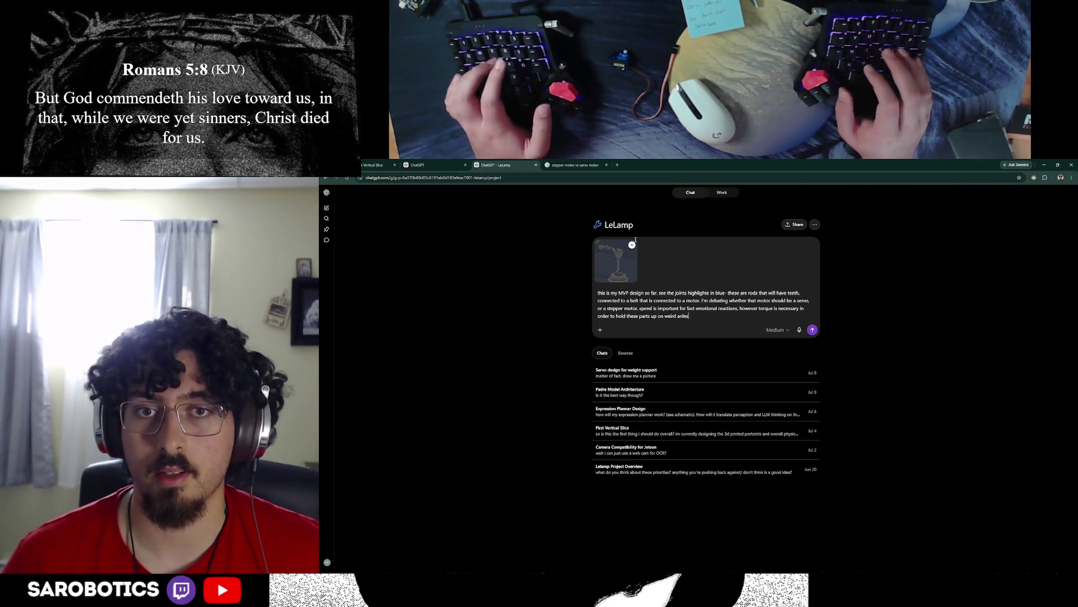
pyautogui.press('BackSpace')
pyautogui.press('BackSpace')
pyautogui.write('g')
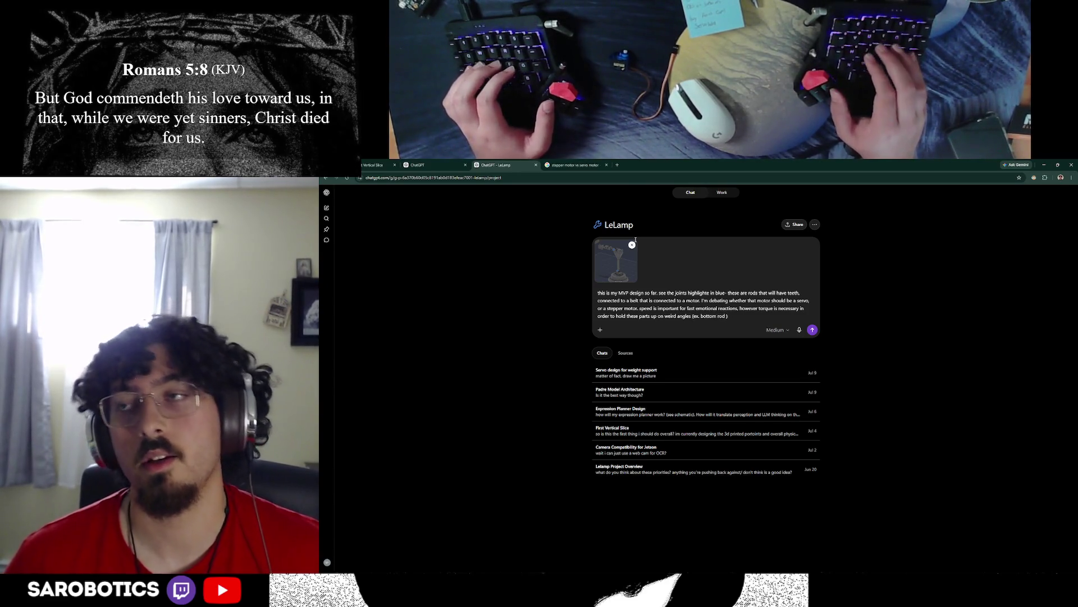
pyautogui.write(' ging at.')
pyautogui.write('5 deg')
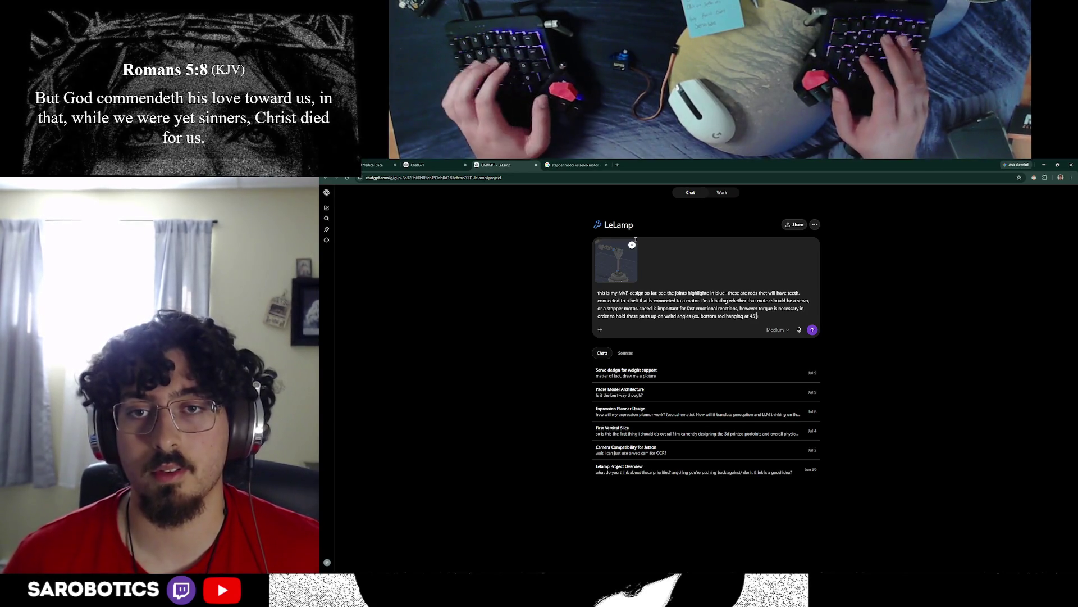
pyautogui.write(', what should i do')
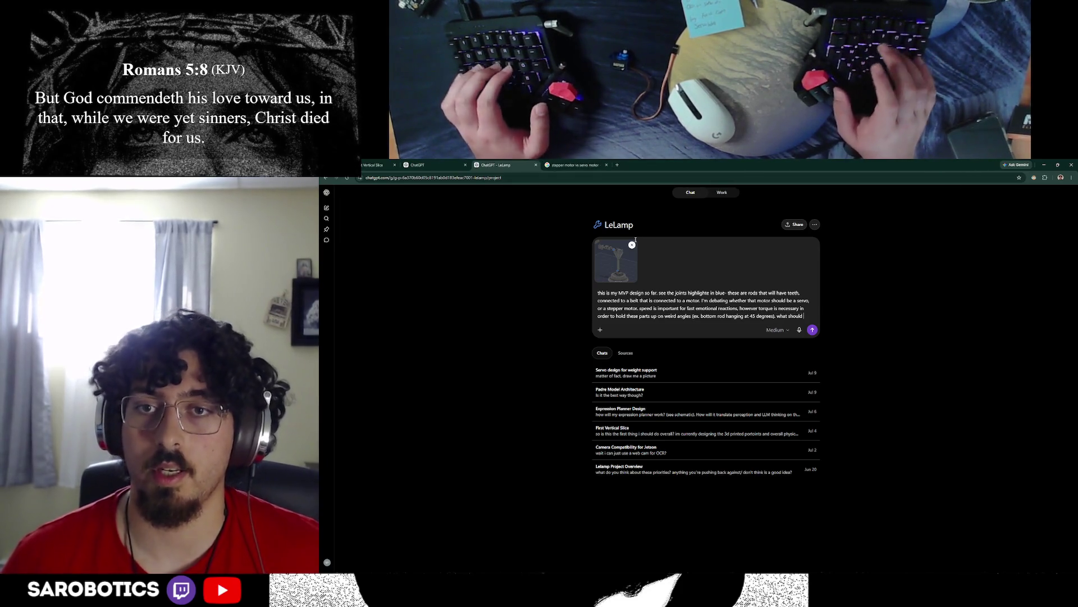
pyautogui.press('Return')
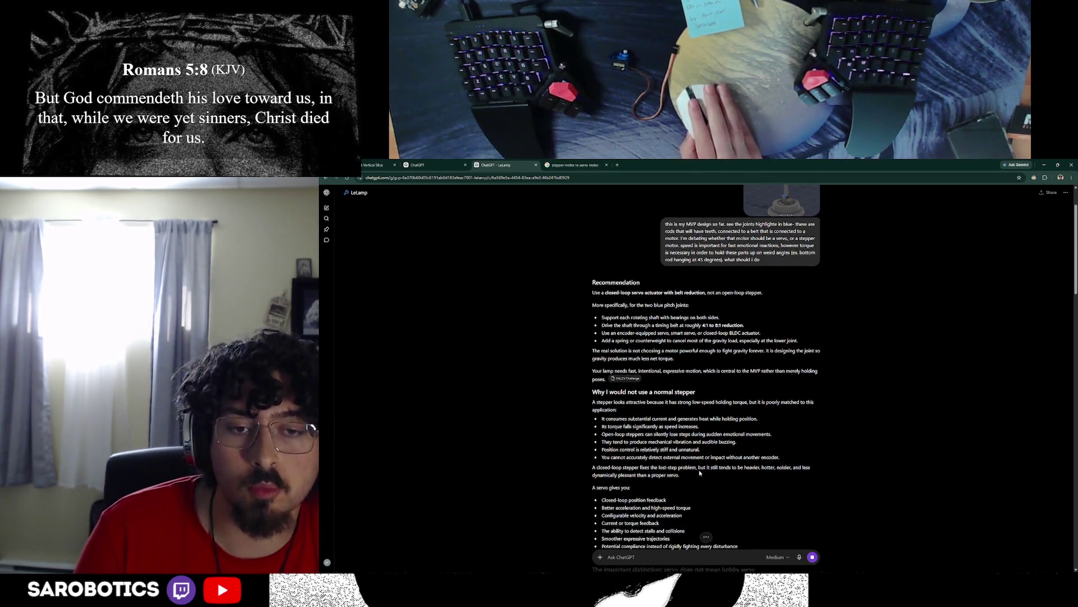
pyautogui.scroll(-3, 695, 421)
pyautogui.scroll(-2, 695, 471)
pyautogui.scroll(-1, 708, 477)
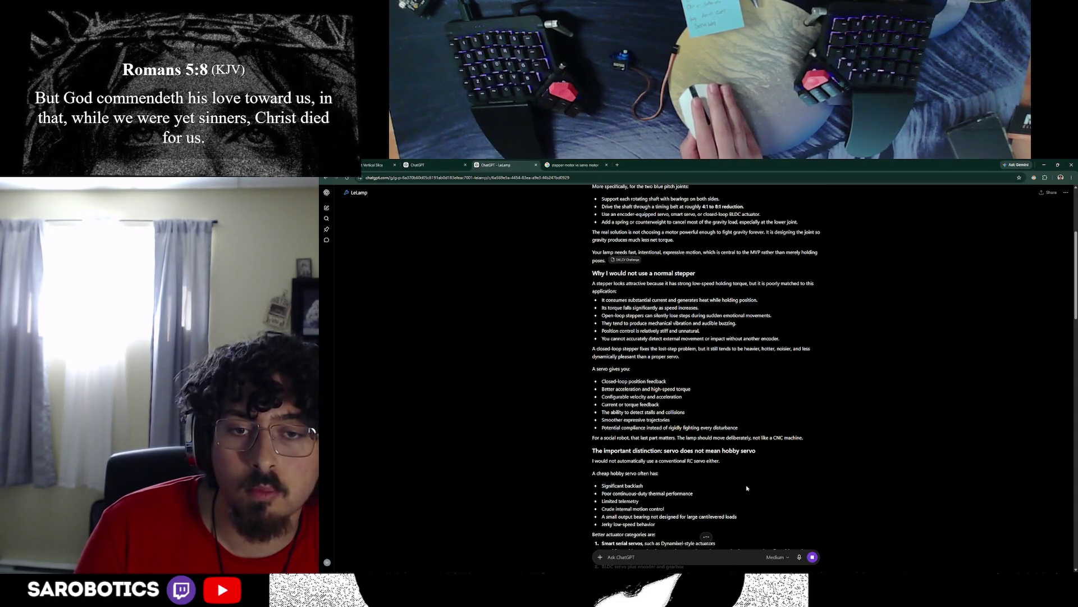
pyautogui.scroll(-1, 759, 490)
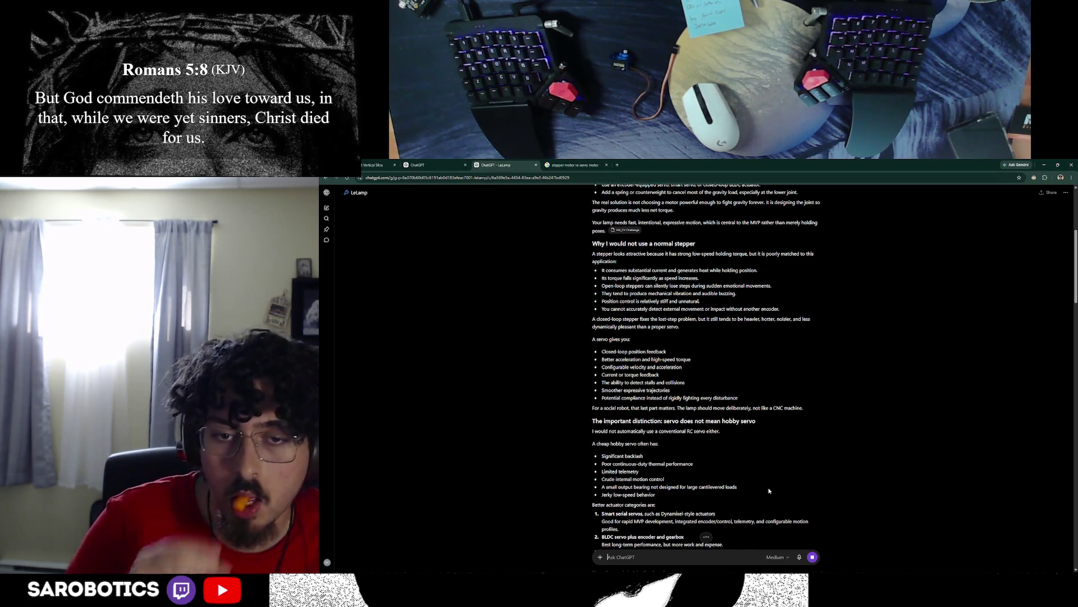
pyautogui.scroll(-3, 770, 490)
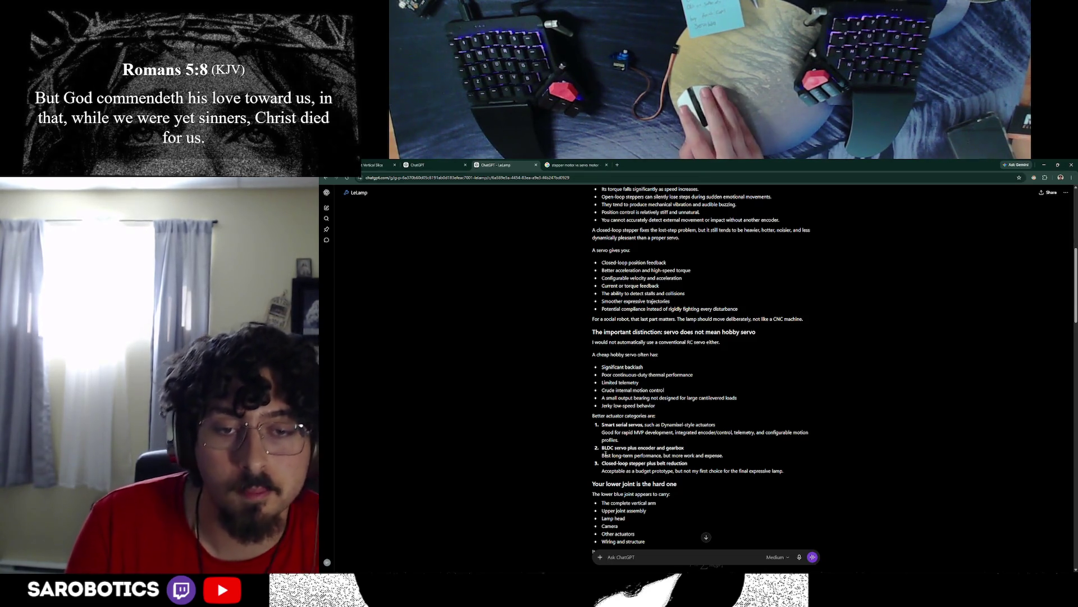
pyautogui.scroll(-2, 623, 470)
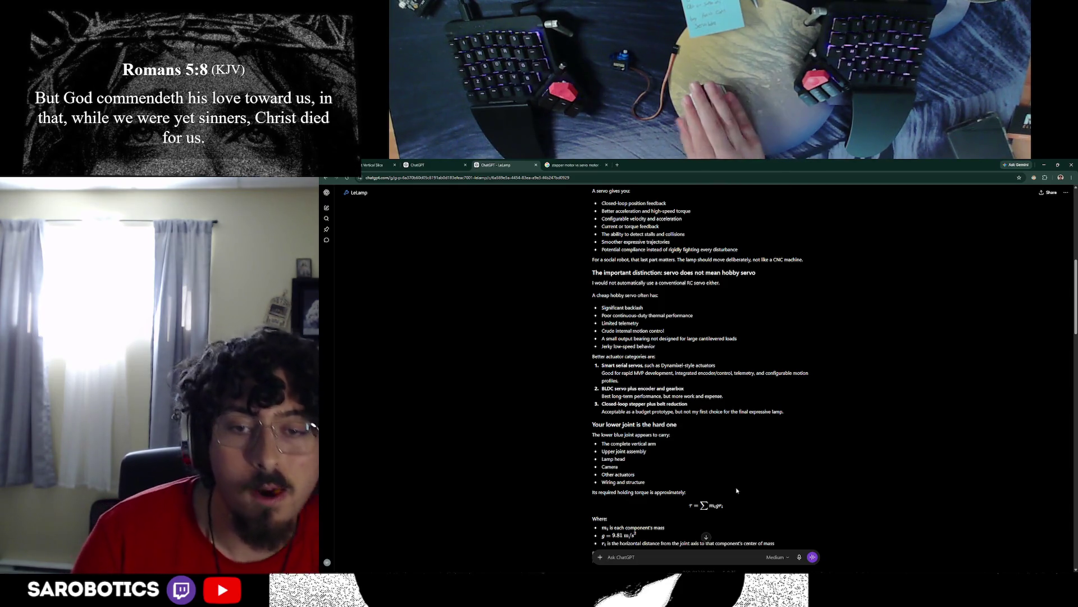
pyautogui.scroll(-3, 762, 500)
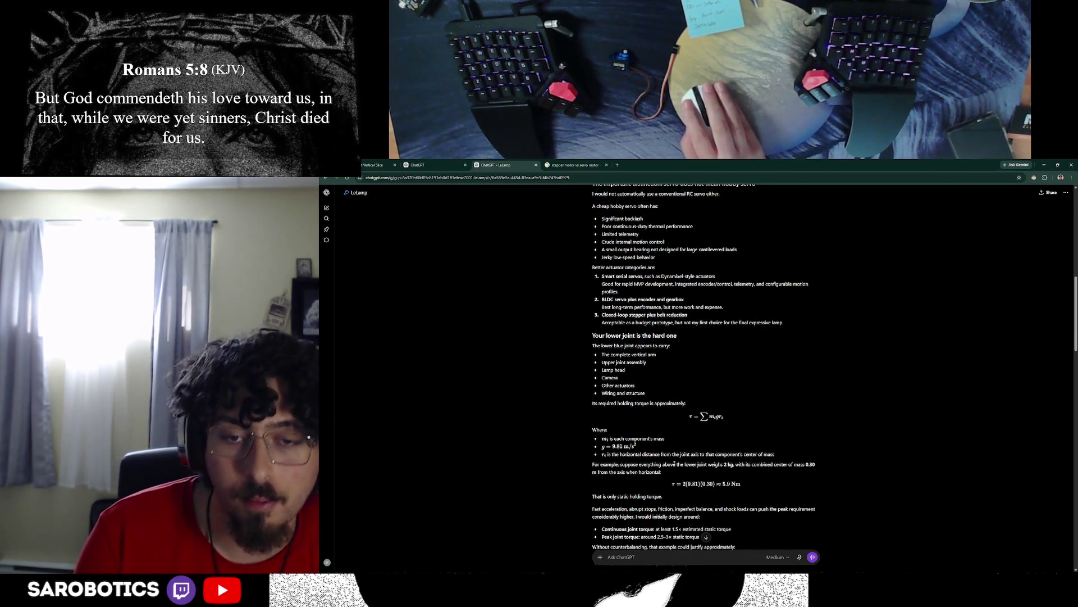
# Step: Highlight the weight above the lower joint and the 16-tooth pulley detail, then start a new tab
pyautogui.moveTo(638, 464); pyautogui.dragTo(730, 464)
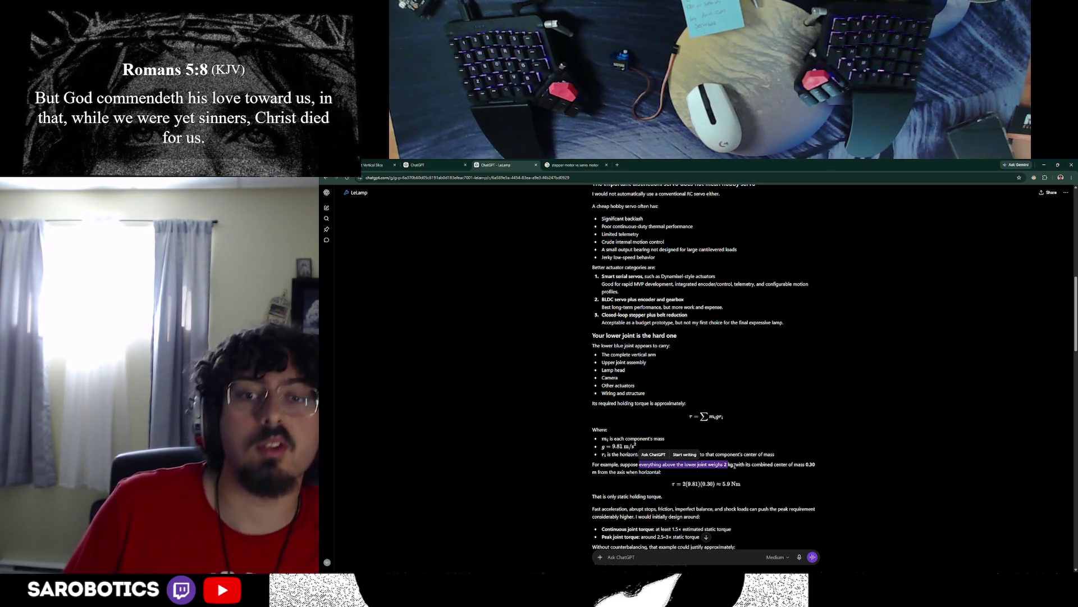
pyautogui.scroll(-2, 746, 470)
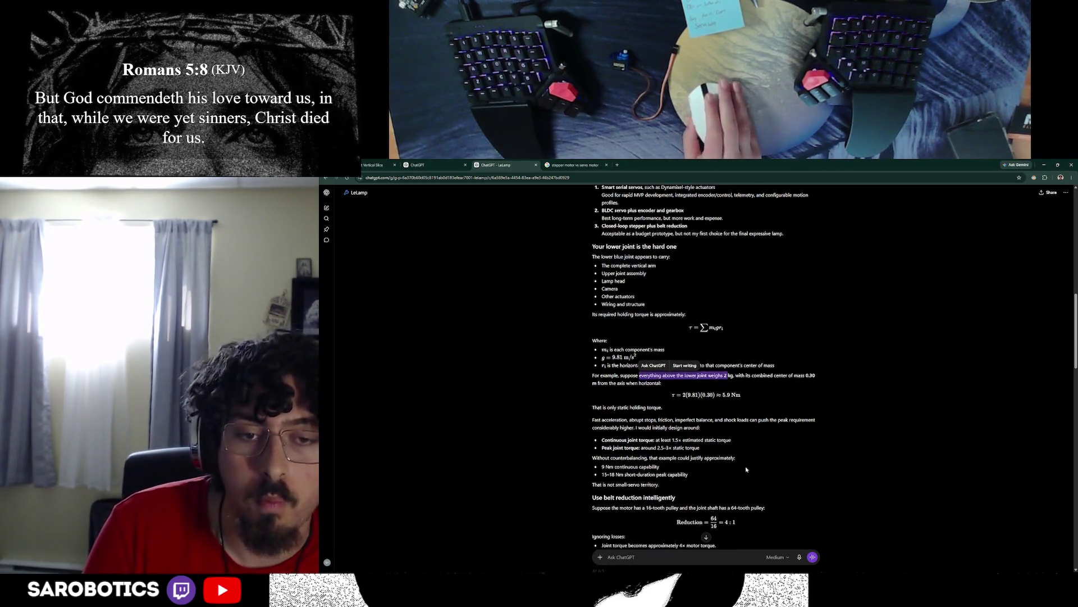
pyautogui.scroll(-1, 745, 469)
pyautogui.moveTo(627, 478); pyautogui.dragTo(666, 478)
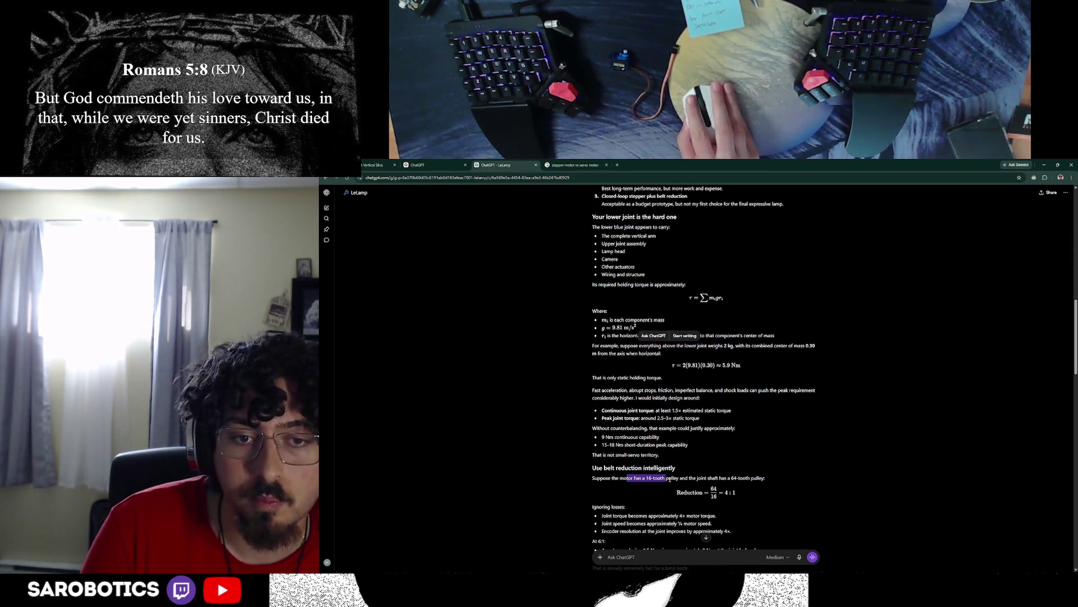
pyautogui.click(748, 478)
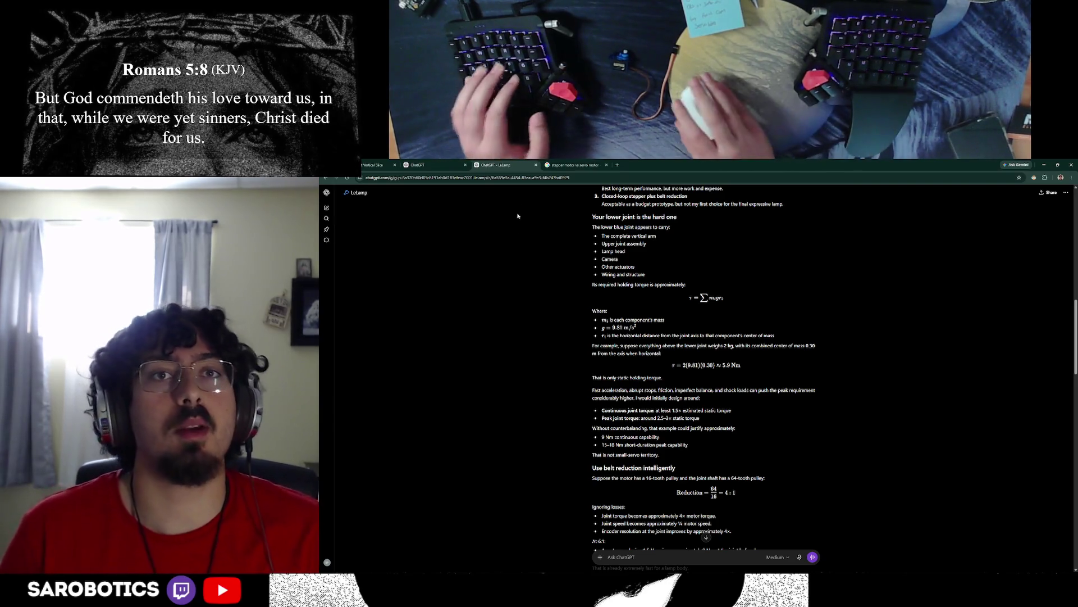
pyautogui.hotkey('ctrl', 't')
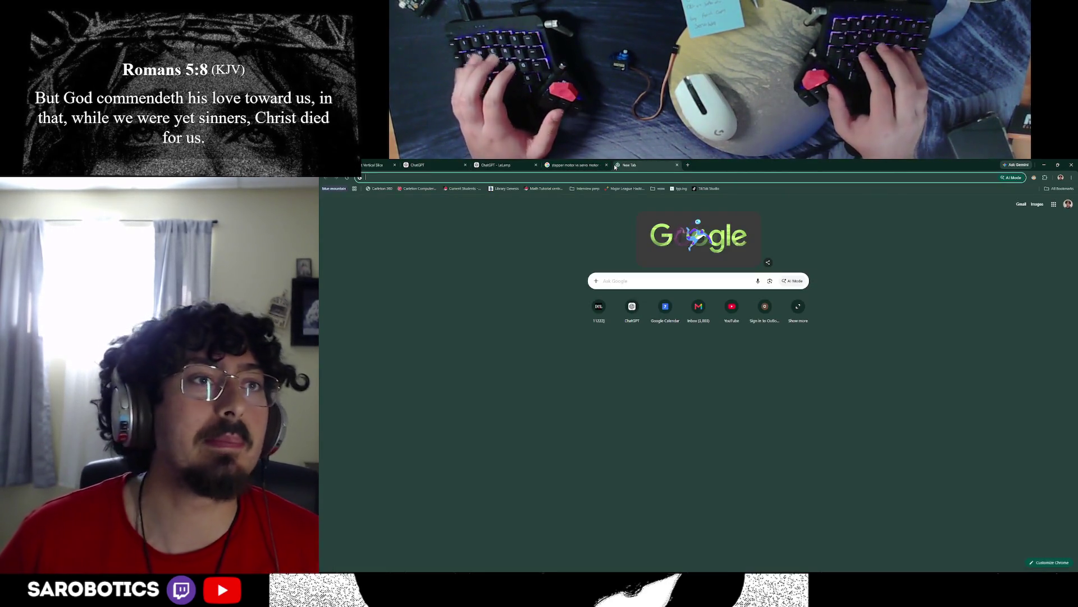
pyautogui.write('2kg to pound')
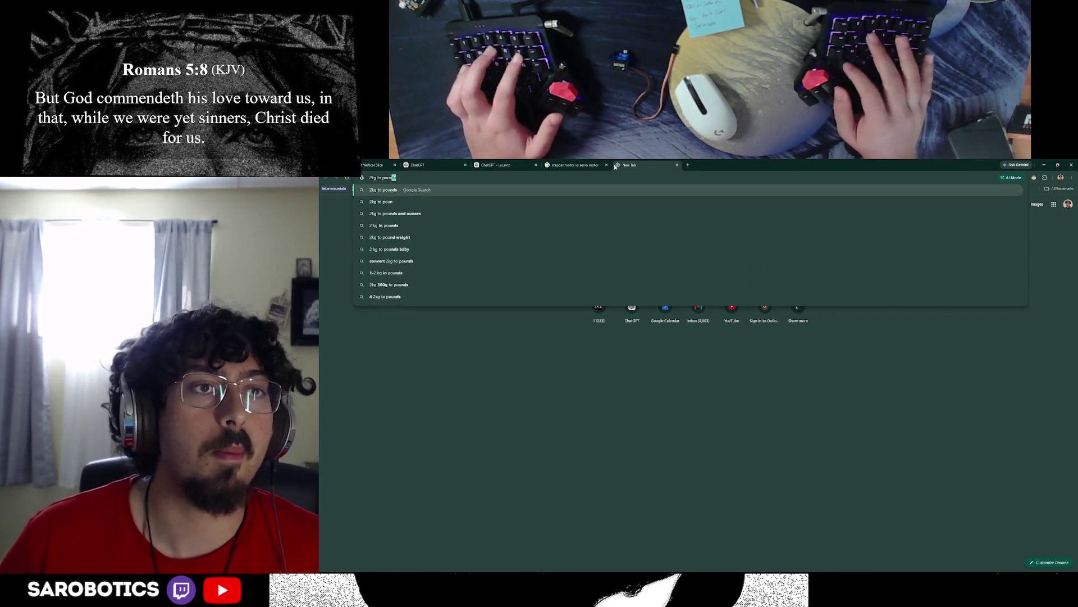
# Step: Run the '2kg to pounds' search, then switch through tabs back to the LeLamp torque discussion
pyautogui.press('Return')
pyautogui.click(553, 165)
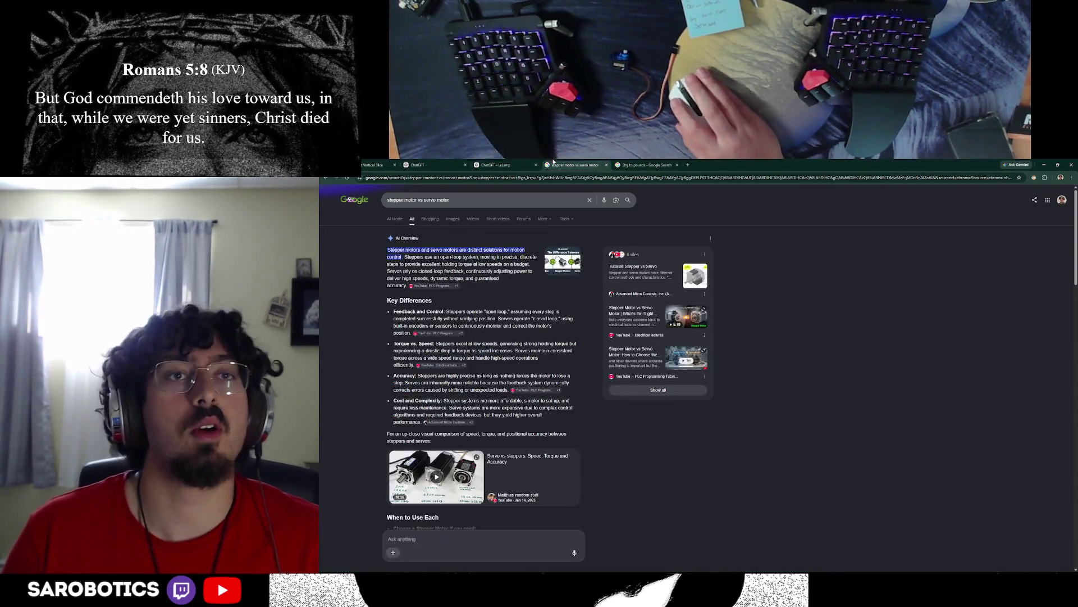
pyautogui.click(505, 164)
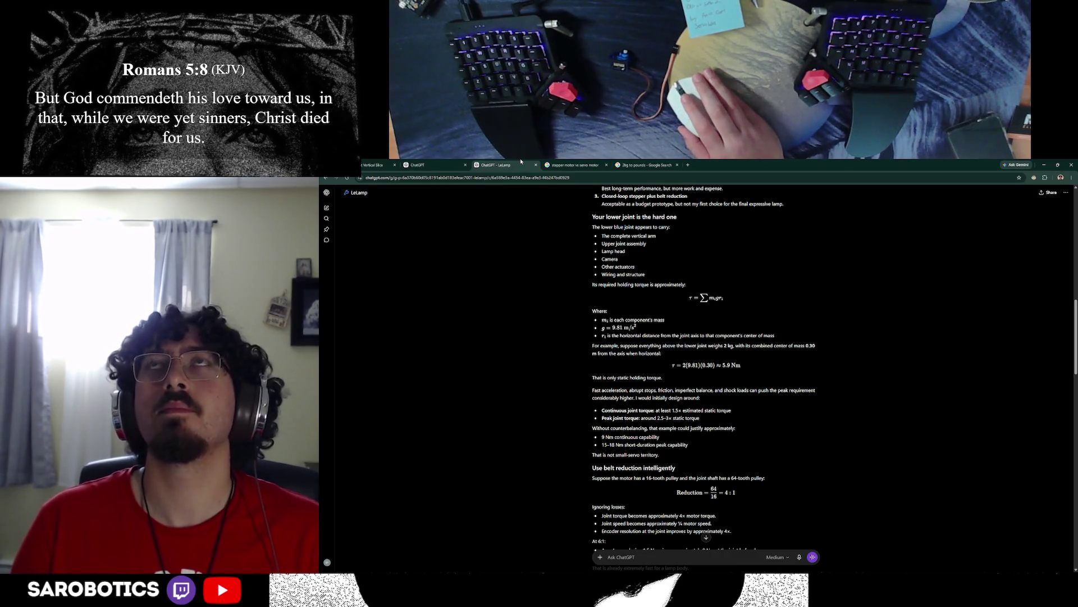
pyautogui.click(434, 164)
pyautogui.click(574, 165)
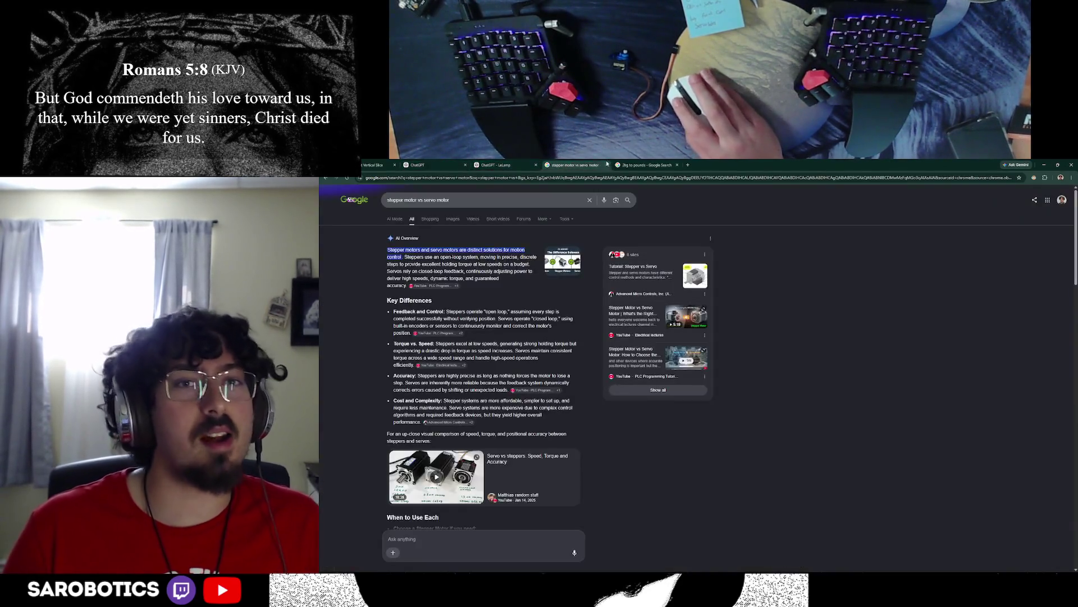
pyautogui.click(506, 164)
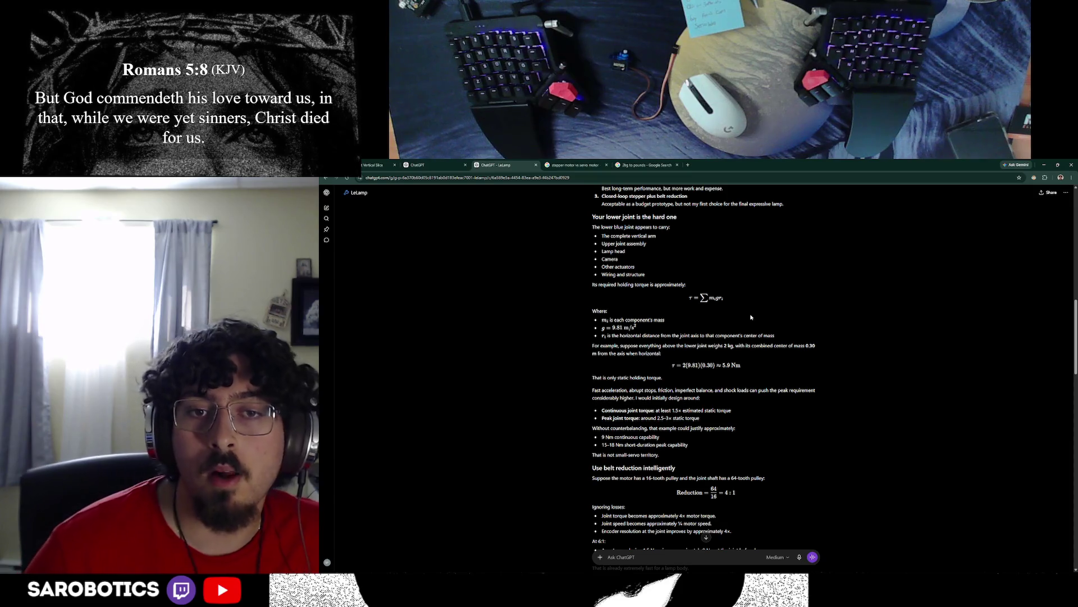
pyautogui.scroll(-1, 751, 317)
pyautogui.scroll(-2, 746, 358)
pyautogui.scroll(-3, 753, 347)
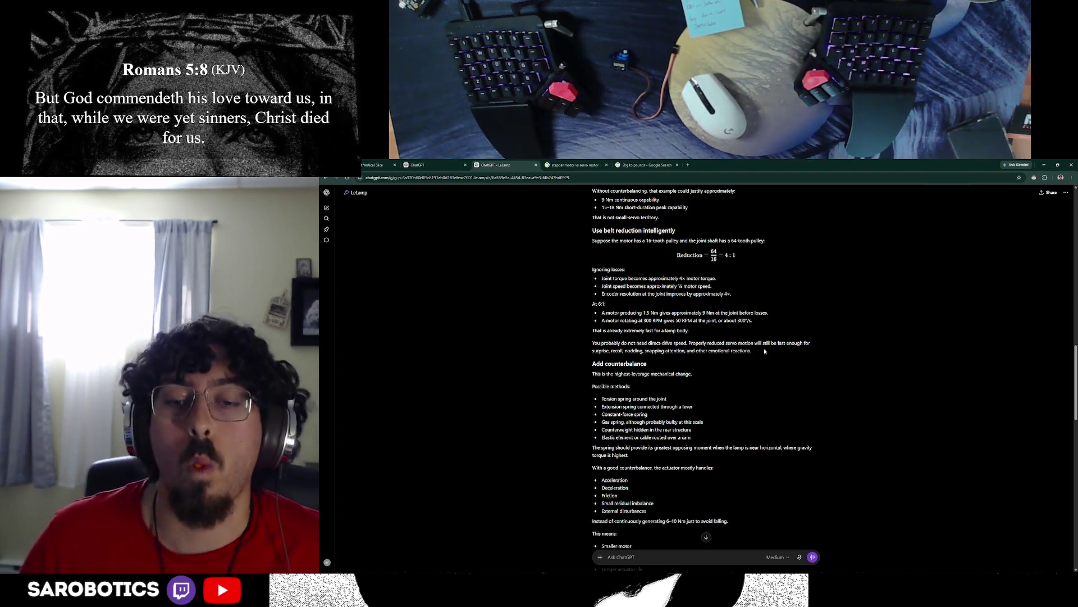
# Step: Switch from ChatGPT's counterbalance advice to the lamp arm model in Fusion
pyautogui.hotkey('alt', 'Tab')
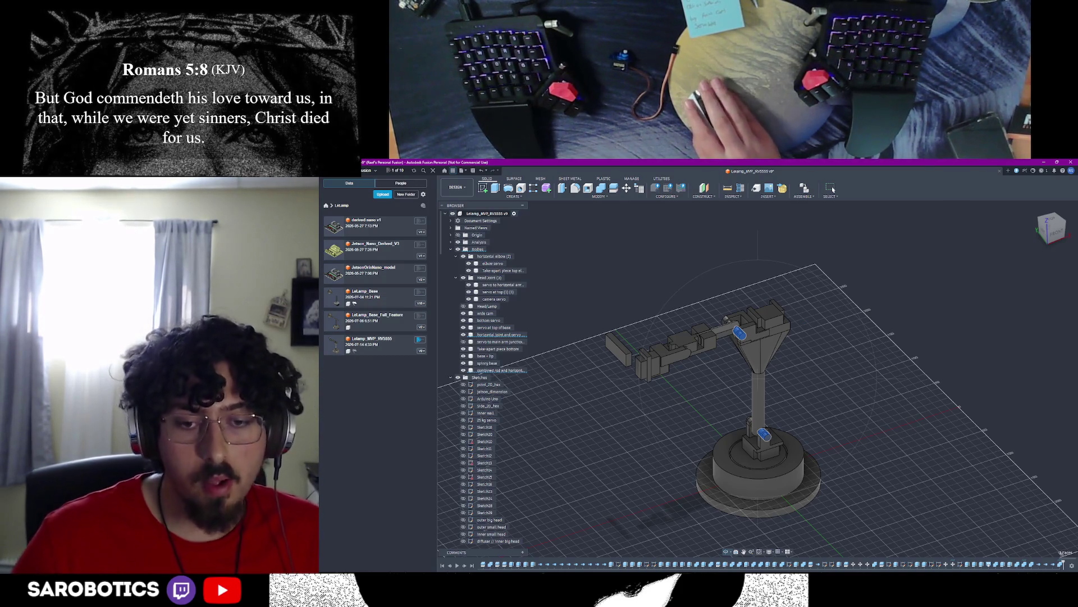
# Step: Return from the Fusion model to ChatGPT's counterbalance and layout advice
pyautogui.click(648, 563)
pyautogui.scroll(-3, 692, 421)
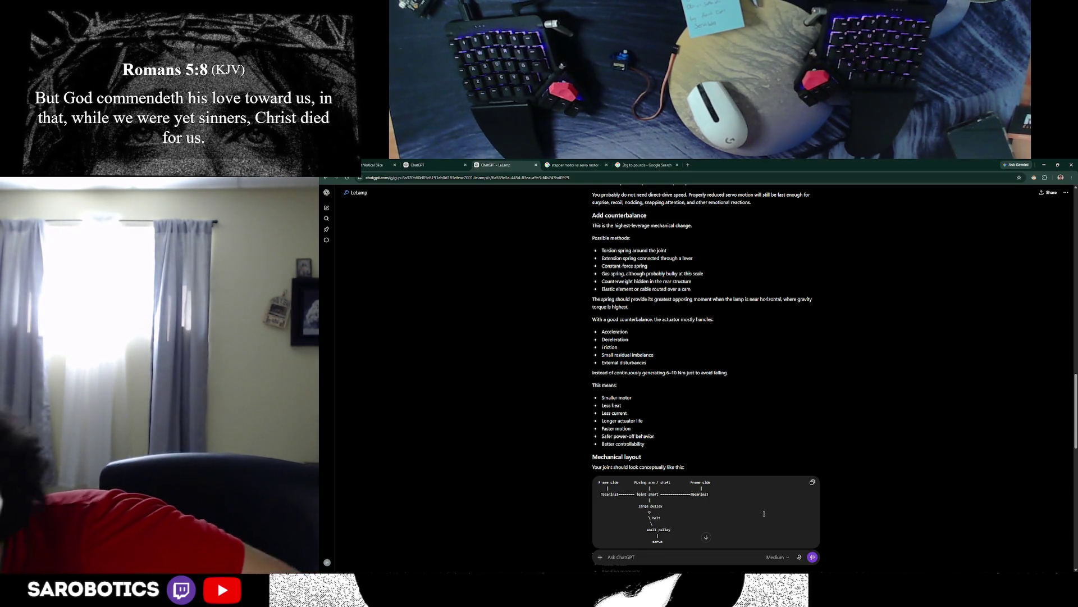
pyautogui.scroll(-1, 714, 452)
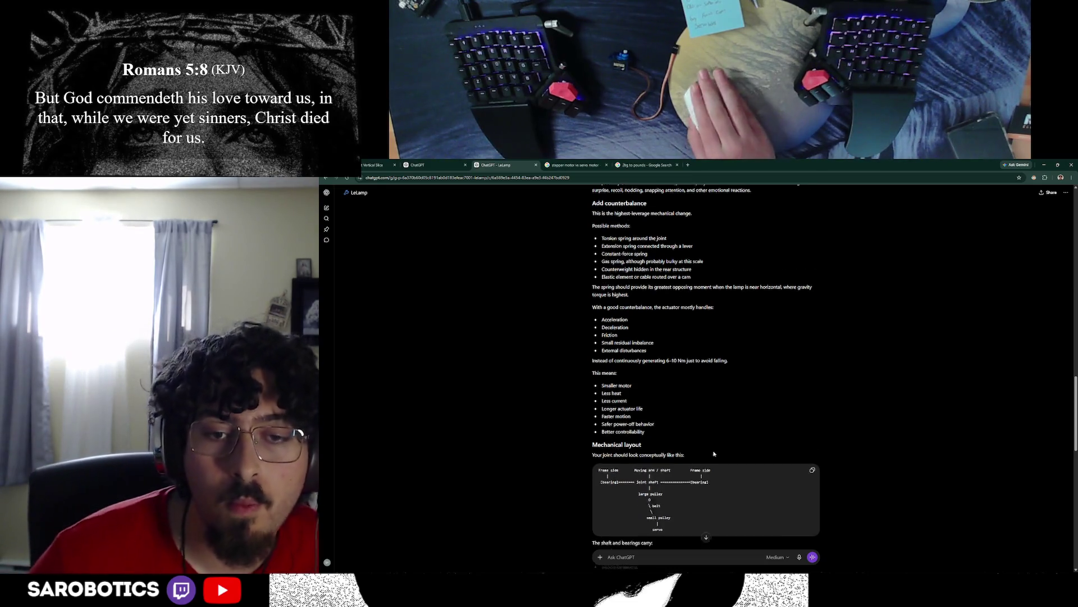
pyautogui.scroll(-3, 715, 453)
pyautogui.scroll(-4, 674, 404)
pyautogui.scroll(-2, 674, 404)
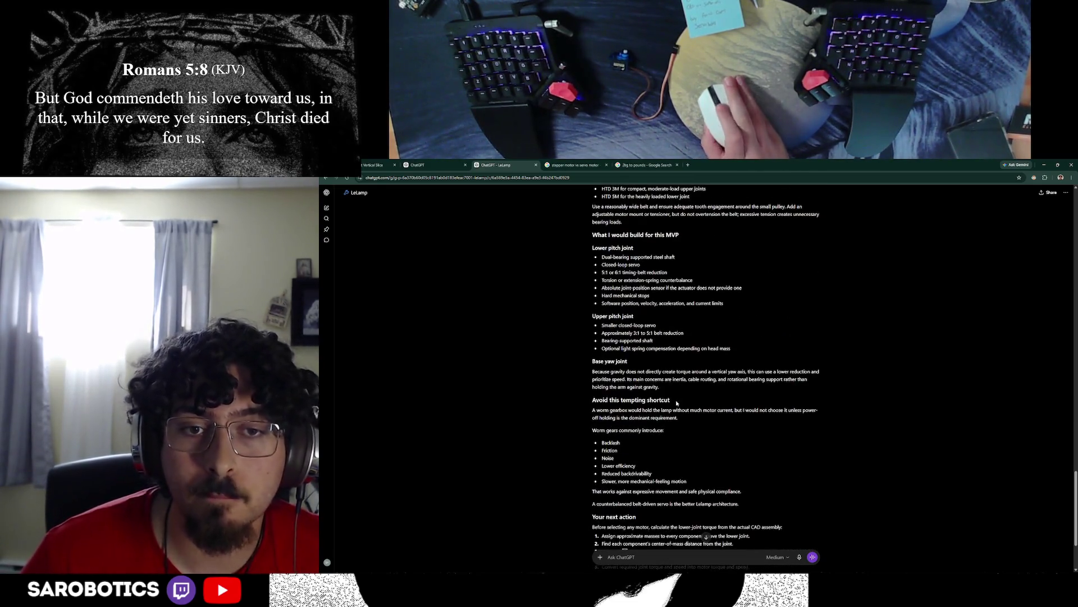
pyautogui.scroll(-2, 677, 403)
pyautogui.scroll(-1, 677, 402)
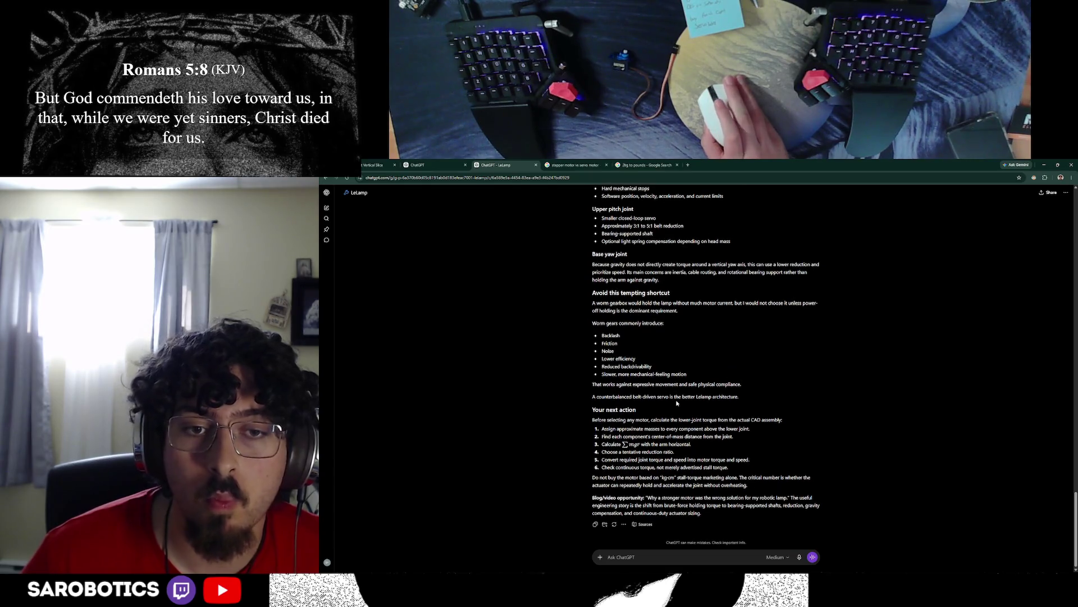
pyautogui.scroll(5, 677, 403)
pyautogui.scroll(2, 676, 403)
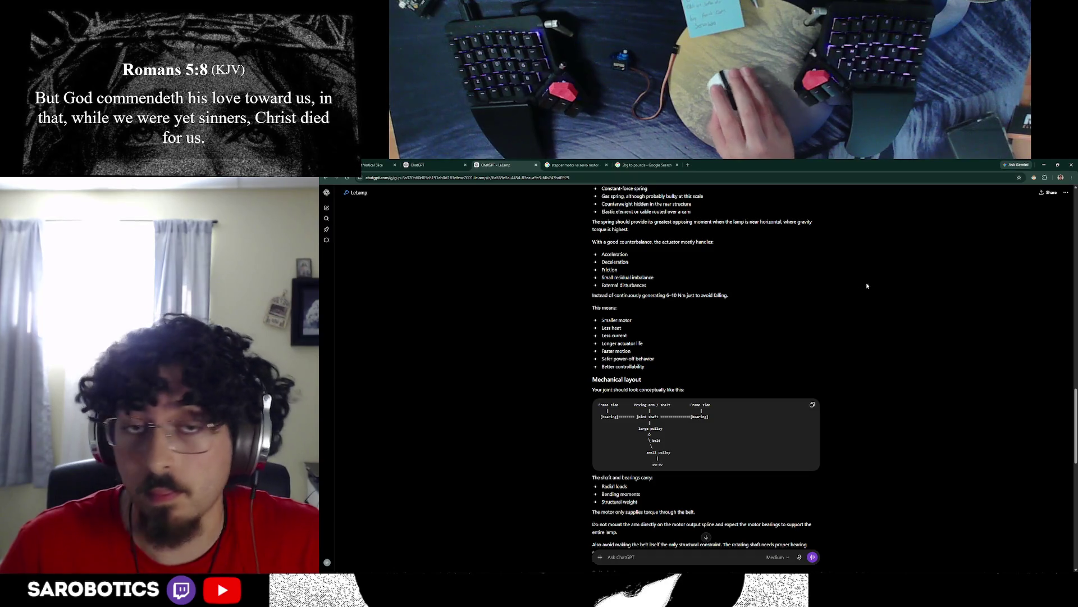
pyautogui.scroll(5, 885, 278)
pyautogui.scroll(5, 877, 282)
pyautogui.scroll(5, 868, 286)
pyautogui.scroll(5, 862, 289)
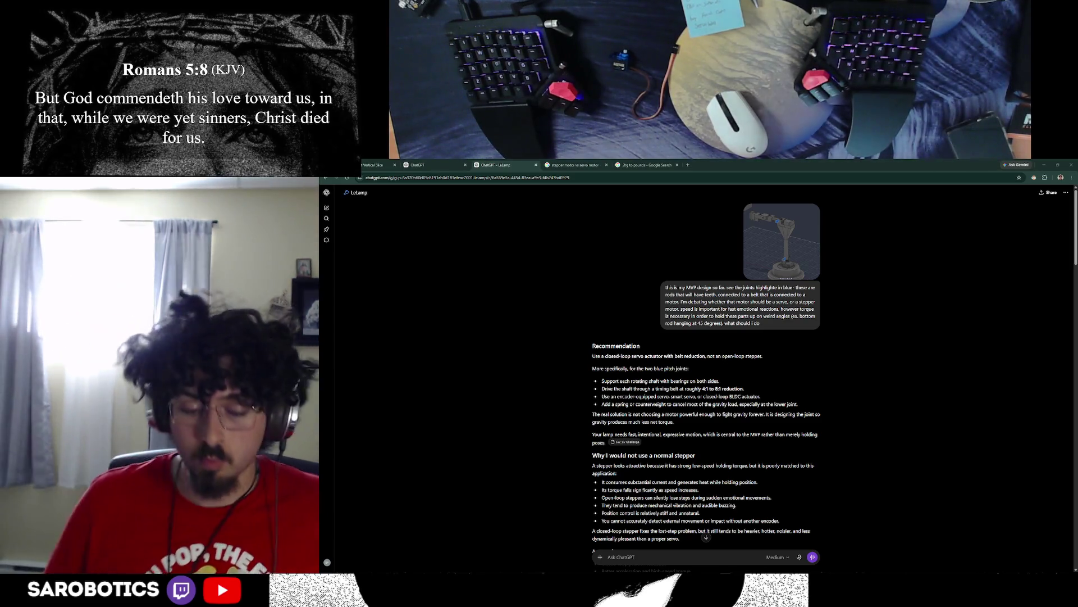
# Step: Switch to the lamp model in Fusion and turn it toward a front-facing view
pyautogui.hotkey('alt', 'Tab')
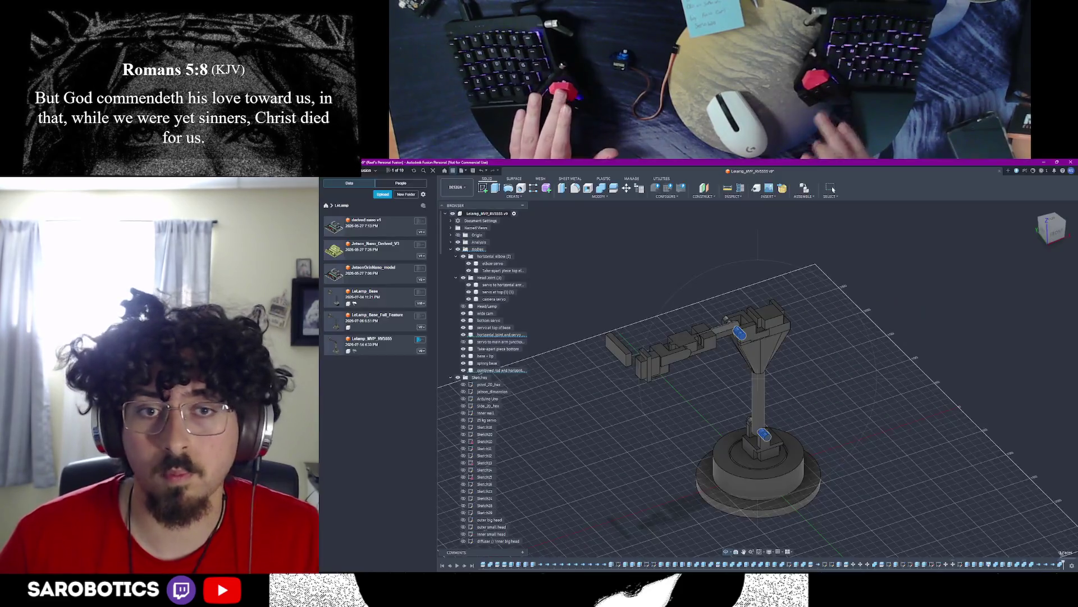
pyautogui.moveTo(759, 380); pyautogui.dragTo(708, 363, button='middle')
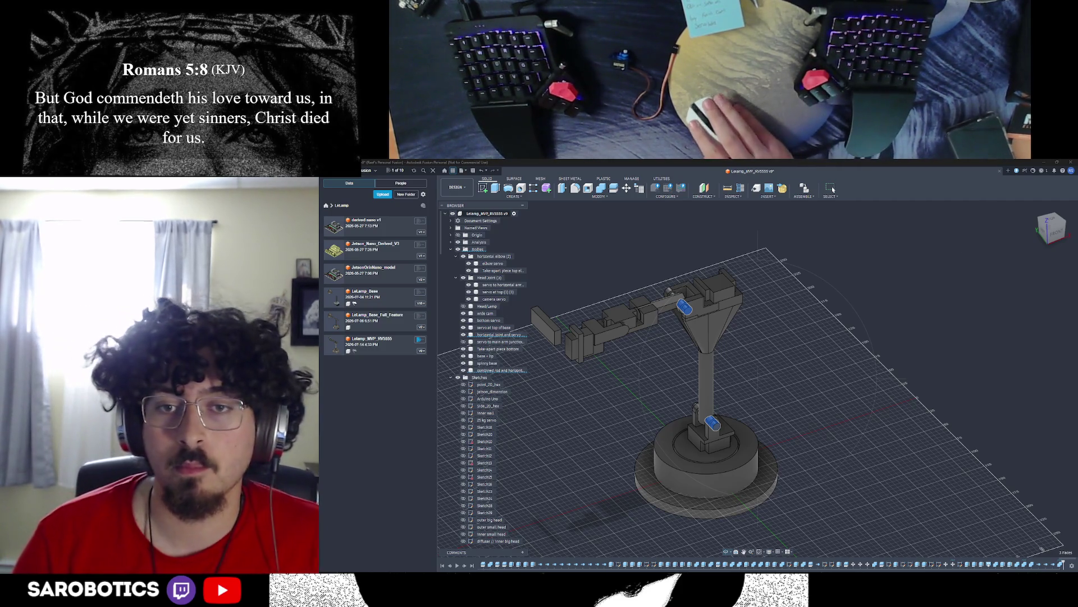
pyautogui.moveTo(696, 383)
pyautogui.keyDown('shift'); pyautogui.mouseDown(button='middle')
pyautogui.moveTo(758, 379)
pyautogui.moveTo(809, 320)
pyautogui.mouseUp(button='middle'); pyautogui.keyUp('shift')
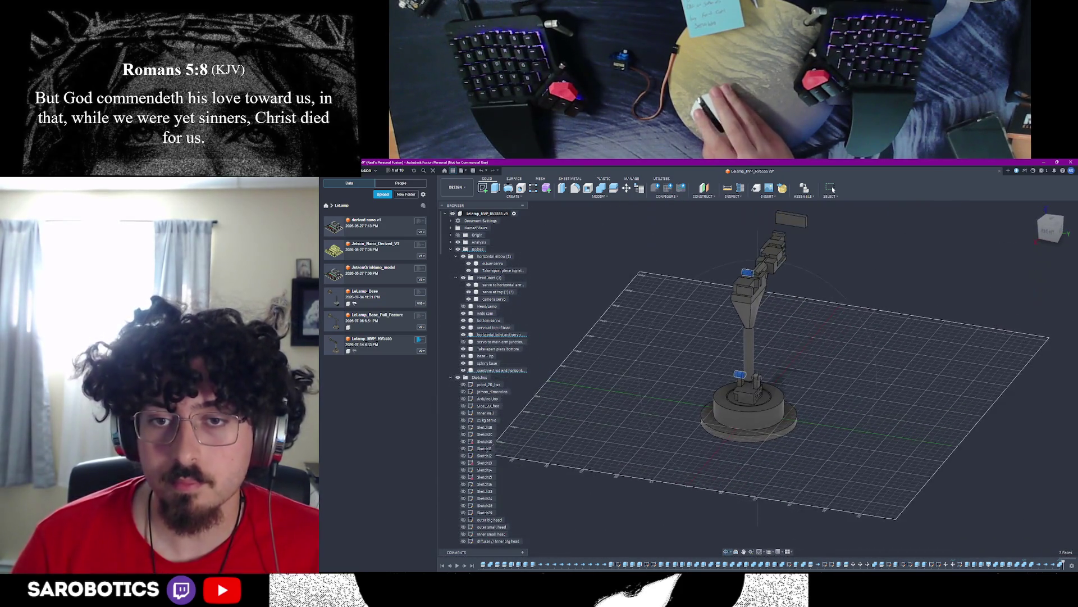
# Step: View the base from below and above, select the base + lip body, then bring up the window switcher
pyautogui.keyDown('shift'); pyautogui.moveTo(758, 380); pyautogui.dragTo(759, 354, button='middle'); pyautogui.keyUp('shift')
pyautogui.scroll(6, 759, 379)
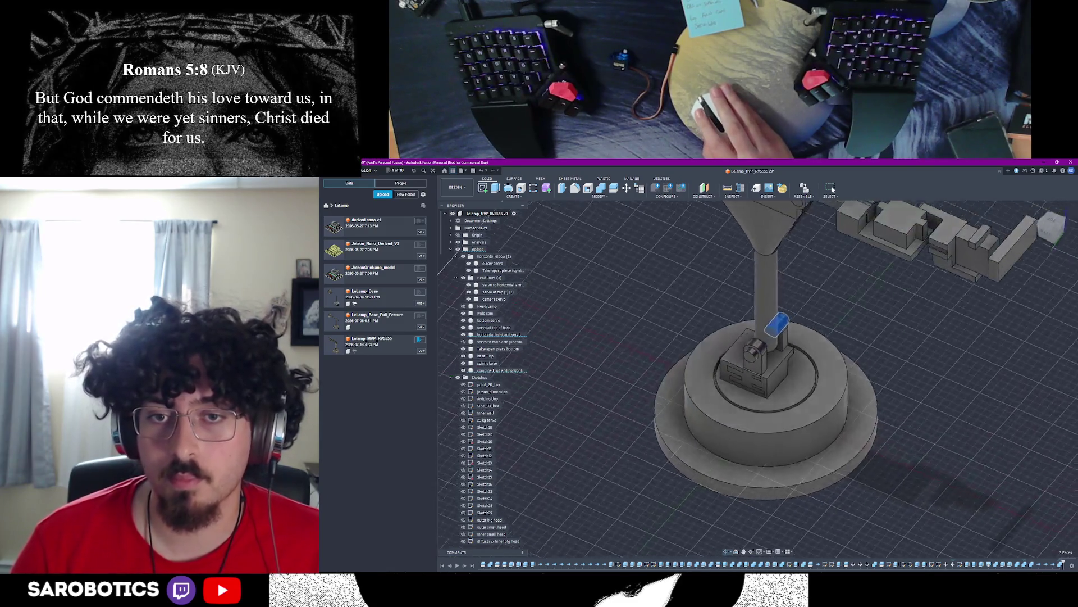
pyautogui.scroll(-5, 759, 380)
pyautogui.moveTo(758, 379)
pyautogui.keyDown('shift'); pyautogui.mouseDown(button='middle')
pyautogui.moveTo(725, 430)
pyautogui.moveTo(759, 380)
pyautogui.moveTo(759, 321)
pyautogui.moveTo(758, 405)
pyautogui.moveTo(759, 337)
pyautogui.moveTo(758, 396)
pyautogui.moveTo(810, 388)
pyautogui.mouseUp(button='middle'); pyautogui.keyUp('shift')
pyautogui.scroll(-3, 758, 379)
pyautogui.scroll(4, 759, 405)
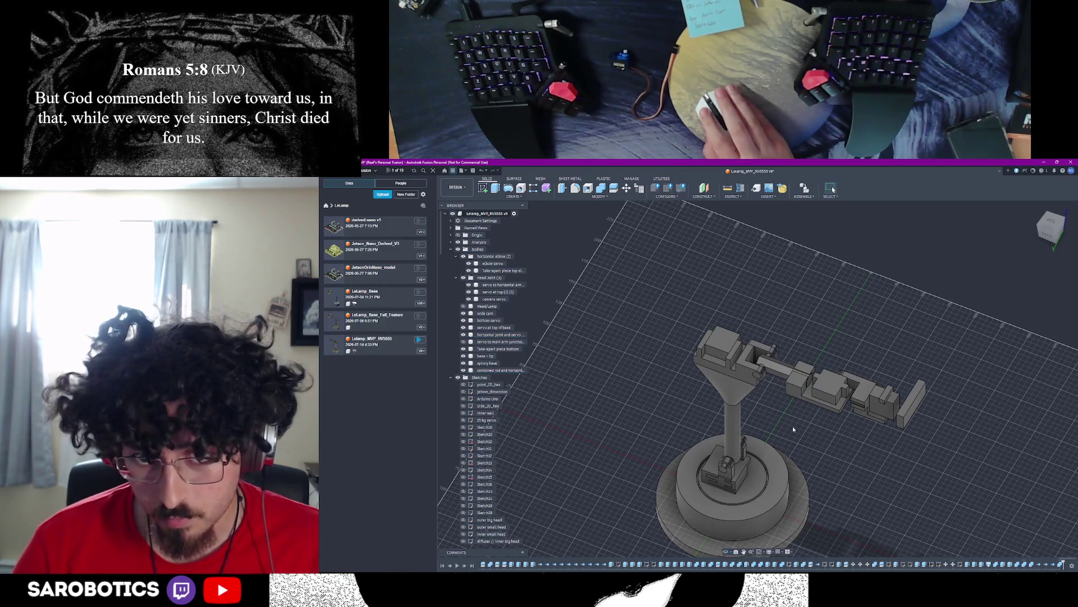
pyautogui.click(752, 511)
pyautogui.rightClick(754, 510)
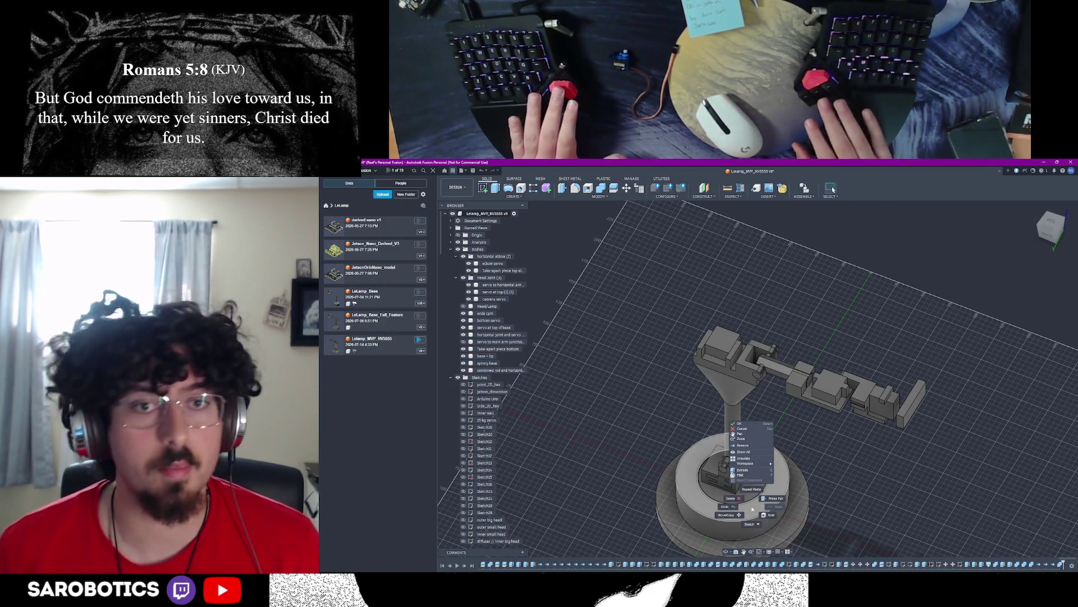
pyautogui.hotkey('alt', 'Tab')
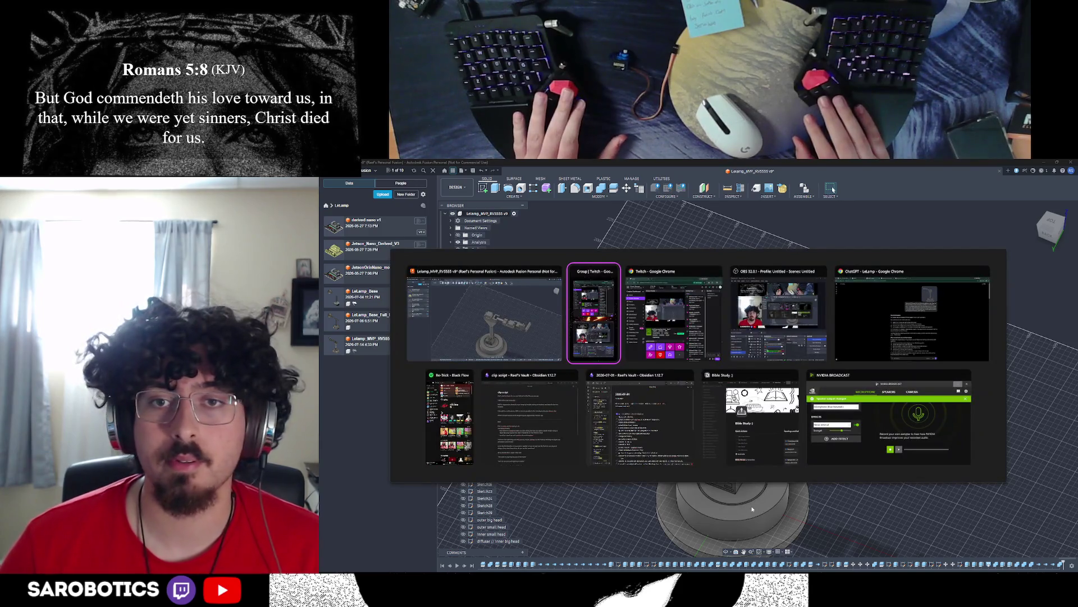
# Step: Bring the ChatGPT conversation forward and highlight the stepper heat and torque drawbacks while reading on
pyautogui.hotkey('alt', 'Tab')
pyautogui.press('Tab')
pyautogui.press('Tab')
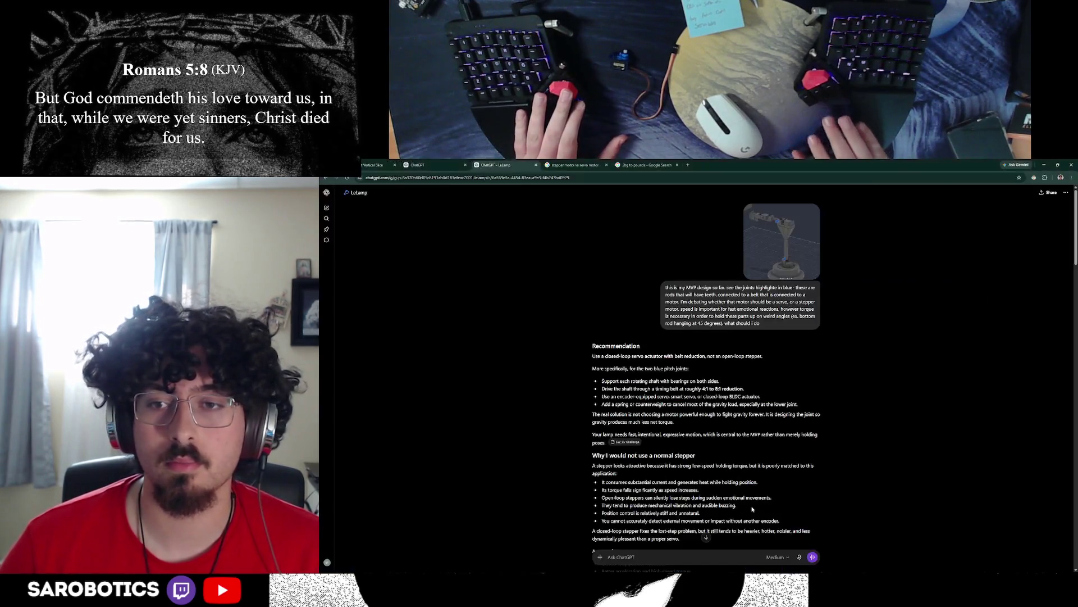
pyautogui.scroll(-4, 726, 384)
pyautogui.scroll(-2, 708, 384)
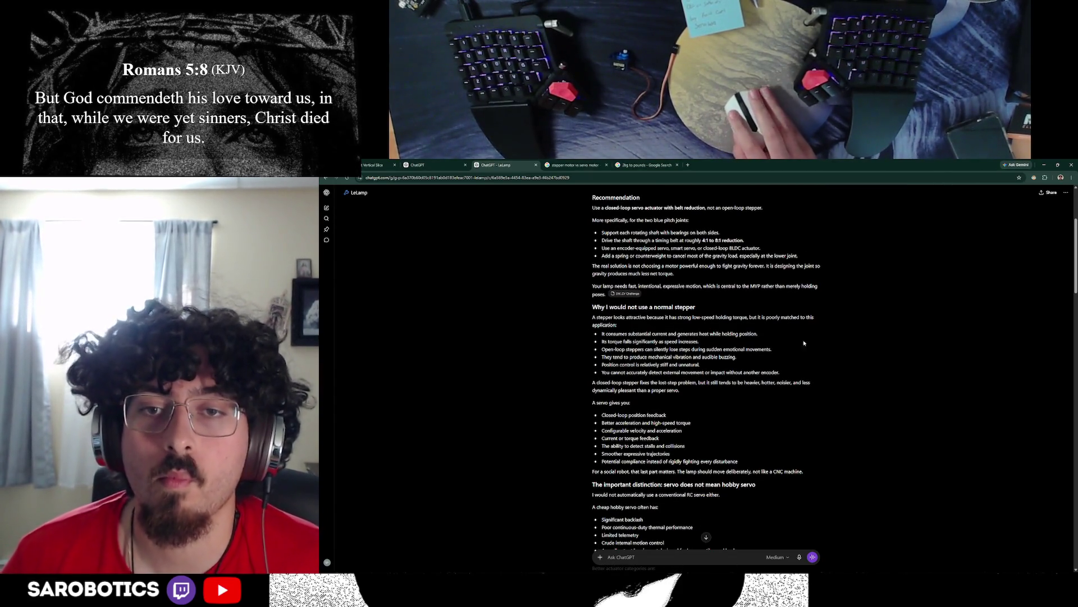
pyautogui.moveTo(605, 334); pyautogui.dragTo(678, 350)
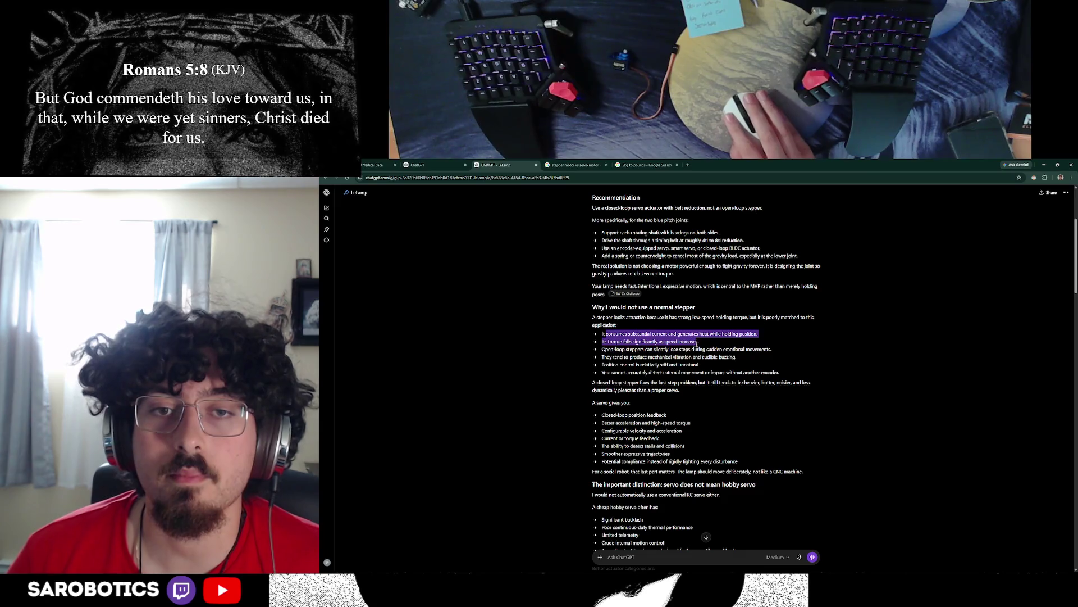
pyautogui.click(753, 343)
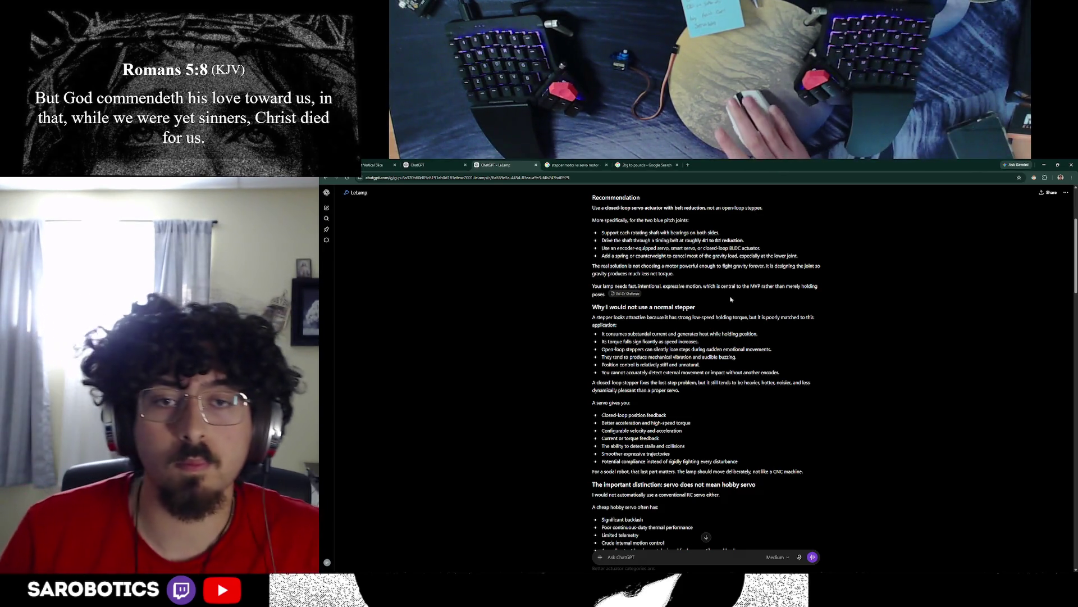
pyautogui.scroll(-2, 700, 389)
pyautogui.scroll(-2, 700, 389)
pyautogui.scroll(-2, 700, 388)
pyautogui.scroll(-2, 690, 386)
pyautogui.scroll(-1, 689, 386)
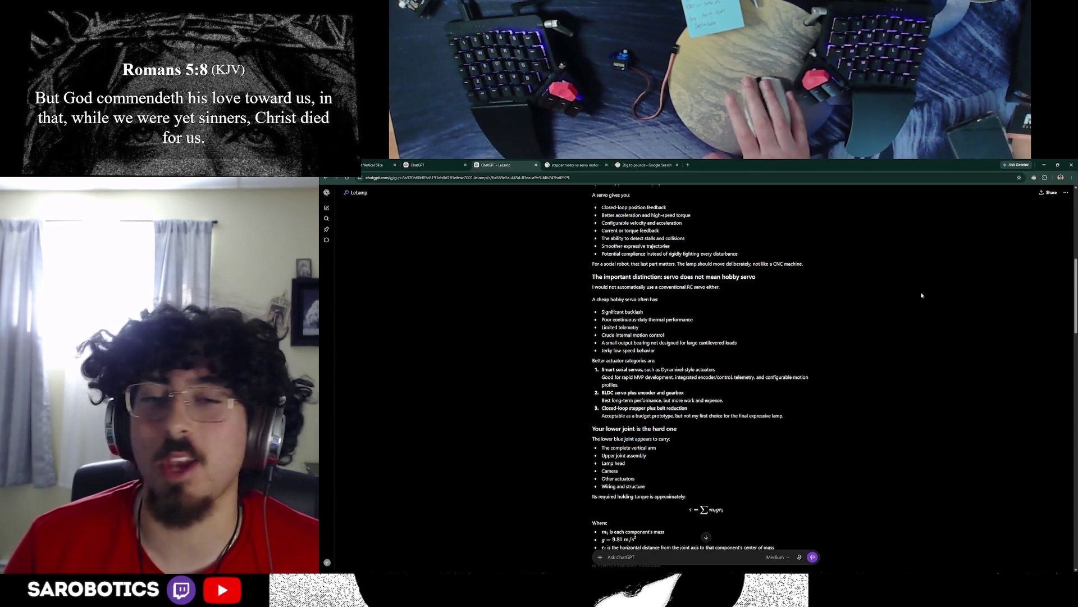
pyautogui.scroll(-1, 741, 371)
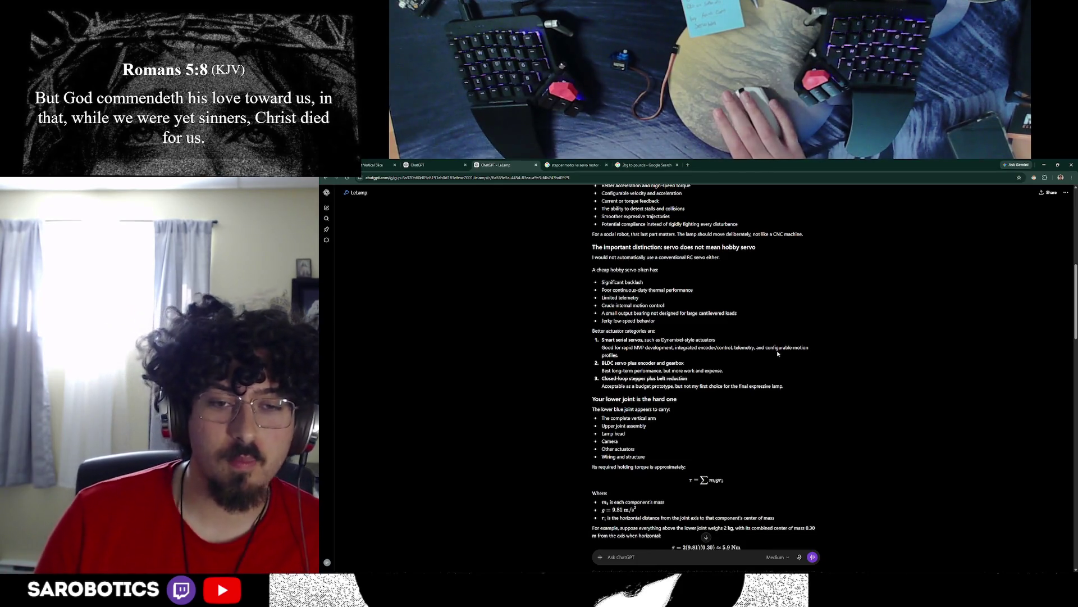
pyautogui.scroll(-2, 778, 354)
pyautogui.scroll(-2, 758, 363)
pyautogui.scroll(-1, 748, 374)
pyautogui.scroll(-1, 747, 374)
pyautogui.scroll(-2, 740, 367)
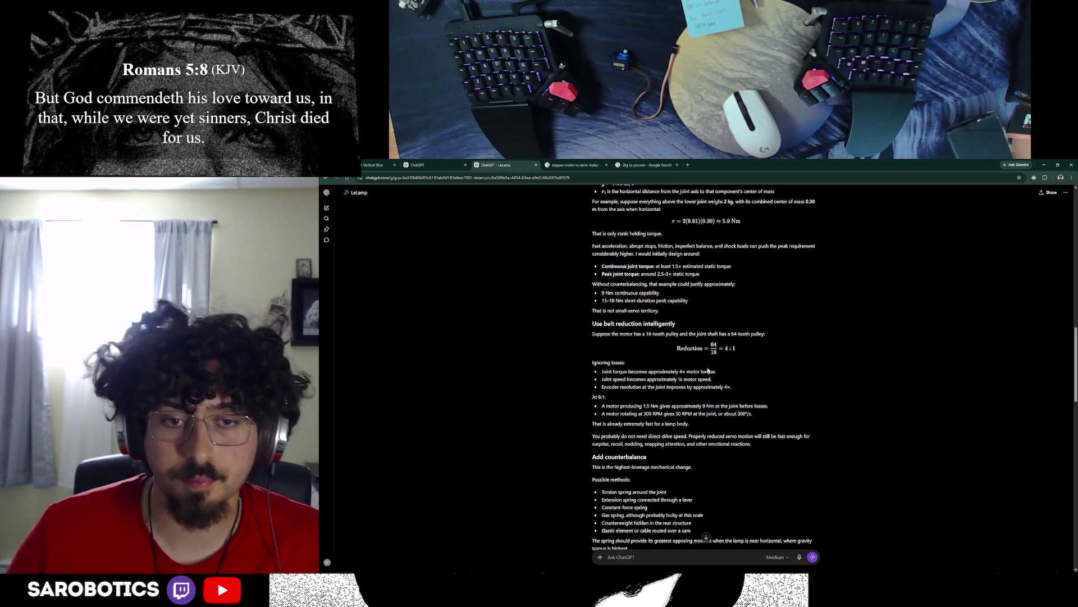
pyautogui.scroll(-1, 693, 439)
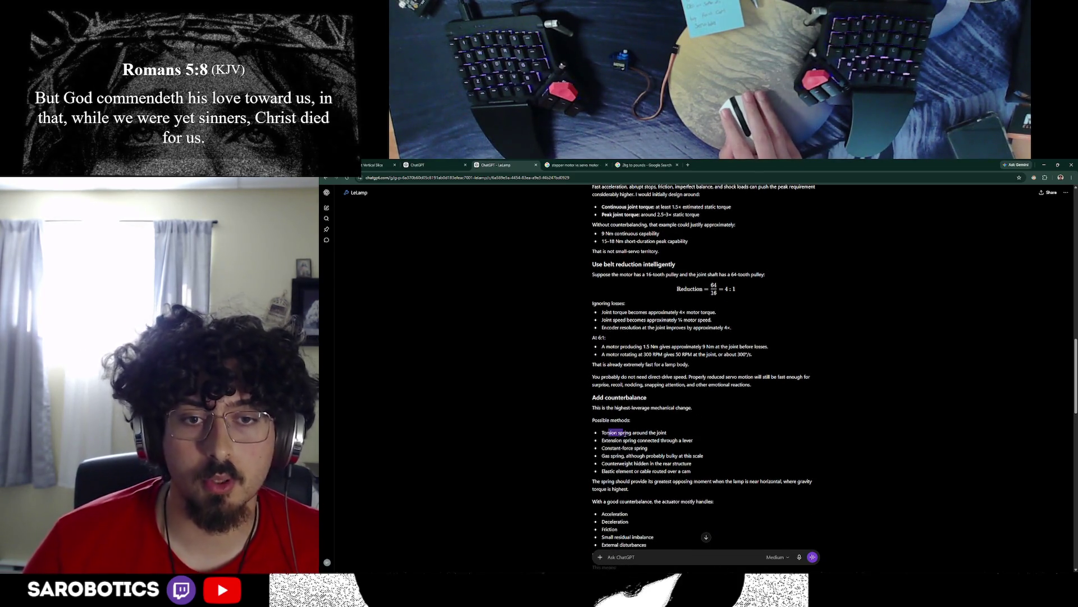
pyautogui.click(677, 441)
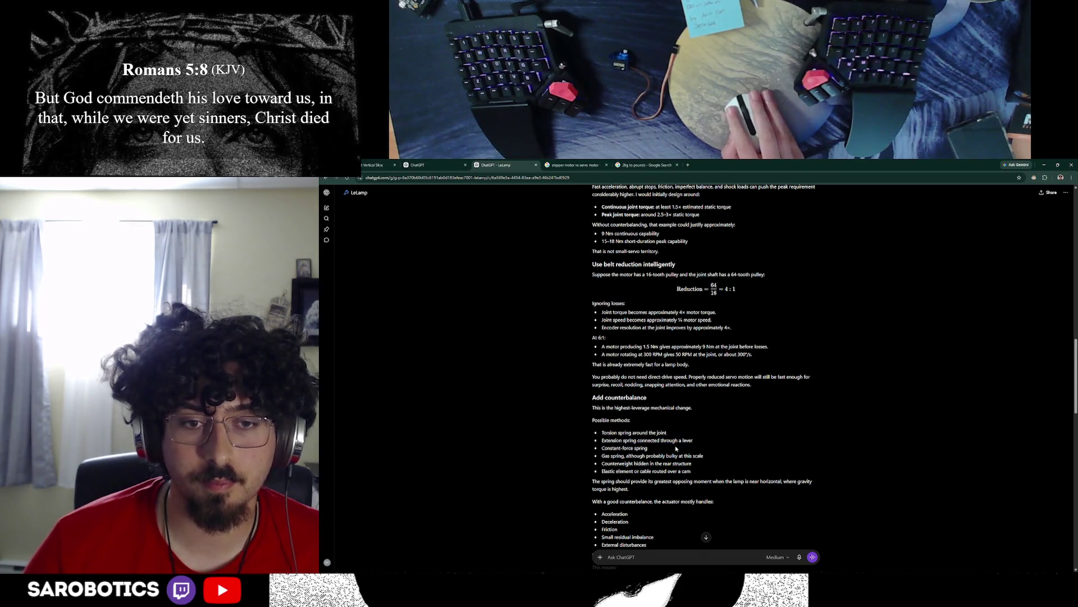
pyautogui.scroll(-1, 674, 440)
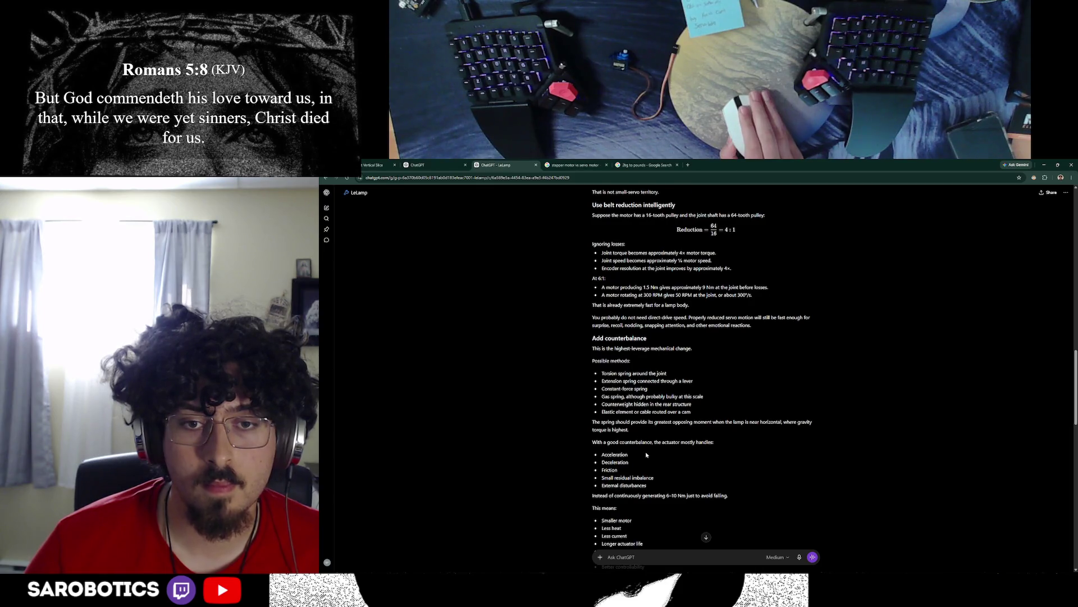
pyautogui.scroll(-1, 647, 455)
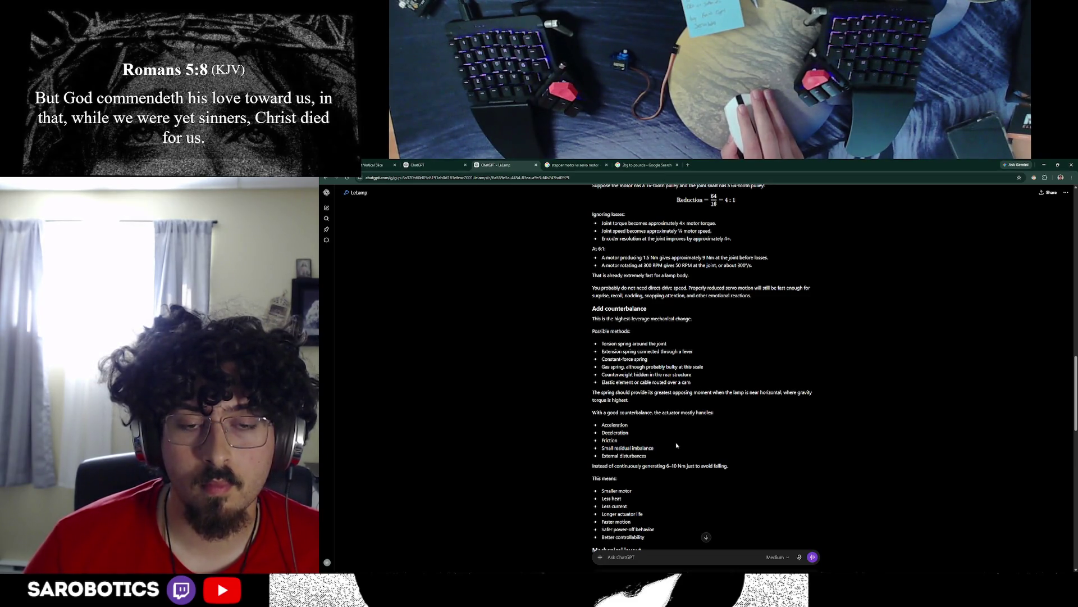
pyautogui.scroll(-3, 677, 444)
pyautogui.scroll(-3, 649, 439)
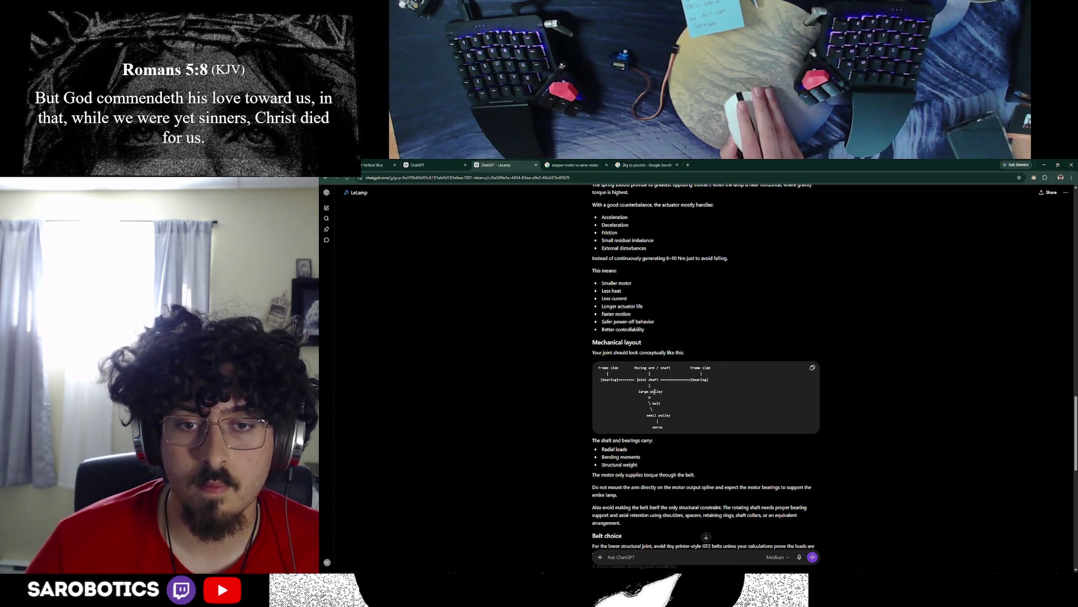
pyautogui.scroll(-2, 655, 391)
pyautogui.moveTo(608, 427)
pyautogui.mouseDown()
pyautogui.moveTo(739, 427)
pyautogui.moveTo(683, 447)
pyautogui.mouseUp()
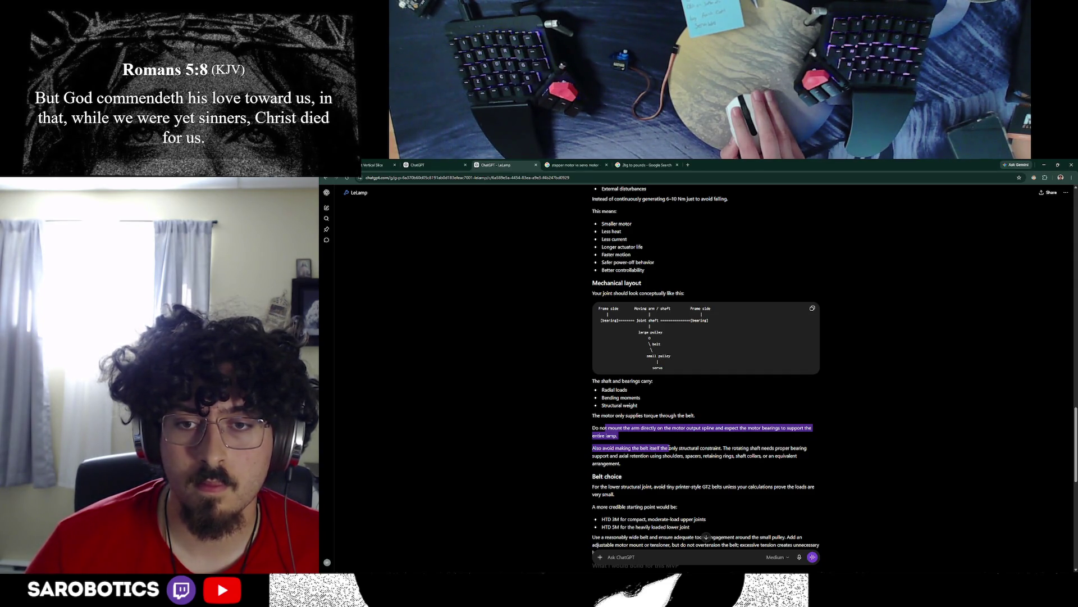
# Step: Switch back from the motor-spline mounting warning to the Fusion lamp model
pyautogui.hotkey('alt', 'Tab')
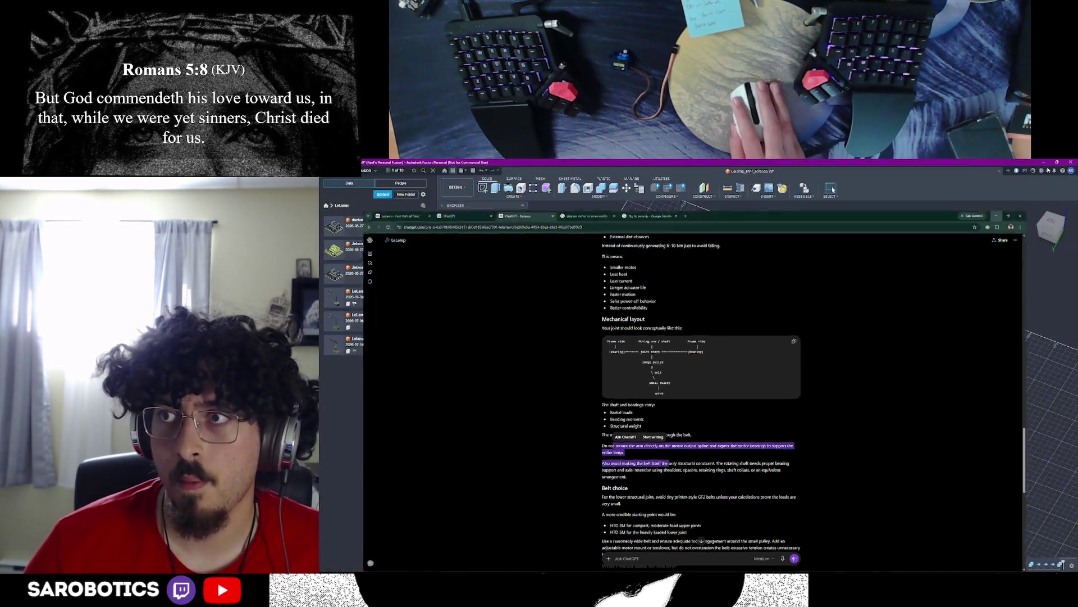
# Step: Select the base + lip body and orbit to an angled top-down view of the arm's pivot
pyautogui.click(487, 356)
pyautogui.scroll(6, 758, 380)
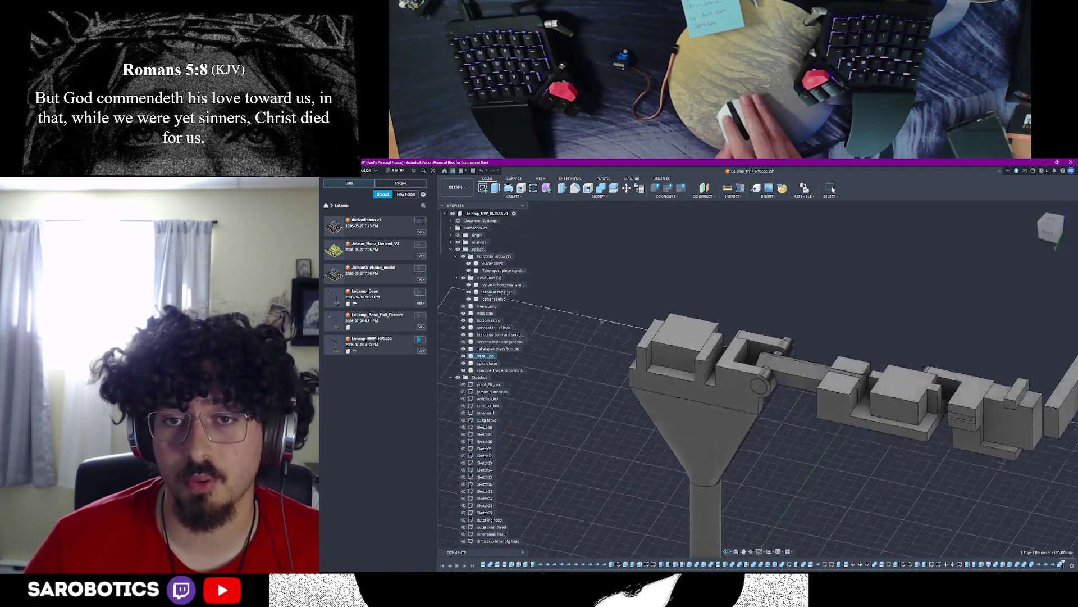
pyautogui.keyDown('shift'); pyautogui.moveTo(759, 379); pyautogui.dragTo(758, 295, button='middle'); pyautogui.keyUp('shift')
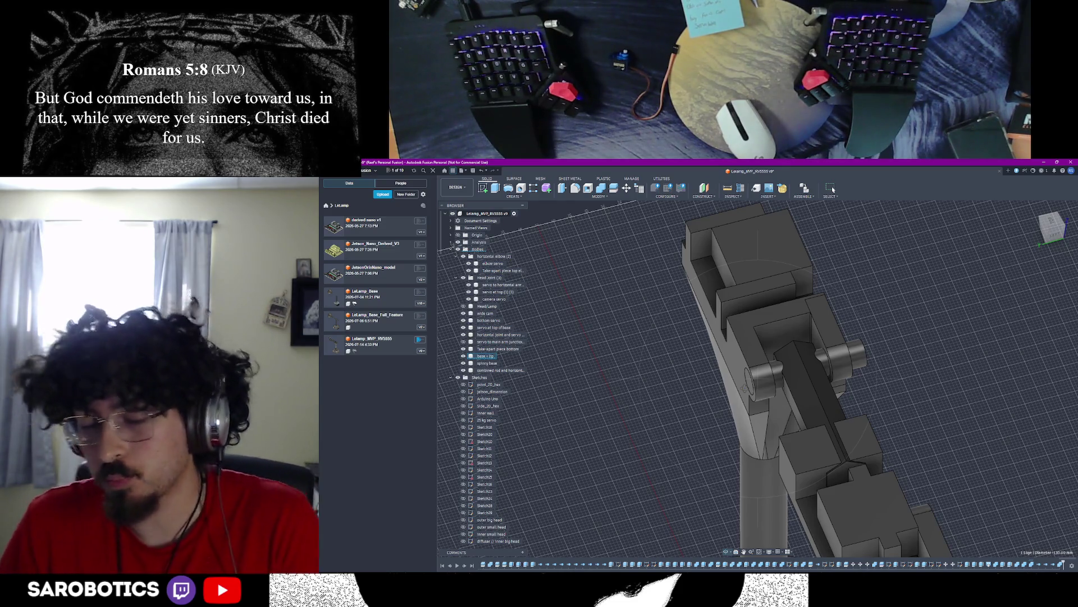
# Step: Orbit around the lamp to view the base, arm underside and sides, ending on a raised perspective
pyautogui.moveTo(800, 379)
pyautogui.keyDown('shift'); pyautogui.mouseDown(button='middle')
pyautogui.moveTo(834, 363)
pyautogui.moveTo(759, 371)
pyautogui.mouseUp(button='middle'); pyautogui.keyUp('shift')
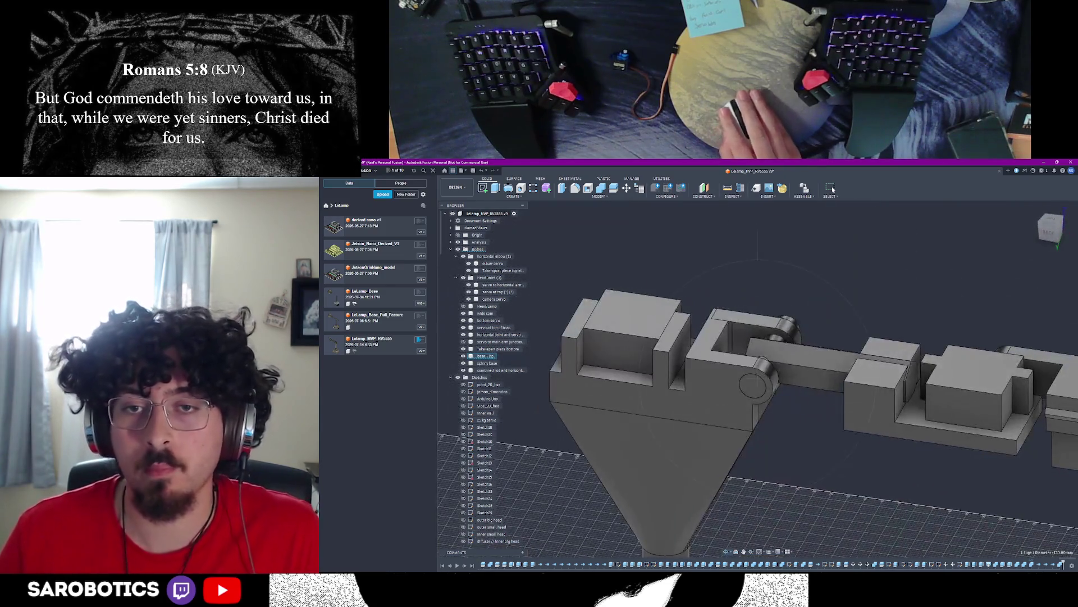
pyautogui.scroll(-4, 758, 380)
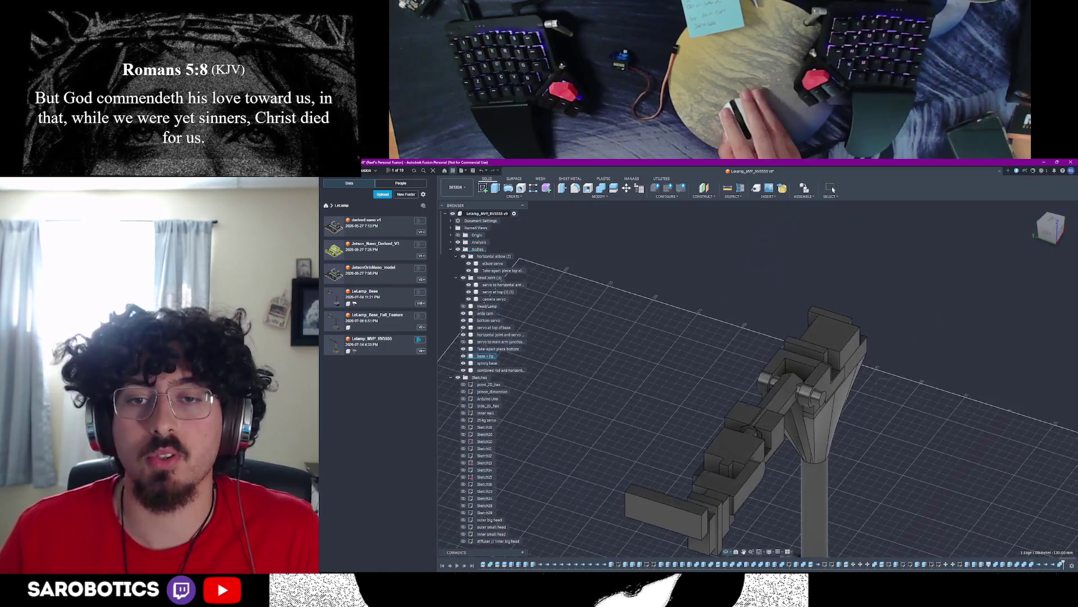
pyautogui.keyDown('shift'); pyautogui.moveTo(759, 379); pyautogui.dragTo(742, 439, button='middle'); pyautogui.keyUp('shift')
pyautogui.keyDown('shift'); pyautogui.moveTo(758, 380); pyautogui.dragTo(758, 320, button='middle'); pyautogui.keyUp('shift')
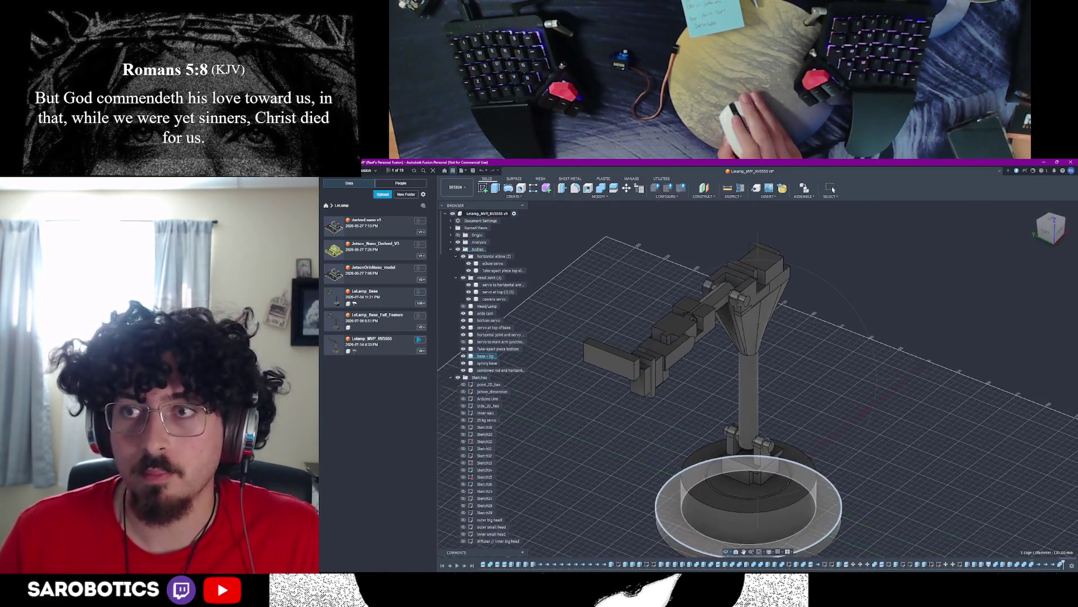
pyautogui.scroll(-4, 758, 397)
pyautogui.keyDown('shift'); pyautogui.moveTo(758, 396); pyautogui.dragTo(758, 456, button='middle'); pyautogui.keyUp('shift')
pyautogui.scroll(5, 741, 396)
pyautogui.keyDown('shift'); pyautogui.moveTo(742, 396); pyautogui.dragTo(741, 337, button='middle'); pyautogui.keyUp('shift')
pyautogui.scroll(4, 742, 379)
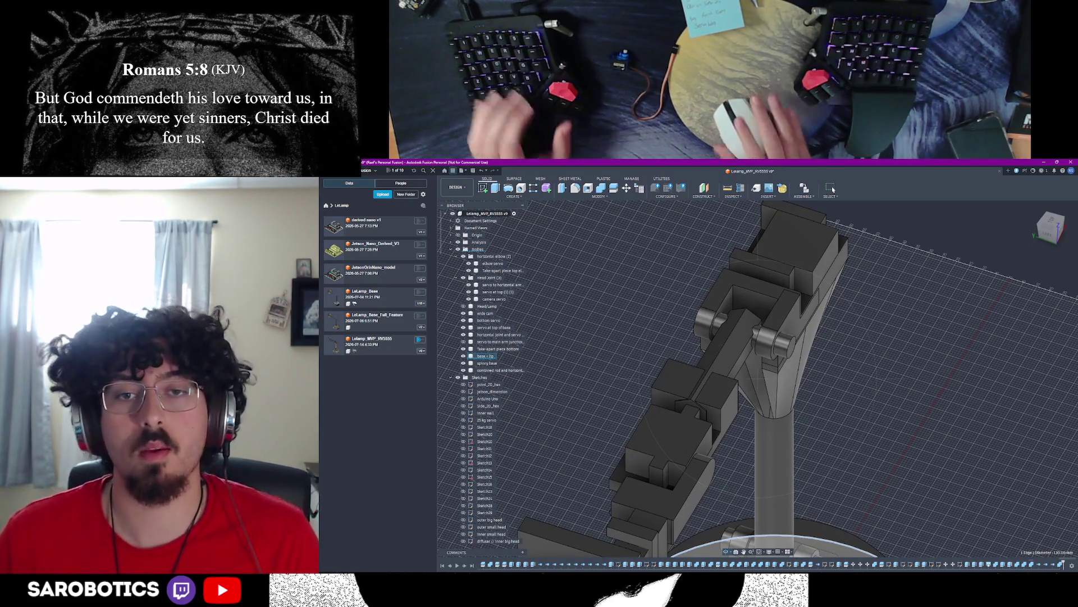
pyautogui.scroll(-4, 679, 473)
pyautogui.keyDown('shift'); pyautogui.moveTo(679, 472); pyautogui.dragTo(679, 337, button='middle'); pyautogui.keyUp('shift')
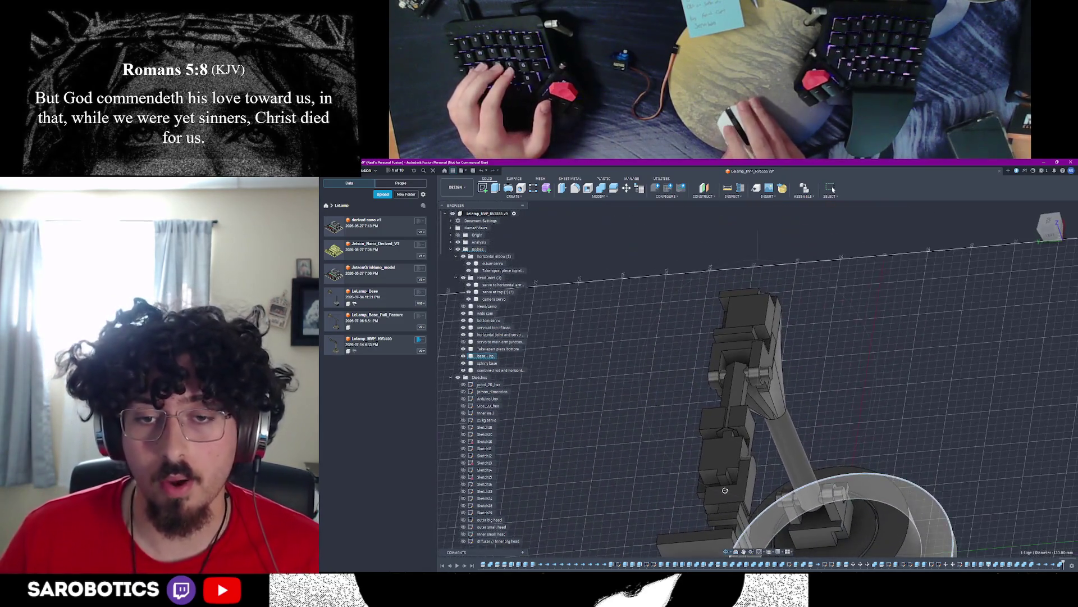
pyautogui.keyDown('shift'); pyautogui.moveTo(742, 422); pyautogui.dragTo(741, 253, button='middle'); pyautogui.keyUp('shift')
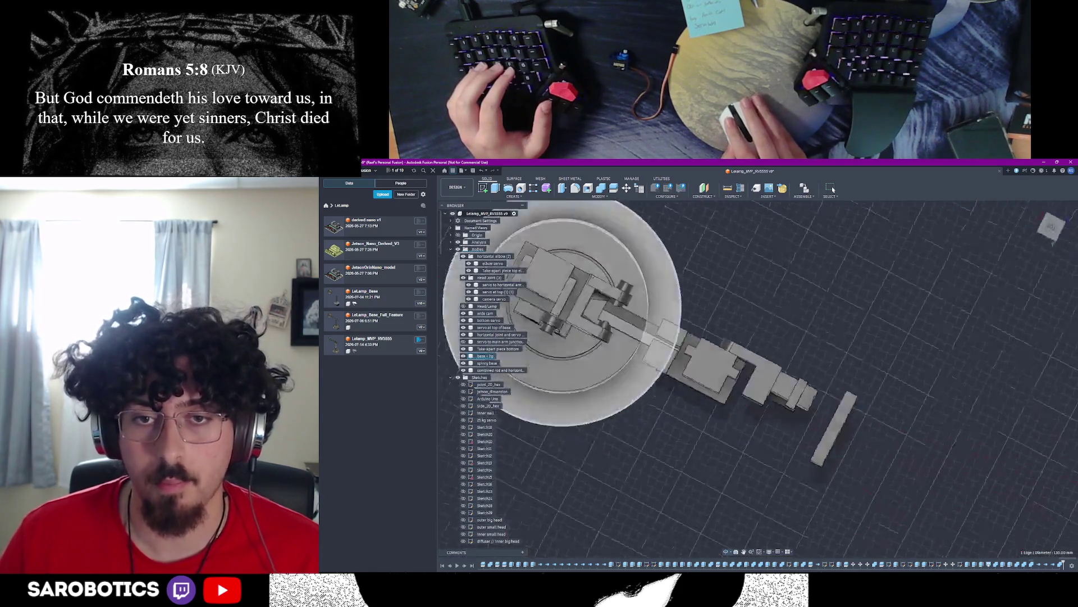
pyautogui.keyDown('shift'); pyautogui.moveTo(717, 379); pyautogui.dragTo(717, 253, button='middle'); pyautogui.keyUp('shift')
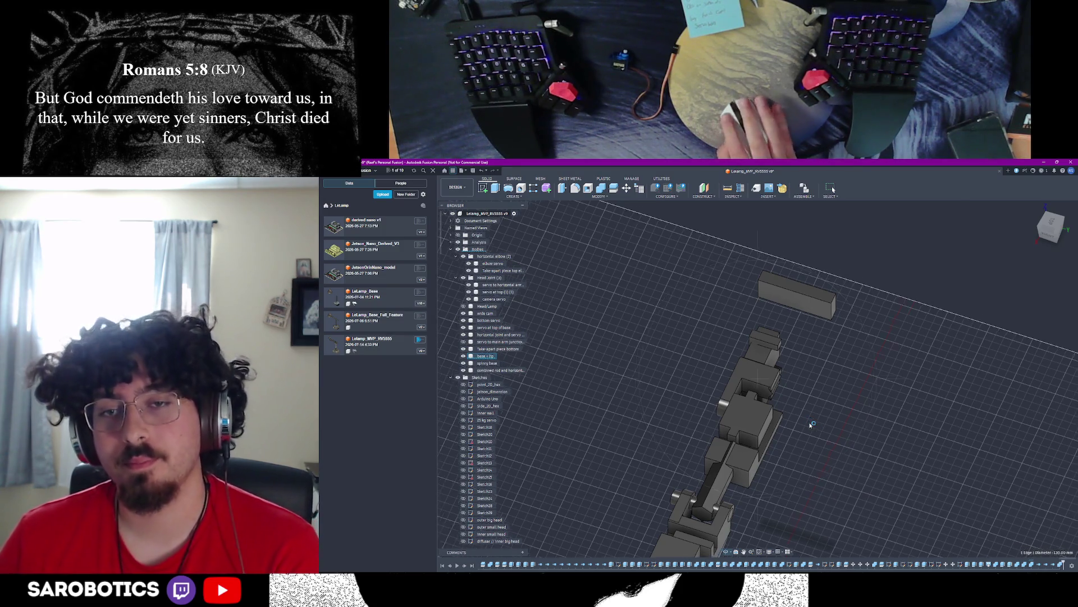
pyautogui.keyDown('shift'); pyautogui.moveTo(759, 421); pyautogui.dragTo(758, 337, button='middle'); pyautogui.keyUp('shift')
pyautogui.keyDown('shift'); pyautogui.moveTo(758, 380); pyautogui.dragTo(759, 320, button='middle'); pyautogui.keyUp('shift')
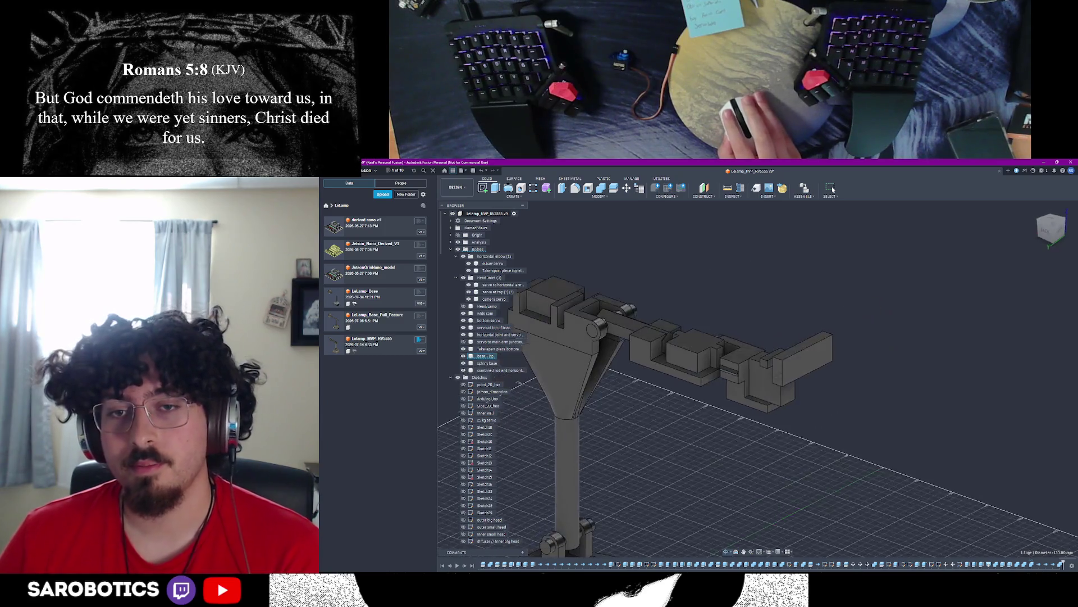